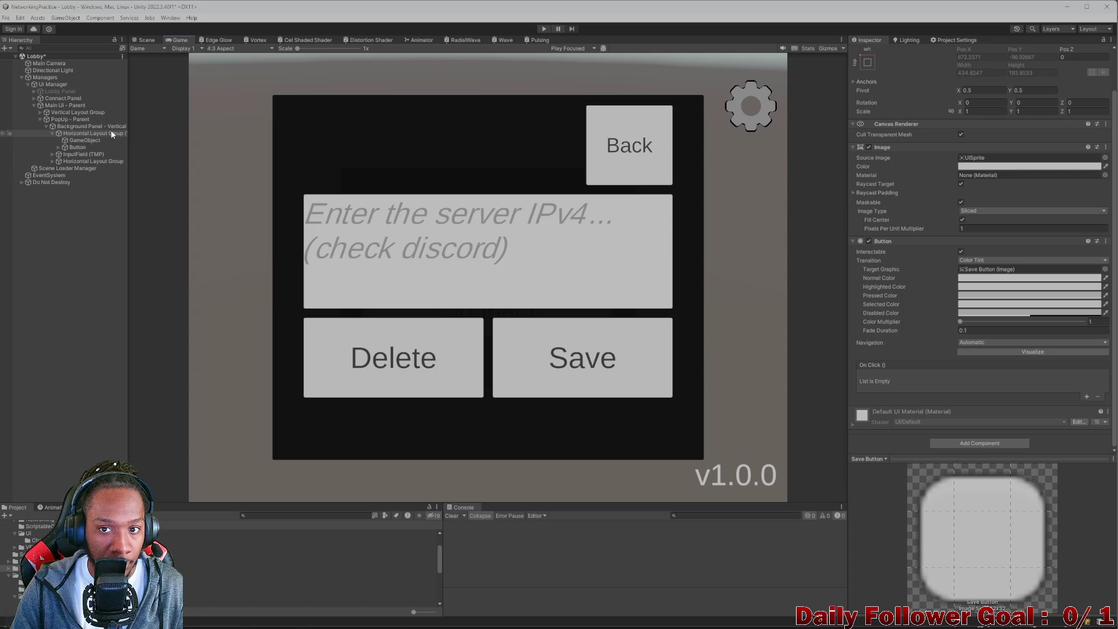
Switch the Game view preview from 4:3 to 20:9 Aspect.
left_click(214, 48)
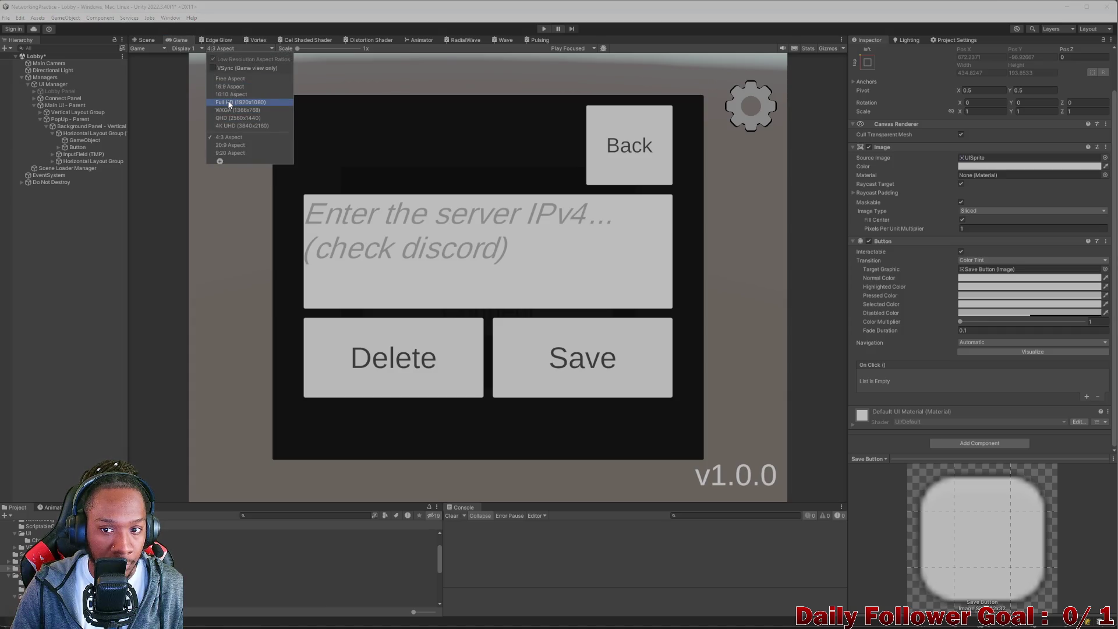
left_click(229, 144)
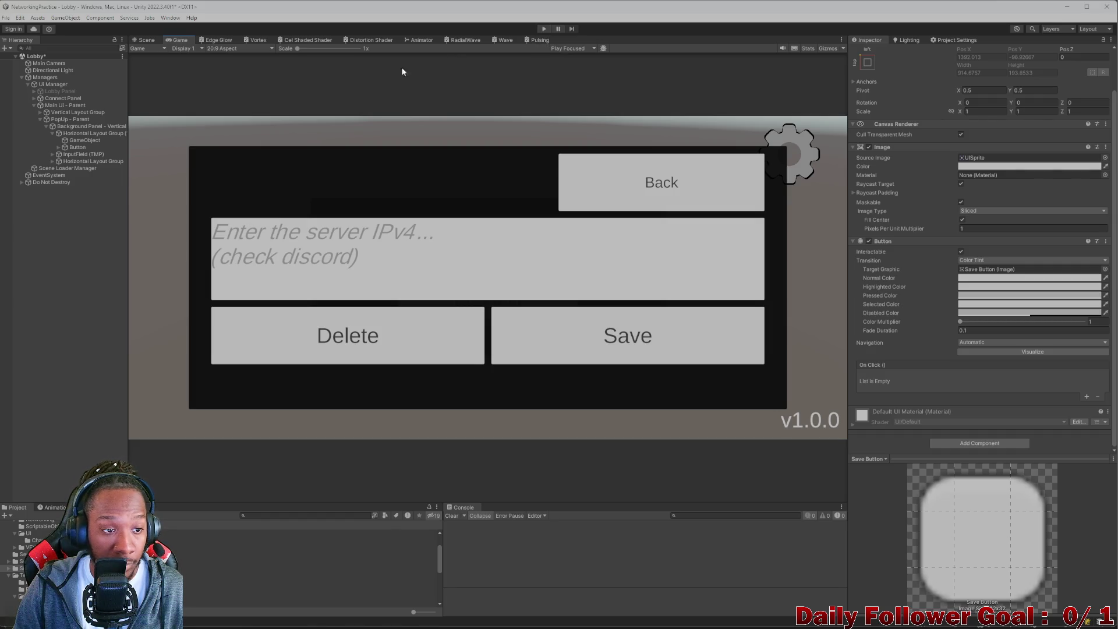
Frame the popup in the Scene view and select the empty GameObject beside the Back button.
left_click(147, 39)
left_click_drag(388, 271, 426, 205)
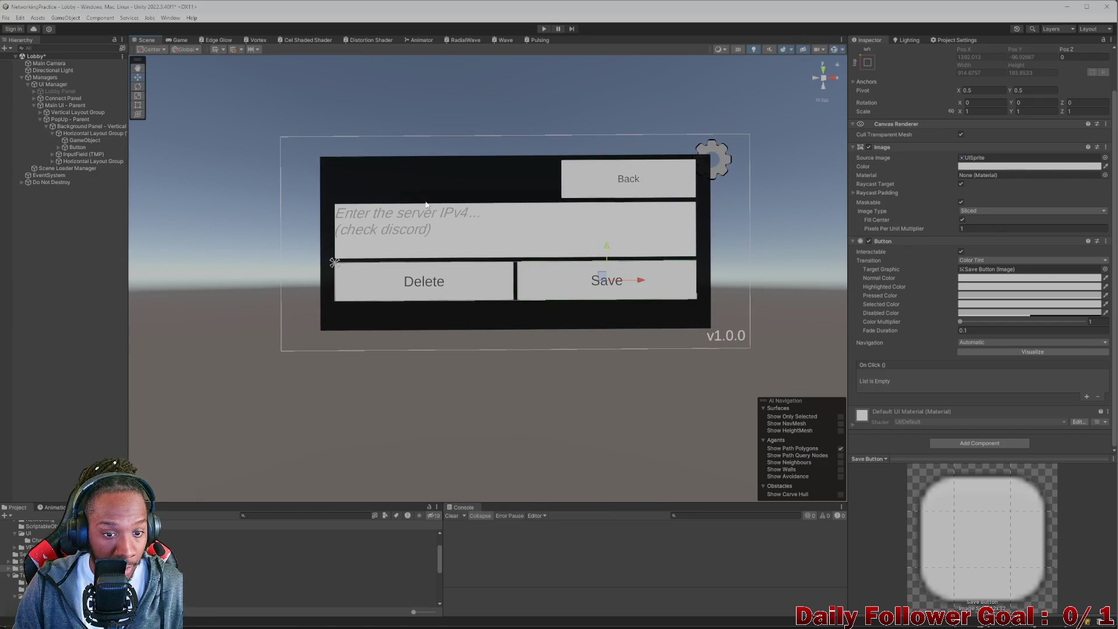
mouse_move(565, 181)
left_mouse_down()
mouse_move(574, 163)
mouse_move(533, 183)
mouse_move(599, 236)
mouse_move(538, 218)
mouse_move(530, 202)
left_mouse_up()
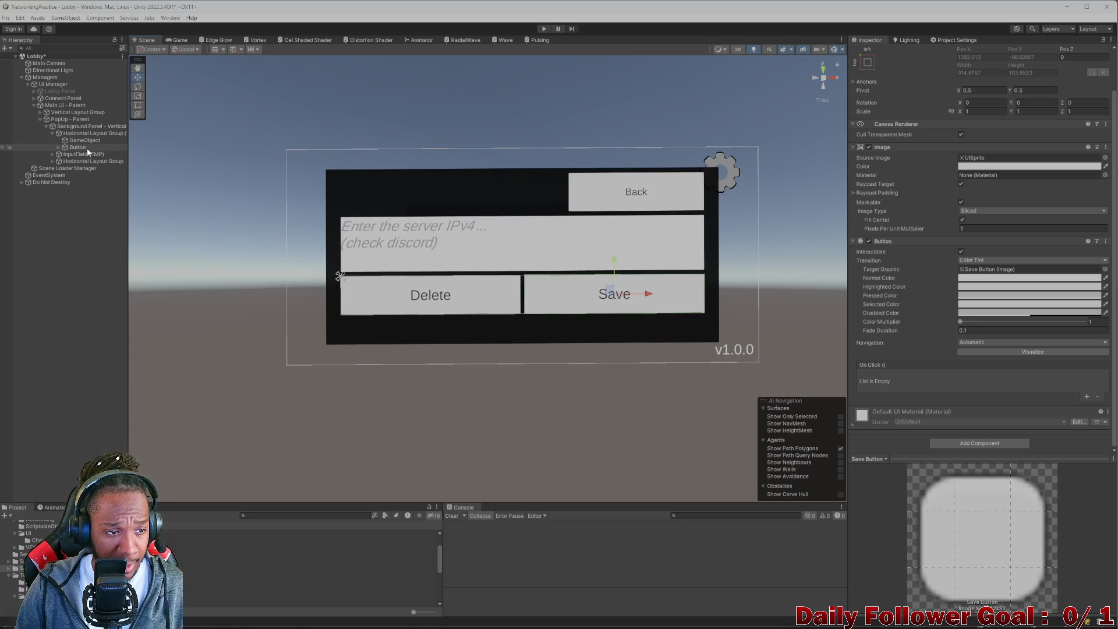
left_click(99, 139)
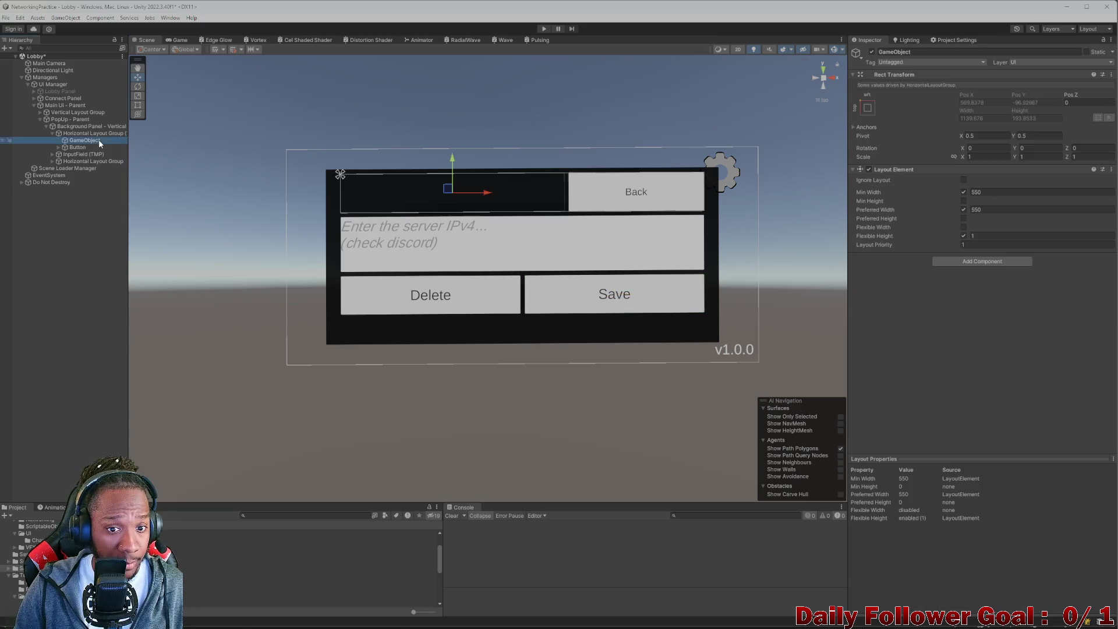
left_click(872, 52)
left_click(871, 52)
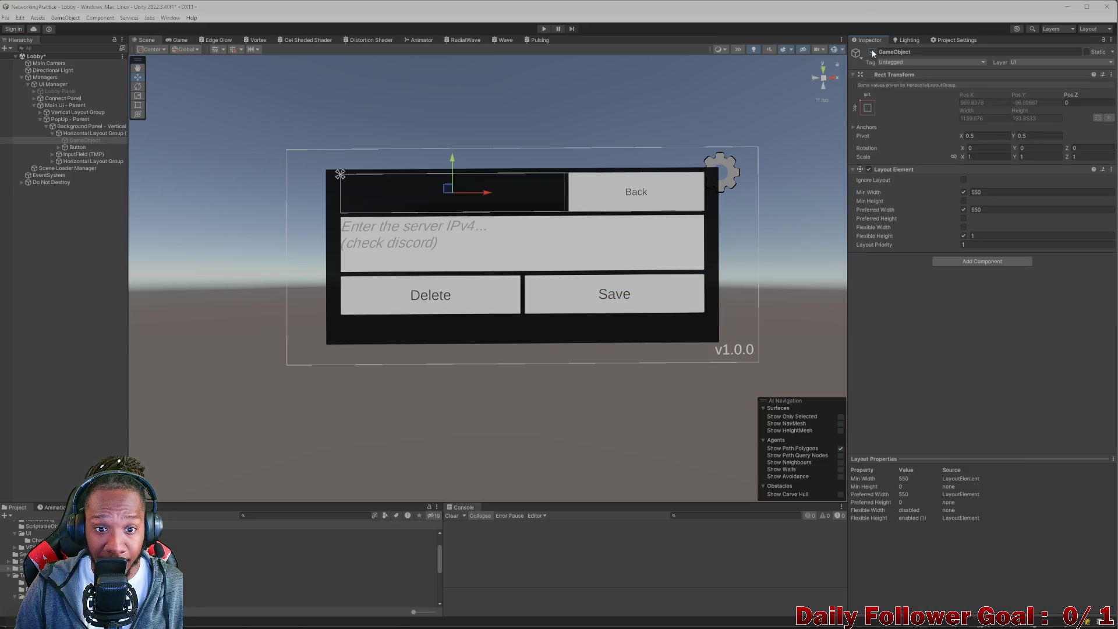
Rename the empty GameObject to Spacer in the Inspector.
left_click(957, 52)
type("Sap")
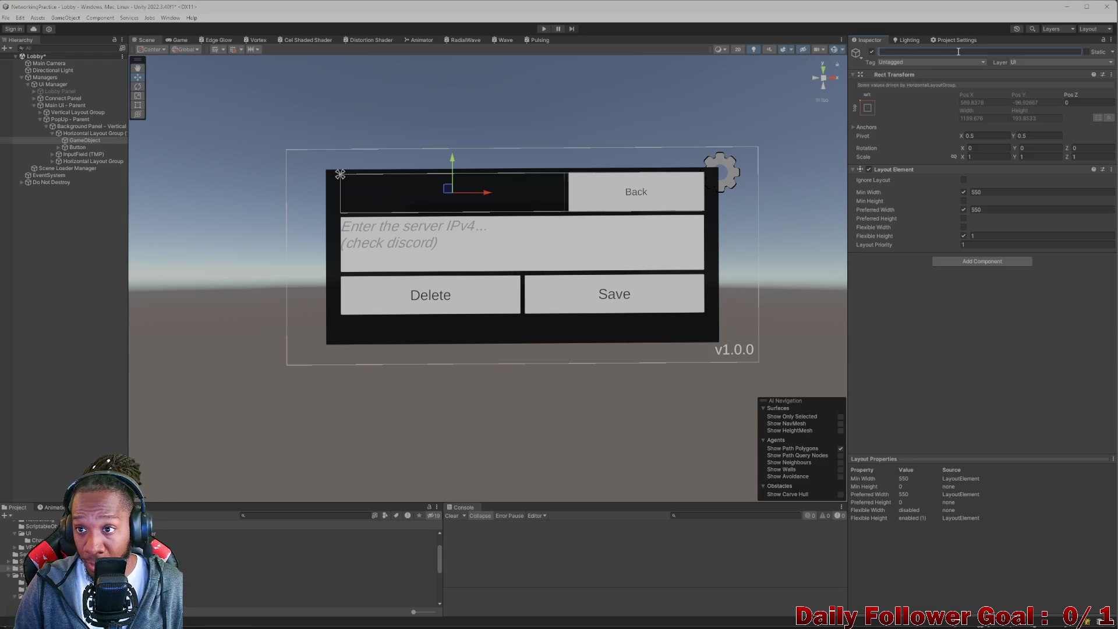
key("BackSpace")
key("BackSpace")
type("pacerf")
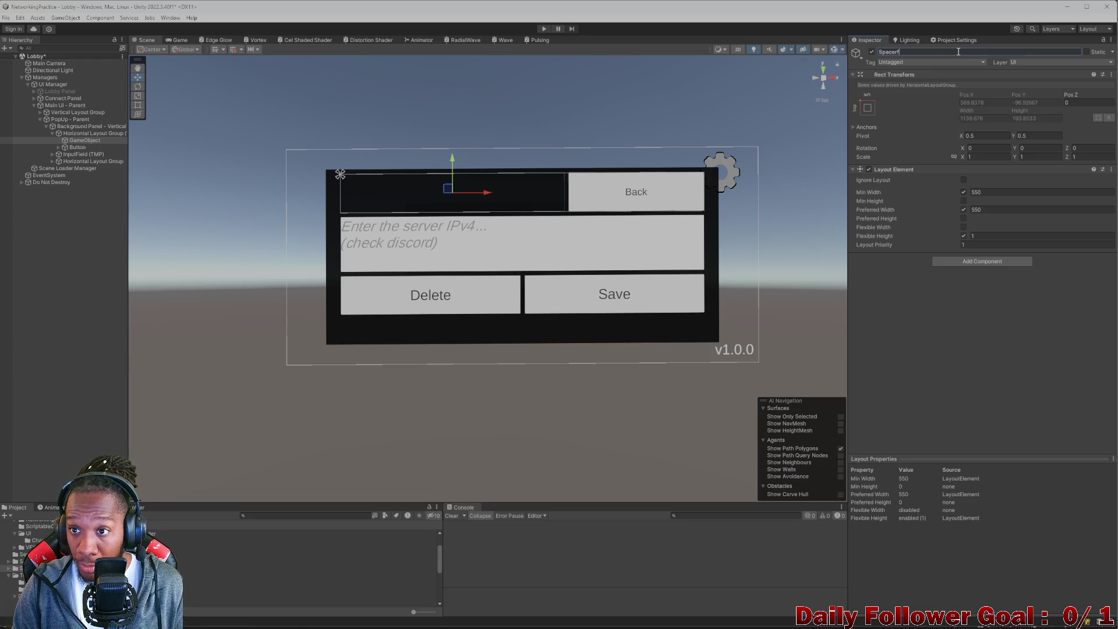
key("Return")
key("BackSpace")
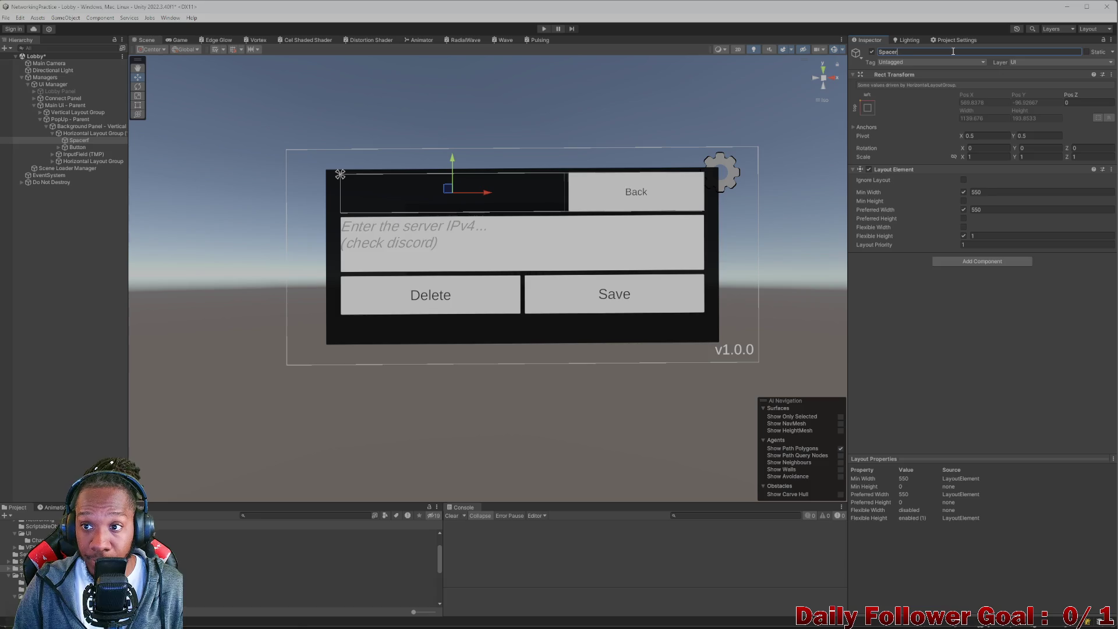
Collapse the layout and panel children and select the PopUp - Parent object.
left_click(53, 133)
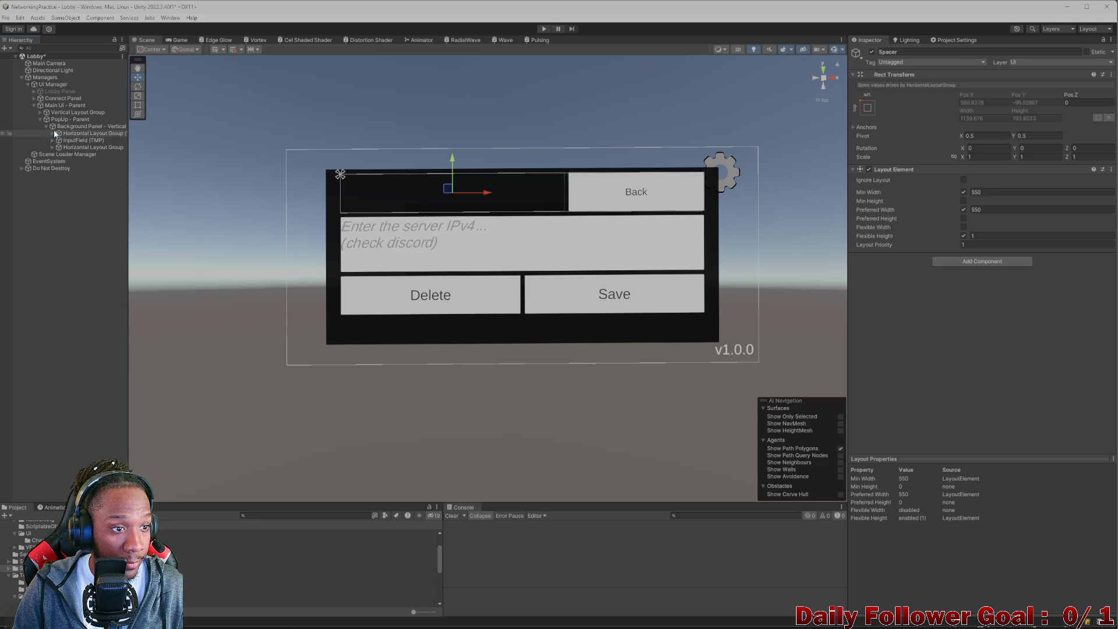
left_click(55, 127)
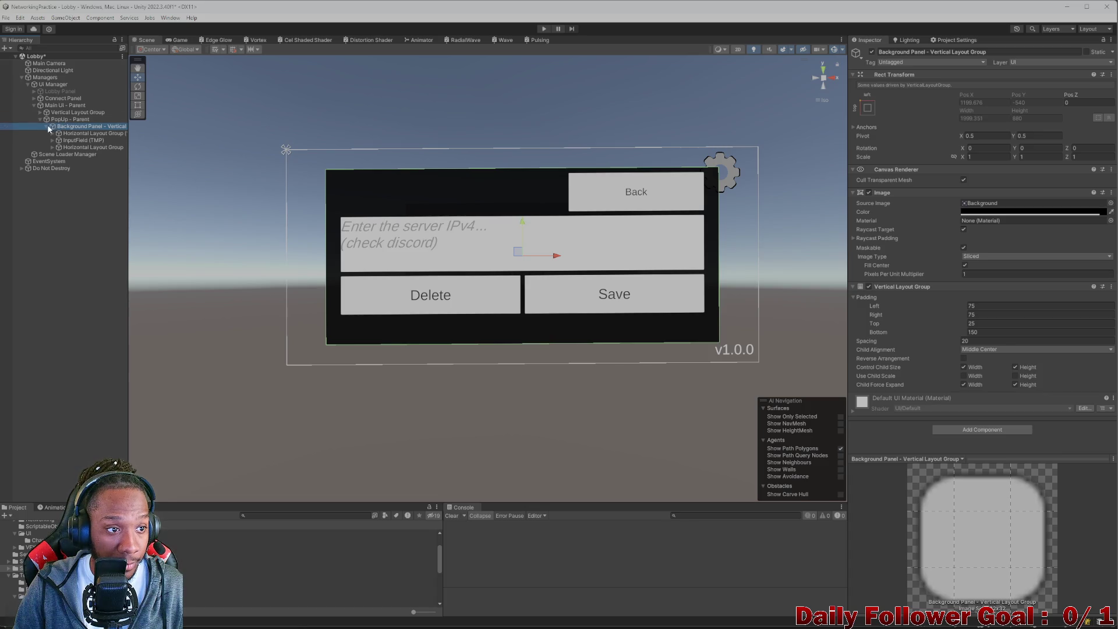
left_click(47, 126)
left_click(67, 119)
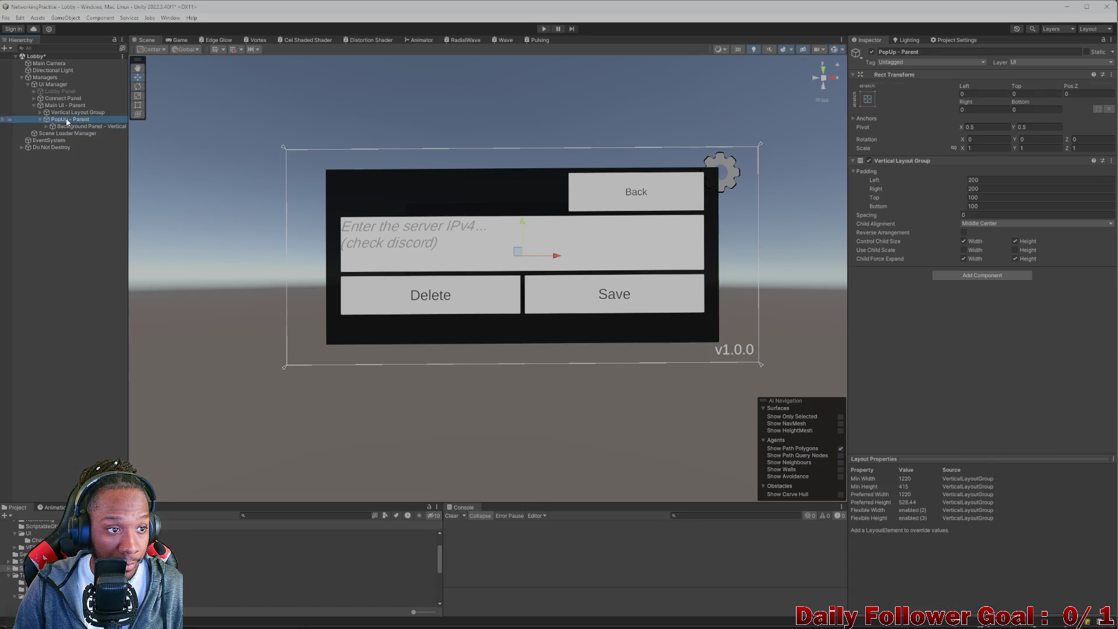
Rename PopUp - Parent to Server IP Popup - Parent.
left_click(988, 51)
key("Home")
type("Server ")
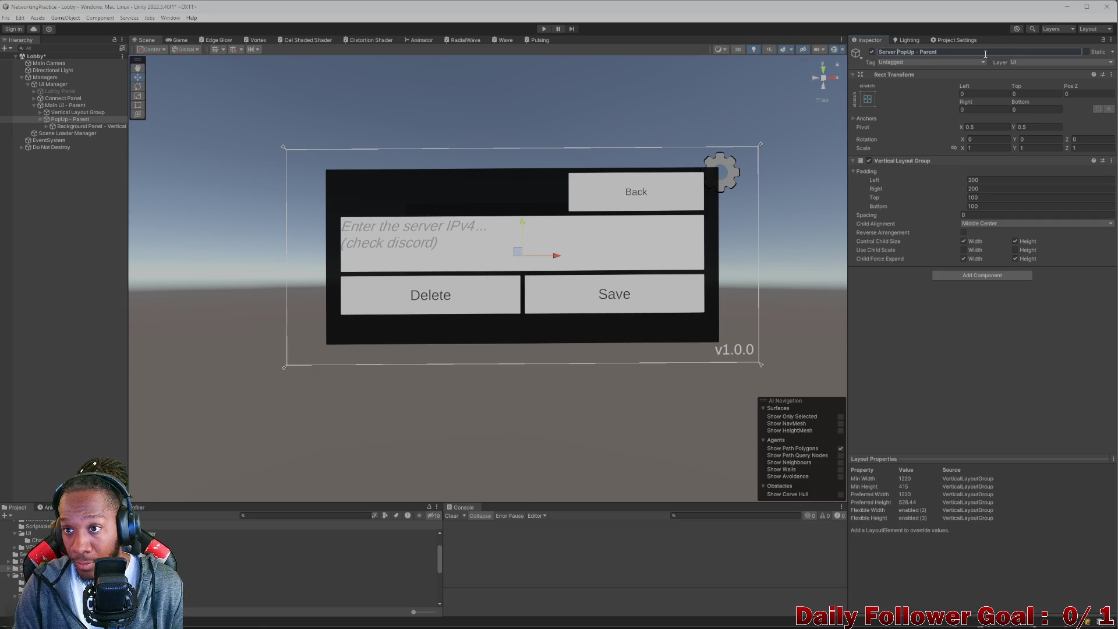
type("IP")
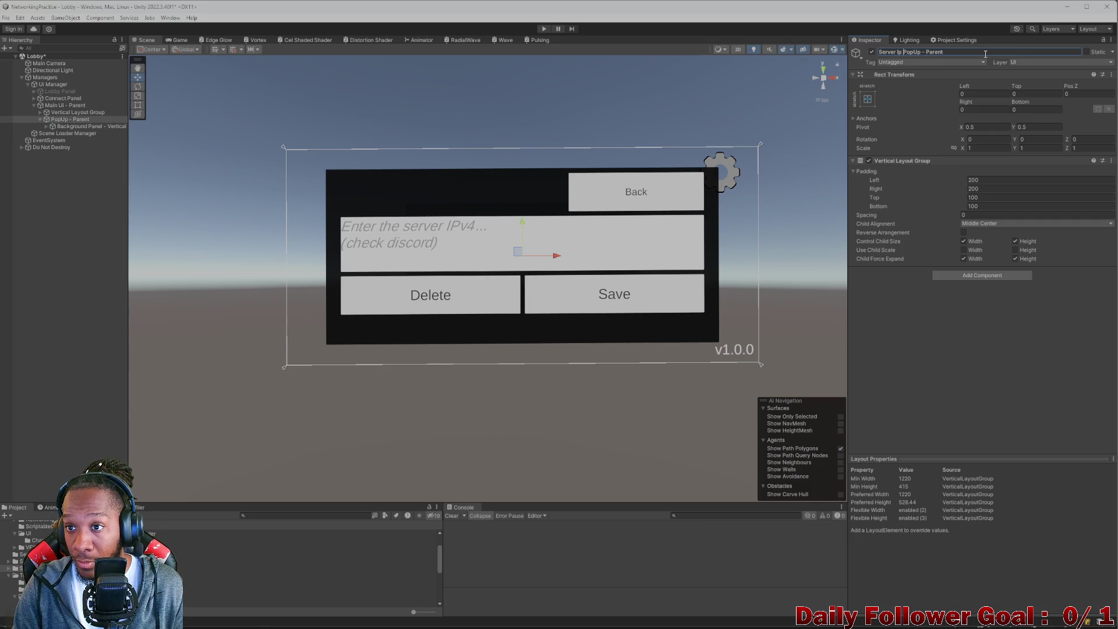
key("Return")
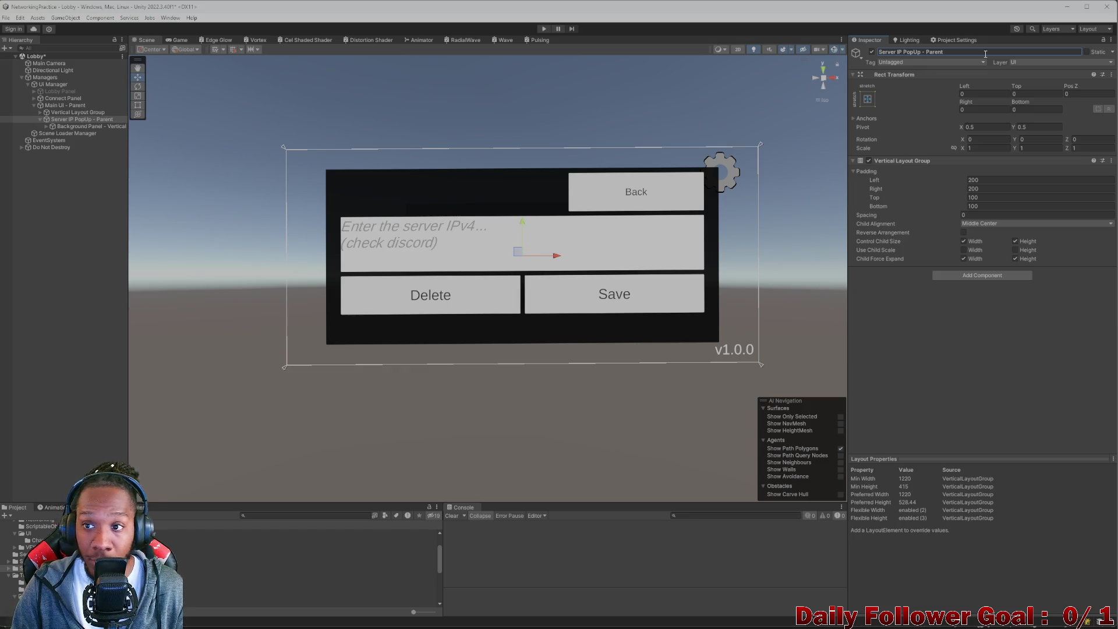
left_click(918, 51)
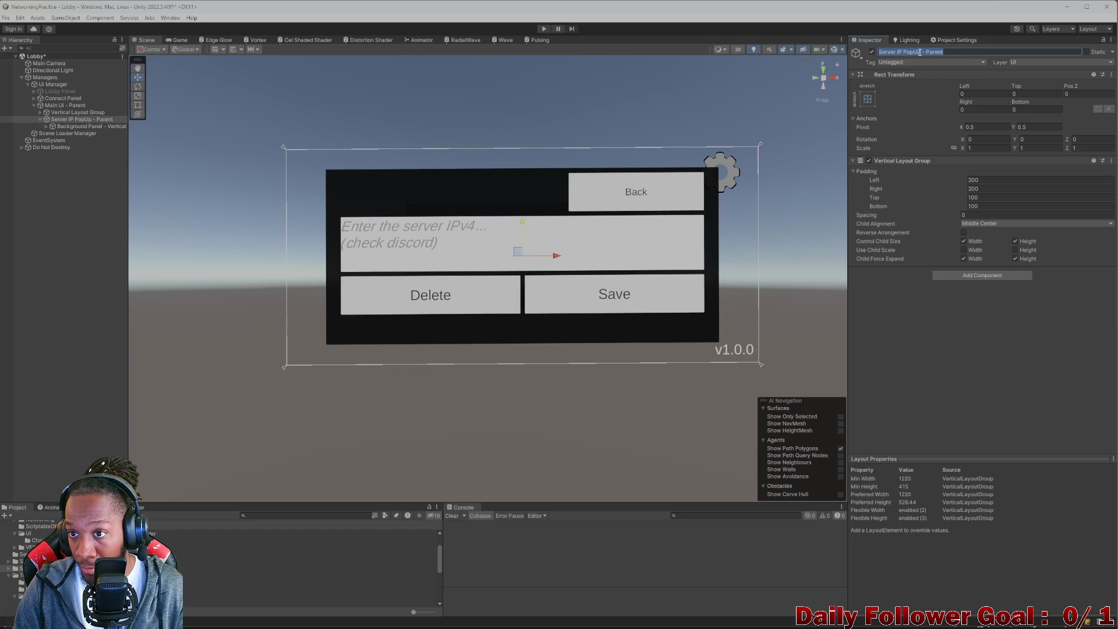
left_click(919, 52)
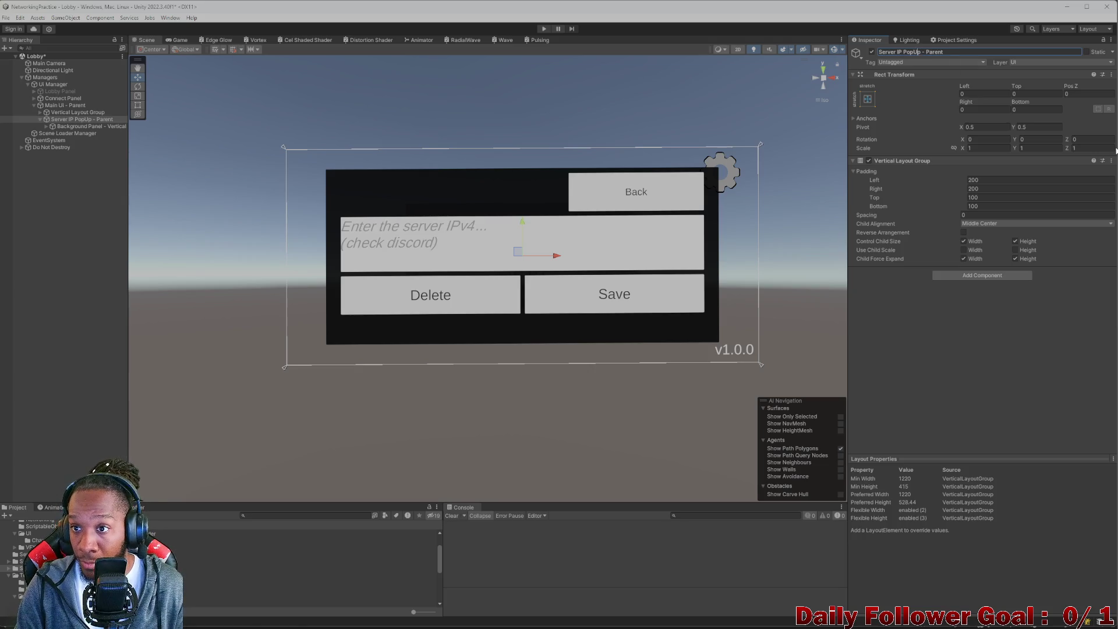
key("BackSpace")
type("u")
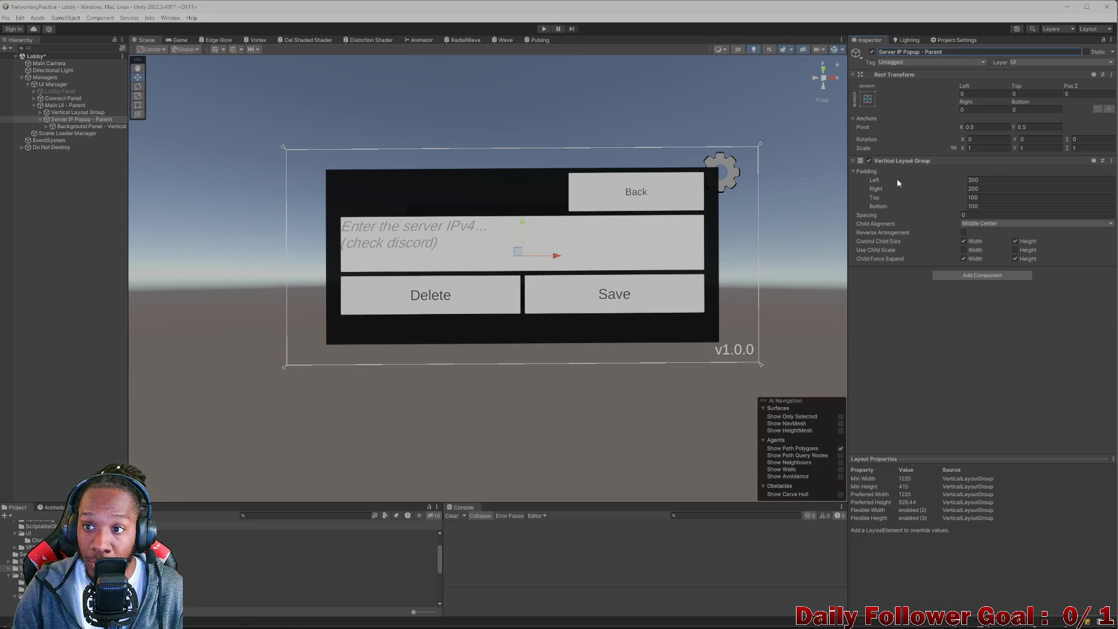
left_click(65, 119)
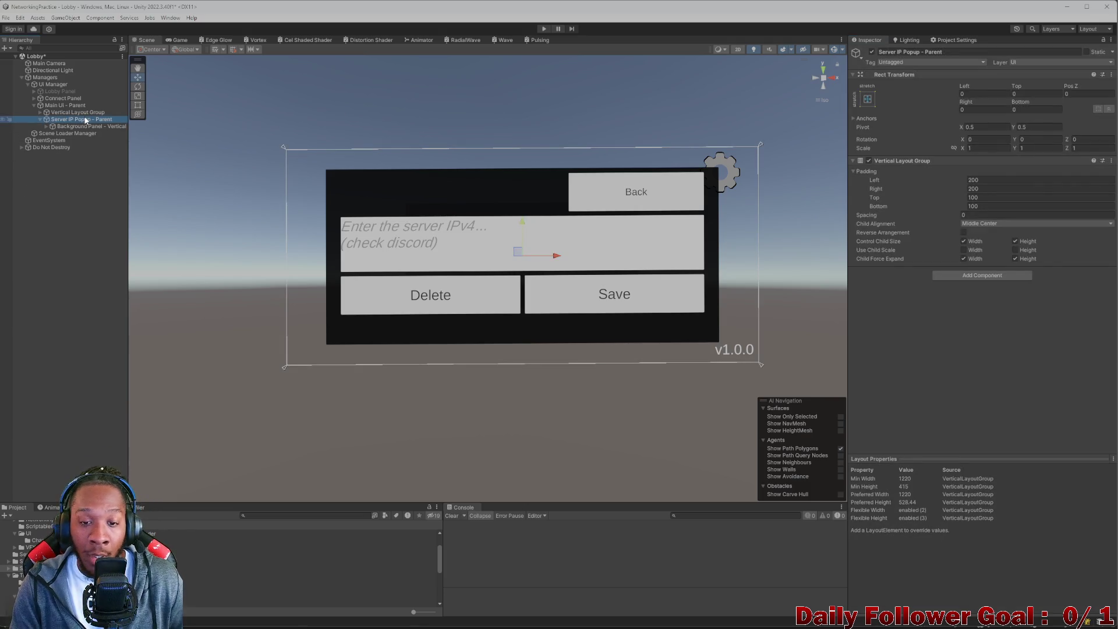
left_click(41, 120)
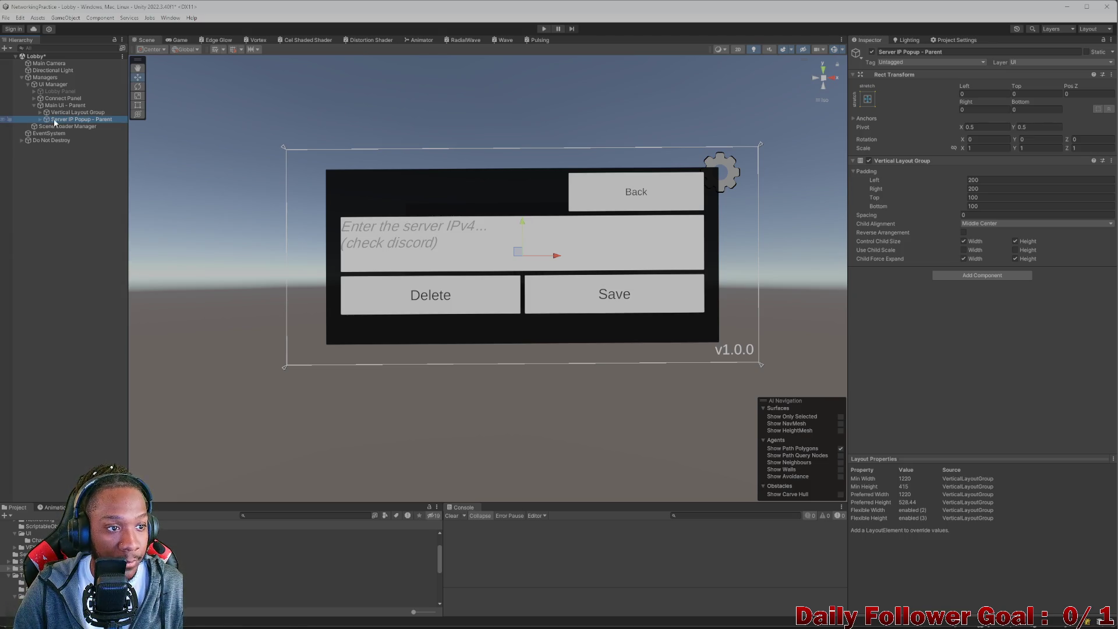
left_click(872, 51)
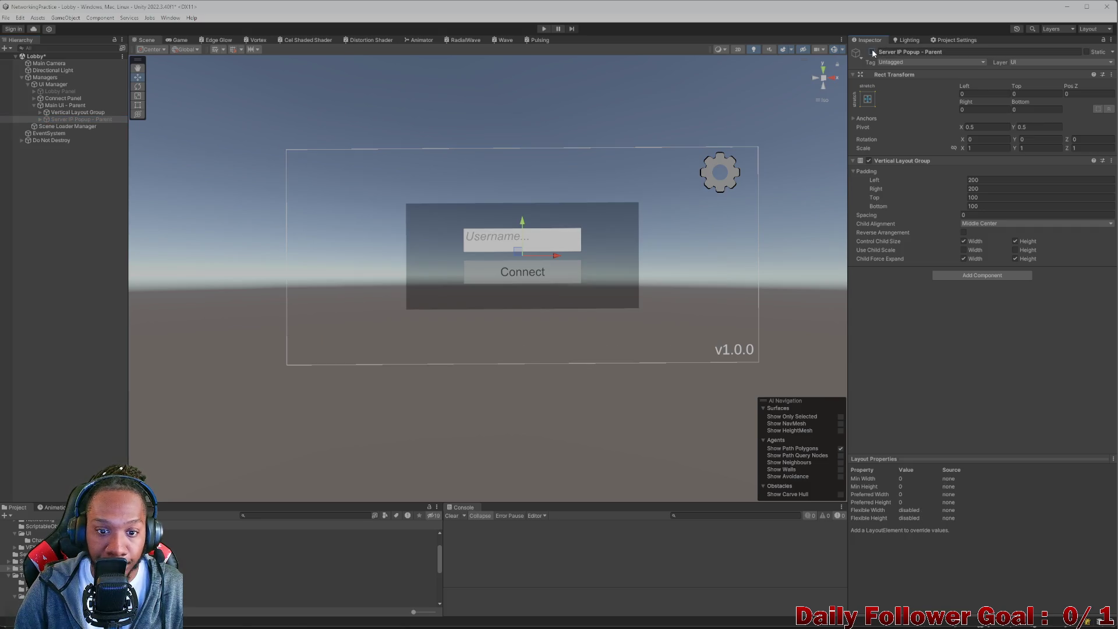
left_click(871, 51)
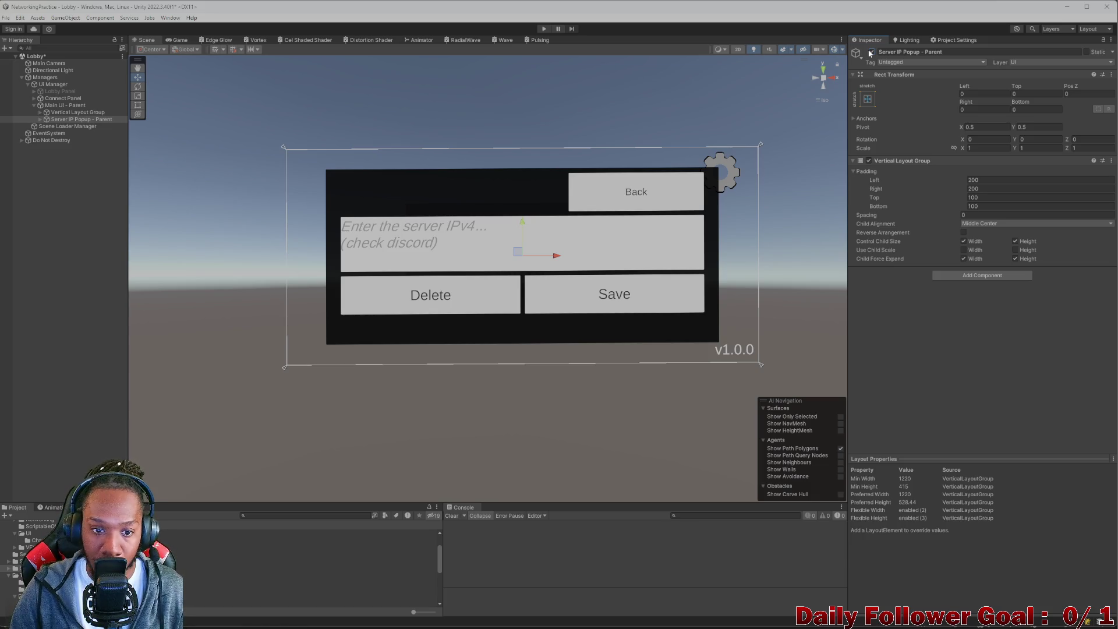
left_click(872, 52)
left_click(872, 53)
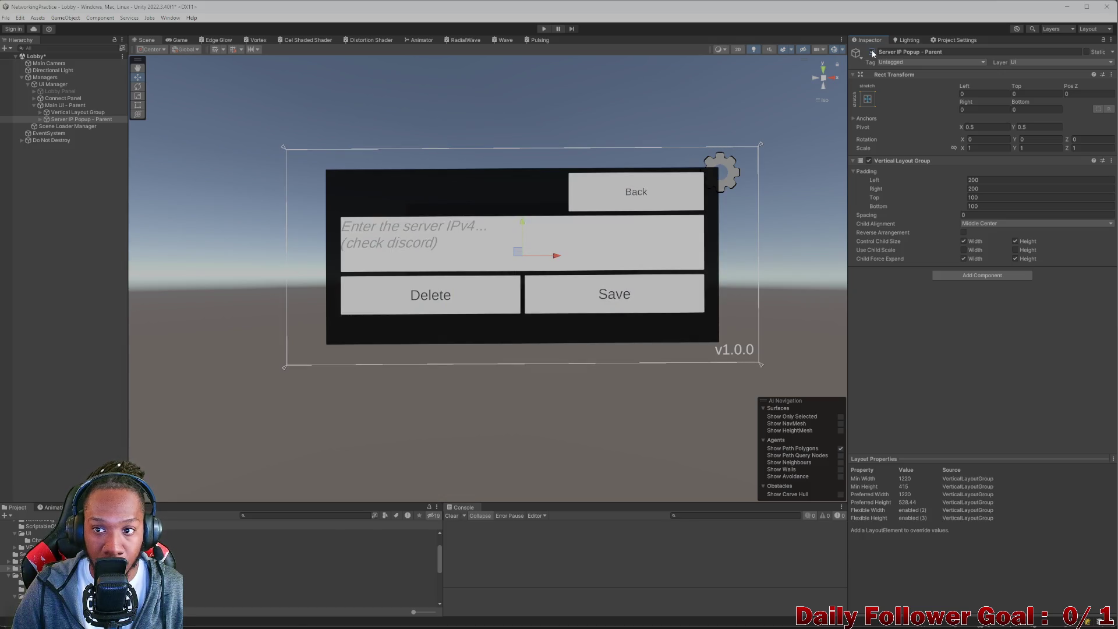
left_click(872, 53)
left_click(872, 53)
left_click(872, 53)
left_click(872, 53)
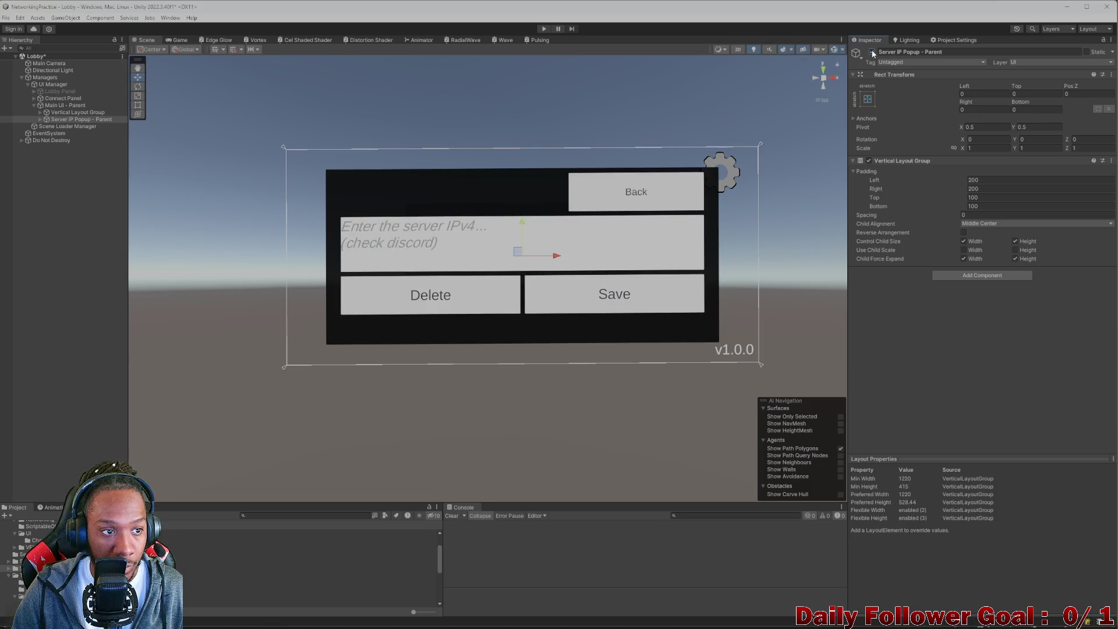
left_click(872, 53)
left_click(872, 53)
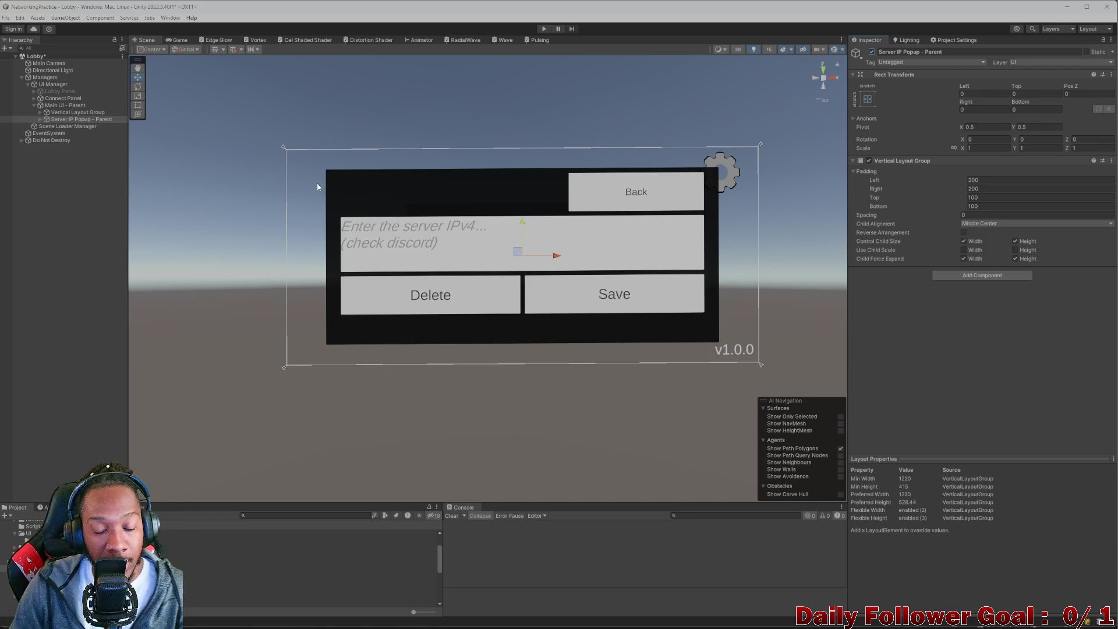
mouse_move(680, 625)
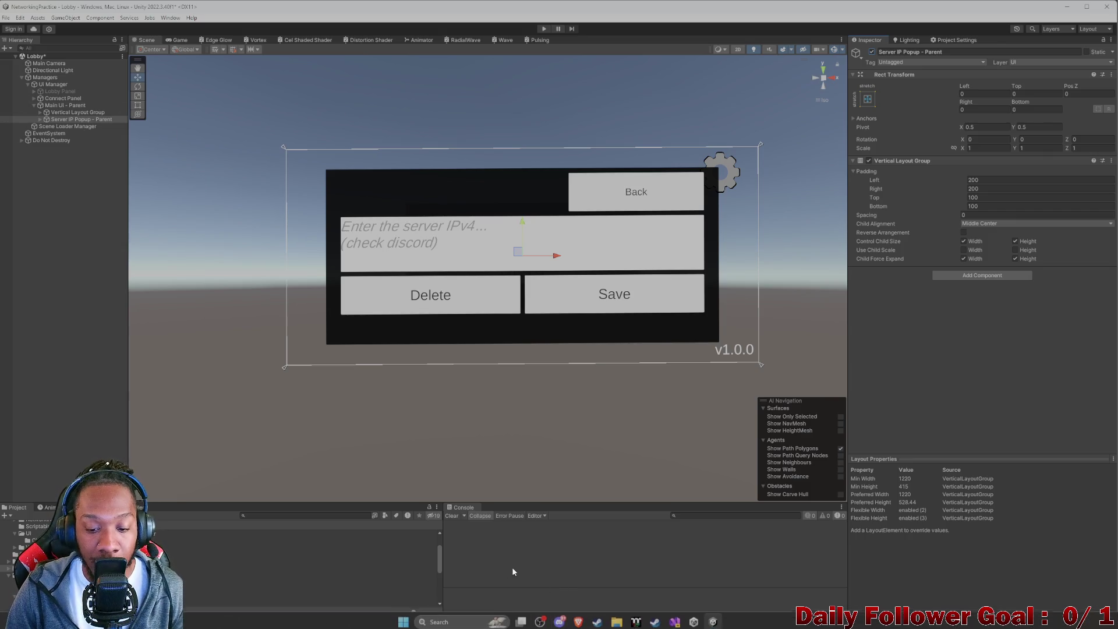
Review IPv4InputValidator.cs in Visual Studio.
left_click(680, 625)
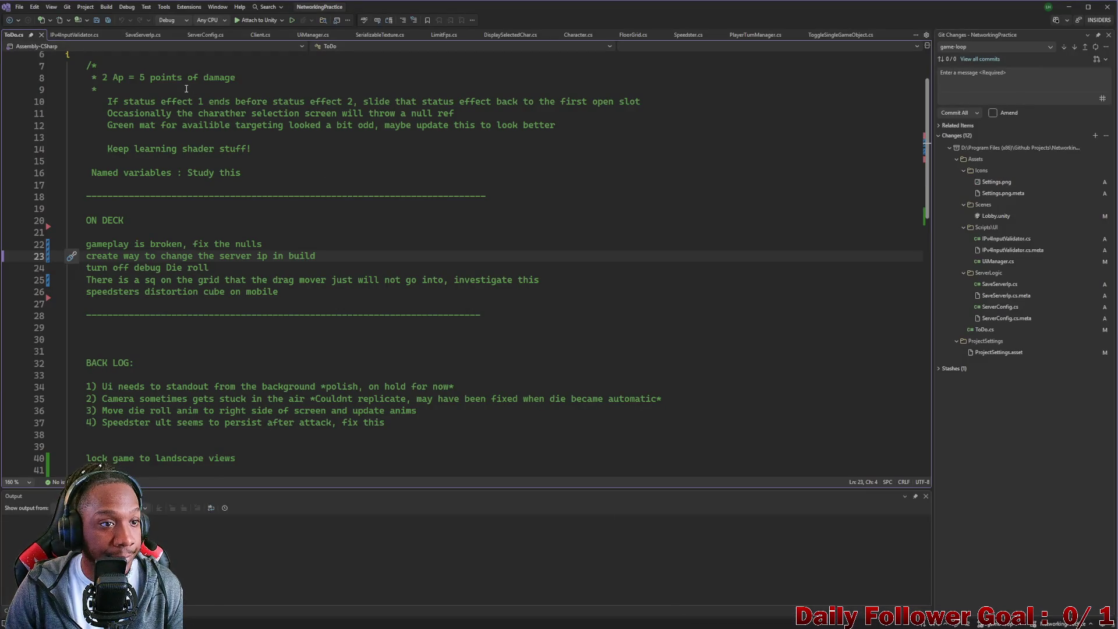
left_click(79, 35)
scroll(120, 130, "down", 14)
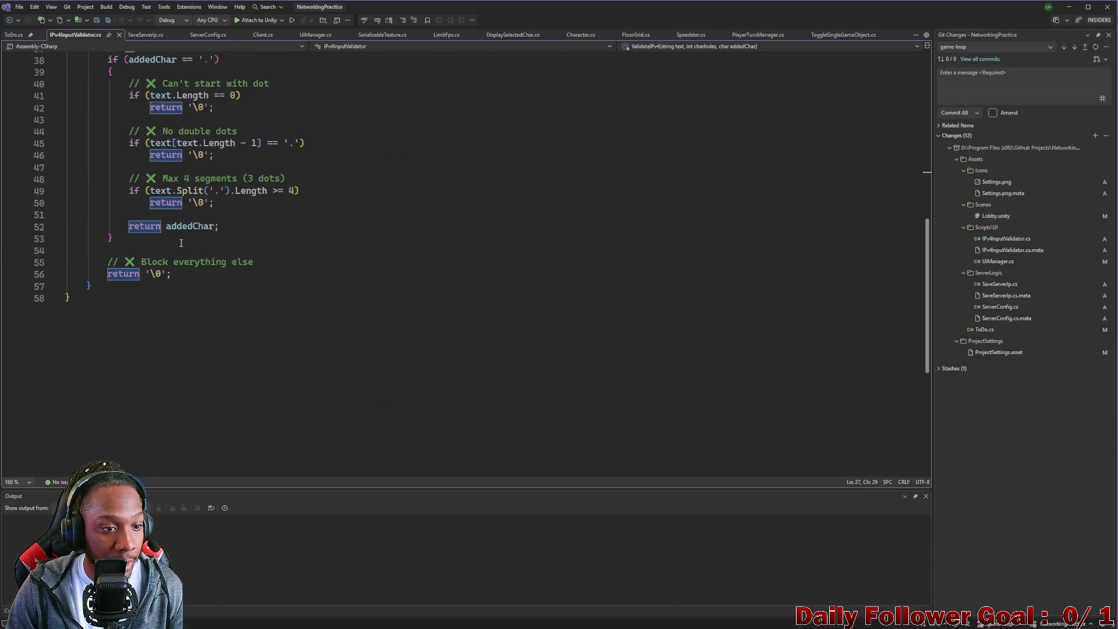
scroll(120, 129, "up", 14)
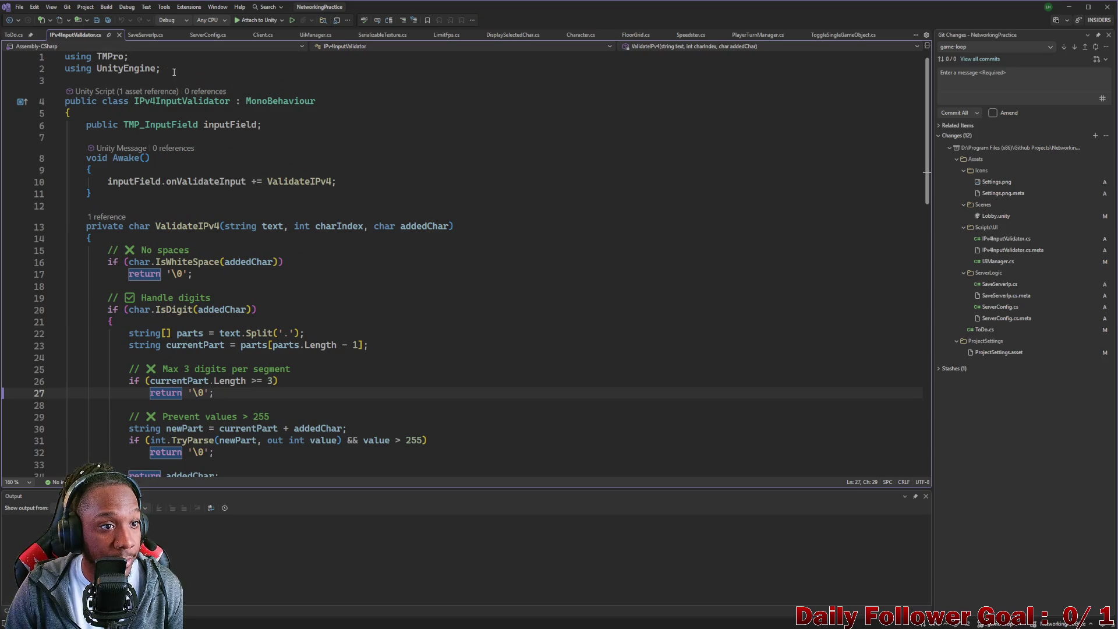
Read through SaveServerIp.cs's Start, save and clear methods, then return to Unity.
left_click(137, 35)
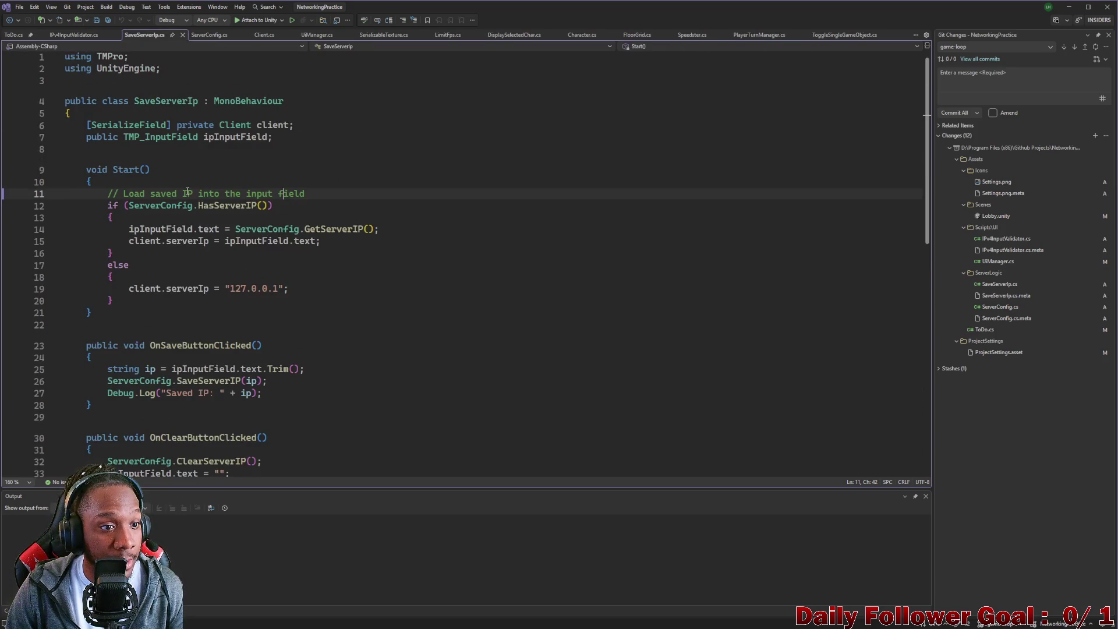
scroll(188, 192, "down", 4)
scroll(186, 204, "up", 4)
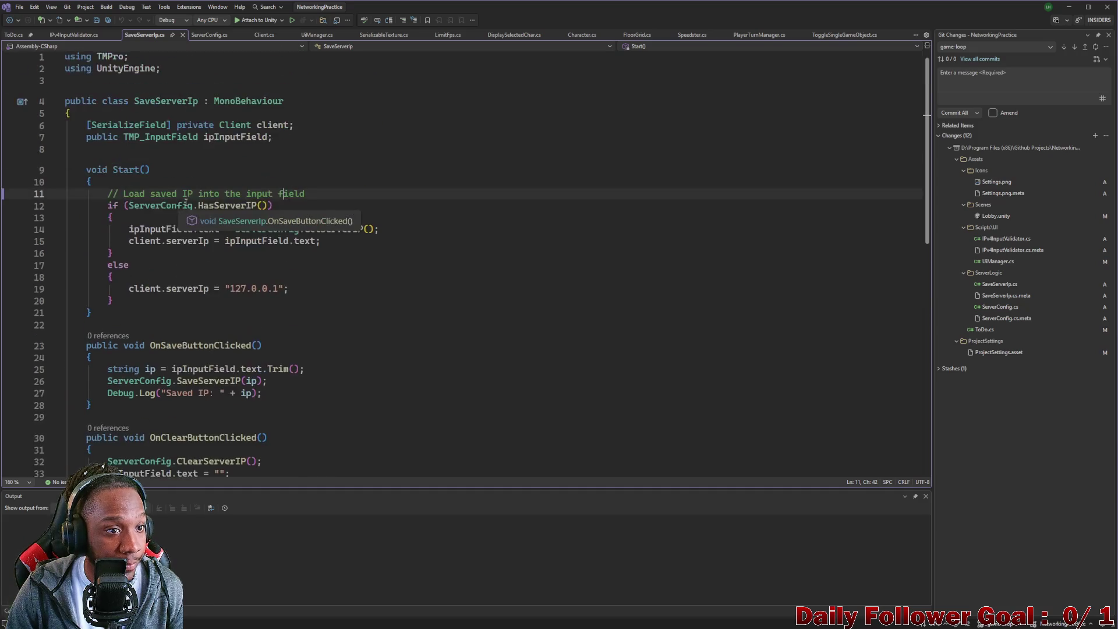
scroll(131, 272, "down", 3)
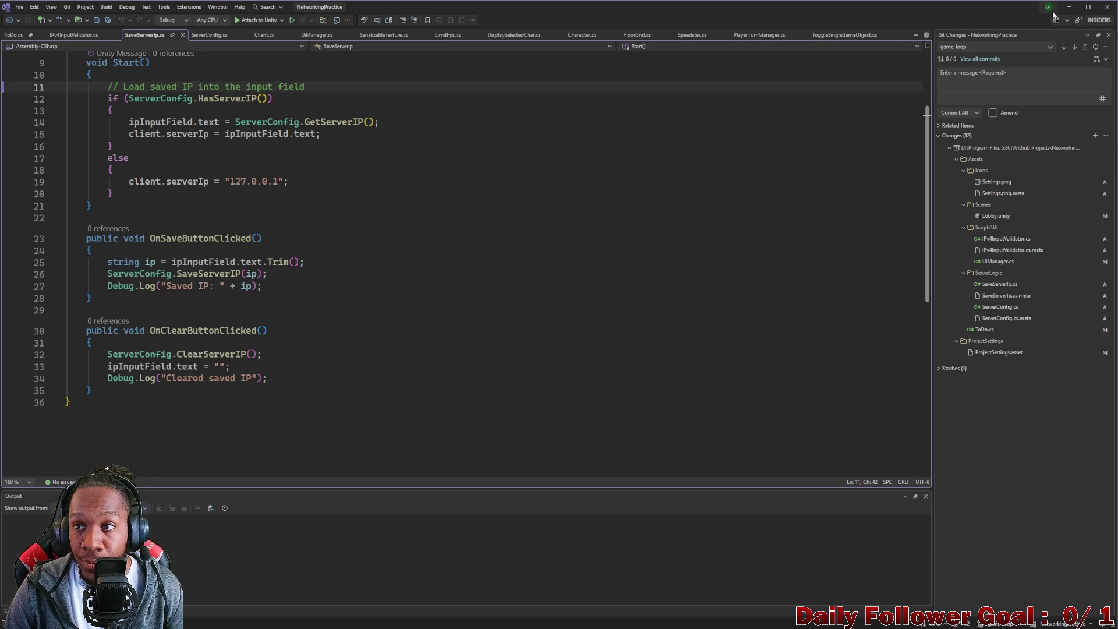
key("alt+Tab")
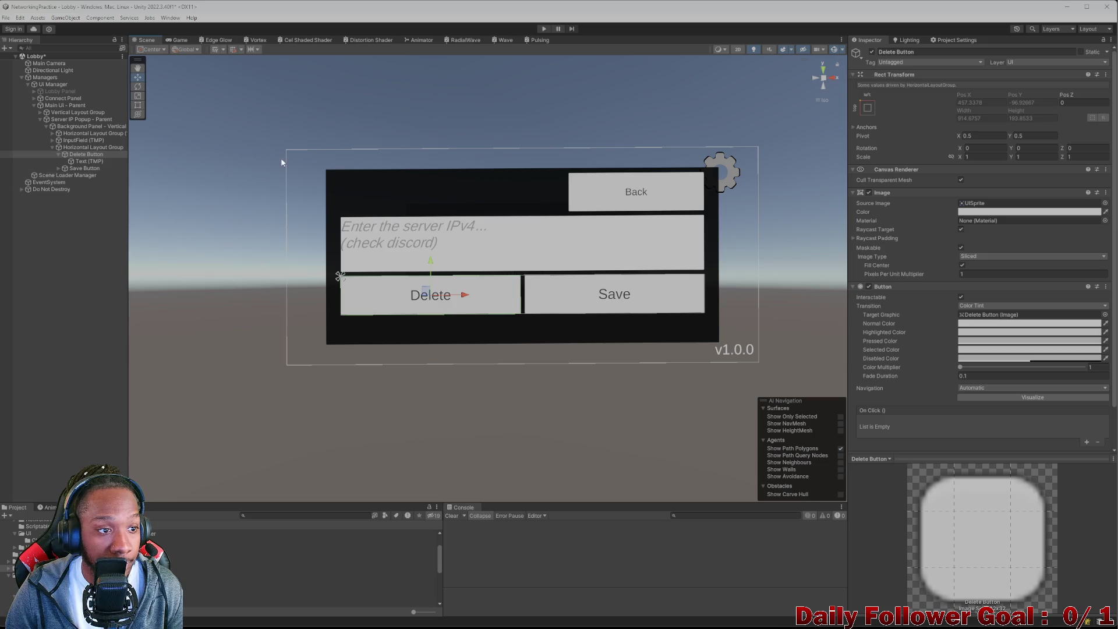
Try renaming Delete Button to Clear Button and relabelling its text to Clear.
left_click(895, 53)
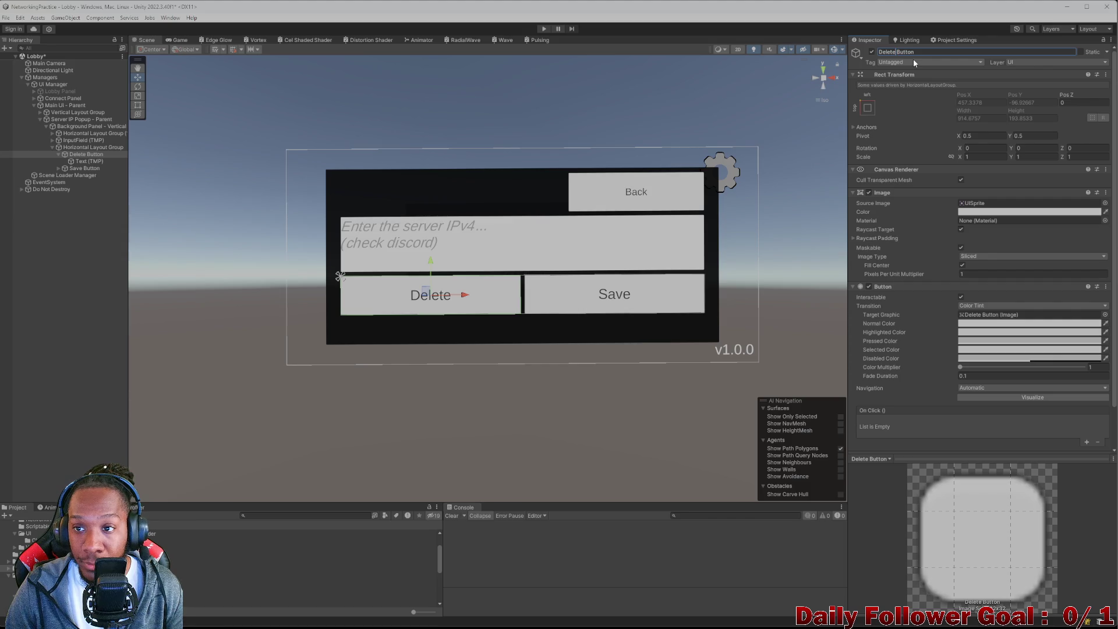
type("Clear")
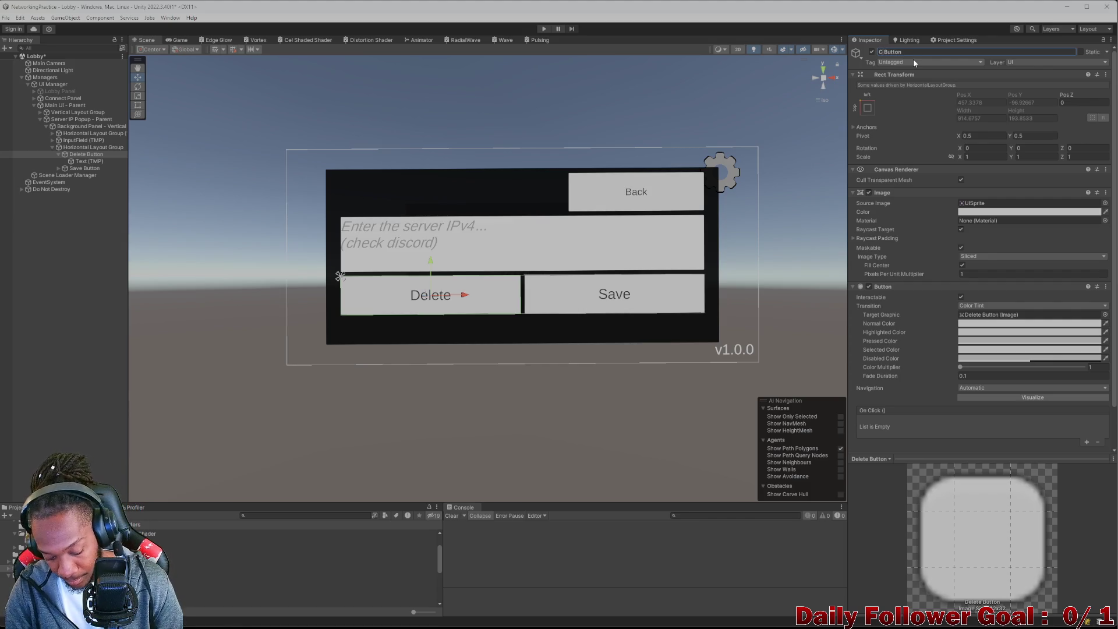
key("Return")
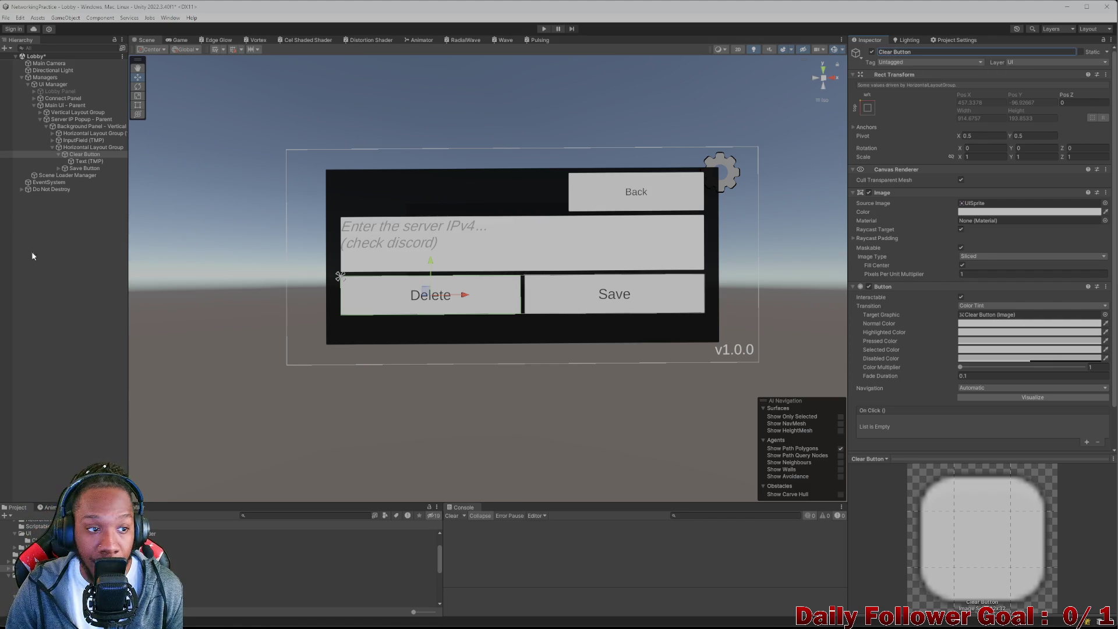
left_click(89, 161)
left_click(981, 229)
key("ctrl+a")
key("BackSpace")
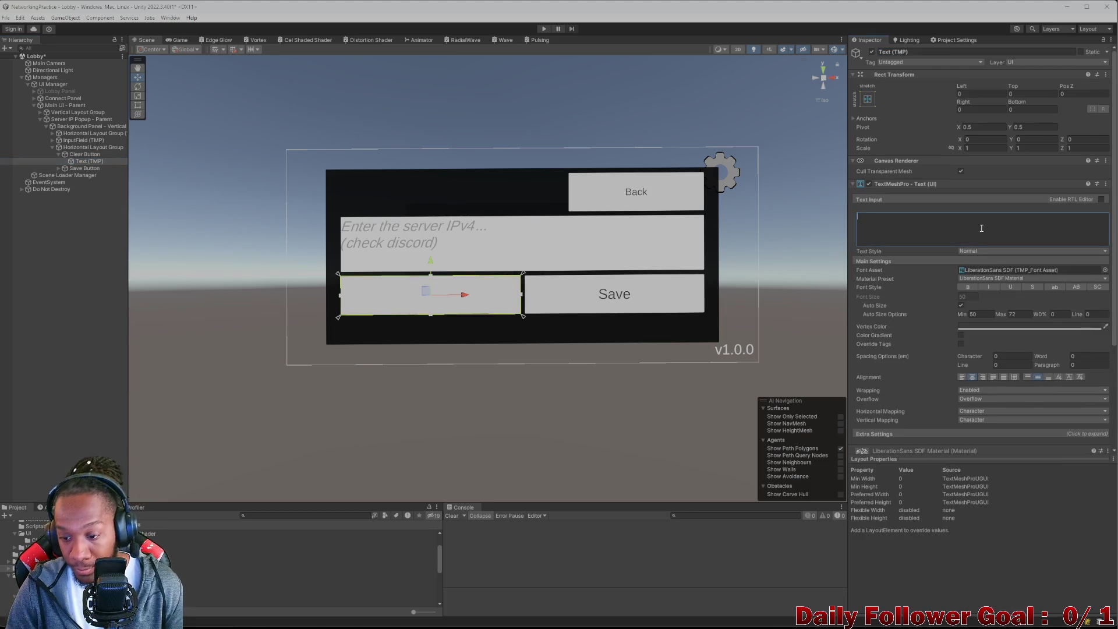
type("Clear")
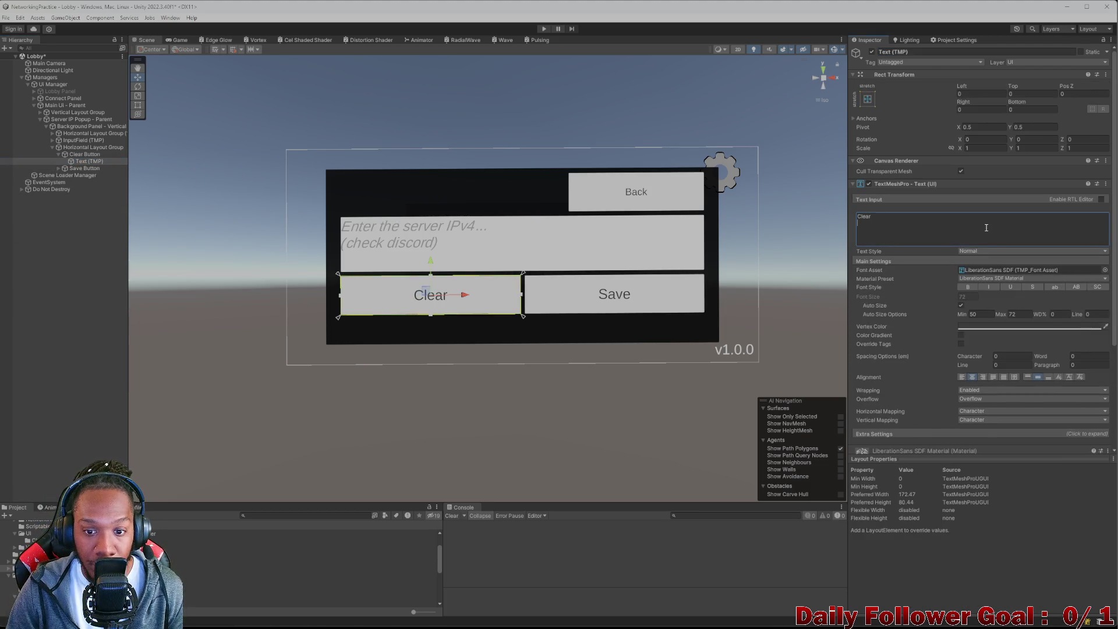
Undo the label and name edits back to Delete and bring Visual Studio forward.
key("ctrl+a")
key("BackSpace")
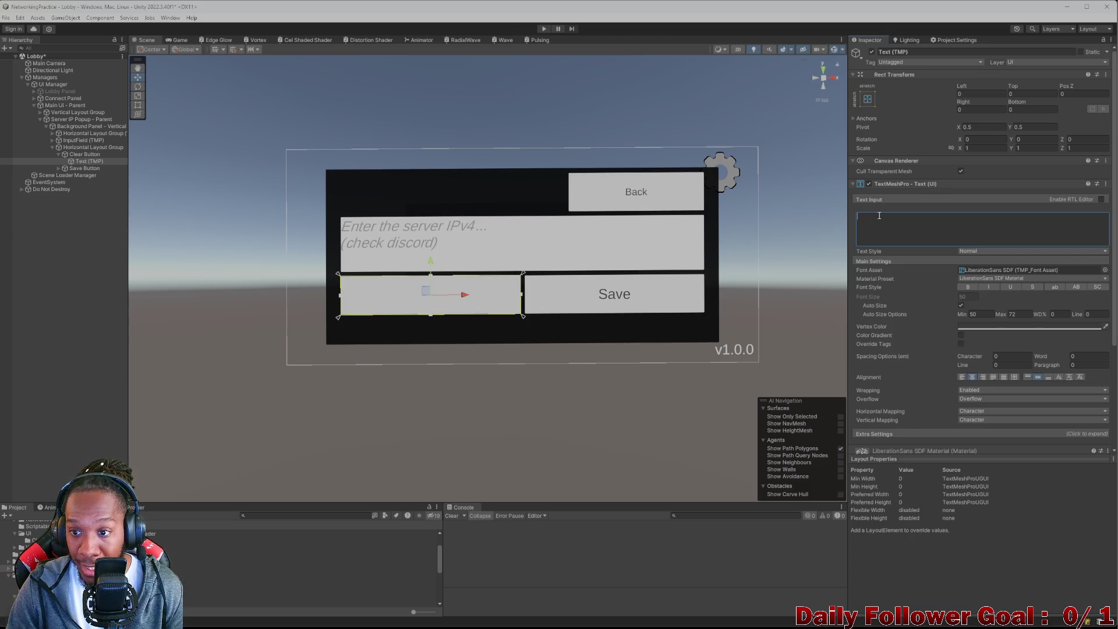
type("SD")
key("ctrl+z")
key("ctrl+z")
key("ctrl+z")
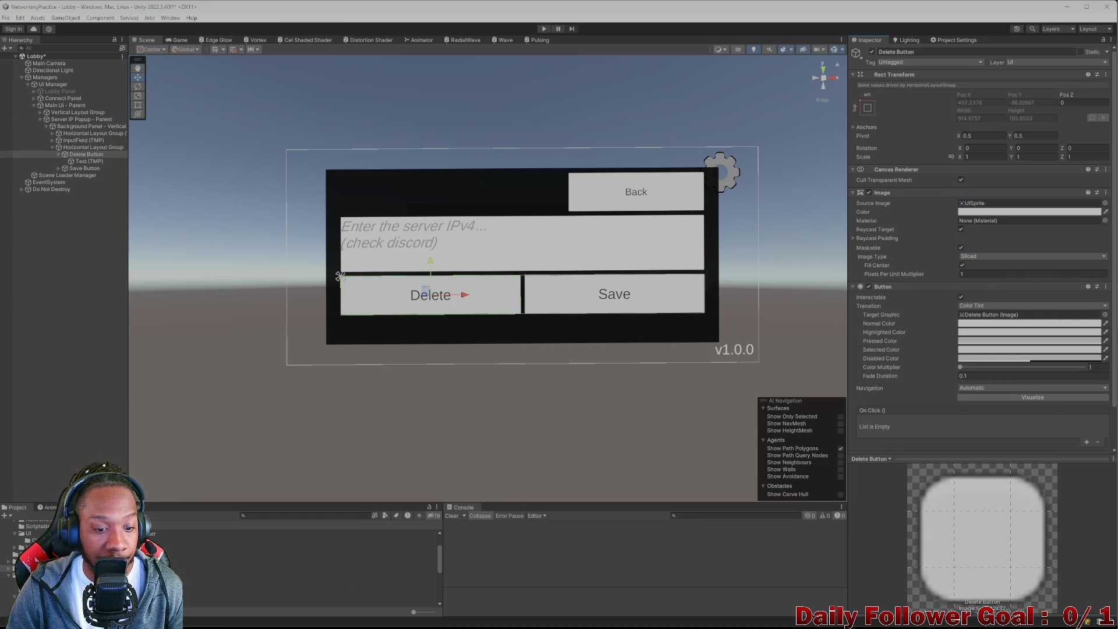
mouse_move(524, 626)
left_click(674, 618)
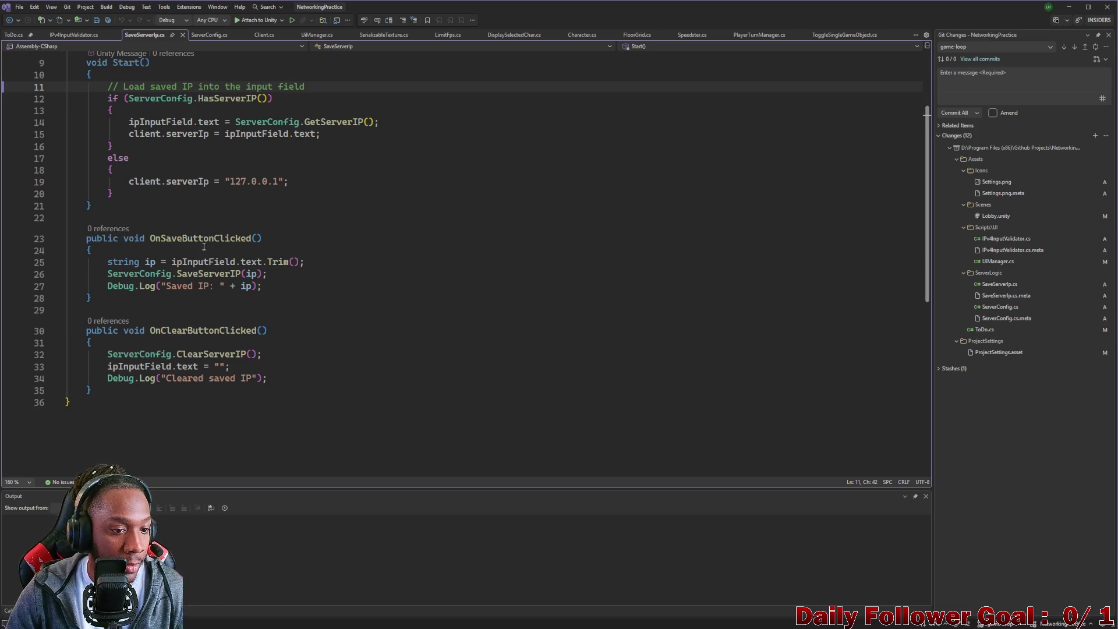
left_click(143, 356)
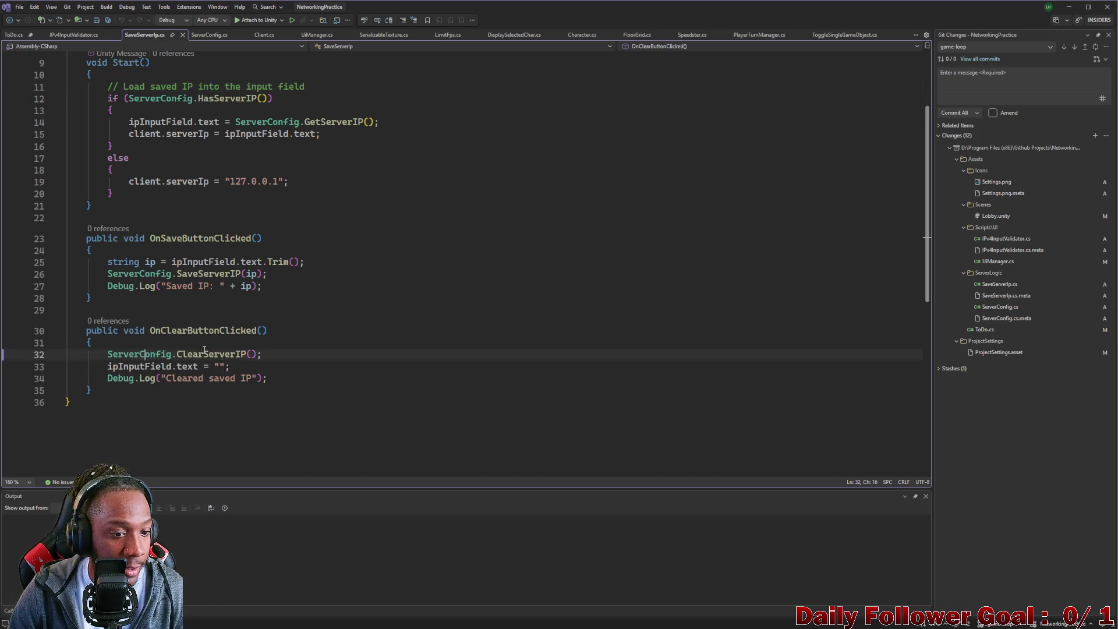
double_click(207, 356)
scroll(206, 358, "up", 3)
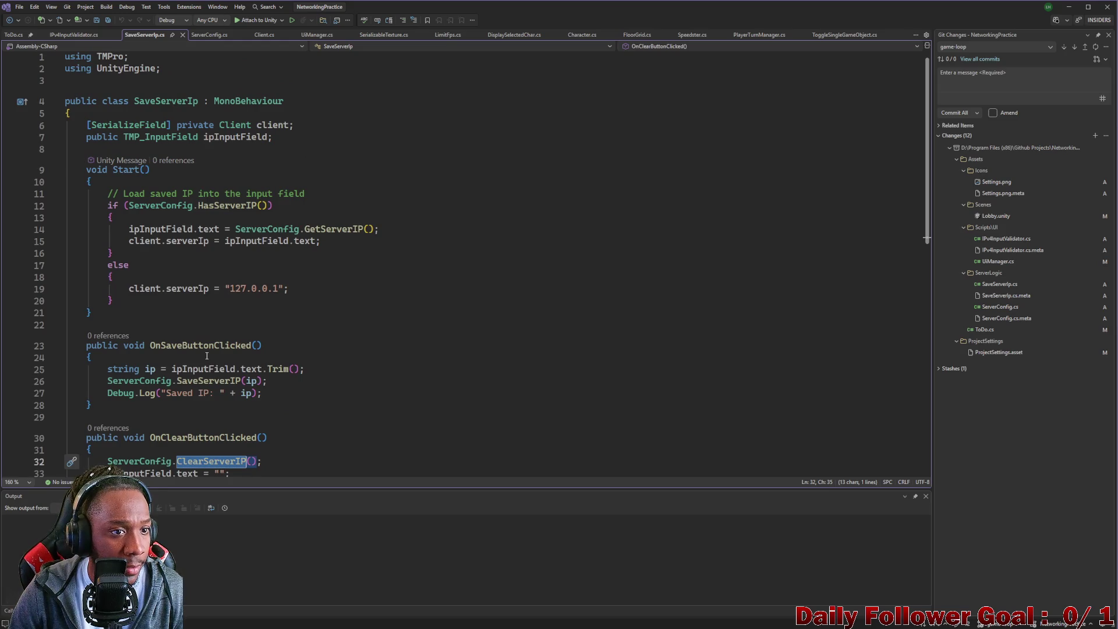
scroll(206, 356, "down", 3)
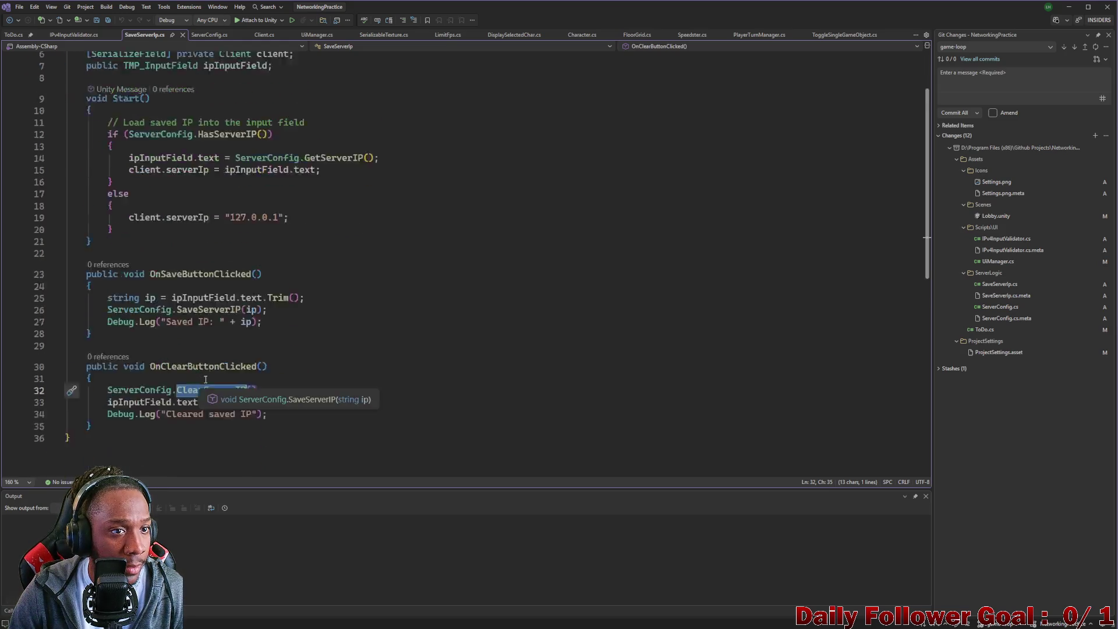
left_click(213, 37)
scroll(225, 206, "up", 2)
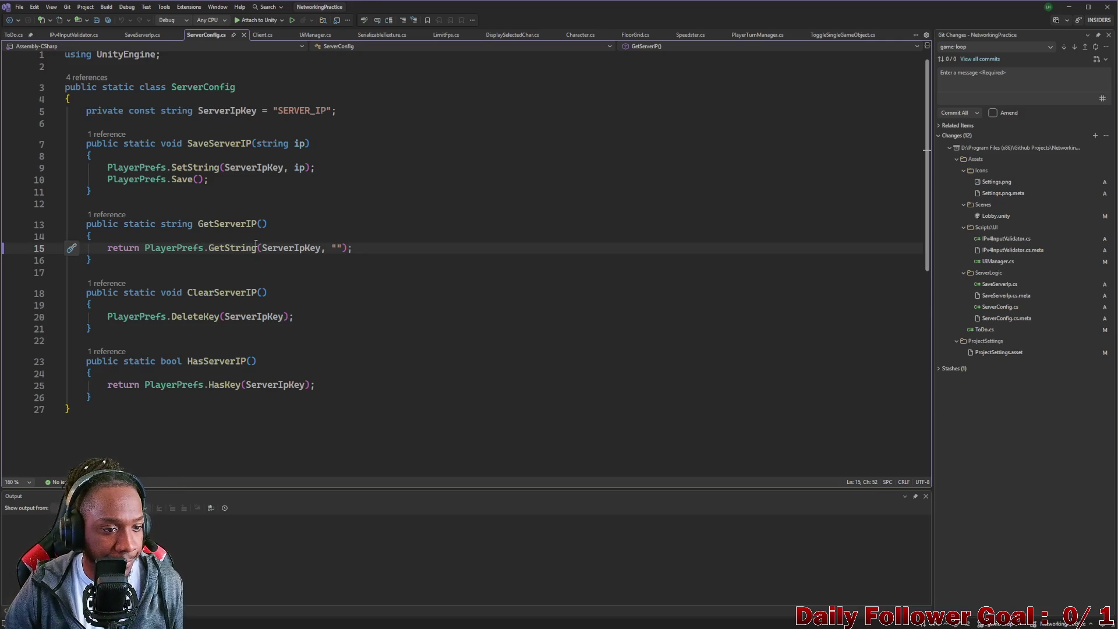
left_click(140, 35)
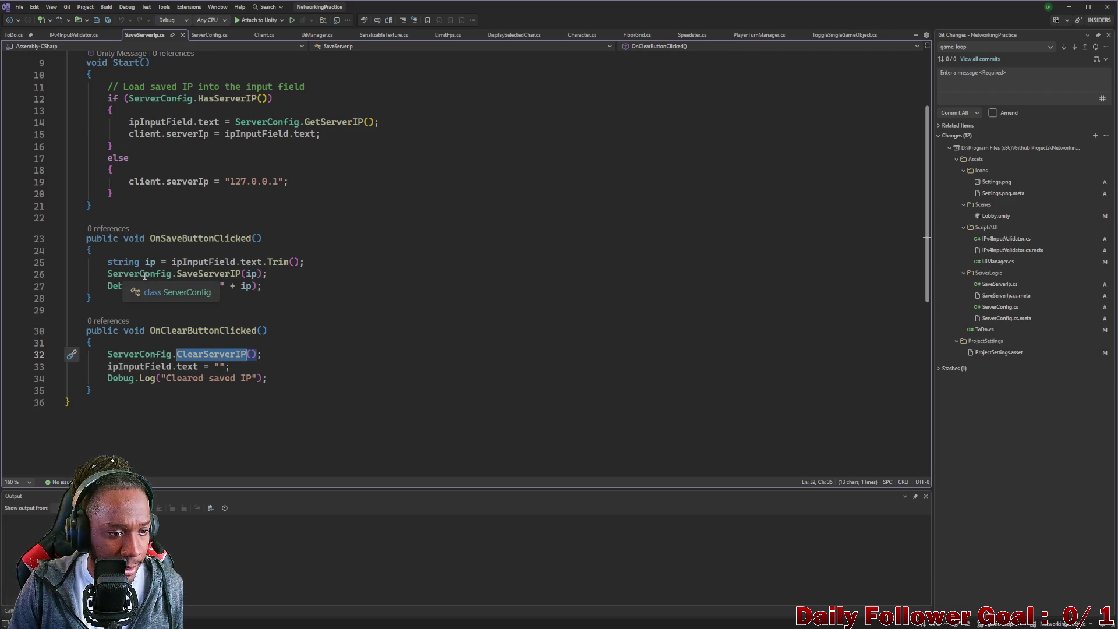
left_click(204, 36)
left_click(146, 38)
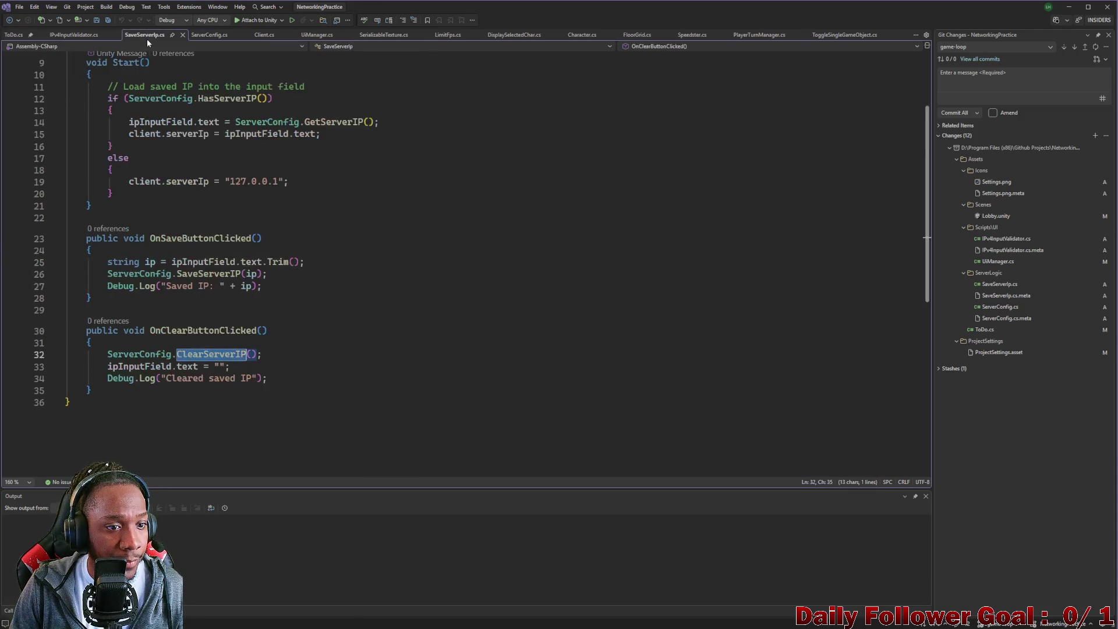
left_click(210, 34)
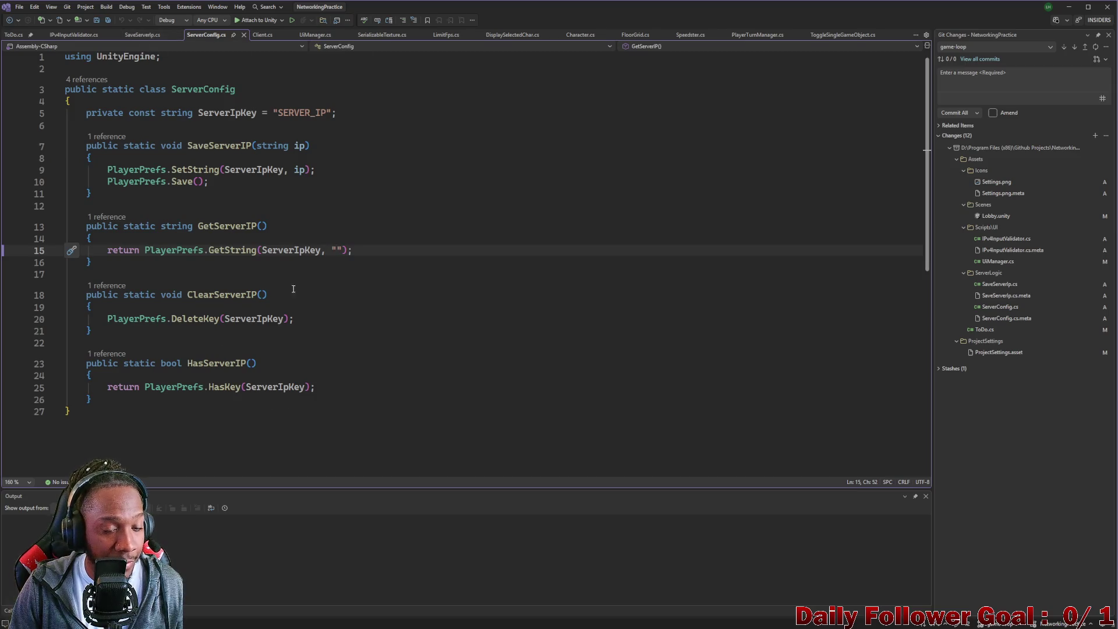
left_click(140, 35)
left_click(224, 35)
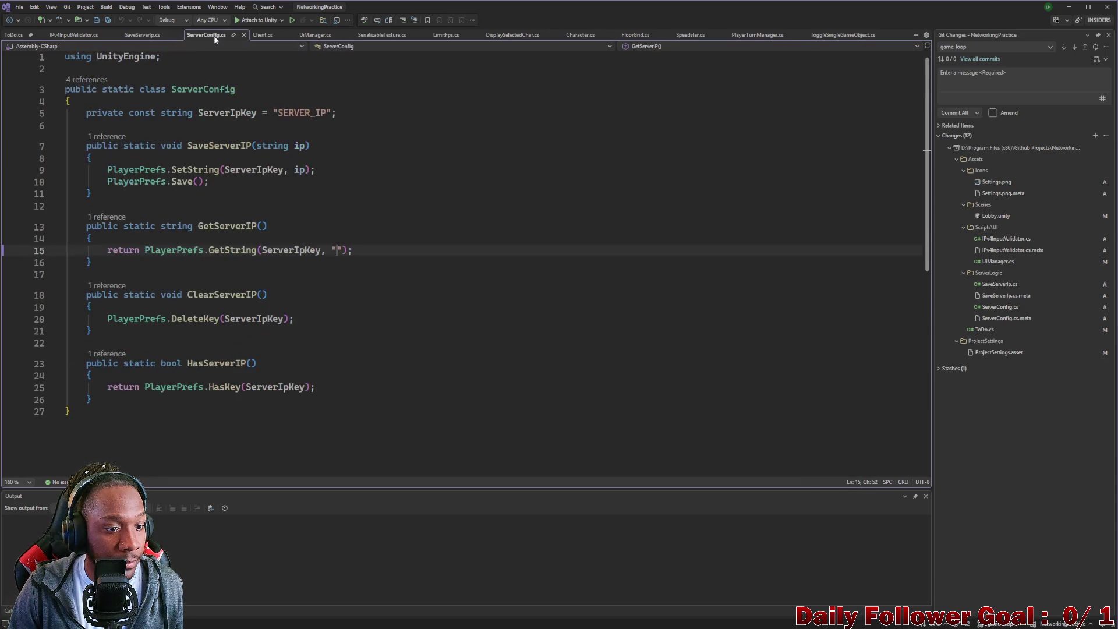
left_click(114, 354)
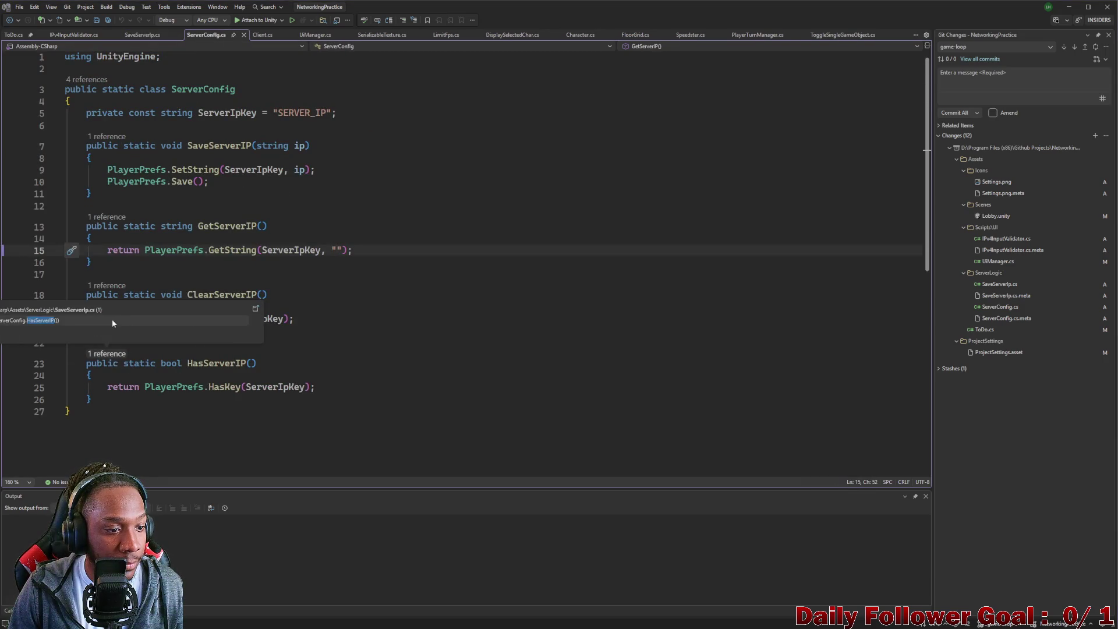
double_click(40, 321)
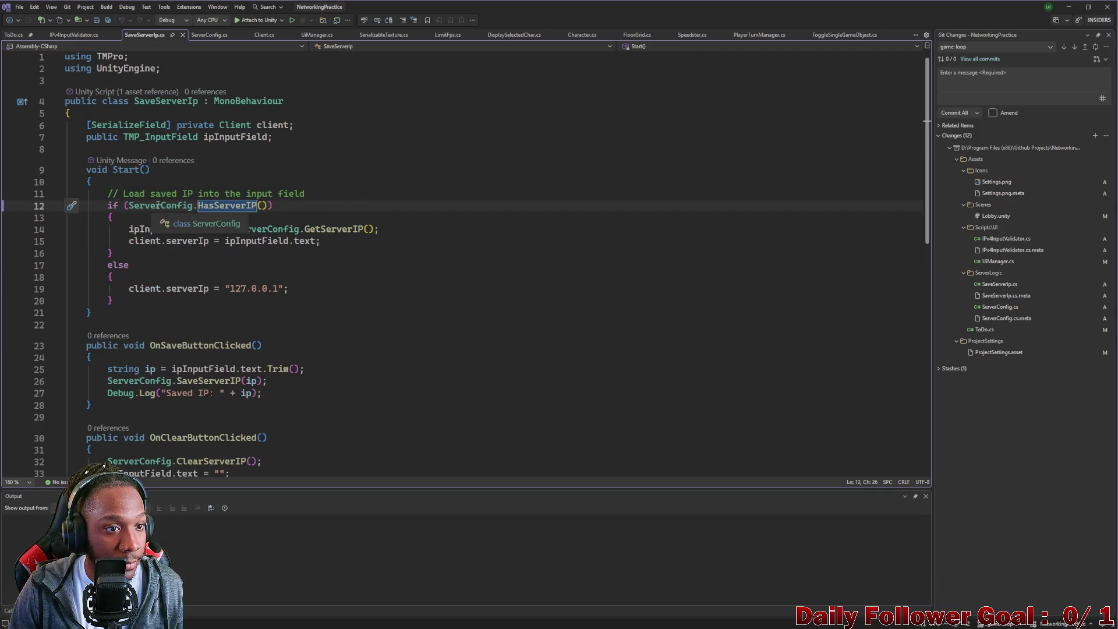
scroll(136, 185, "down", 2)
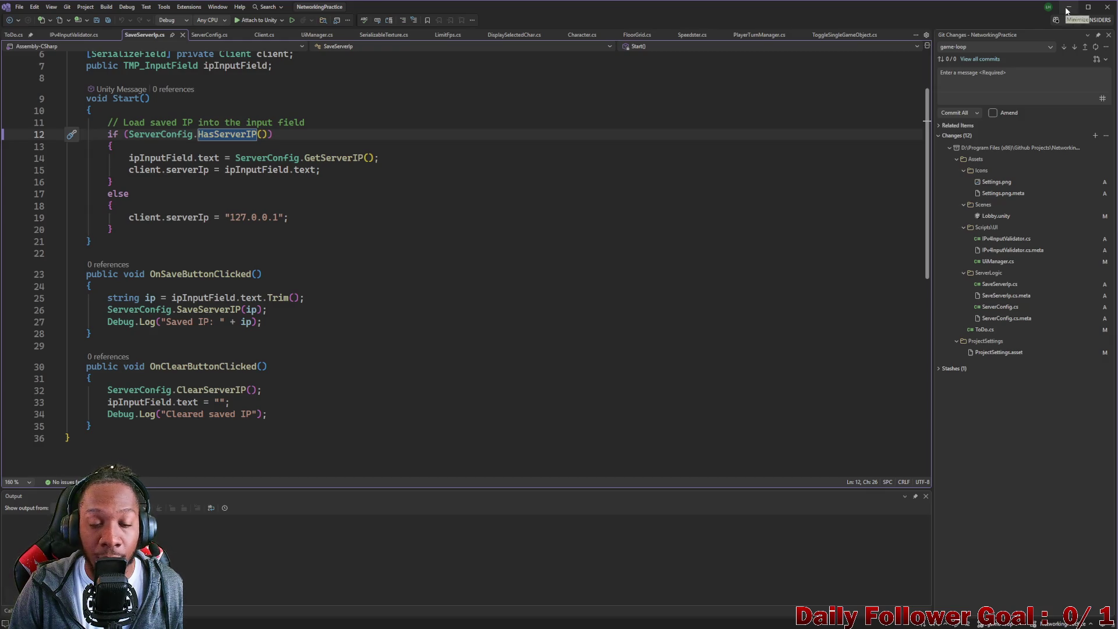
Return to Unity and select the popup's server IP InputField (TMP) object.
left_click(1067, 8)
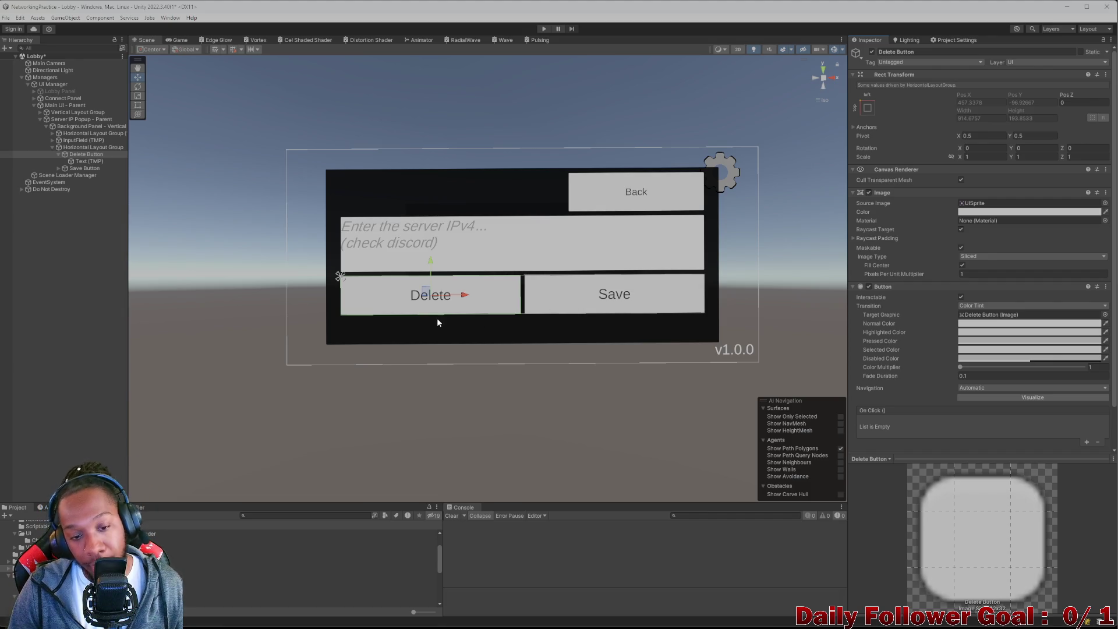
left_click(80, 147)
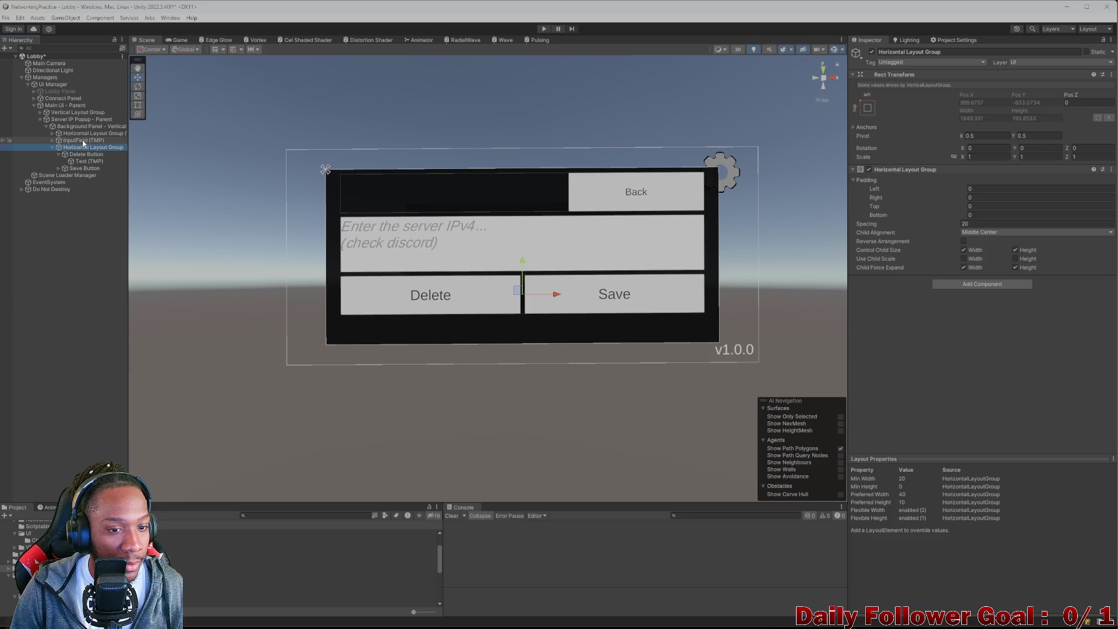
left_click(84, 140)
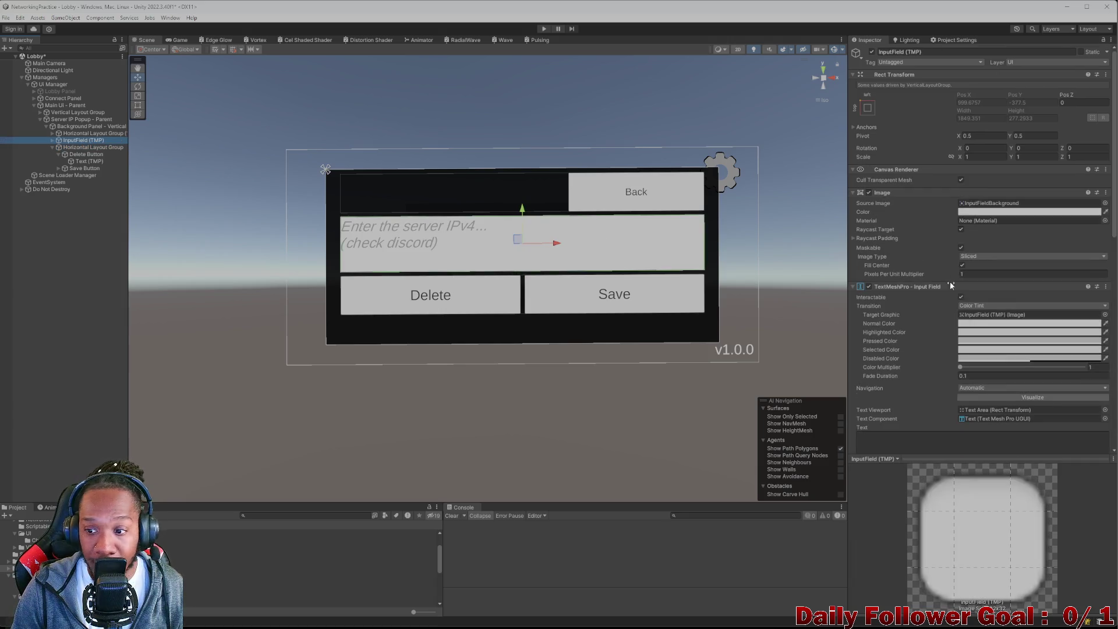
scroll(949, 281, "down", 10)
scroll(962, 341, "down", 3)
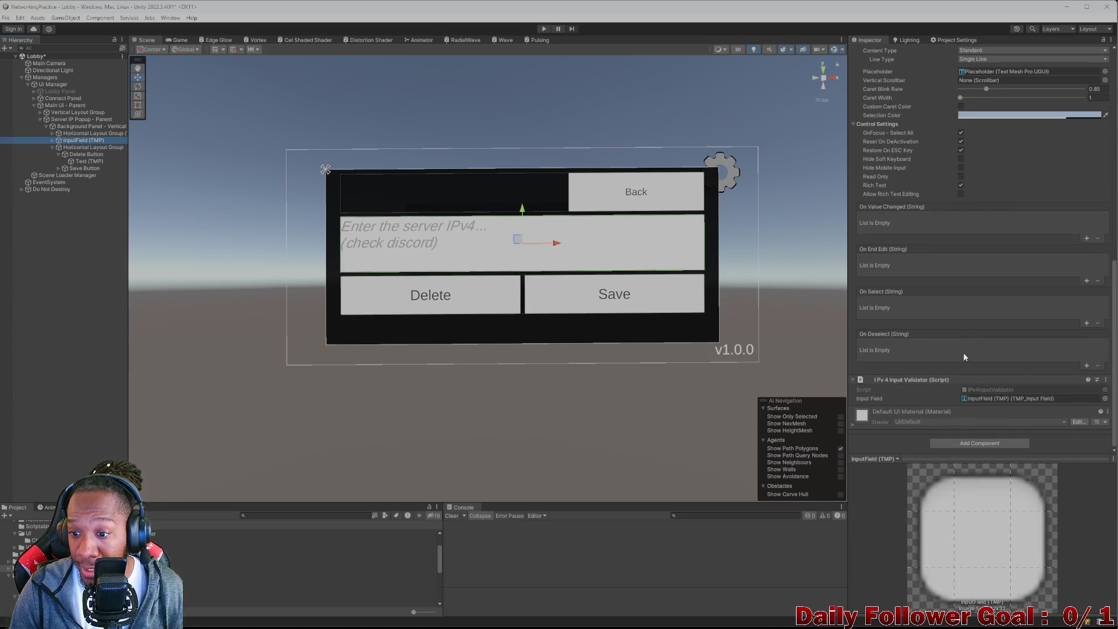
Add the Save Server Ip script component by searching 'server'.
left_click(962, 443)
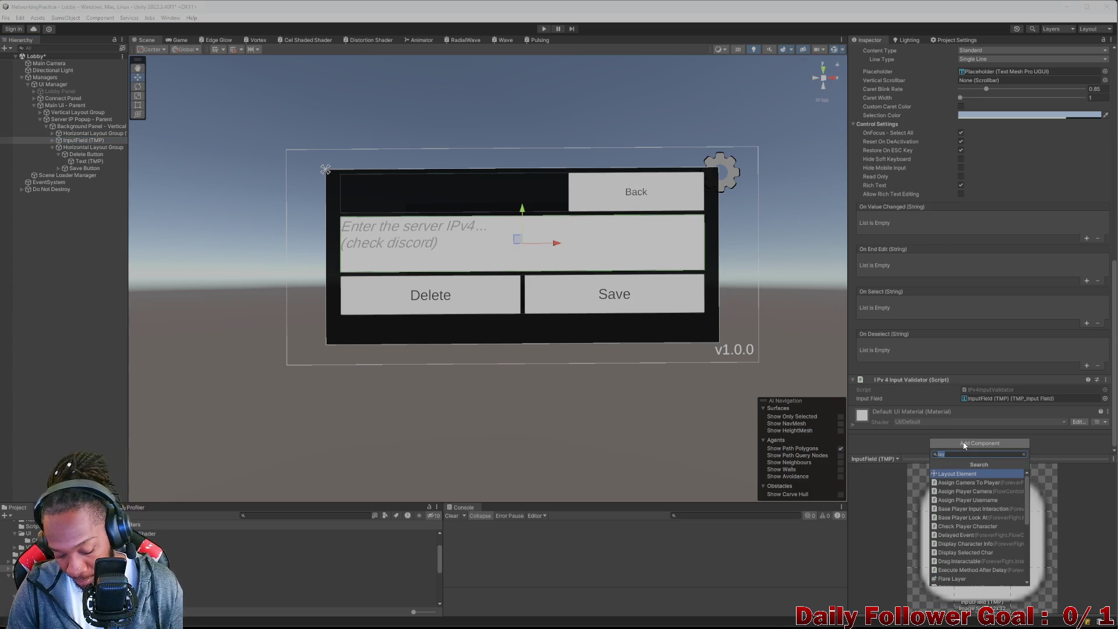
type("sever")
key("BackSpace")
key("BackSpace")
key("BackSpace")
type("rver")
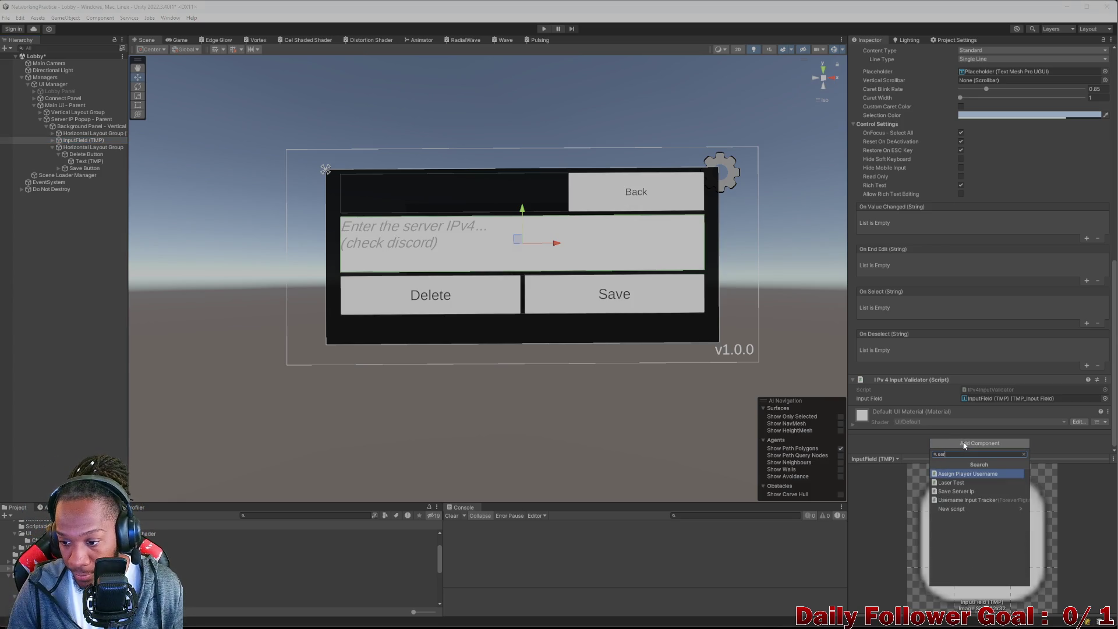
left_click(967, 473)
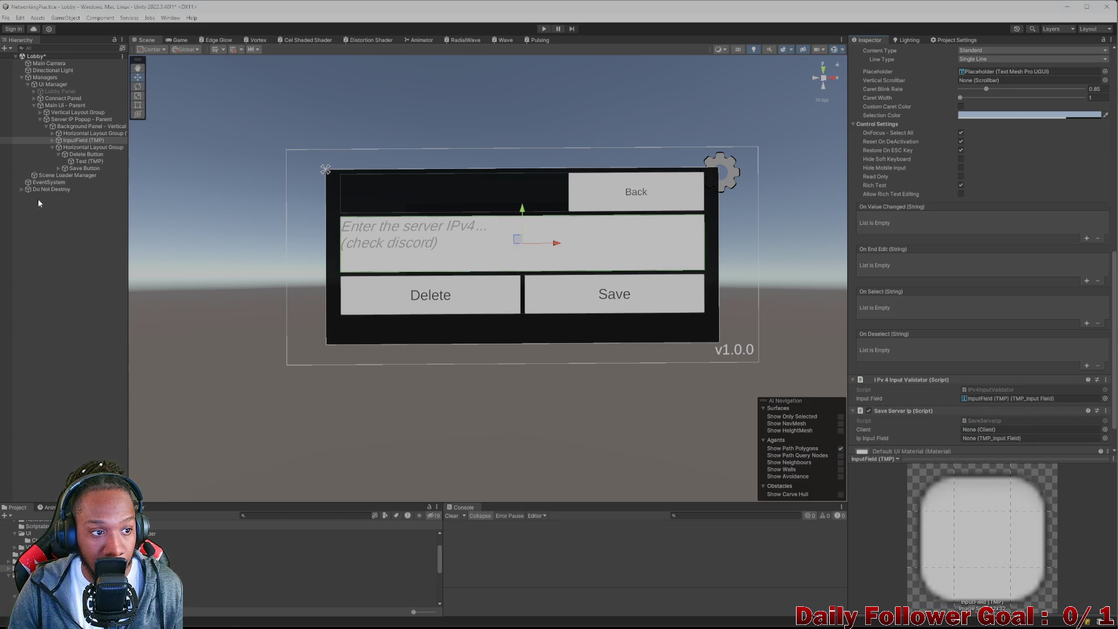
left_click(22, 189)
Assign InputField (TMP) to ClientManager's Ip Input Field and remove the input field's duplicate Save Server Ip.
left_click(57, 197)
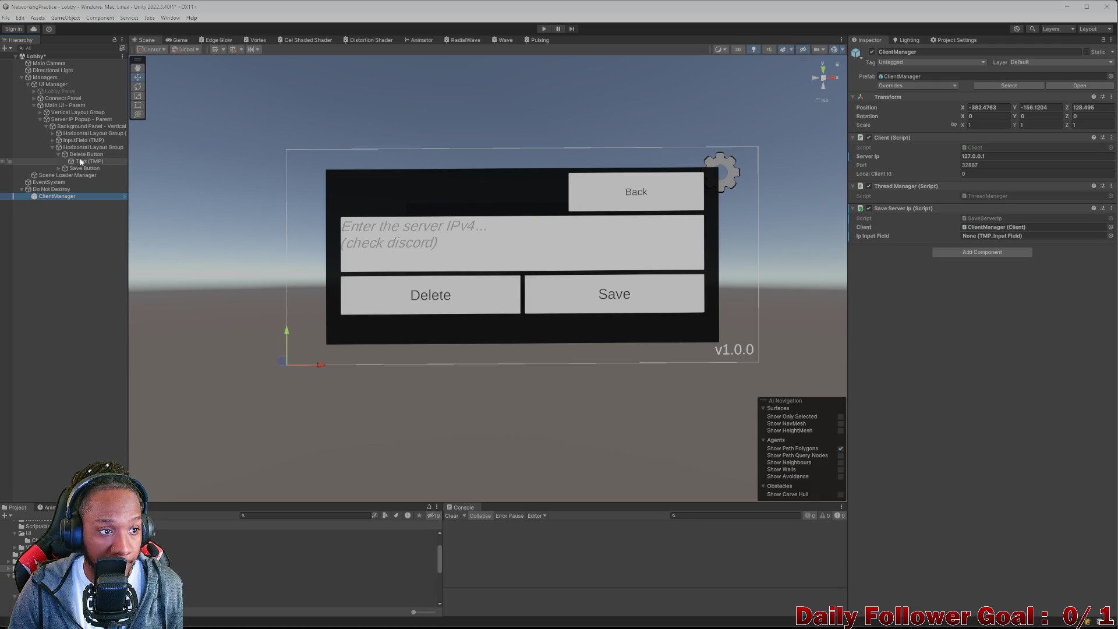
mouse_move(83, 141)
left_mouse_down()
mouse_move(988, 217)
mouse_move(992, 236)
left_mouse_up()
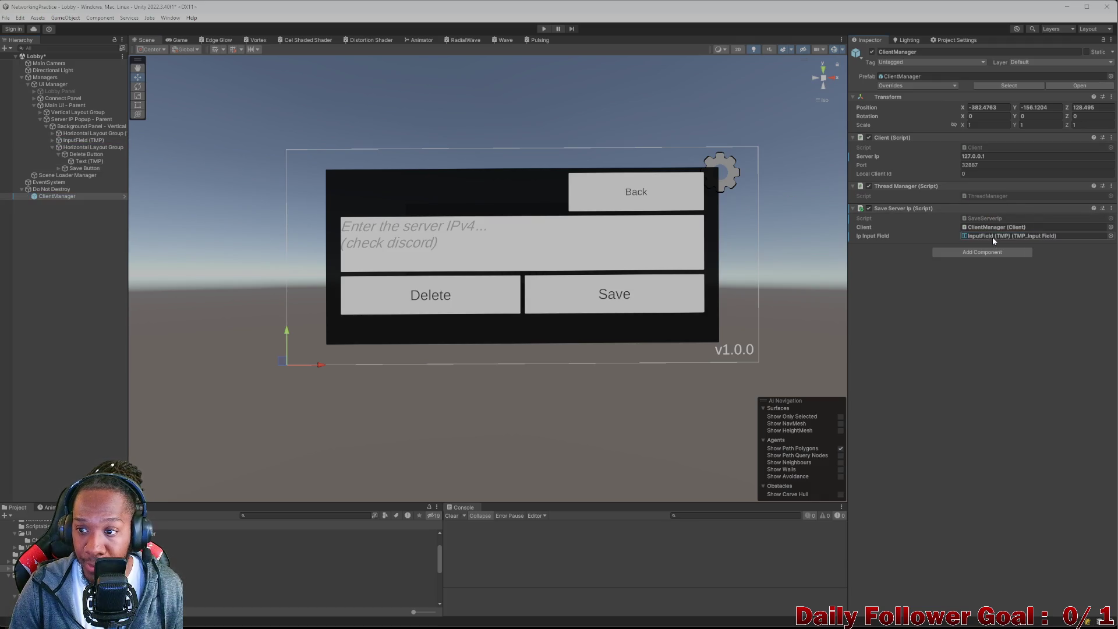
left_click(79, 140)
scroll(993, 369, "down", 3)
scroll(993, 368, "down", 10)
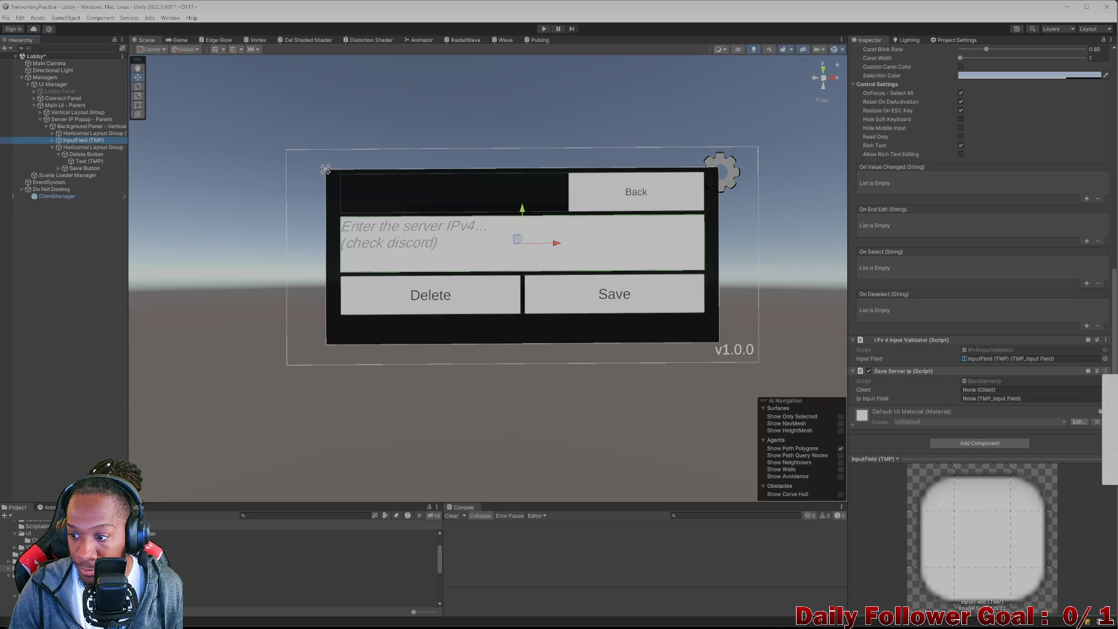
left_click(1109, 387)
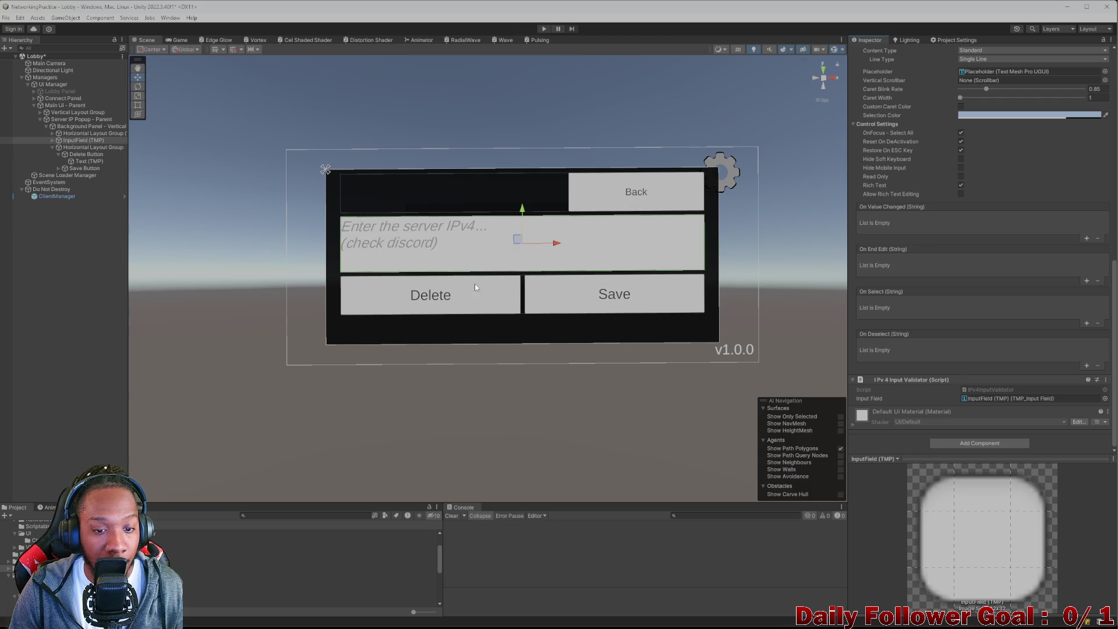
left_click(568, 302)
scroll(978, 327, "down", 1)
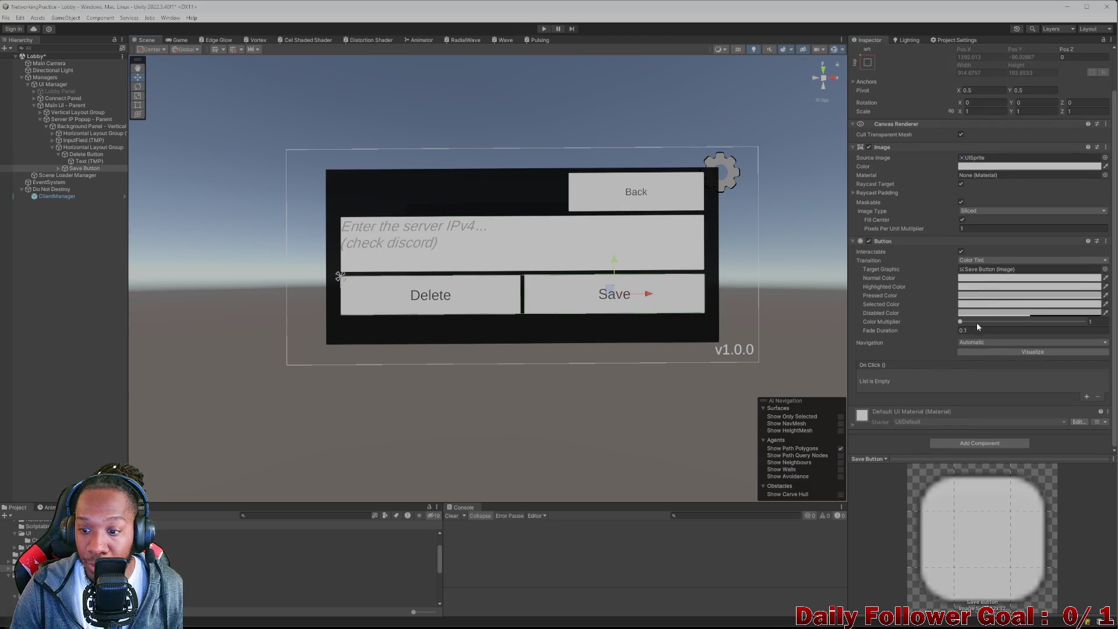
Add a Save button On Click event calling ClientManager's SaveServerIp.OnSaveButtonClicked.
left_click(1086, 397)
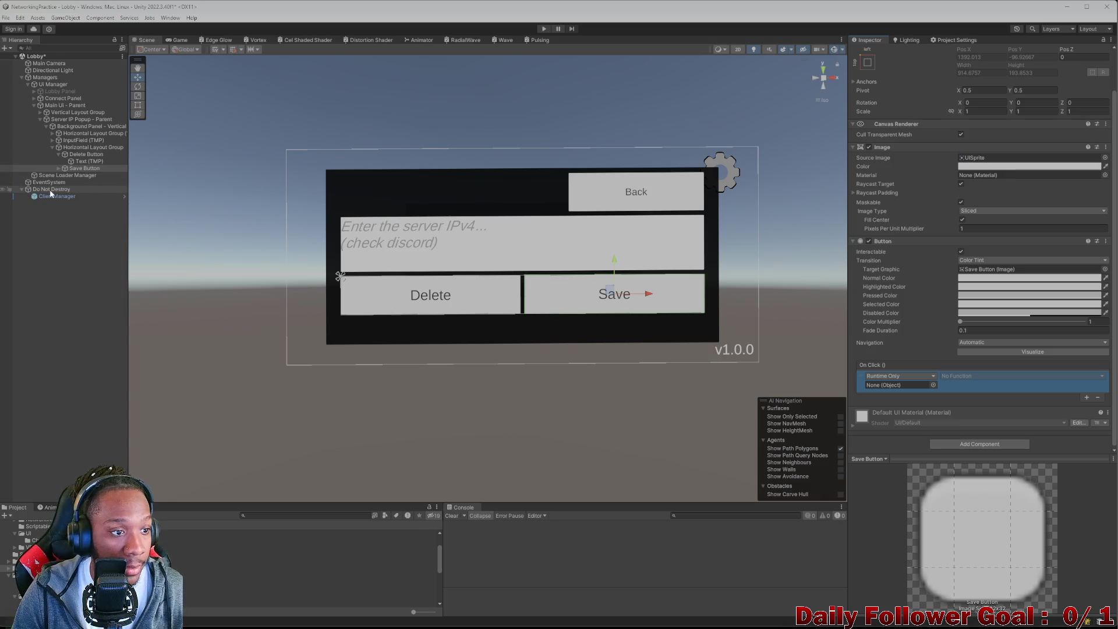
mouse_move(51, 195)
left_mouse_down()
mouse_move(911, 391)
mouse_move(899, 385)
left_mouse_up()
left_click(984, 376)
mouse_move(997, 440)
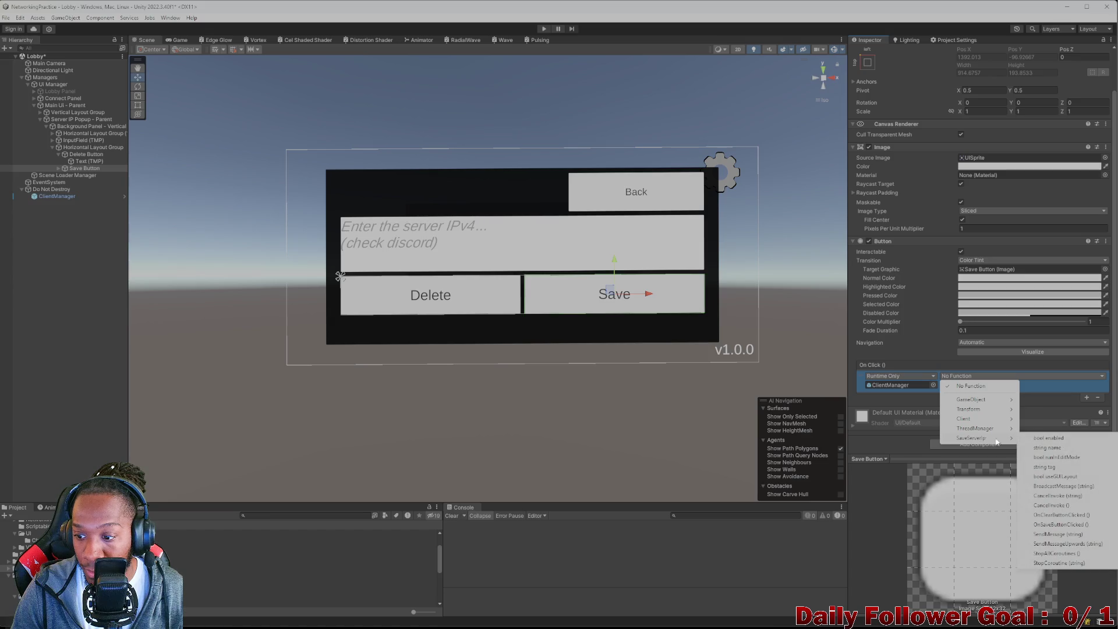
left_click(1051, 525)
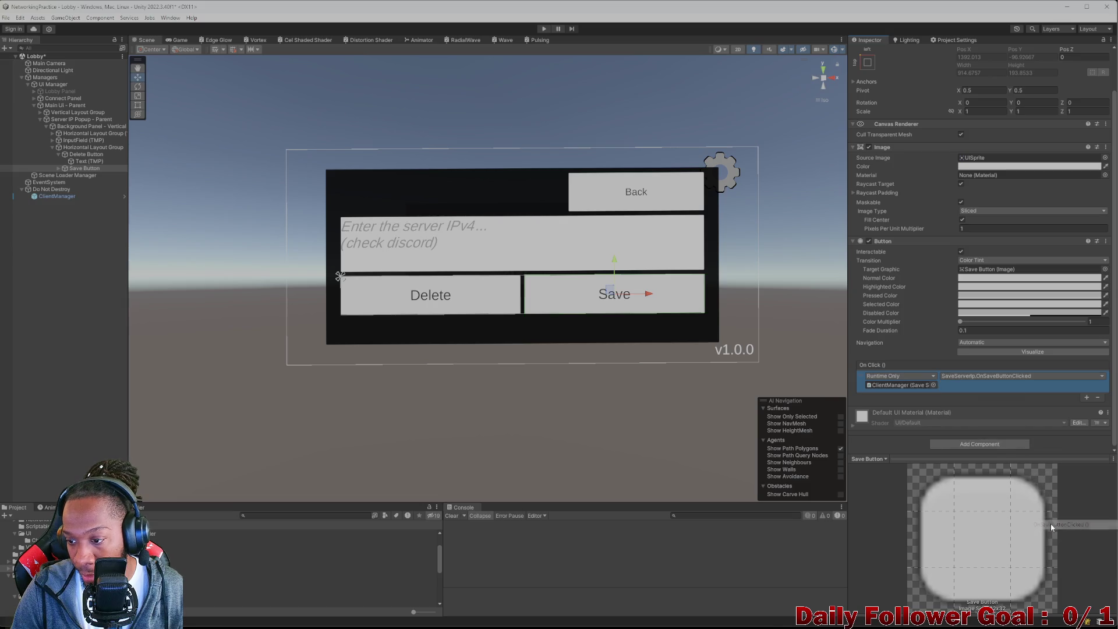
Add a Delete button On Click event calling ClientManager's SaveServerIp.OnClearButtonClicked.
left_click(70, 154)
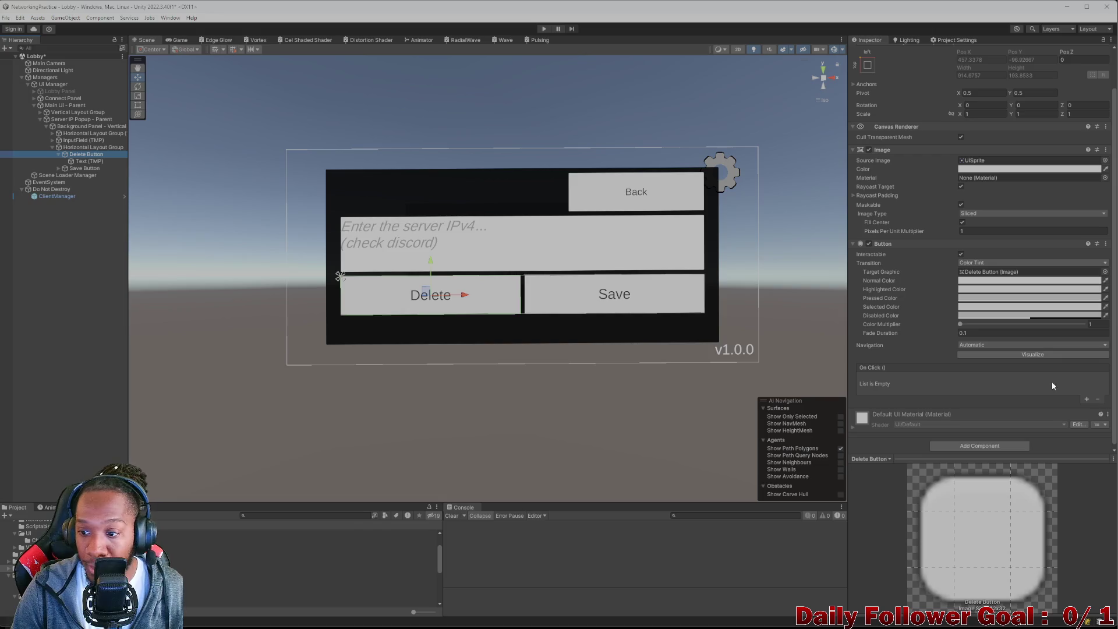
left_click(1085, 400)
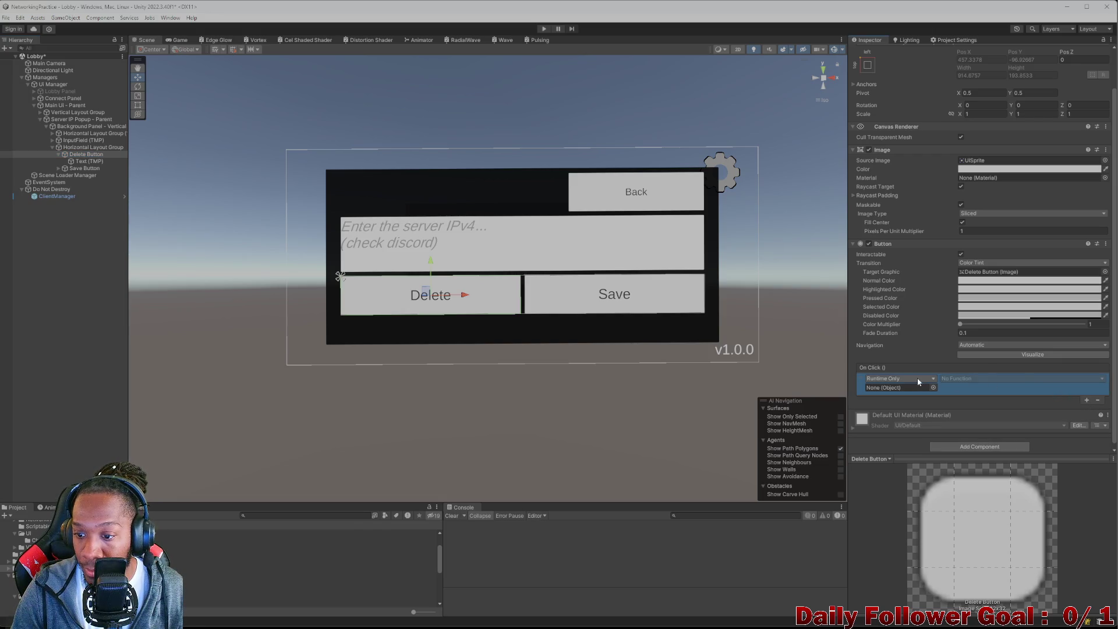
left_click(50, 200)
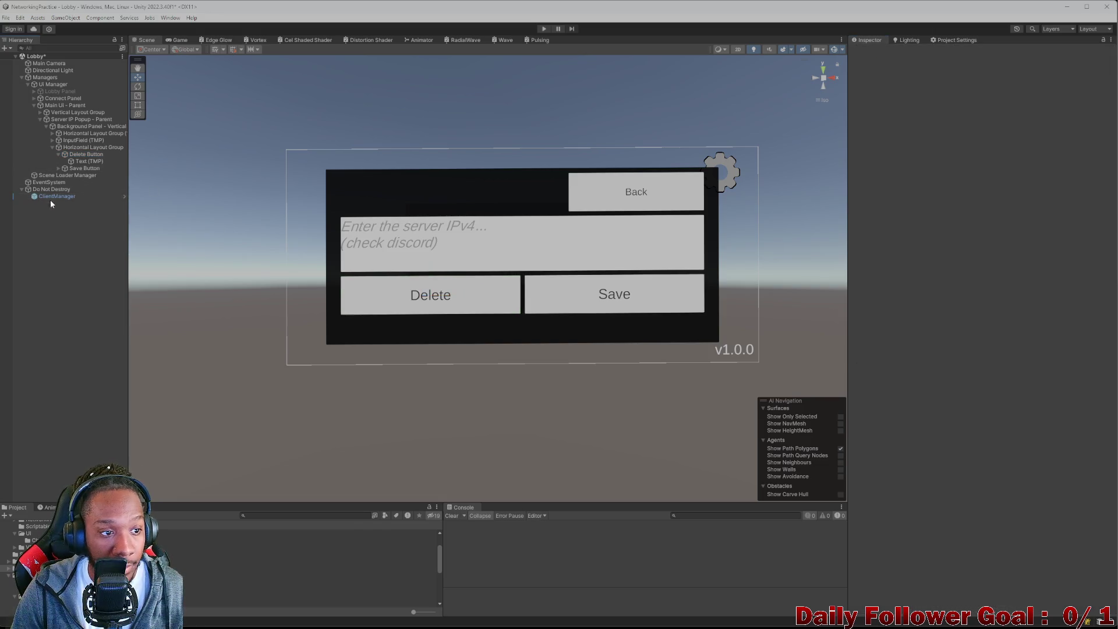
left_click(88, 154)
left_click_drag(54, 196, 920, 433)
left_click(954, 421)
mouse_move(984, 486)
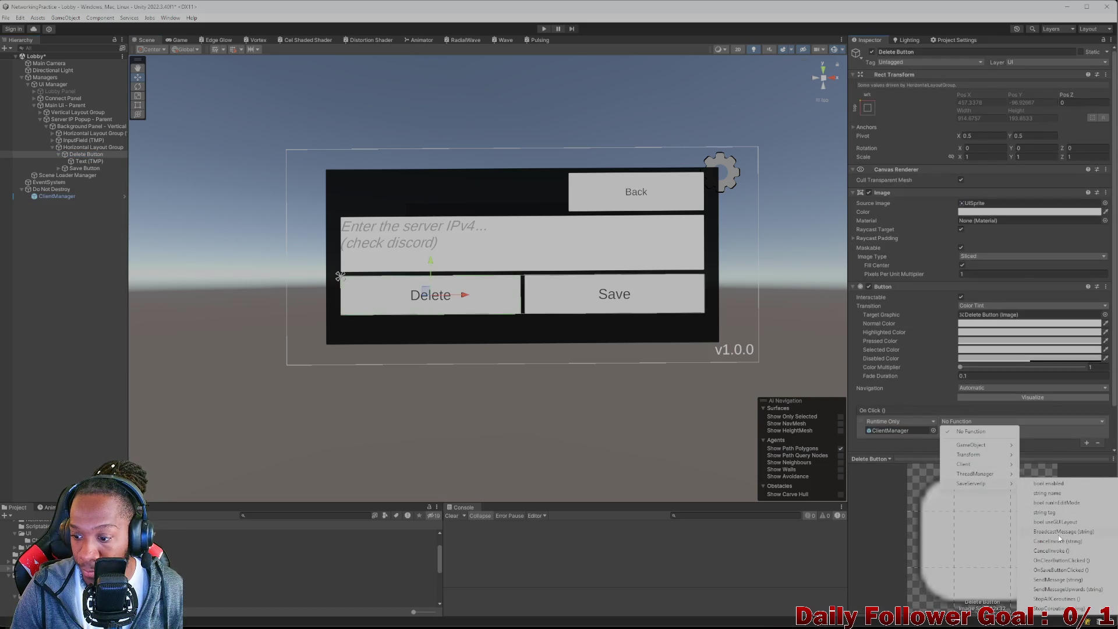
left_click(1061, 560)
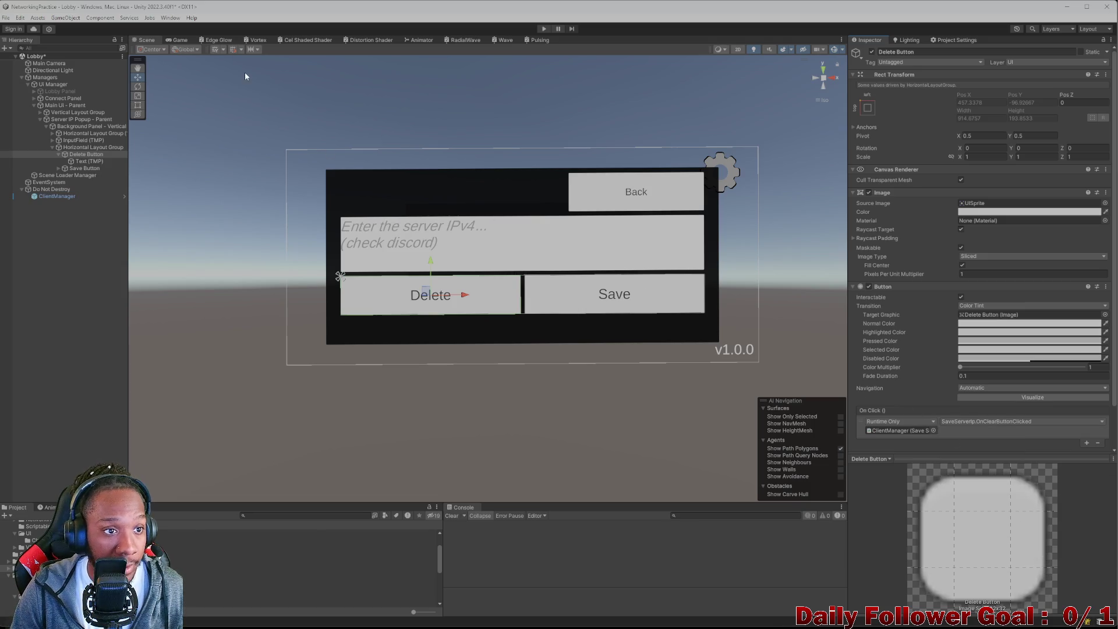
Rename OnClearButtonClicked to OnDeleteButtonClicked in SaveServerIp.cs, save, and return to Unity.
mouse_move(676, 618)
left_click(674, 574)
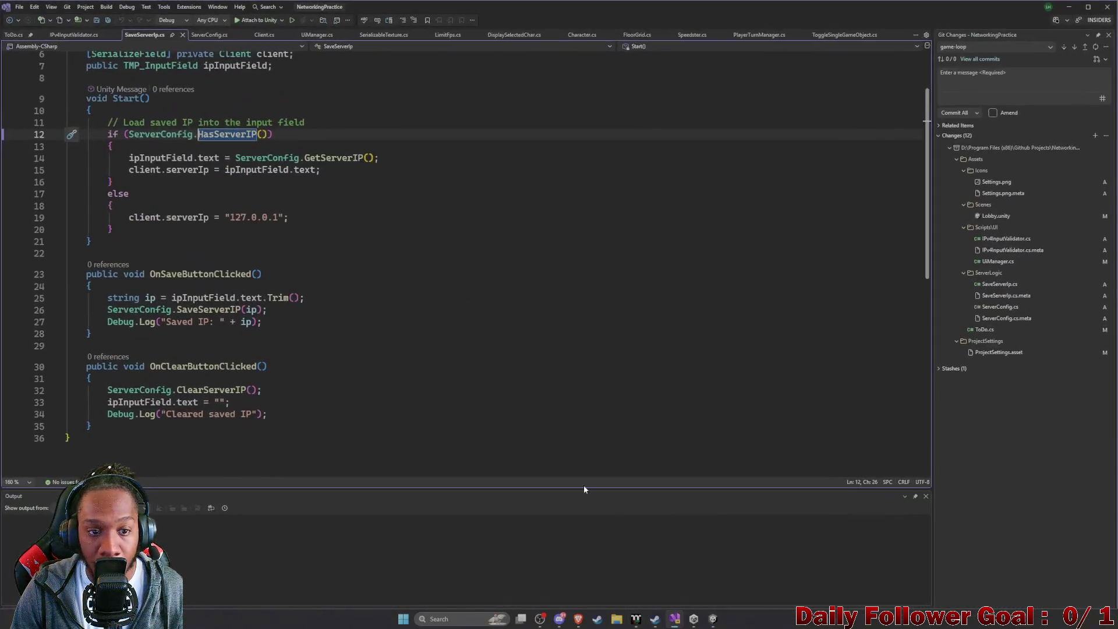
left_click(187, 366)
key("BackSpace")
key("BackSpace")
key("BackSpace")
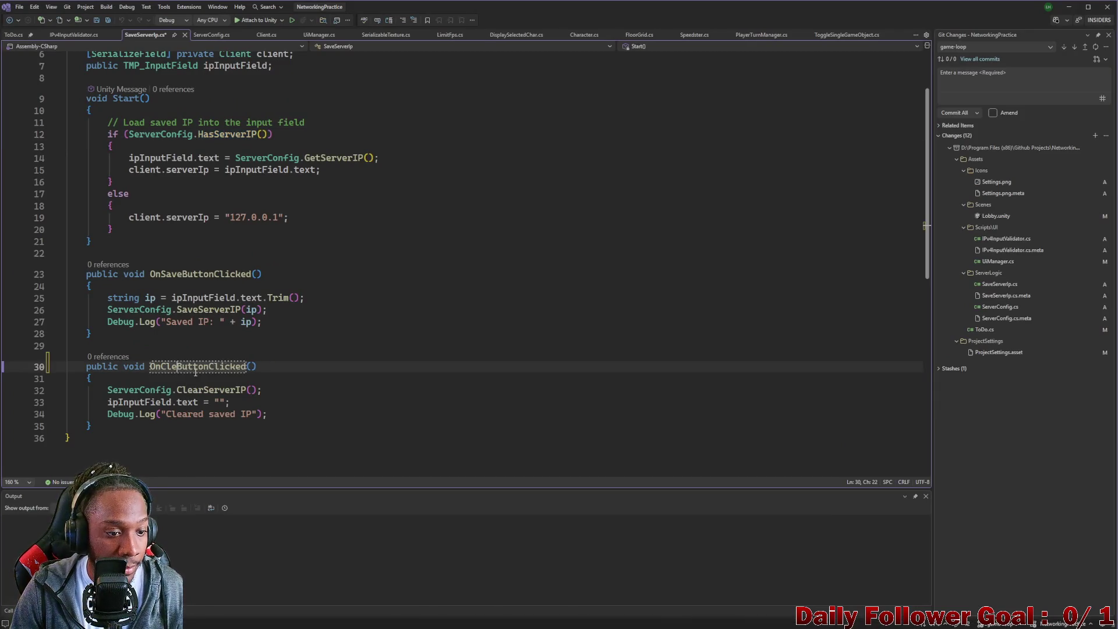
type("Delete")
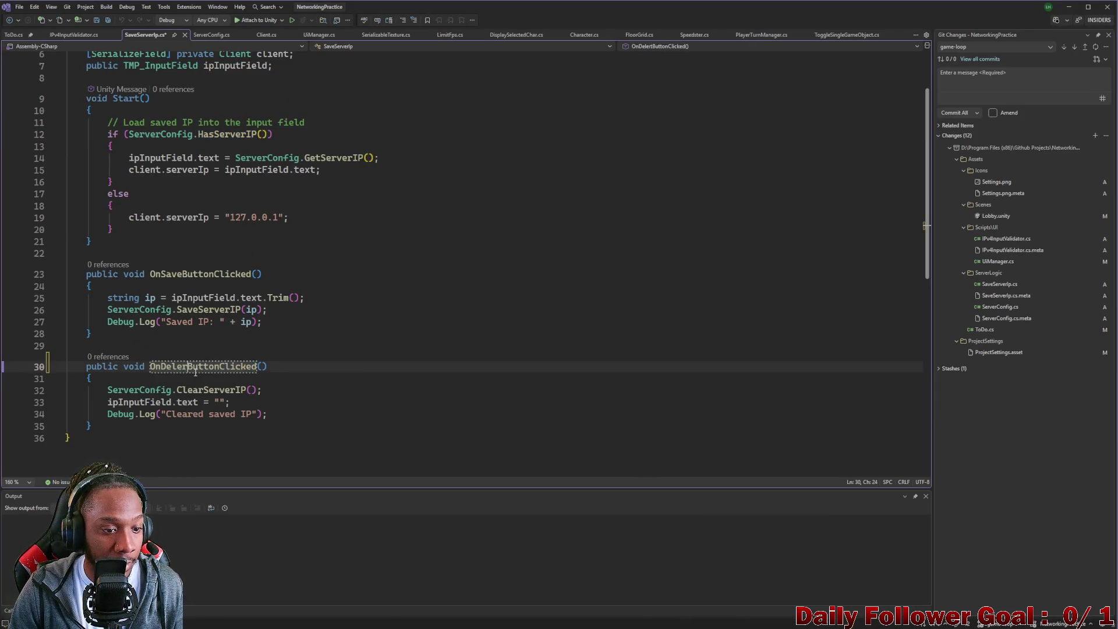
key("ctrl+s")
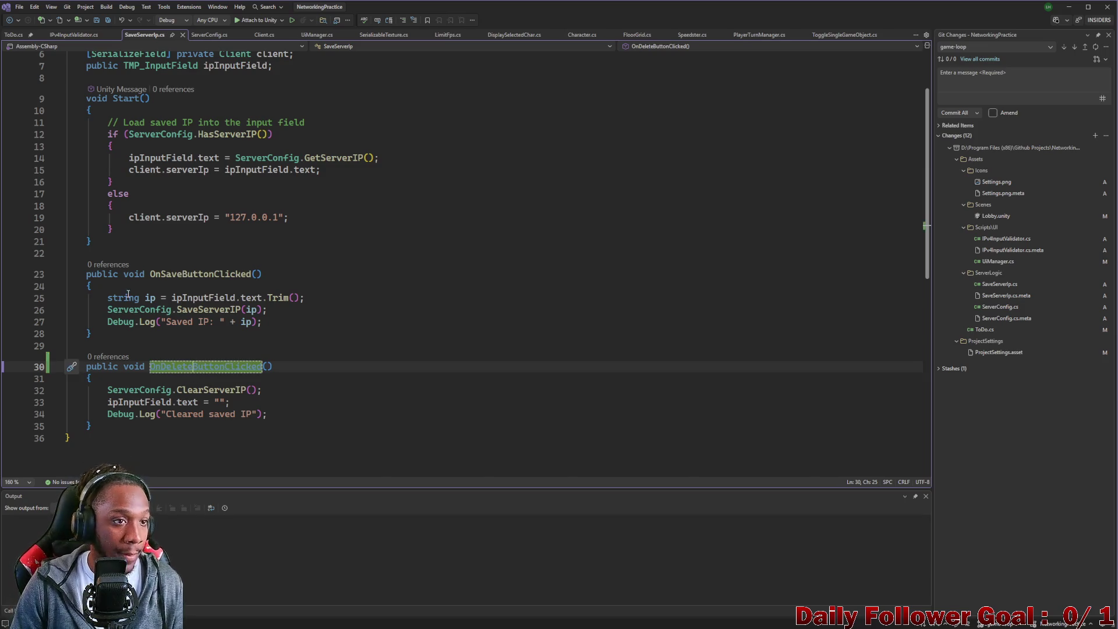
left_click(1069, 7)
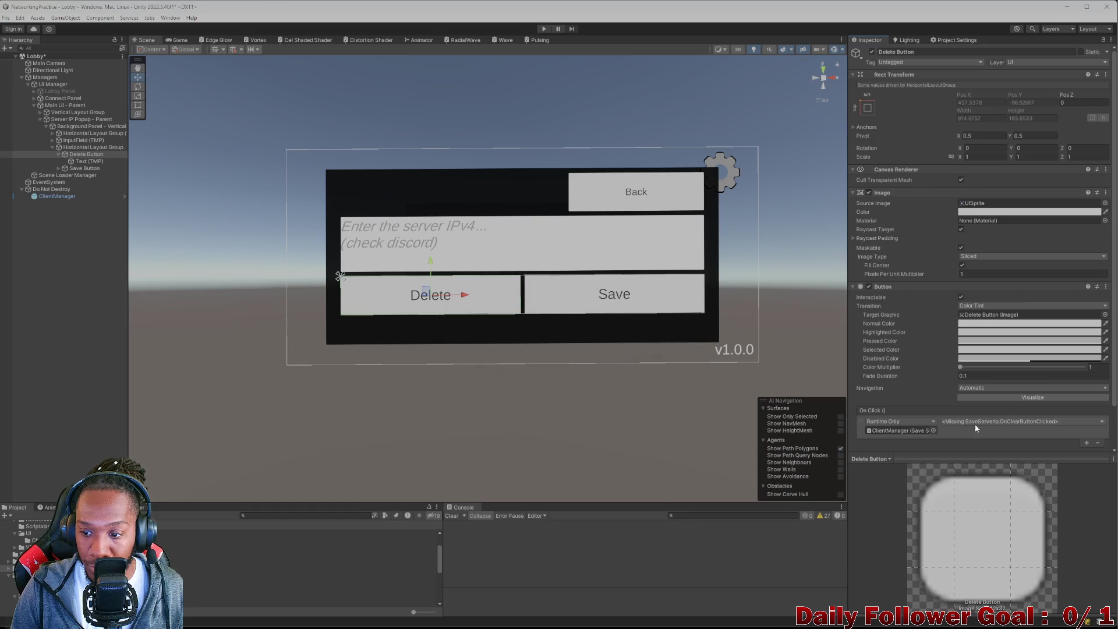
Point the Delete button's On Click function to SaveServerIp.OnDeleteButtonClicked.
left_click(976, 421)
mouse_move(984, 483)
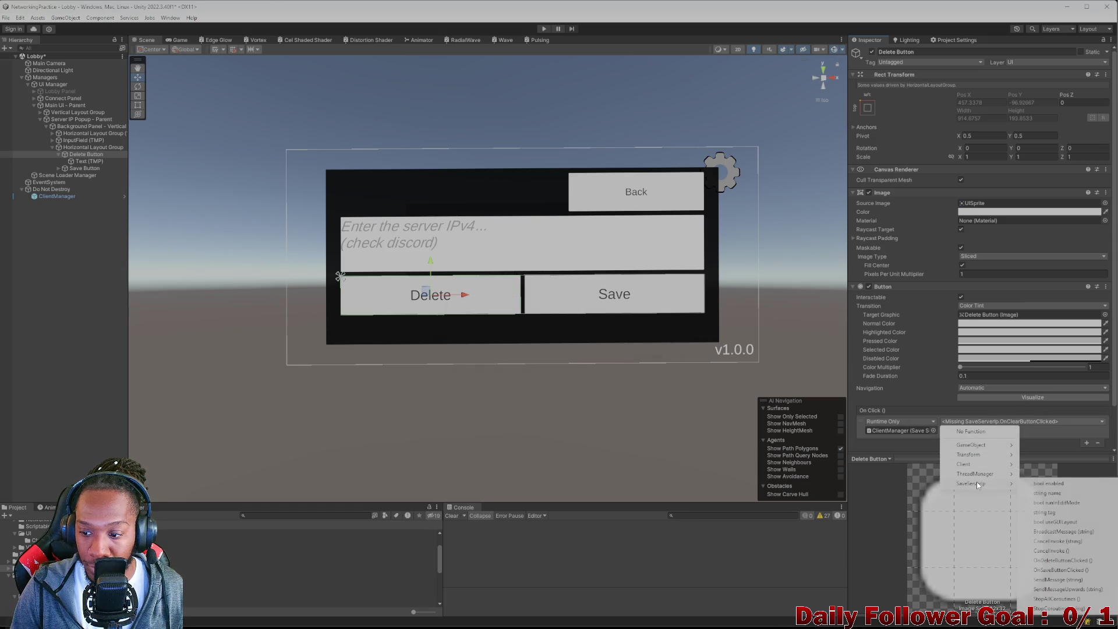
left_click(1054, 560)
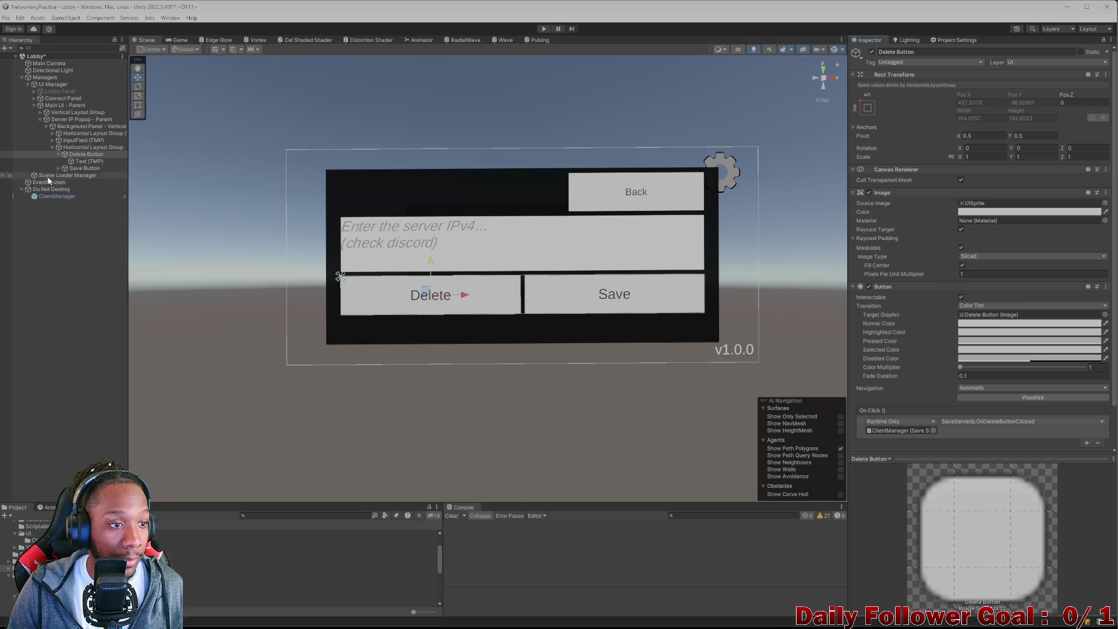
Uncheck Interactable on the Save button's Button component.
left_click(59, 154)
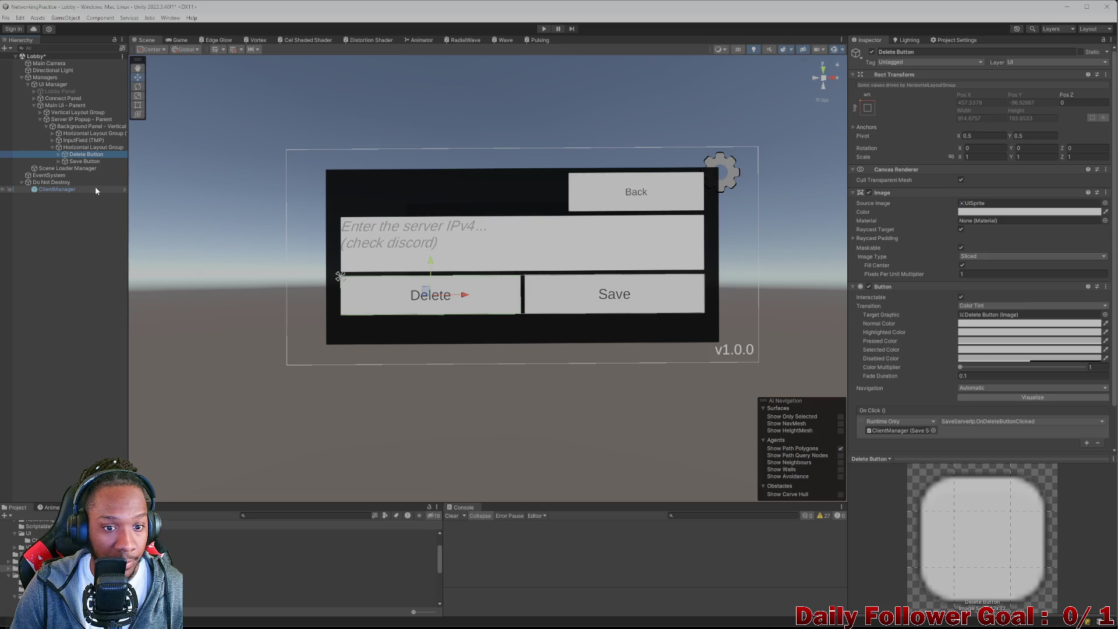
left_click(83, 162)
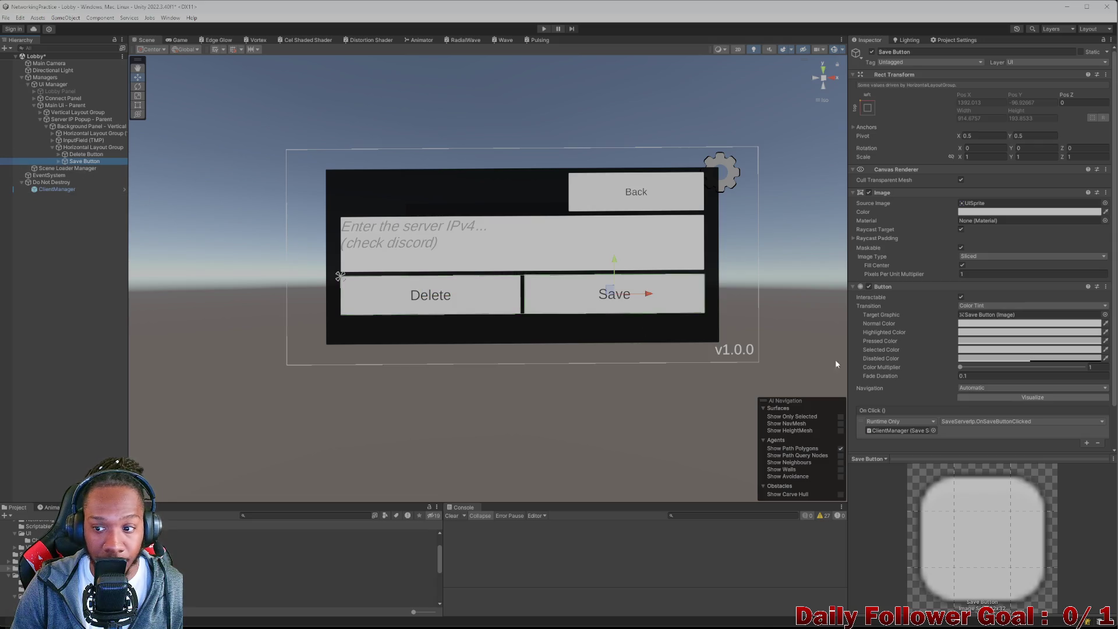
scroll(878, 334, "down", 2)
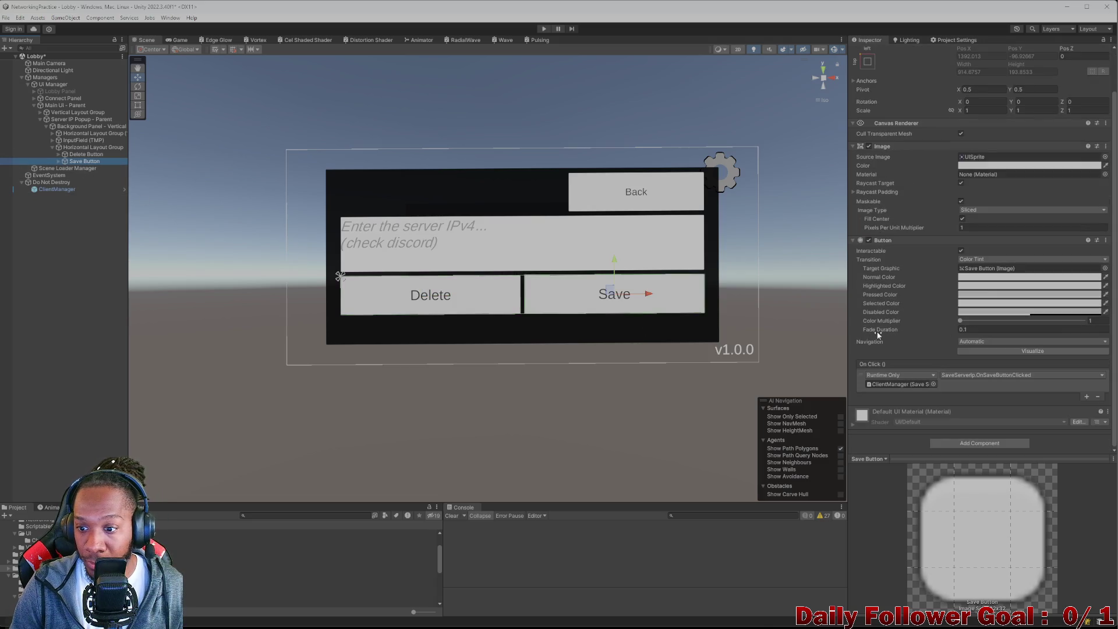
left_click(960, 251)
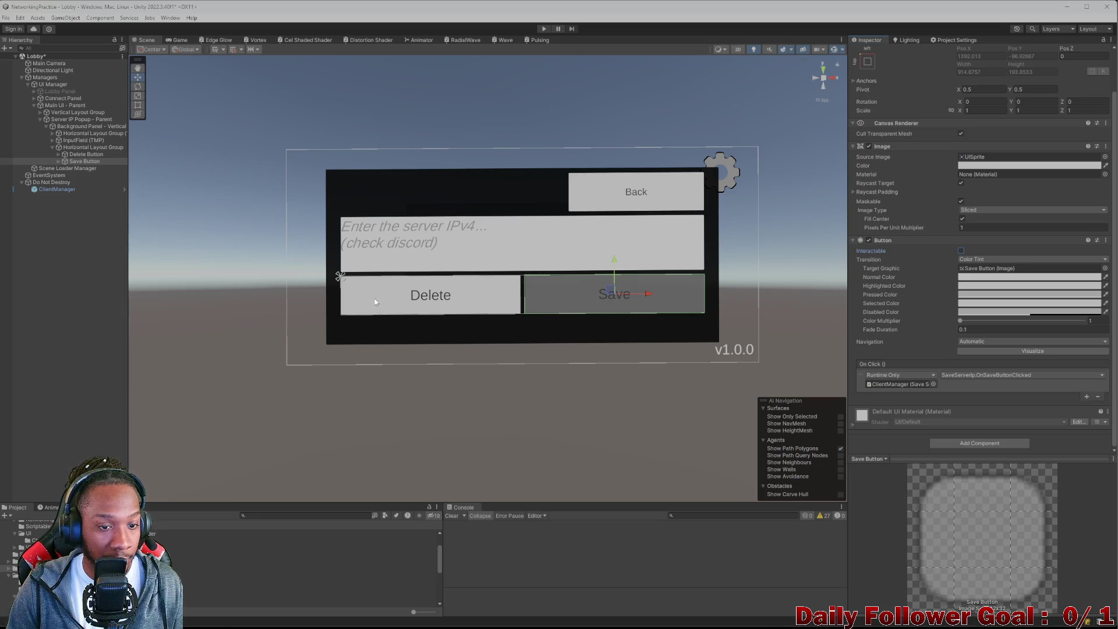
mouse_move(658, 626)
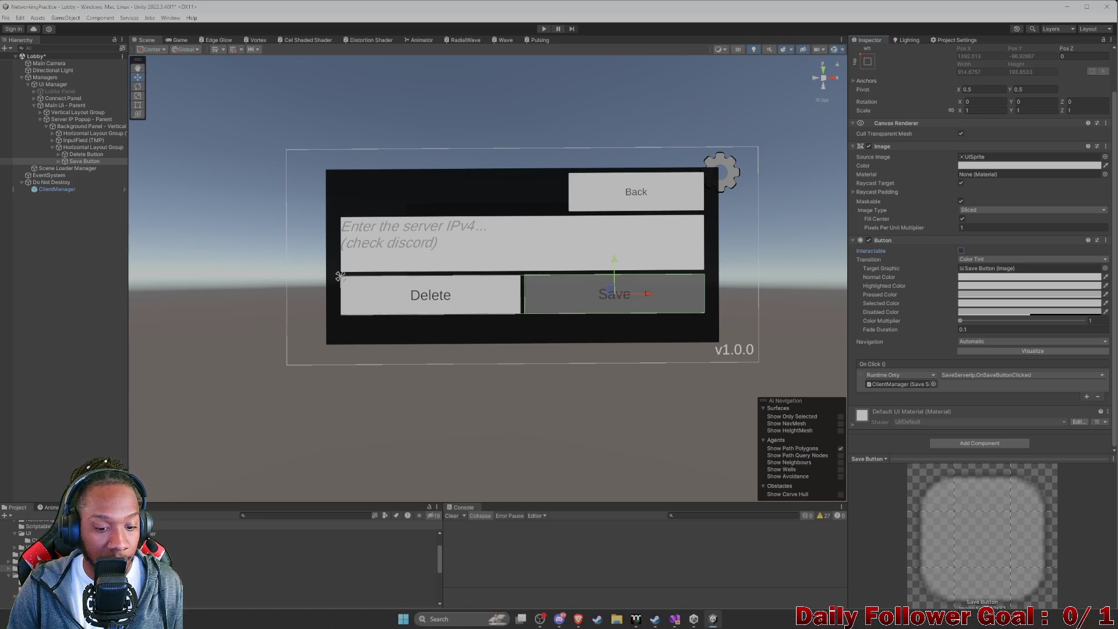
Review SaveServerIp.cs from the top in Visual Studio, then return to ChatGPT.
left_click(674, 618)
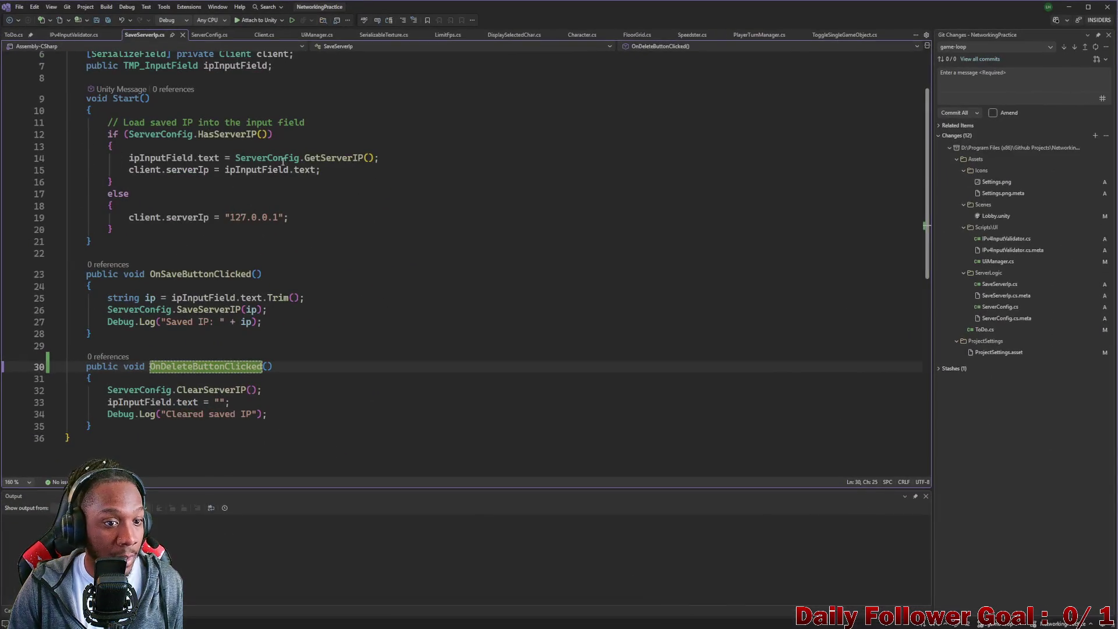
scroll(272, 204, "up", 2)
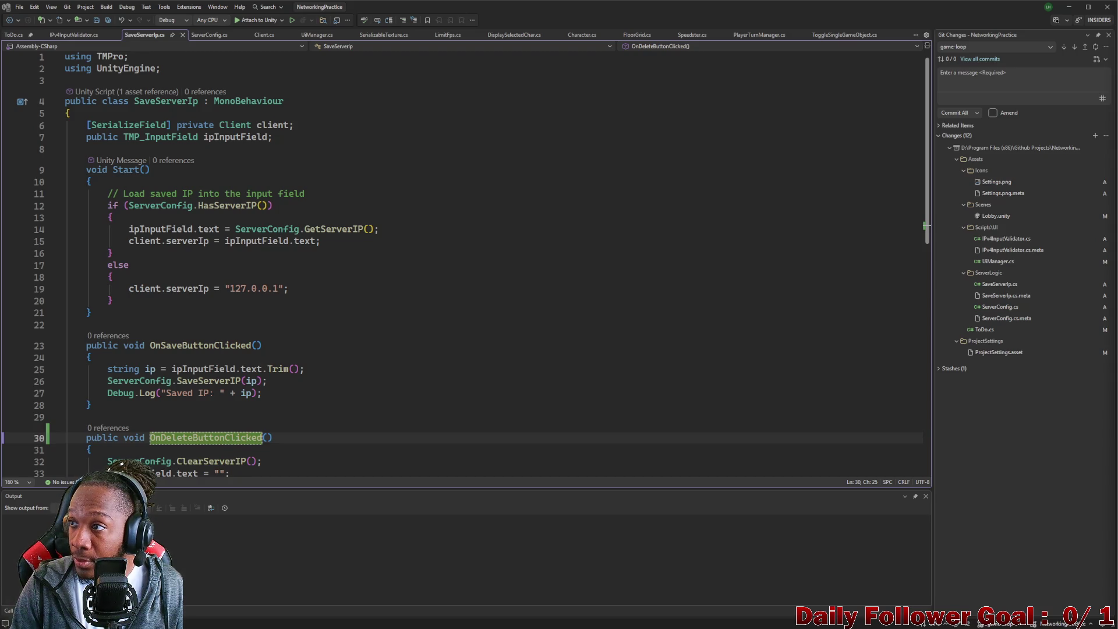
key("alt+Tab")
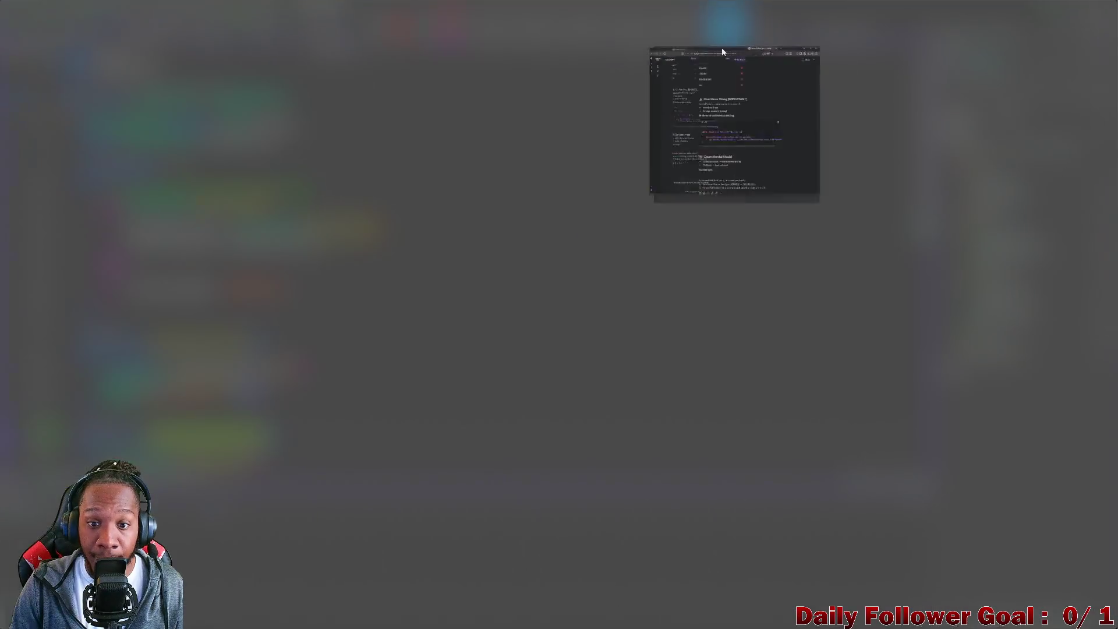
Ask ChatGPT to make the button interactable only for a valid IP, otherwise not interactable.
key("ctrl+a")
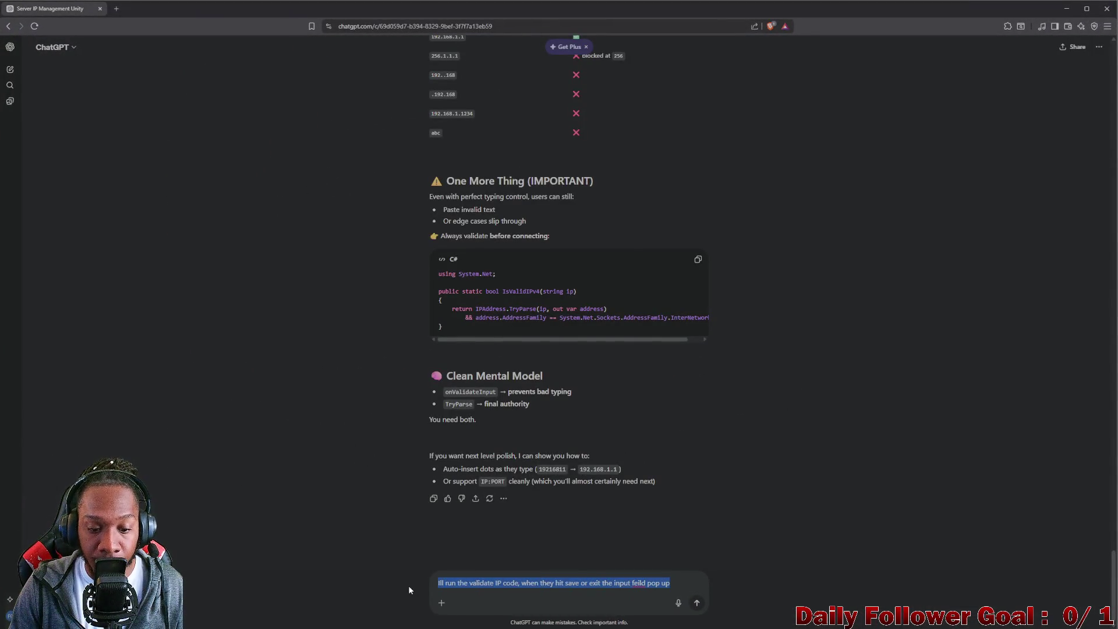
key("BackSpace")
type("okay usi")
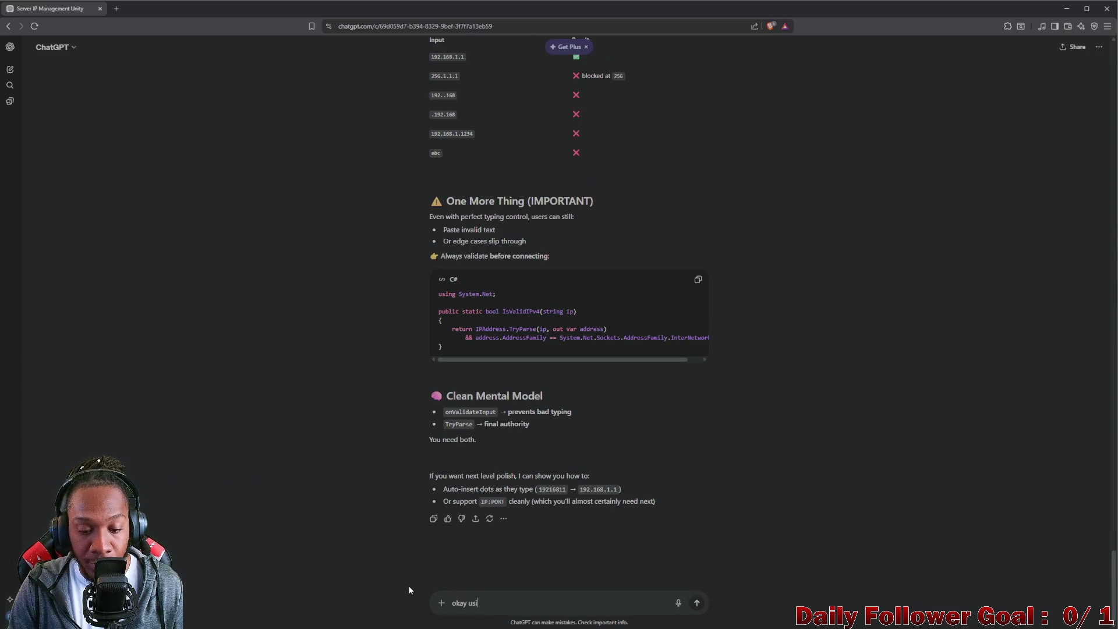
type("ng this ")
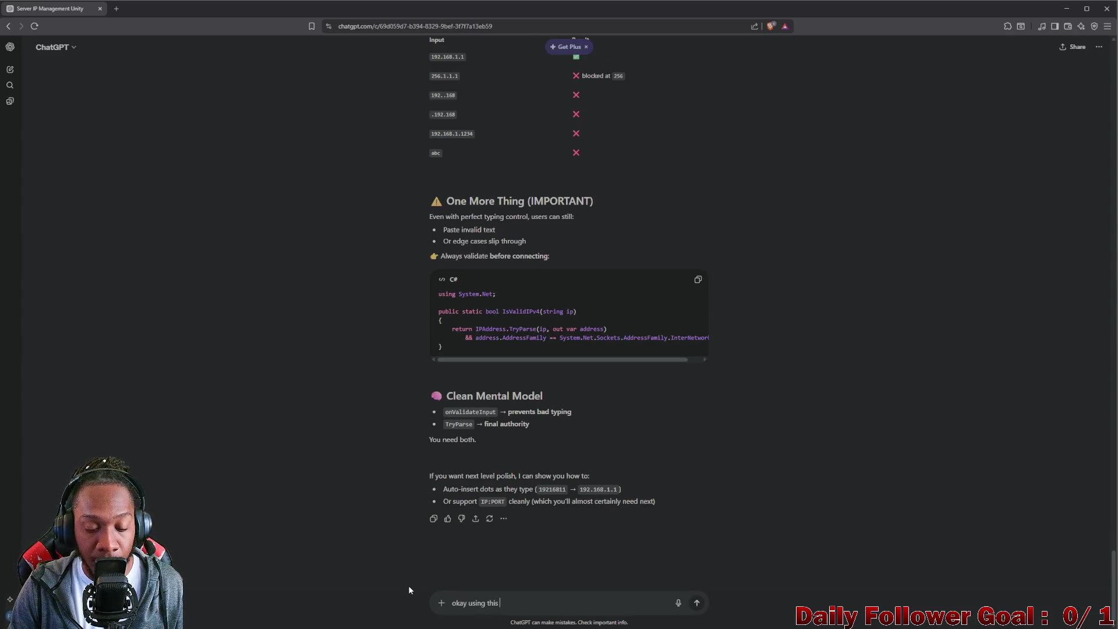
type("validati")
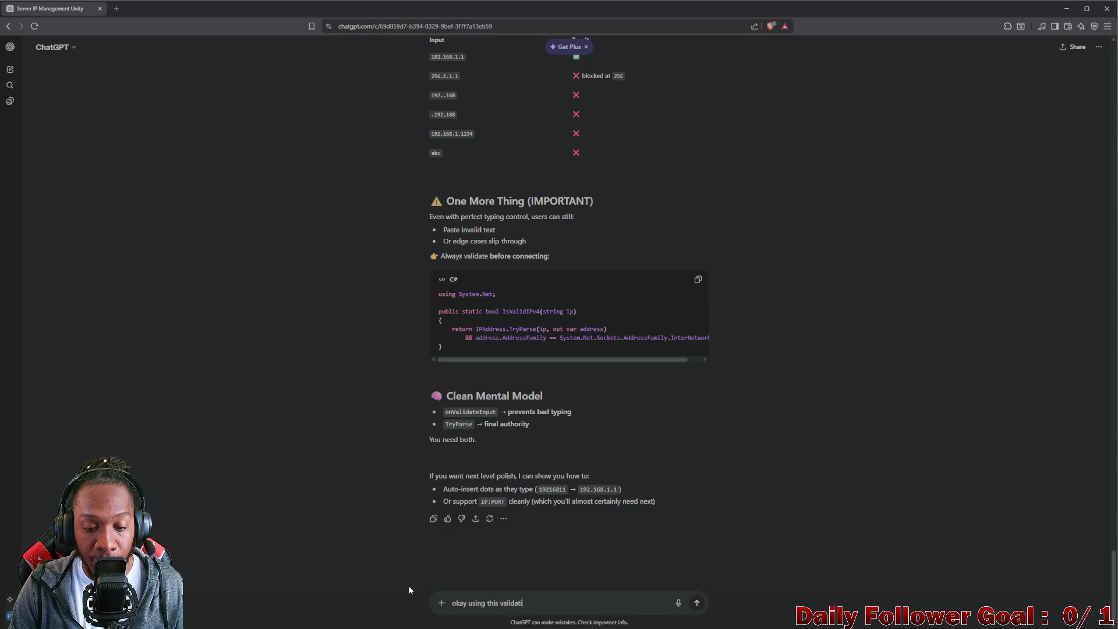
type("on I want t")
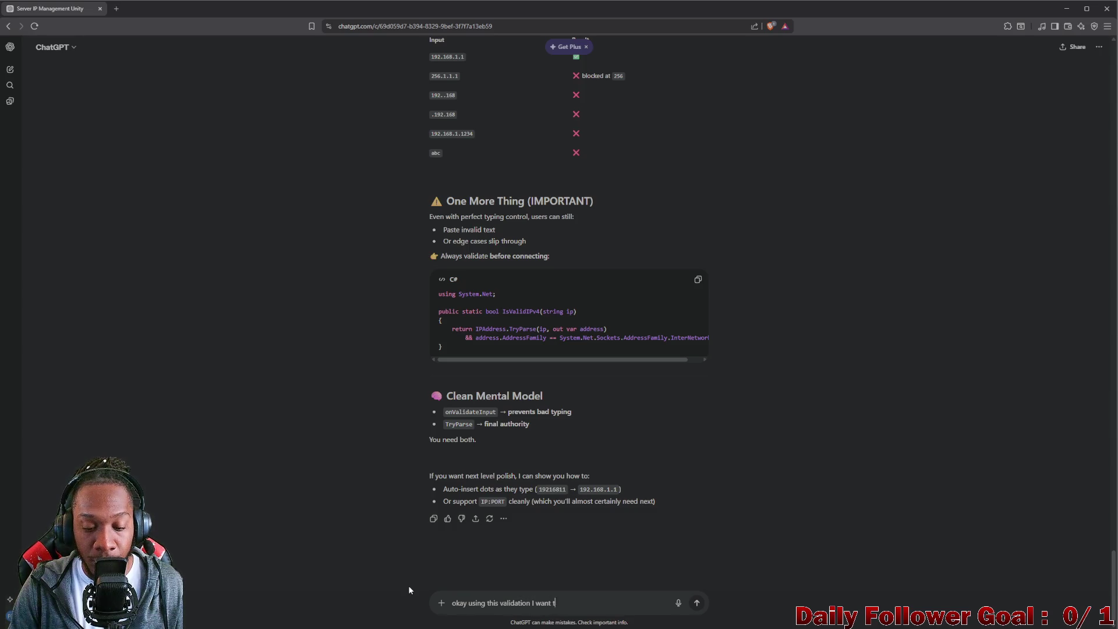
type("o mak")
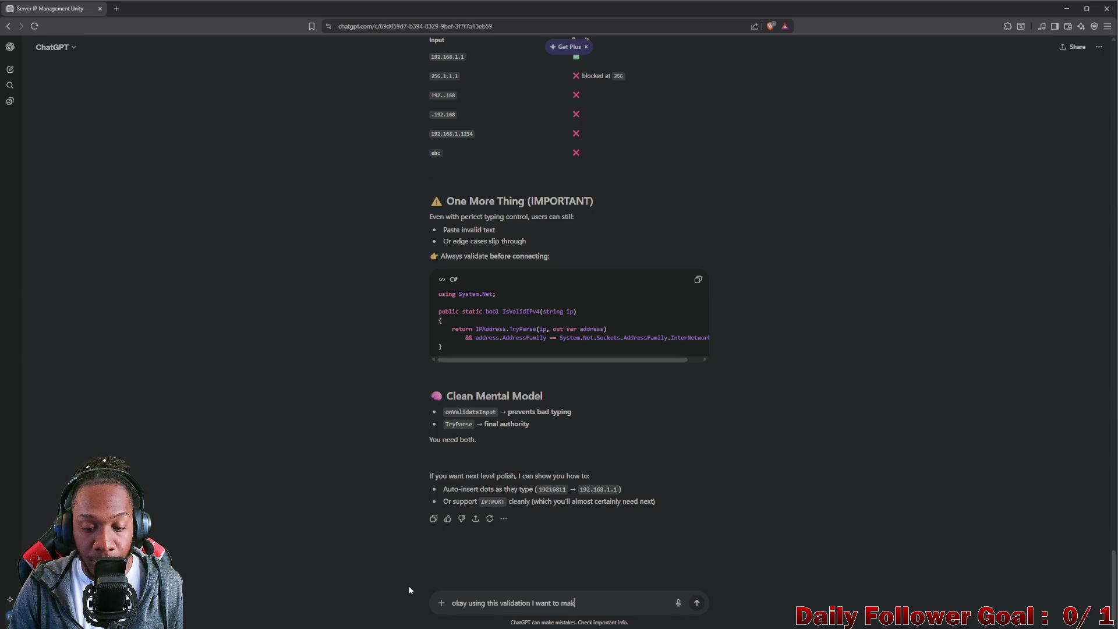
type("e a butt")
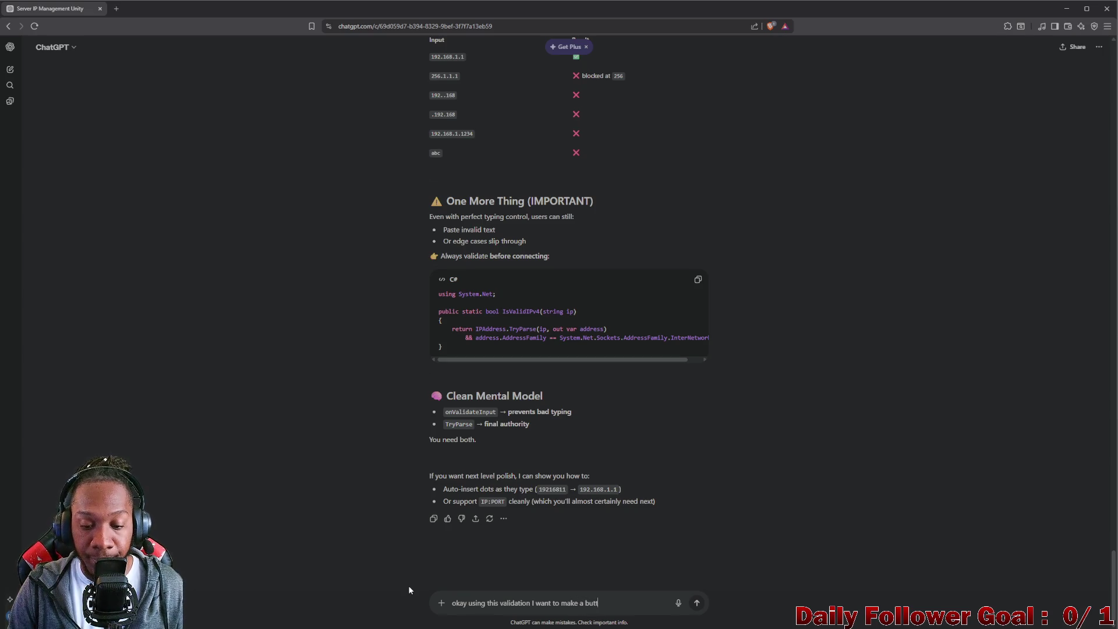
type("on compom")
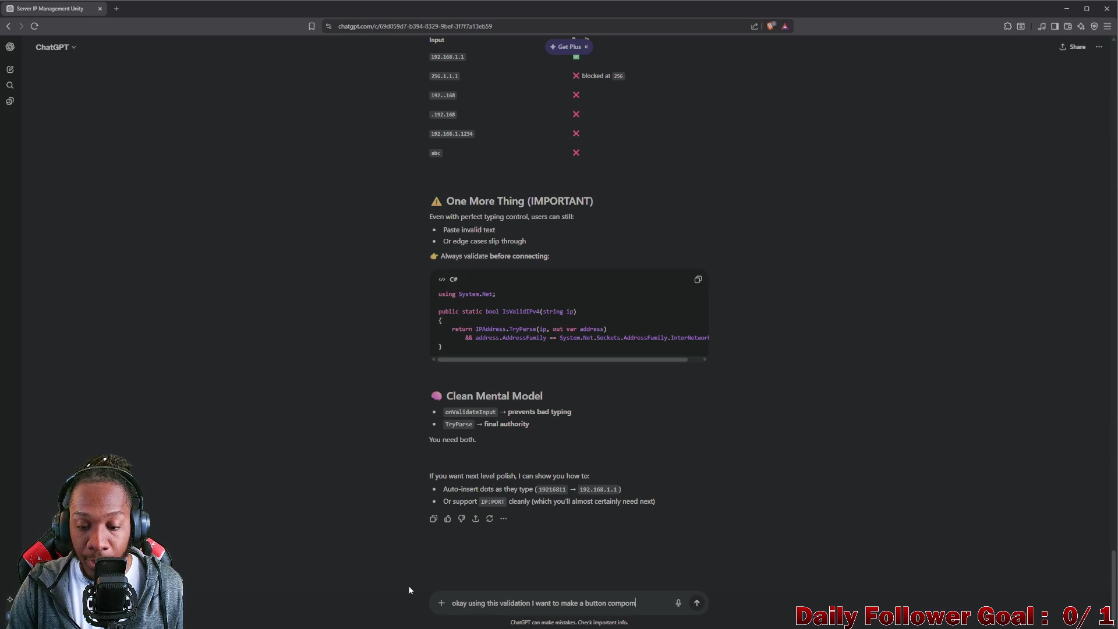
key("BackSpace")
type("nent int")
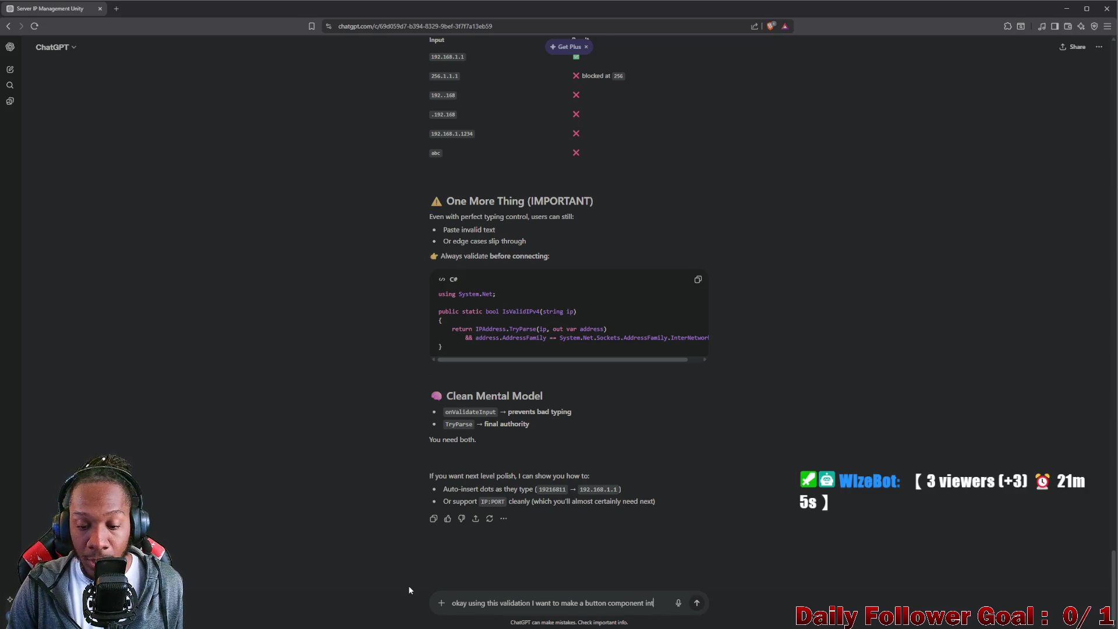
type("eract")
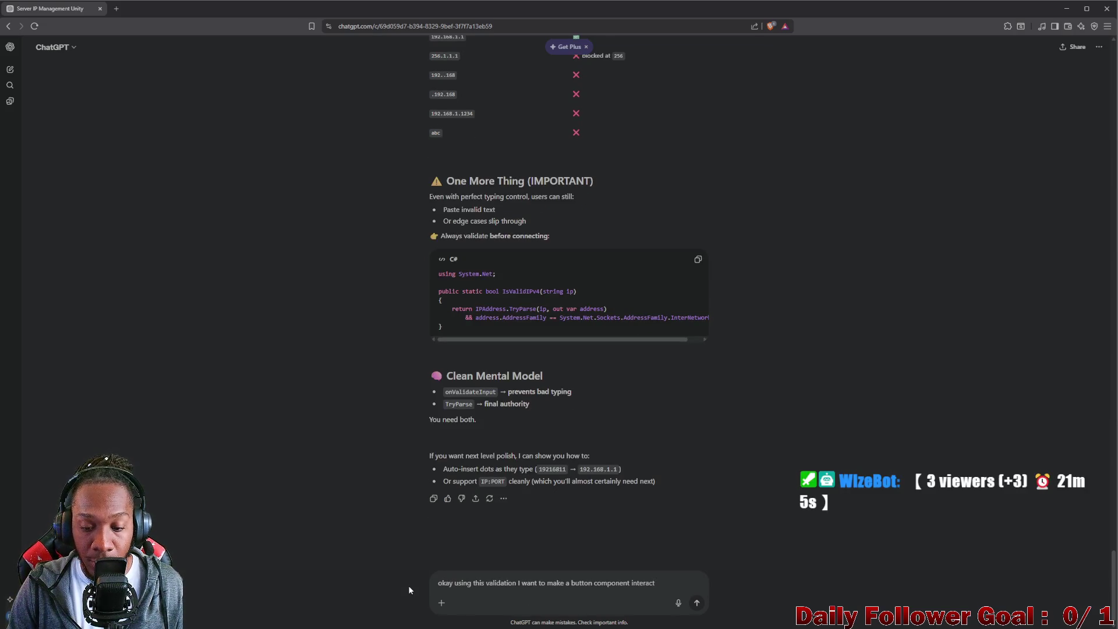
type("iable if a ")
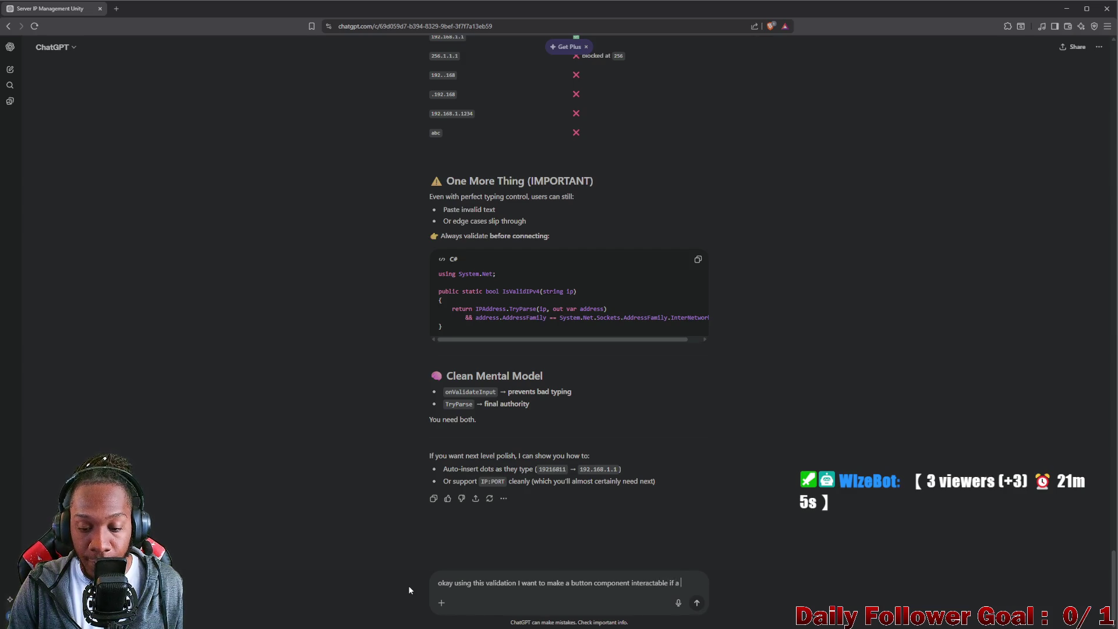
type("user h")
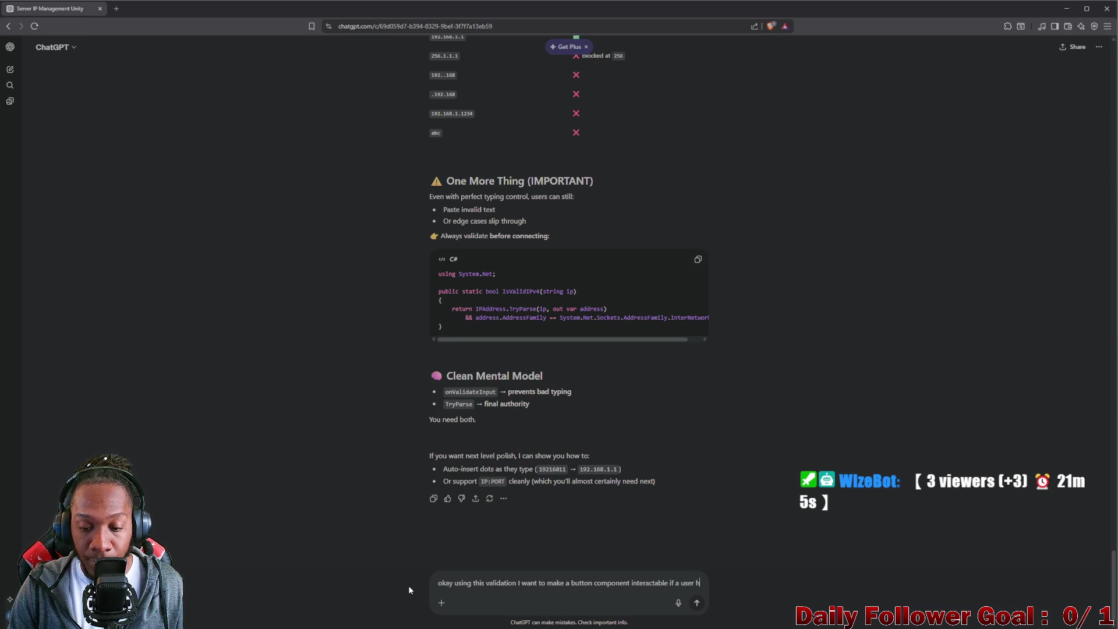
type("as input a")
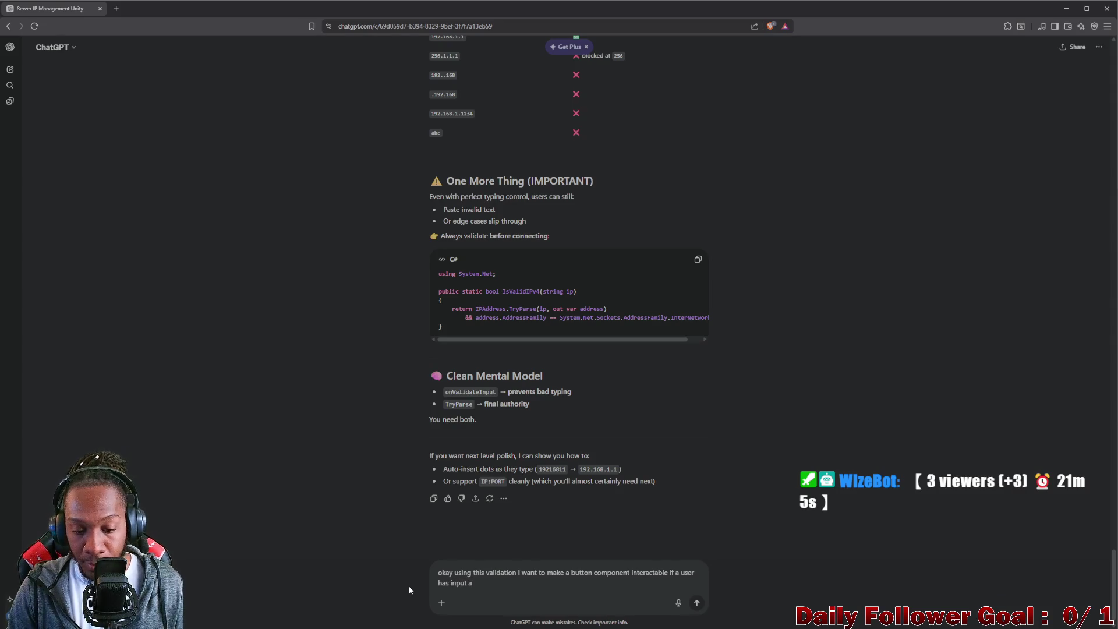
type(" valid ipm")
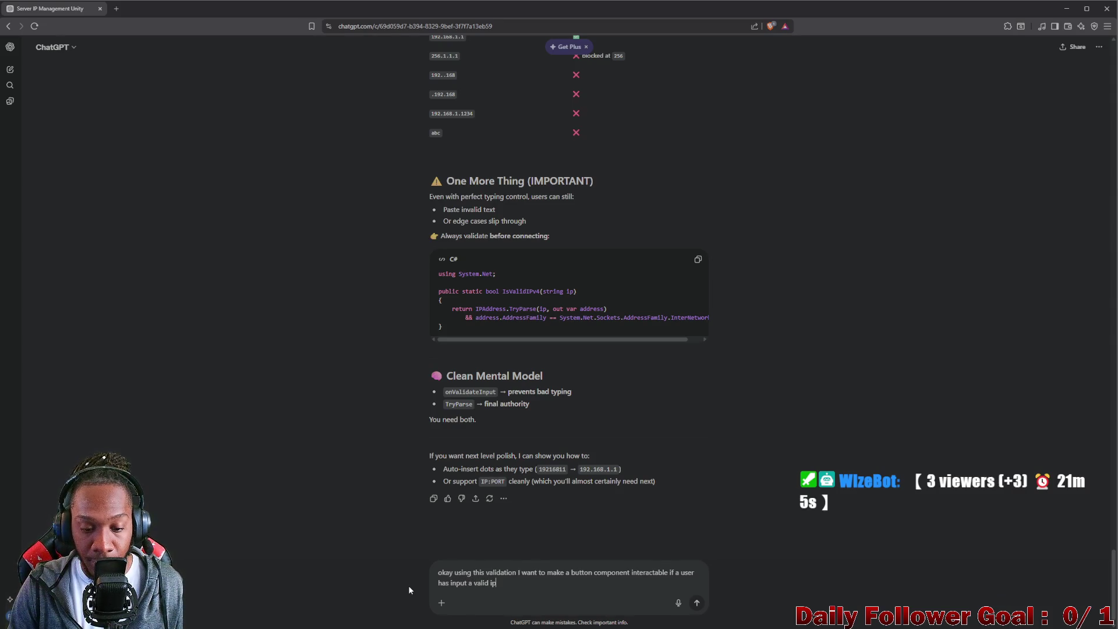
key("BackSpace")
type(", if they backs")
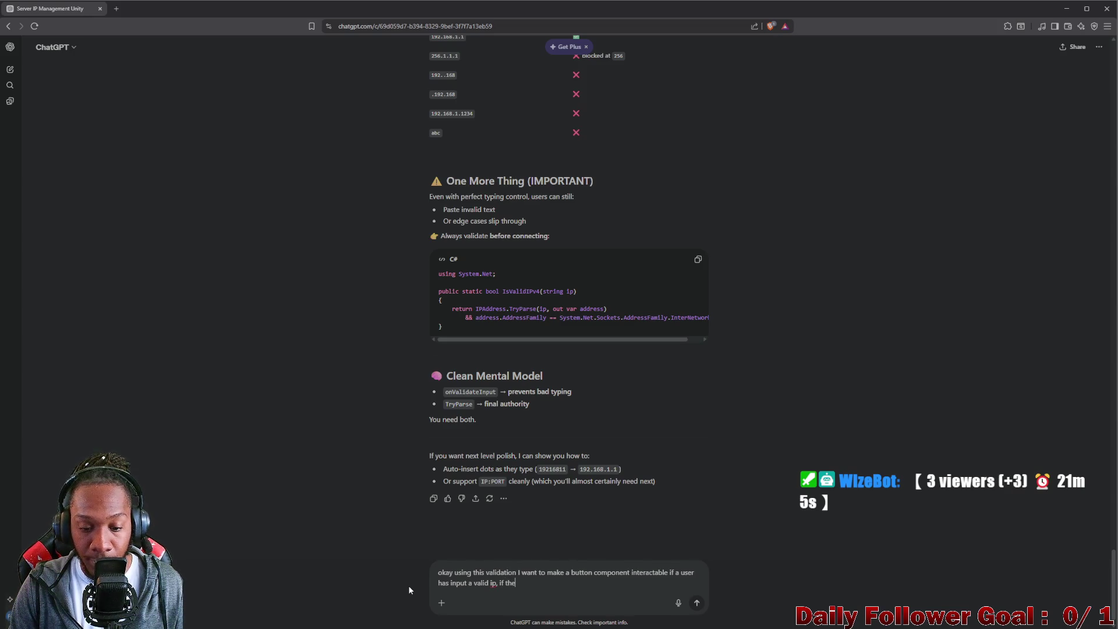
type("pac")
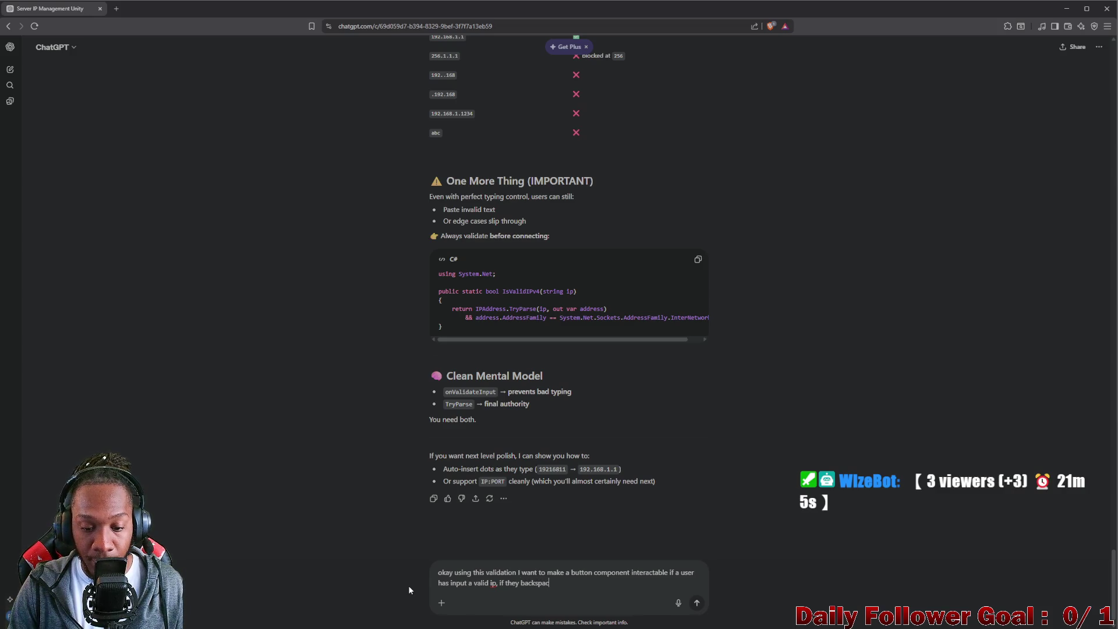
type("e or the ip becomes invali")
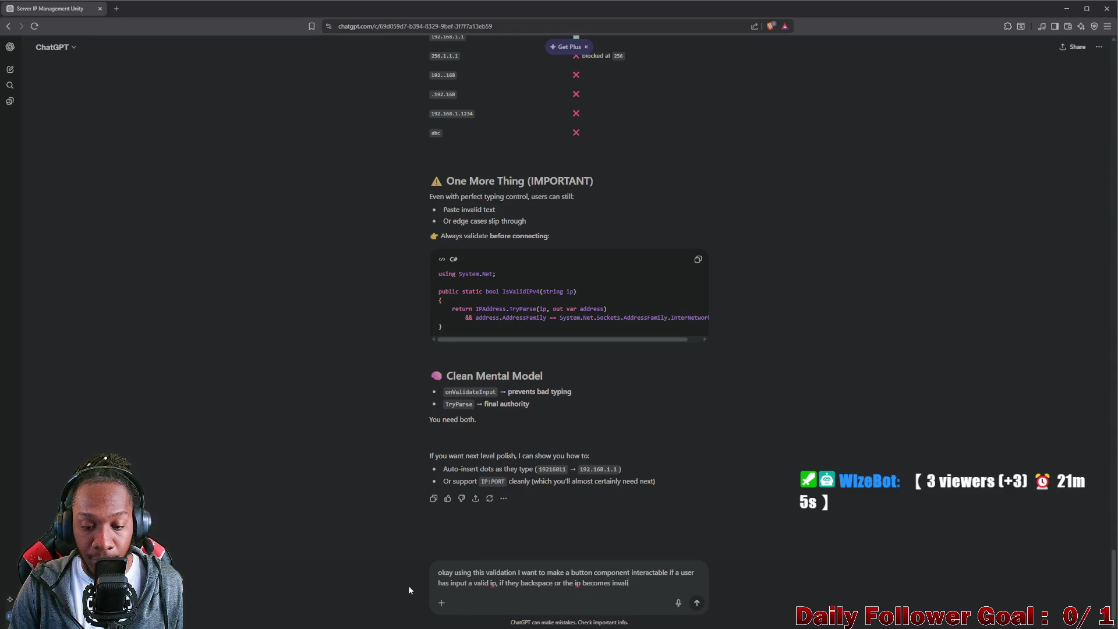
type("d d")
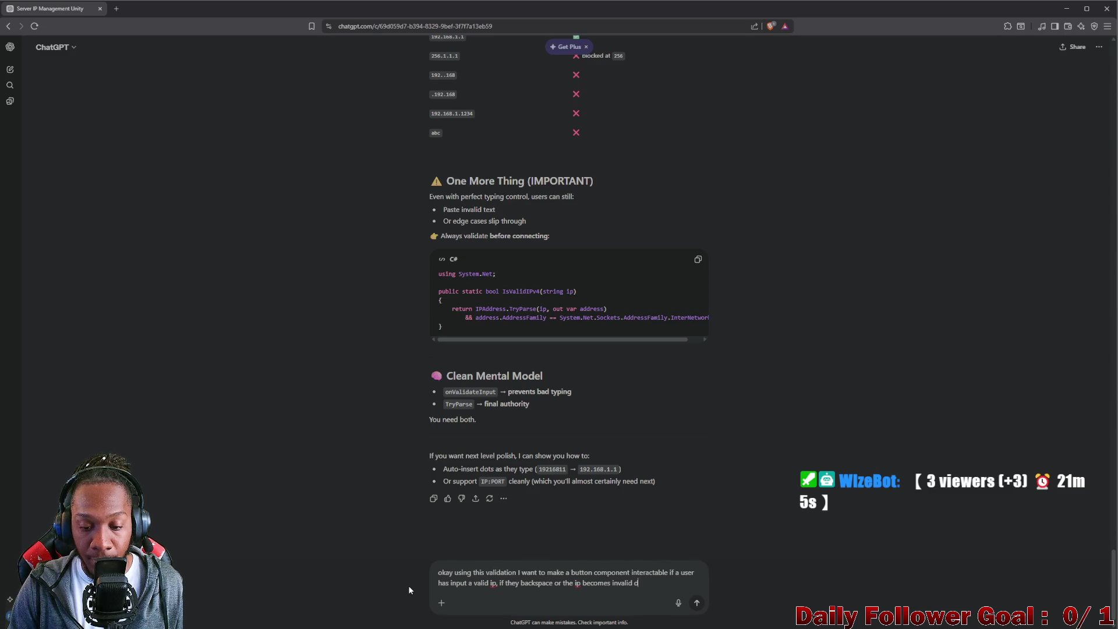
type("isable the")
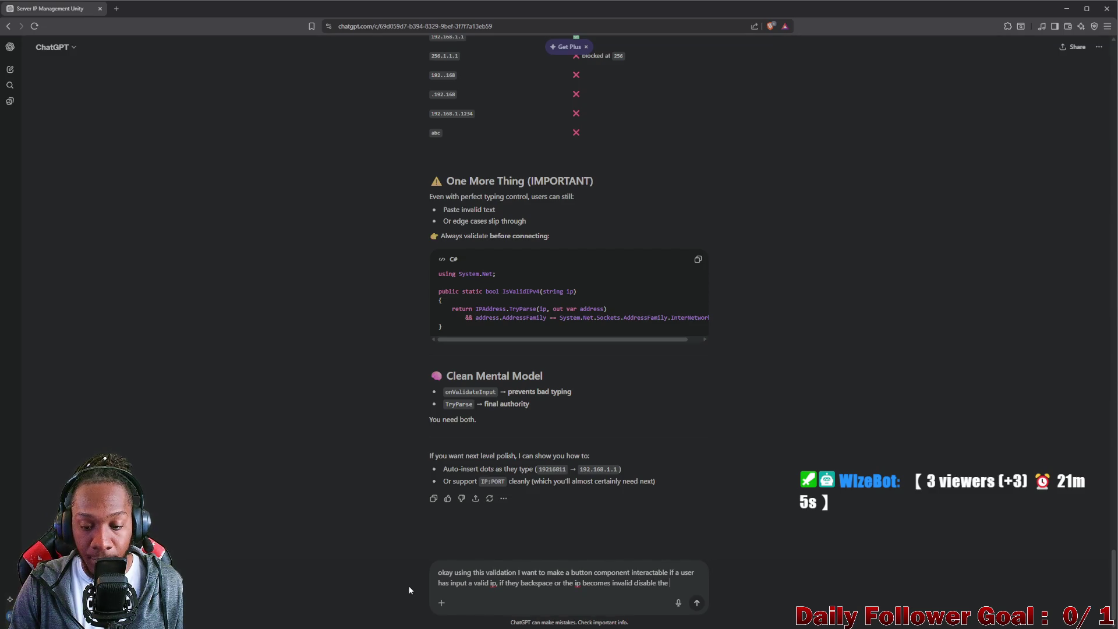
key("ctrl+BackSpace")
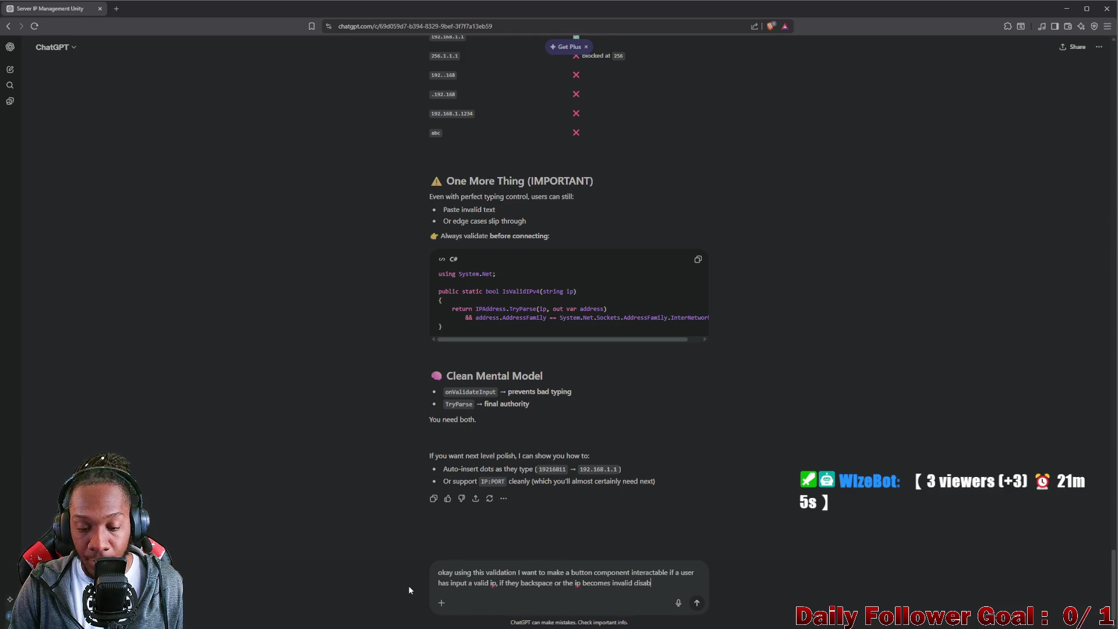
key("ctrl+BackSpace")
type("make the ")
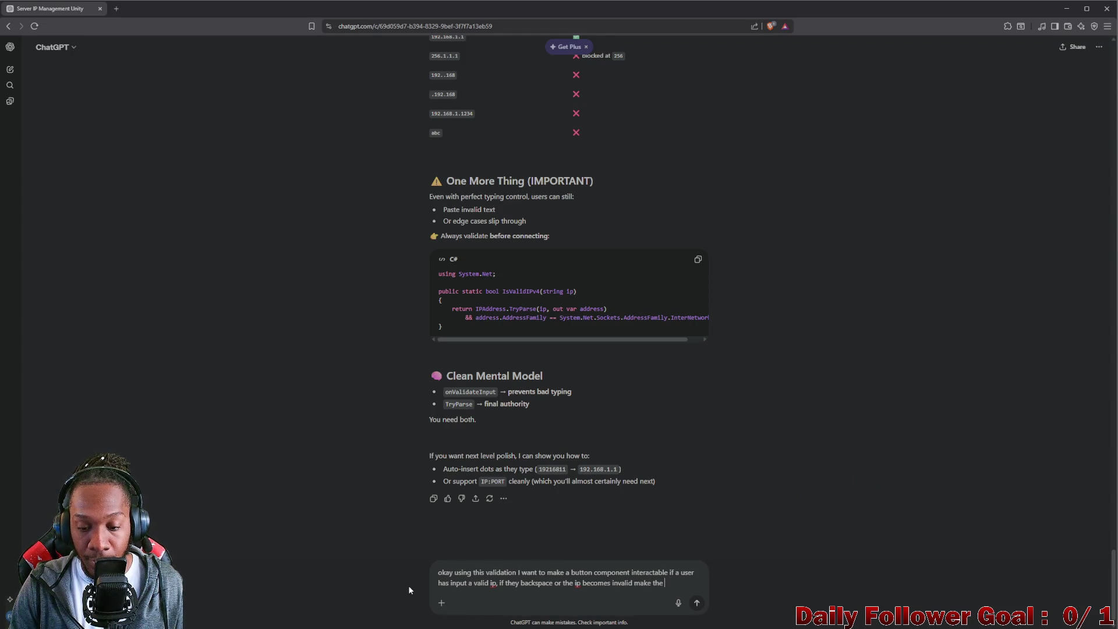
type("button")
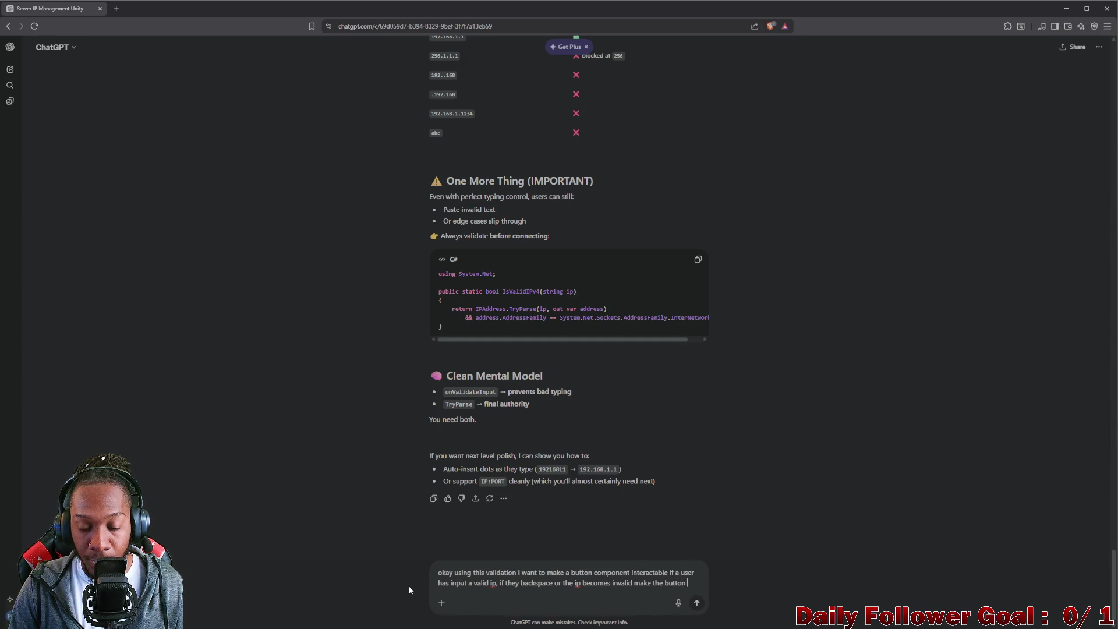
type(" not int")
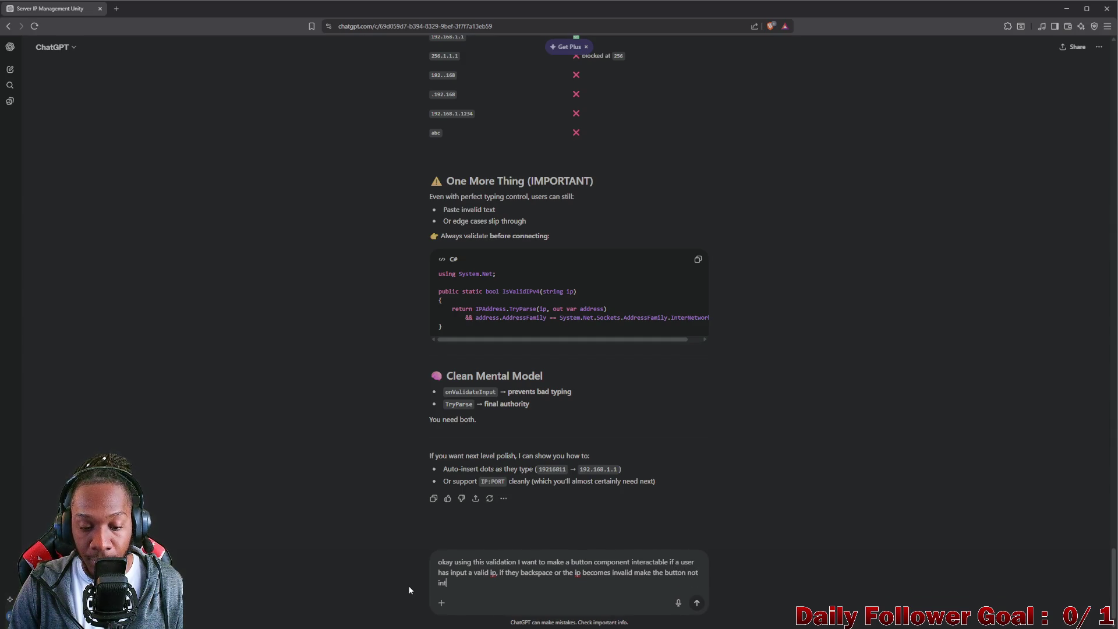
type("eractable")
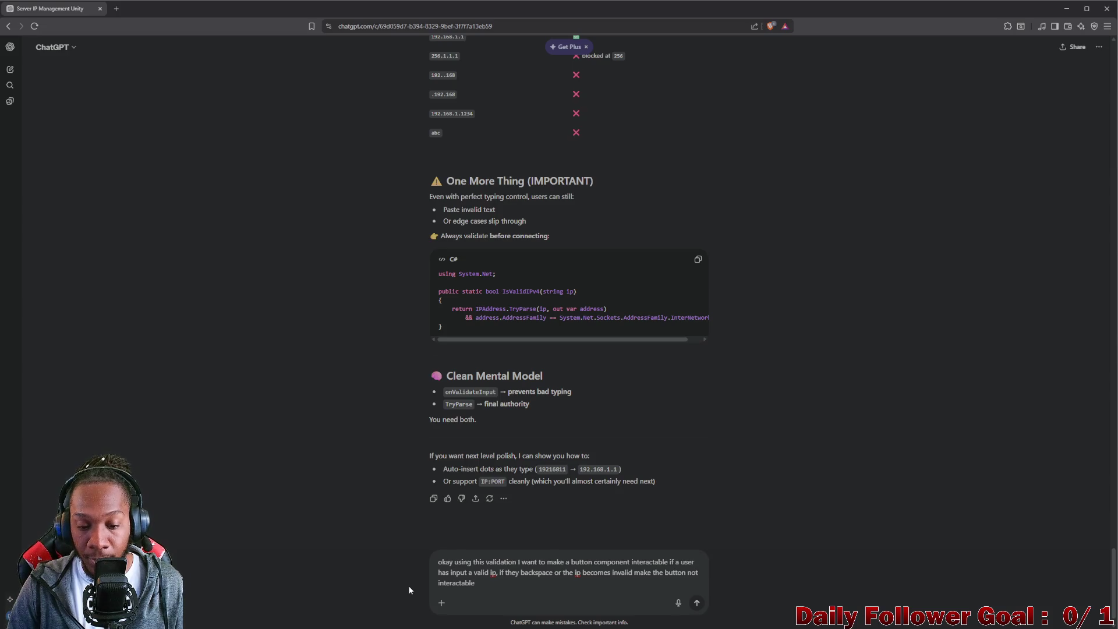
key("Return")
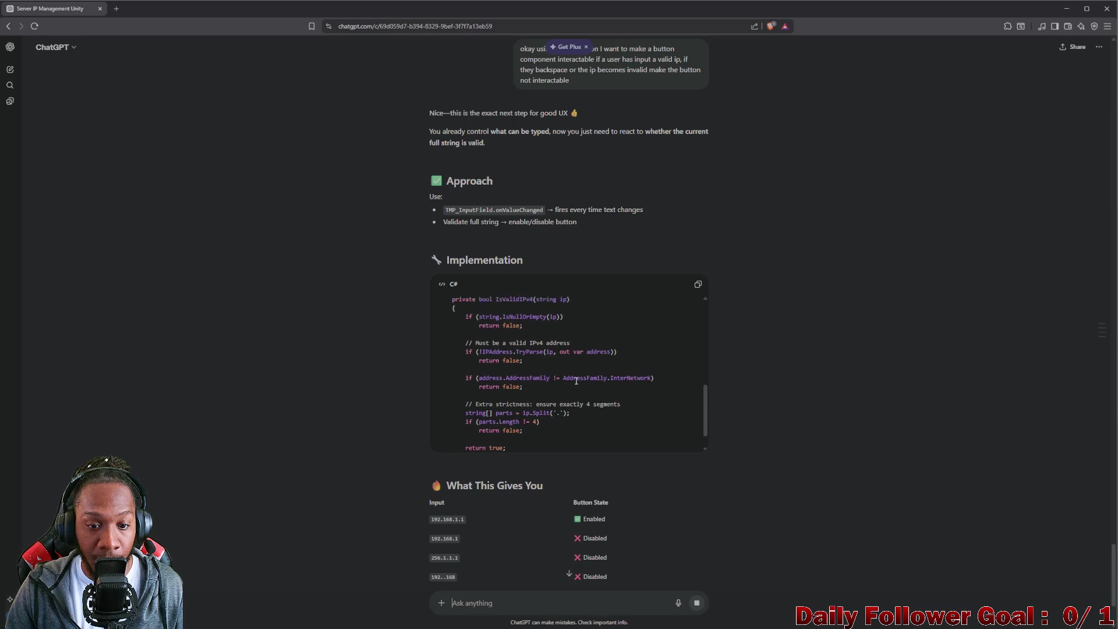
After reviewing ChatGPT's reply, select all code in IPv4InputValidator.cs in Visual Studio.
scroll(575, 380, "up", 6)
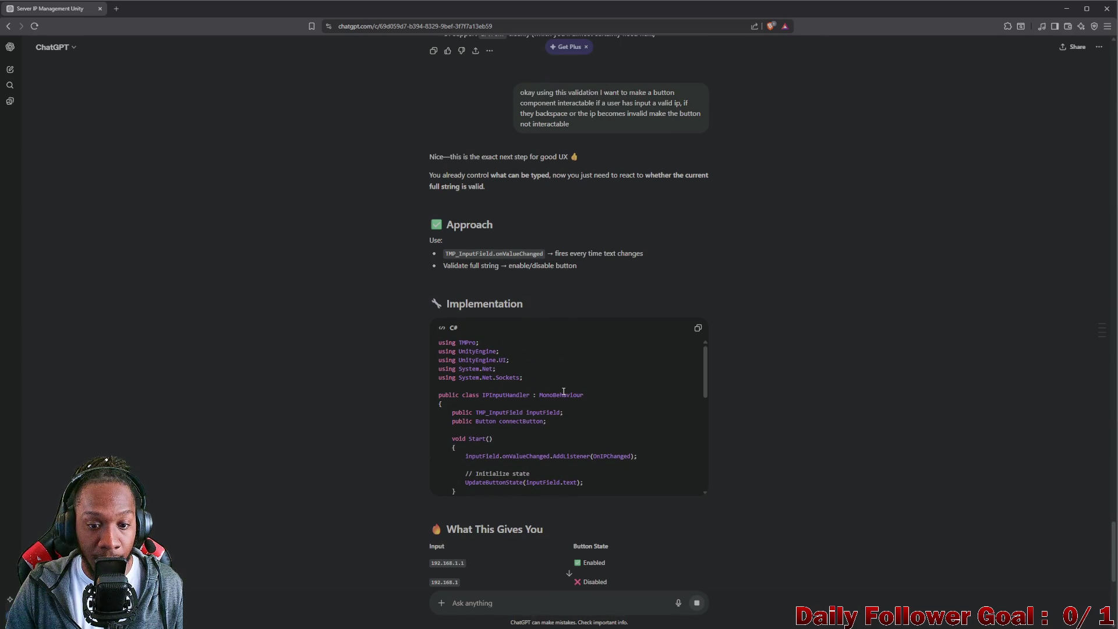
scroll(563, 391, "down", 3)
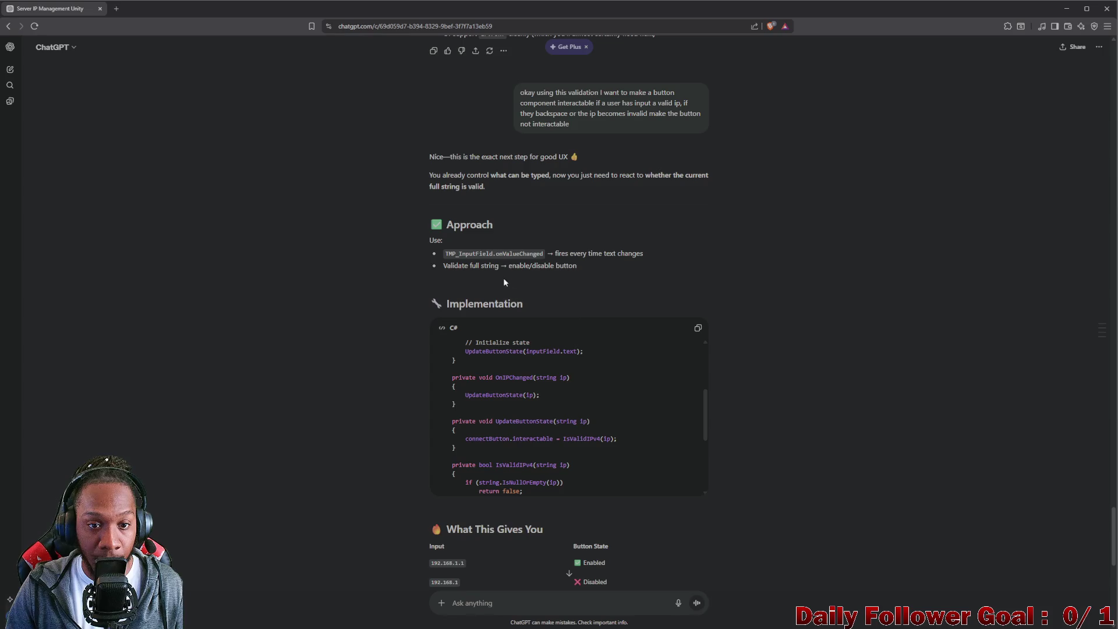
mouse_move(651, 621)
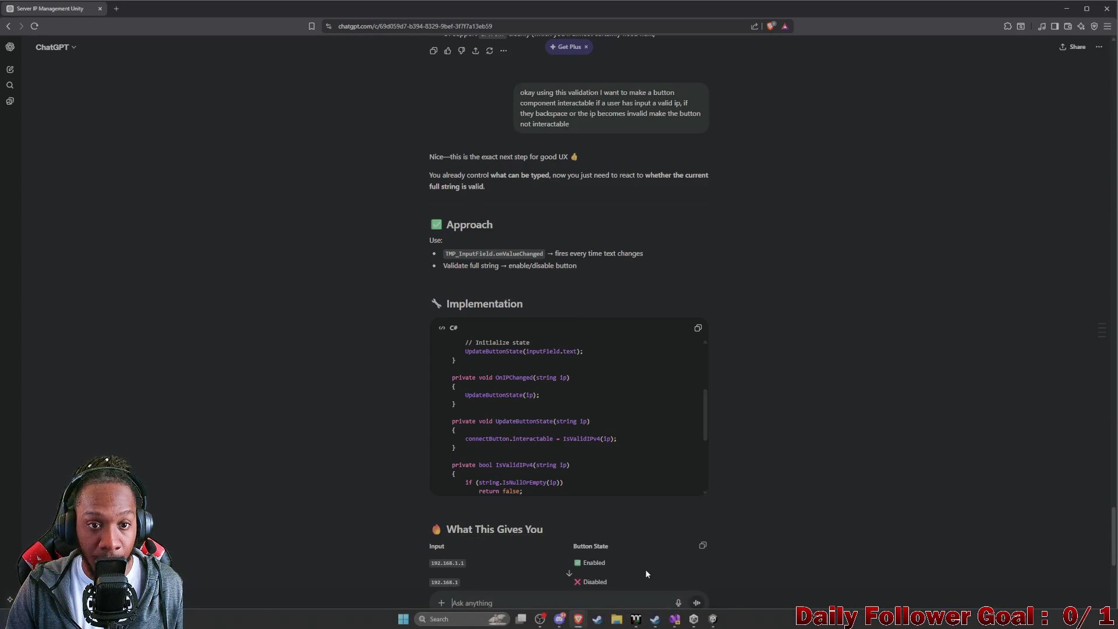
mouse_move(578, 618)
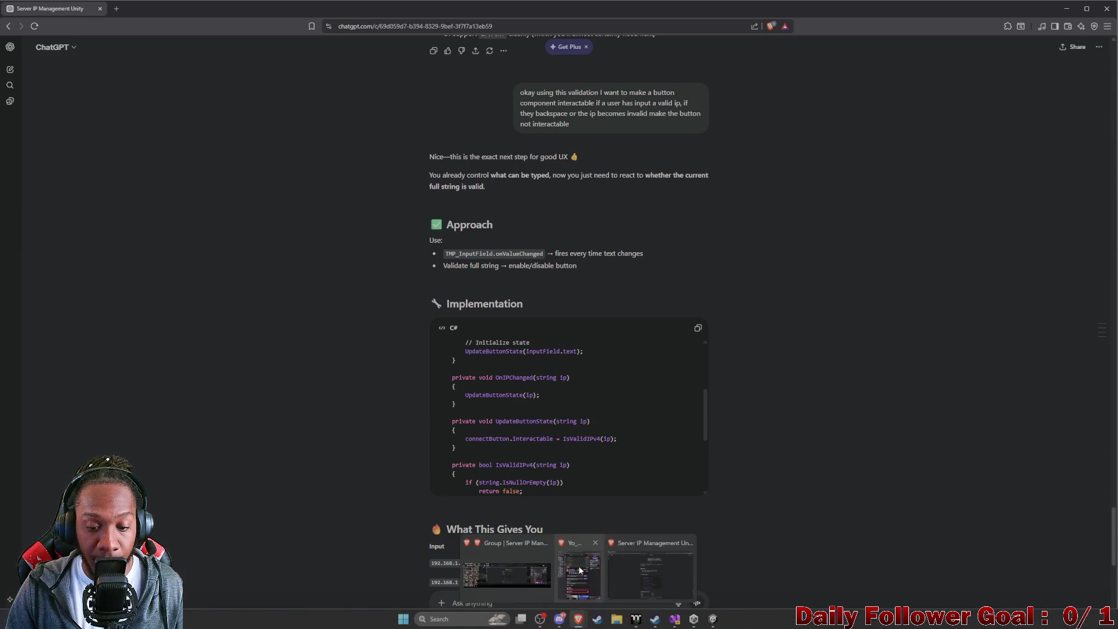
left_click(674, 619)
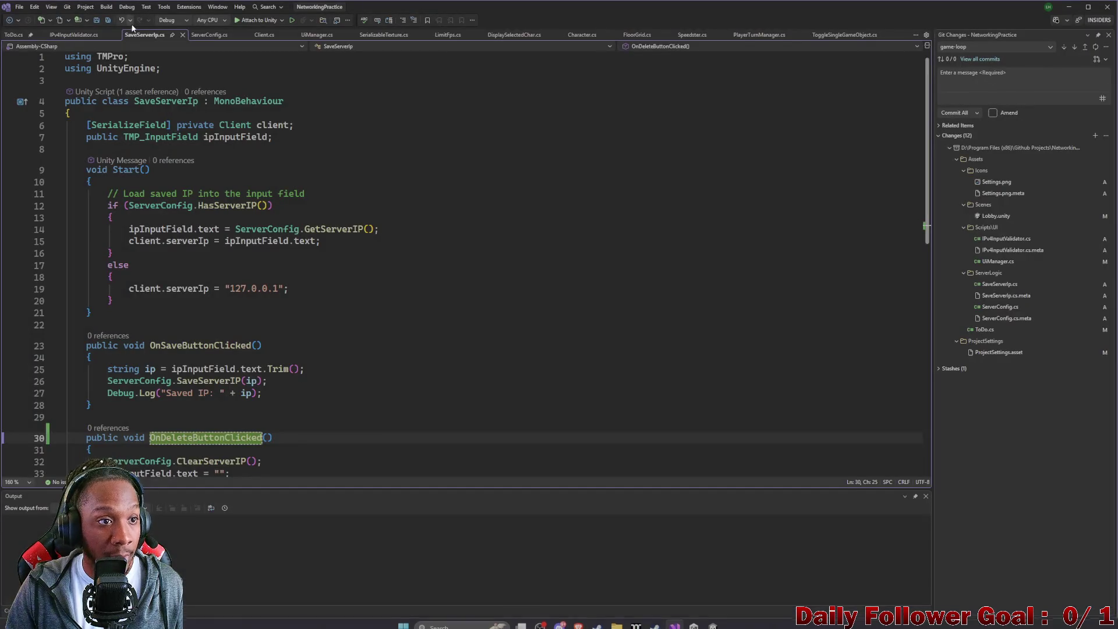
scroll(119, 81, "down", 6)
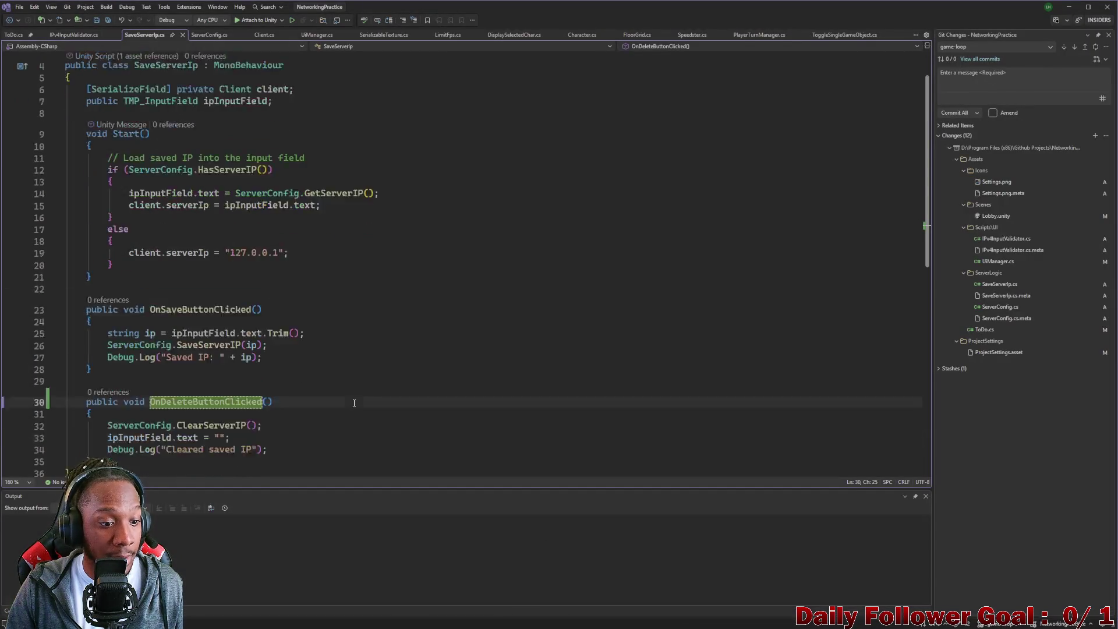
left_click(75, 35)
key("ctrl+a")
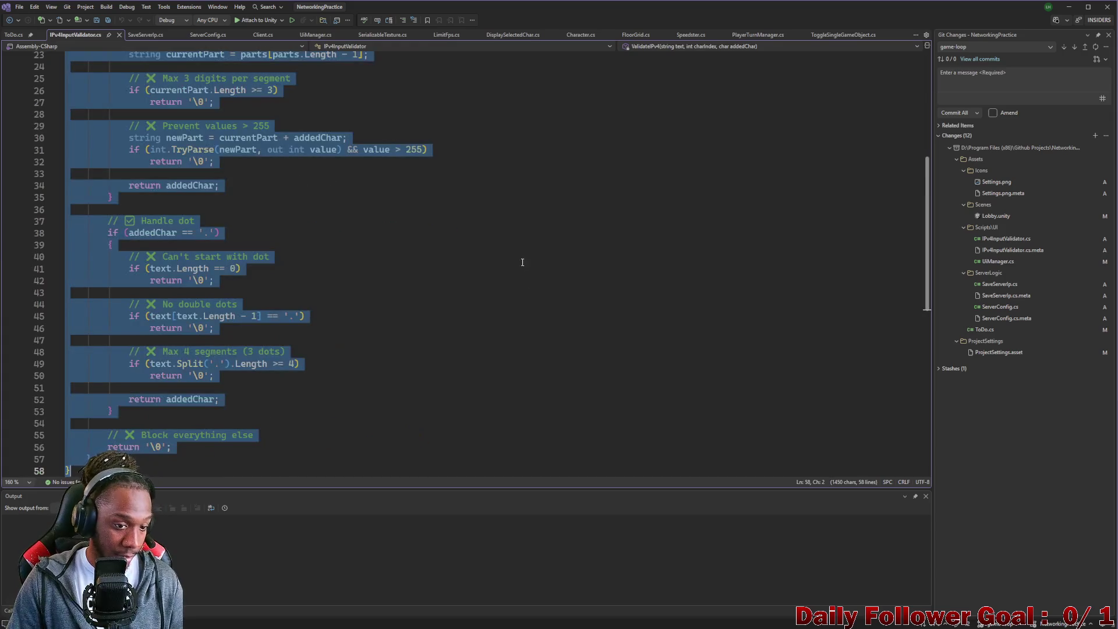
Send ChatGPT 'put it in here' with the pasted validator script, and copy its Updated Script.
mouse_move(580, 622)
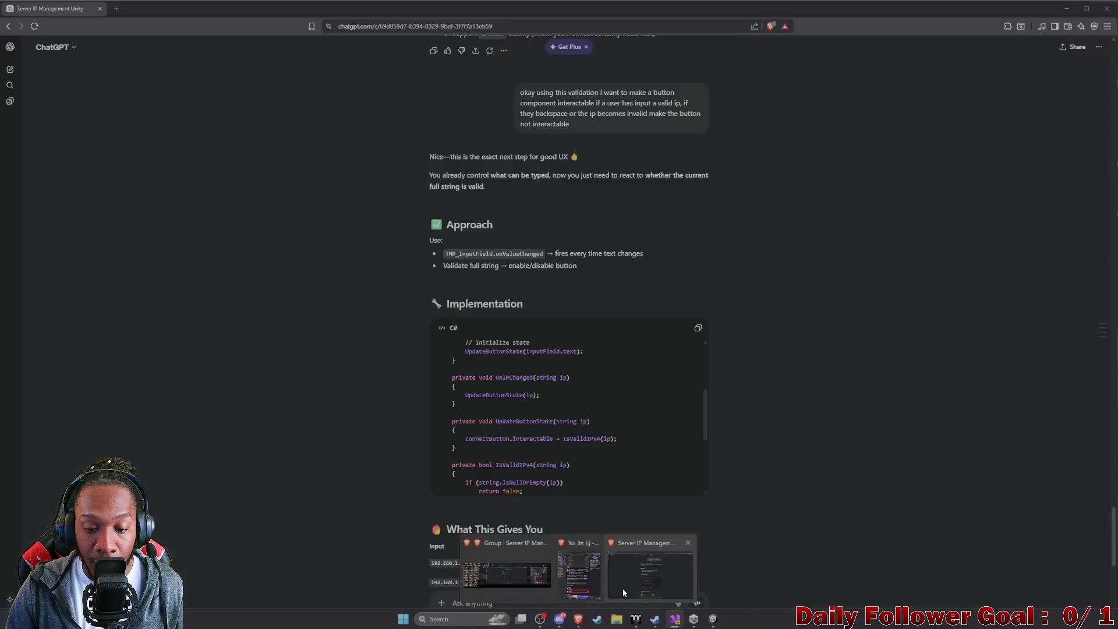
left_click(622, 587)
scroll(524, 582, "down", 3)
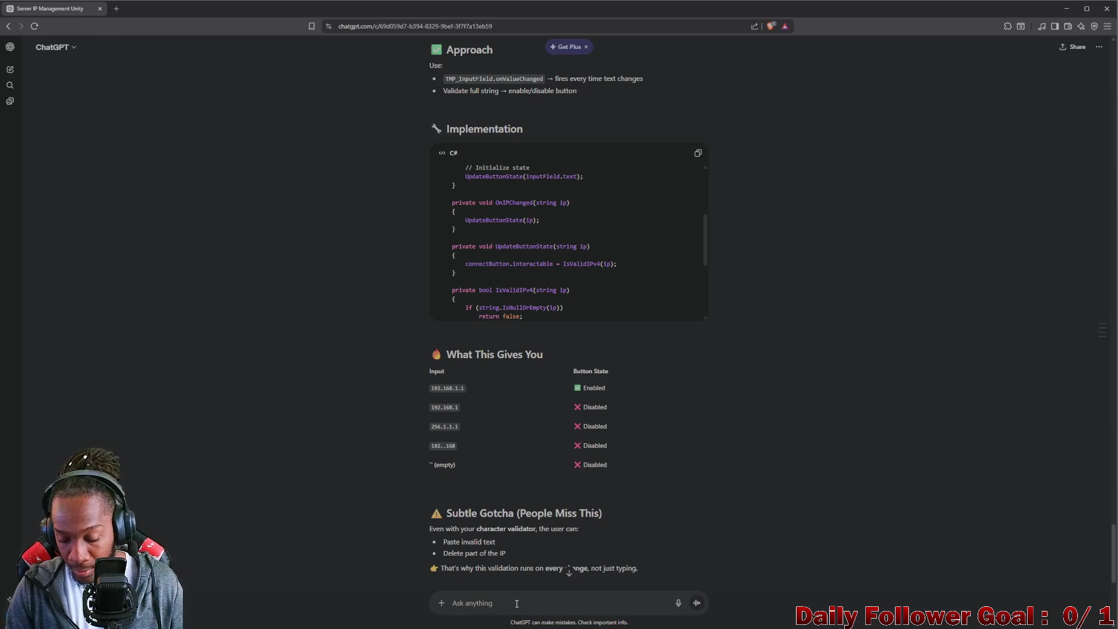
type("put it in h")
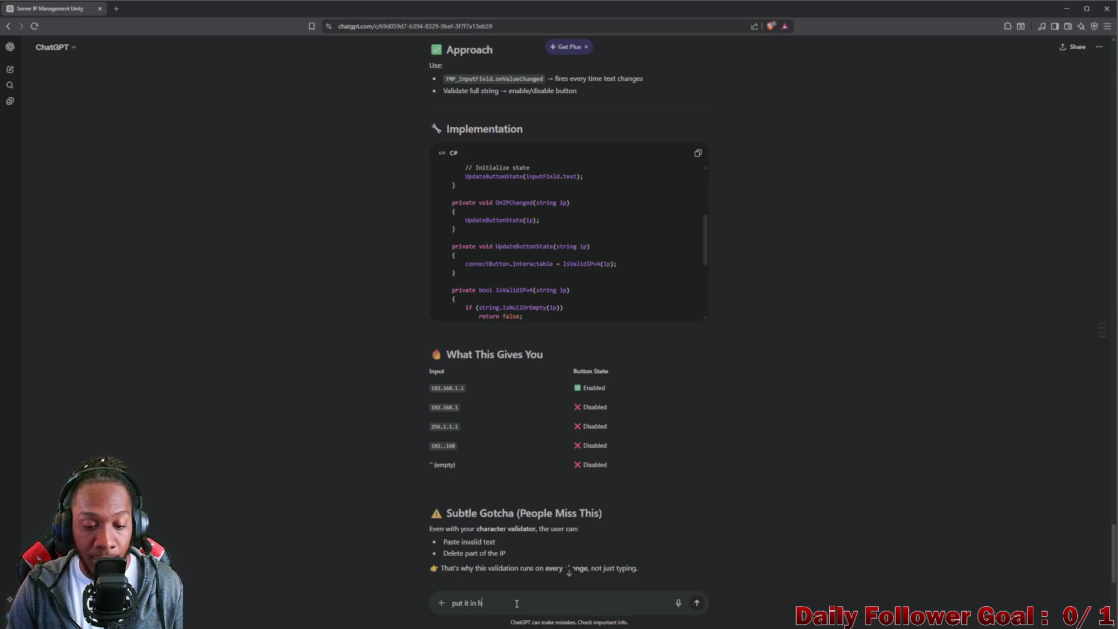
type("ere")
key("shift+Return")
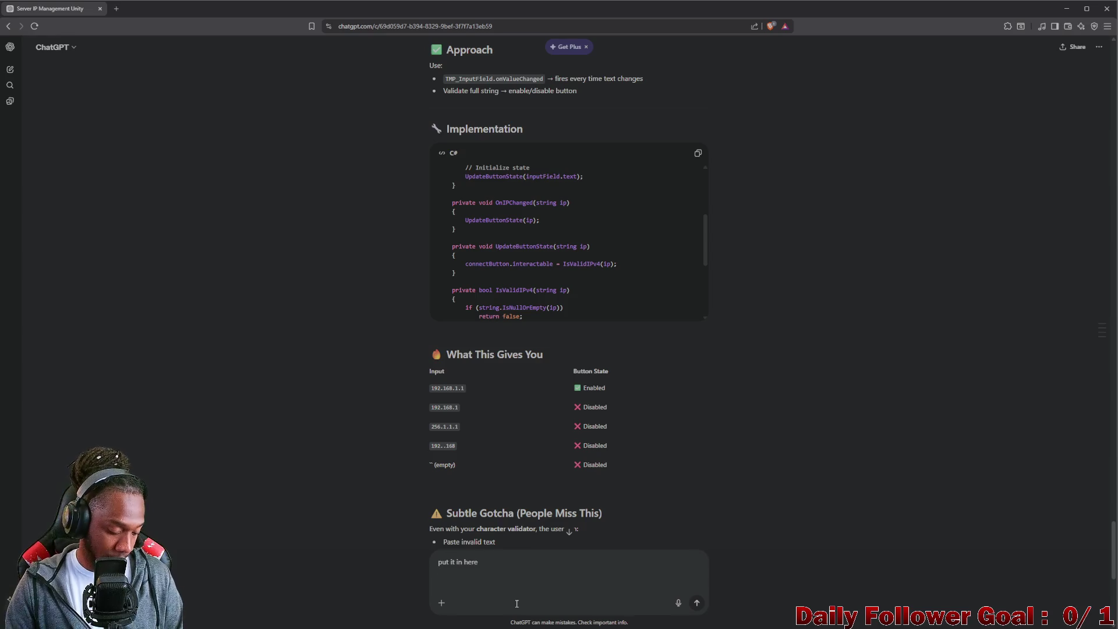
key("ctrl+v")
key("Return")
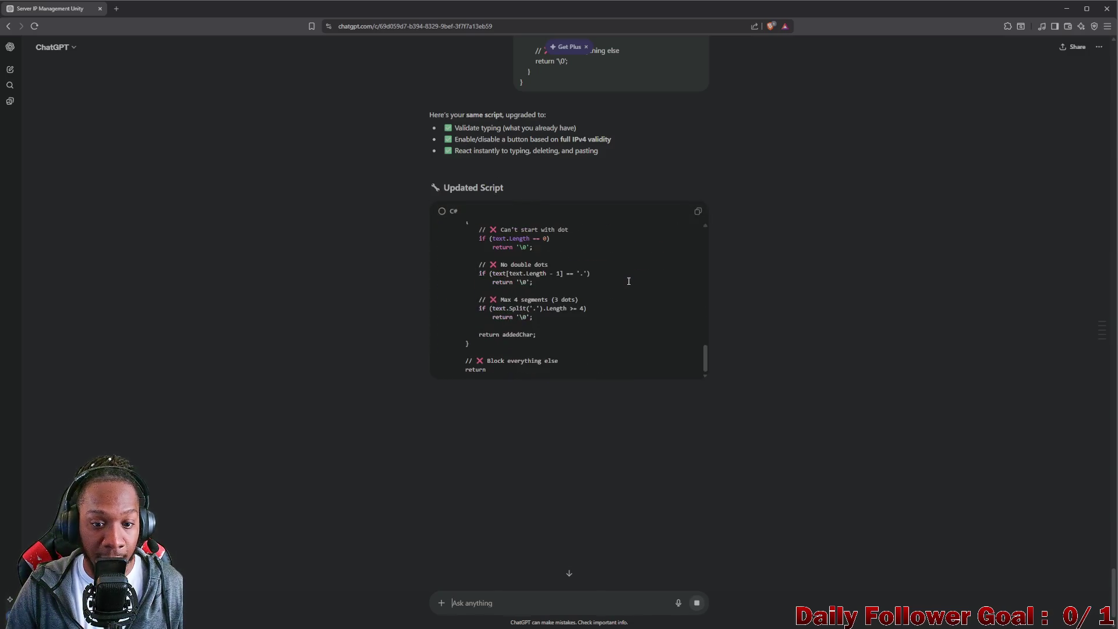
left_click(698, 213)
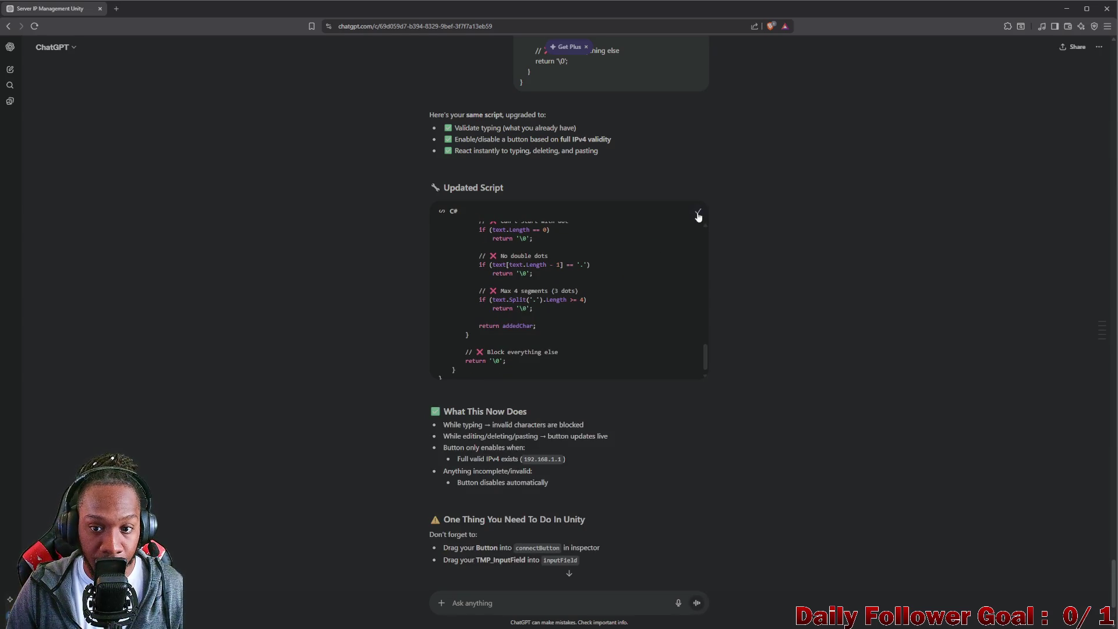
Paste the updated script over IPv4InputValidator.cs, review it, and select the connectButton field.
mouse_move(597, 626)
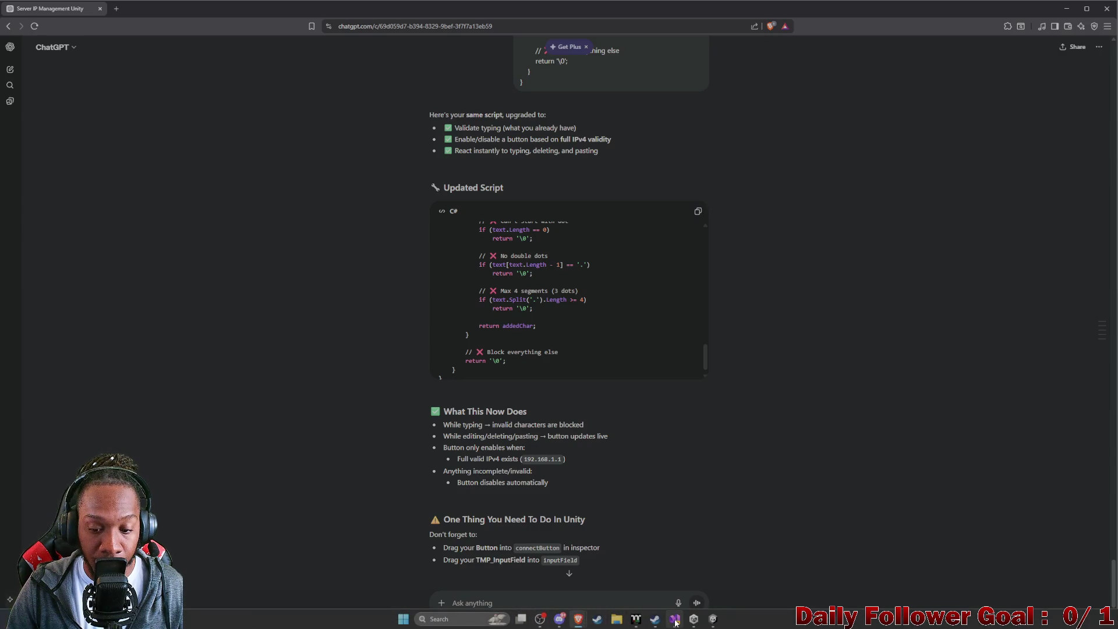
mouse_move(675, 622)
left_click(668, 585)
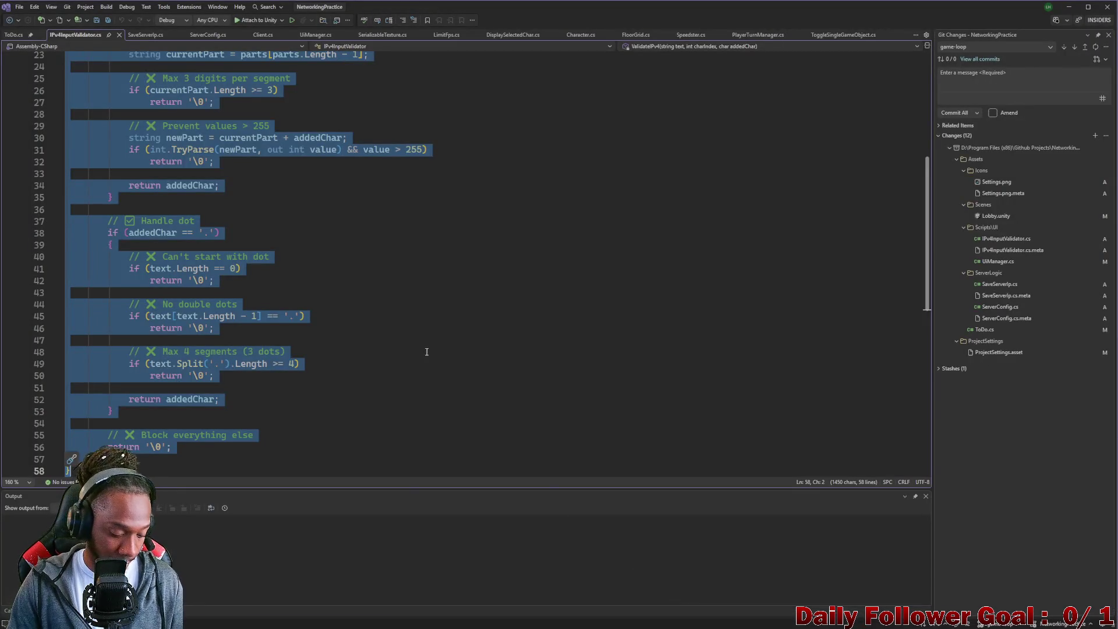
key("ctrl+v")
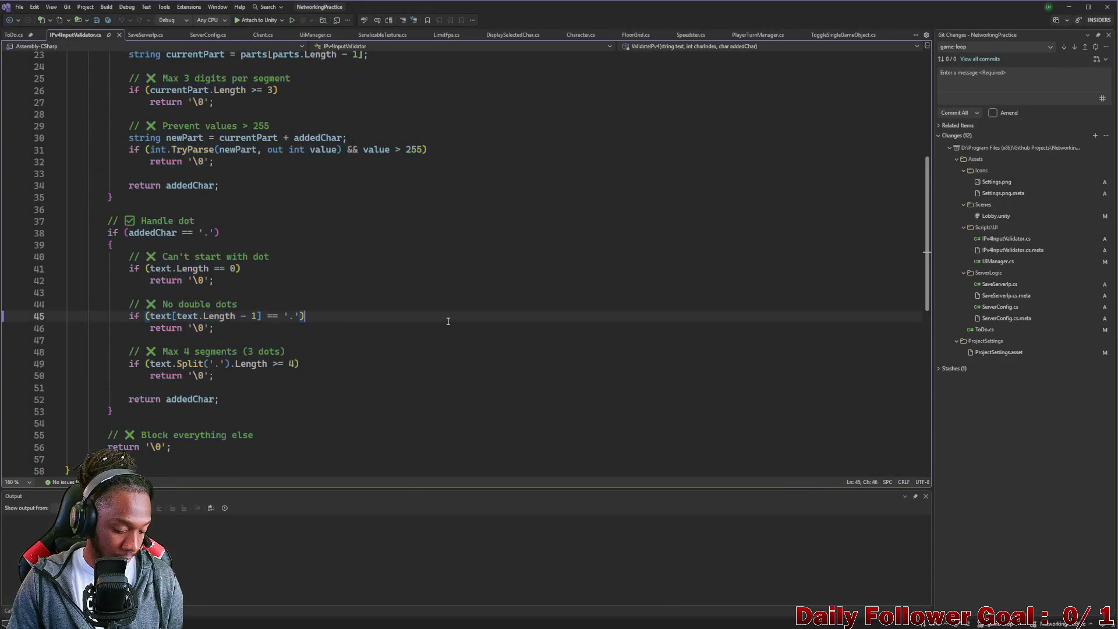
key("ctrl+z")
key("ctrl+v")
scroll(431, 330, "up", 9)
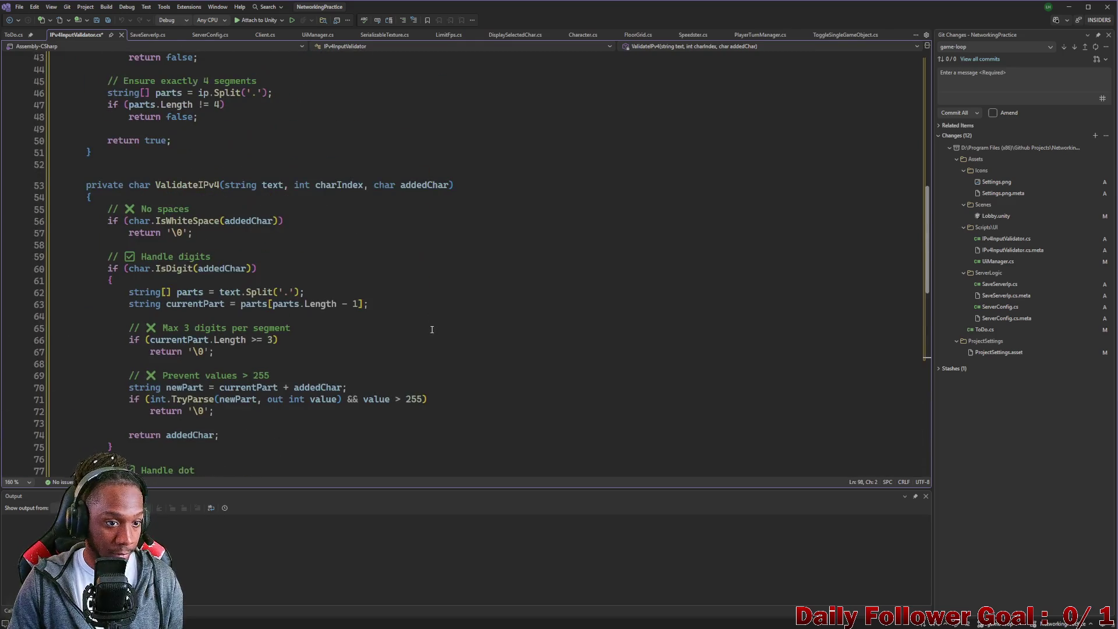
scroll(432, 329, "down", 3)
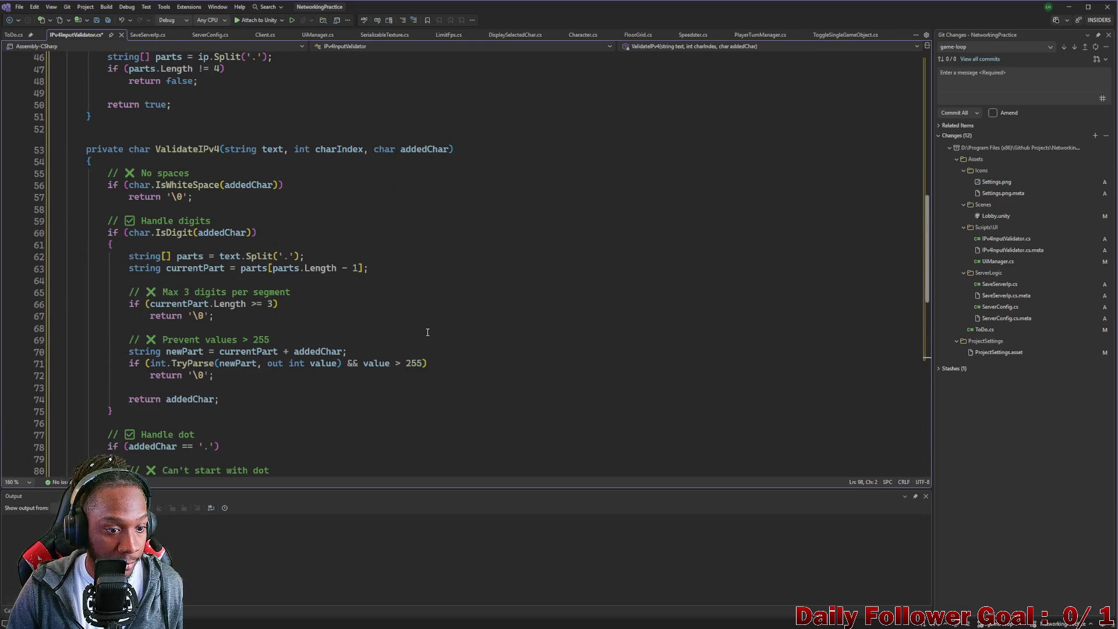
scroll(401, 350, "down", 4)
scroll(404, 352, "up", 15)
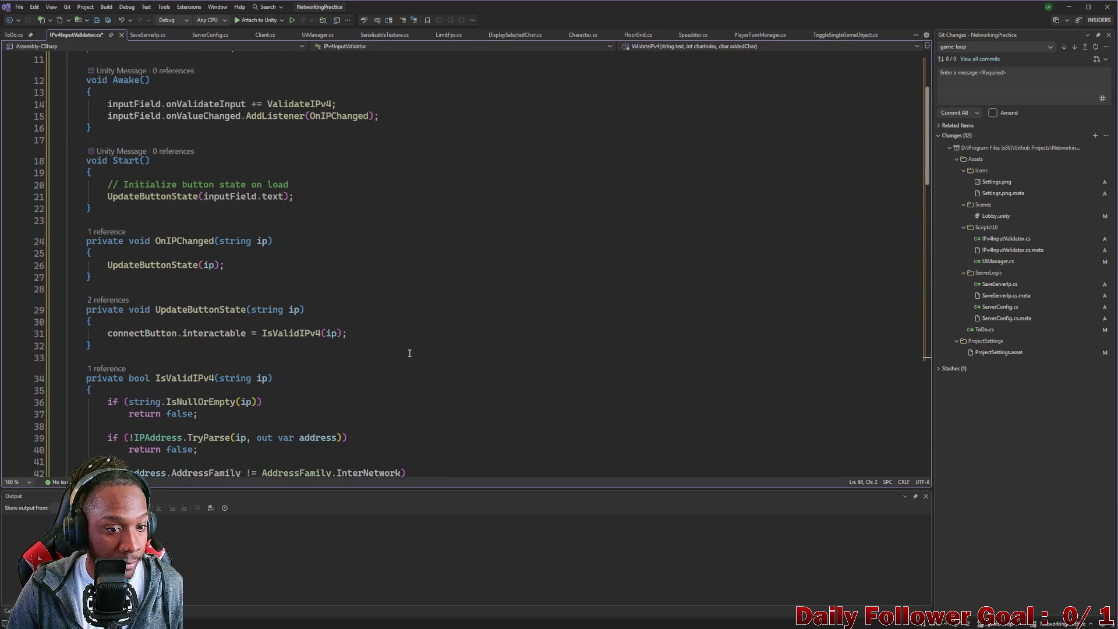
scroll(409, 353, "up", 3)
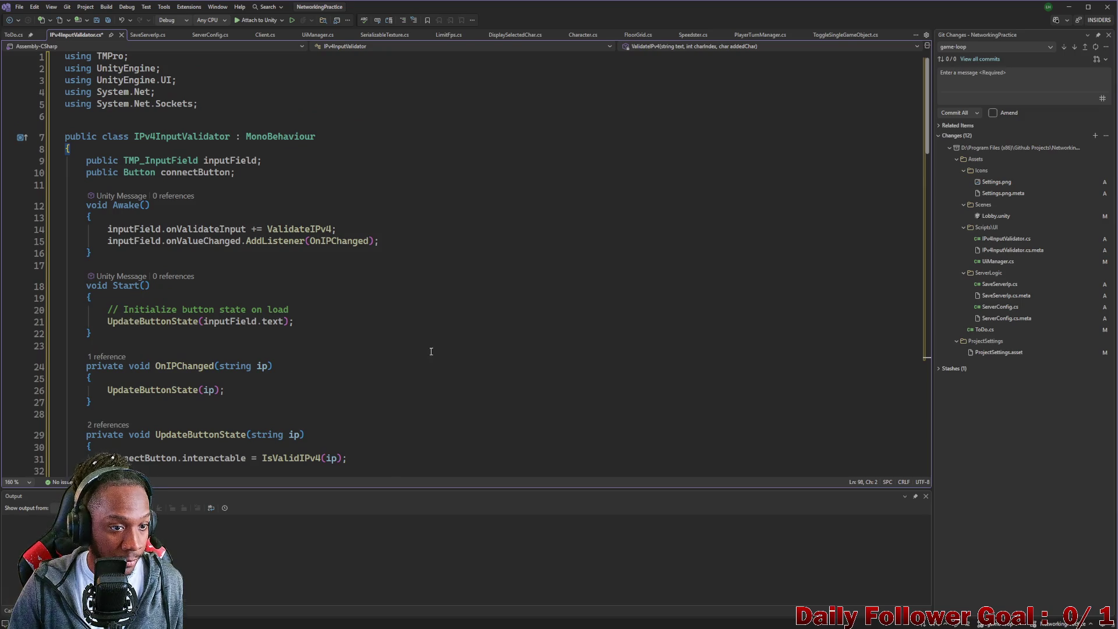
double_click(180, 174)
Rename connectButton to saveButton across the script, then minimize Visual Studio.
right_click(180, 176)
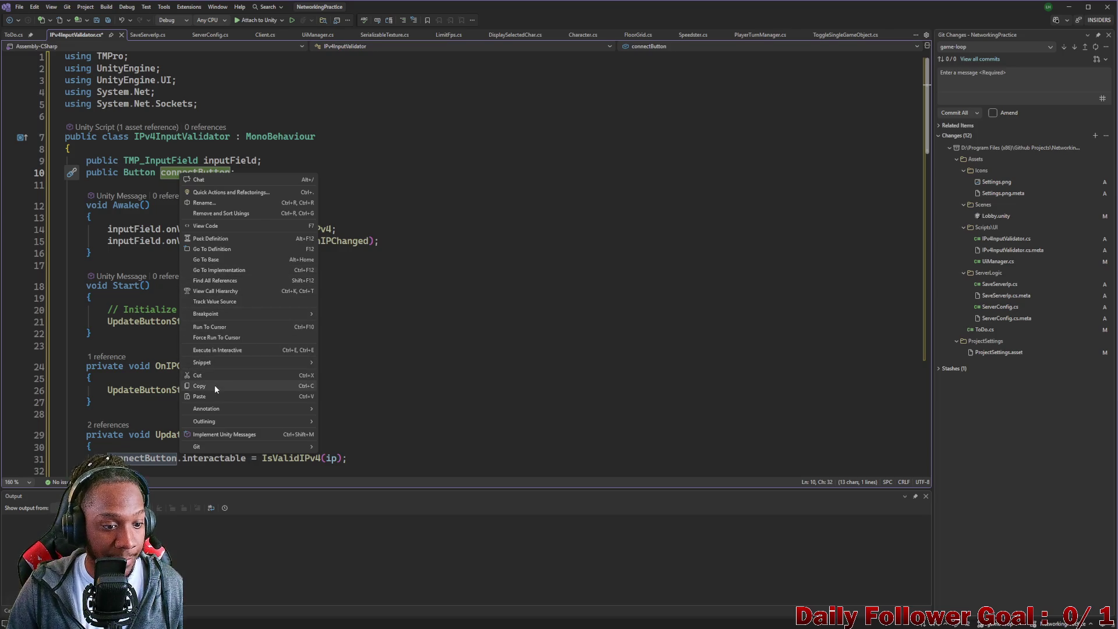
left_click(215, 202)
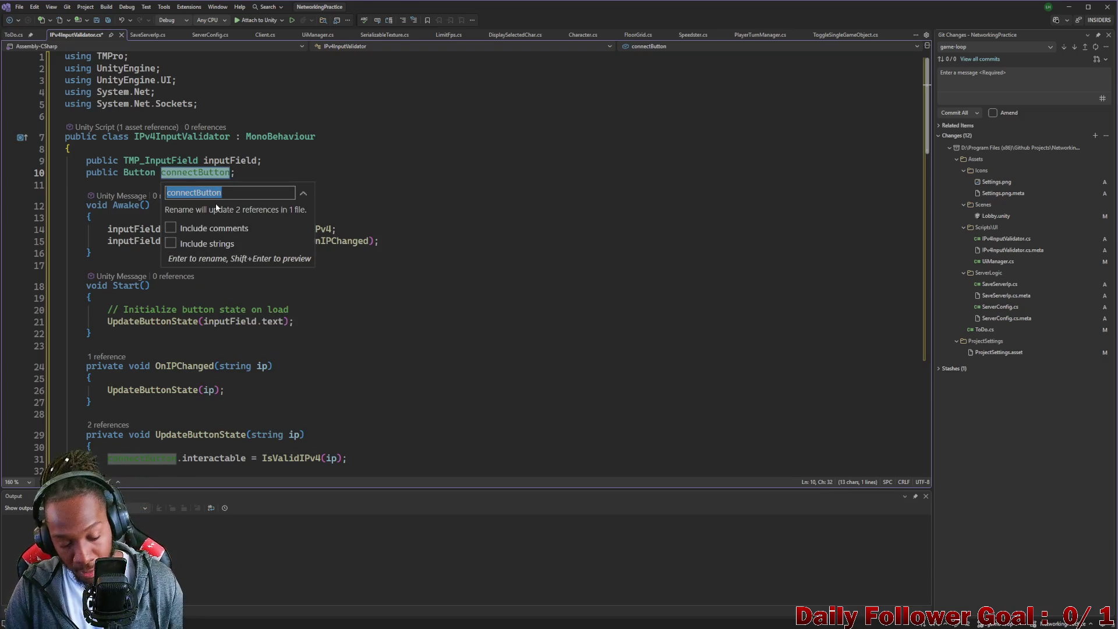
key("Right")
key("Left")
key("Left")
key("Left")
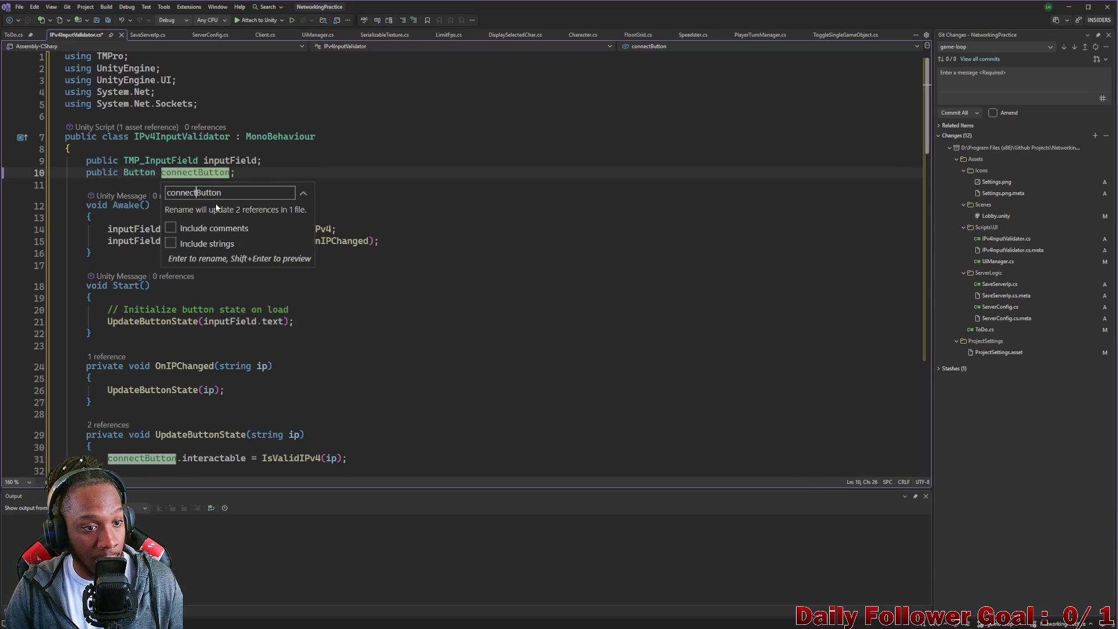
key("BackSpace")
key("BackSpace")
key("BackSpace")
type("save")
key("Return")
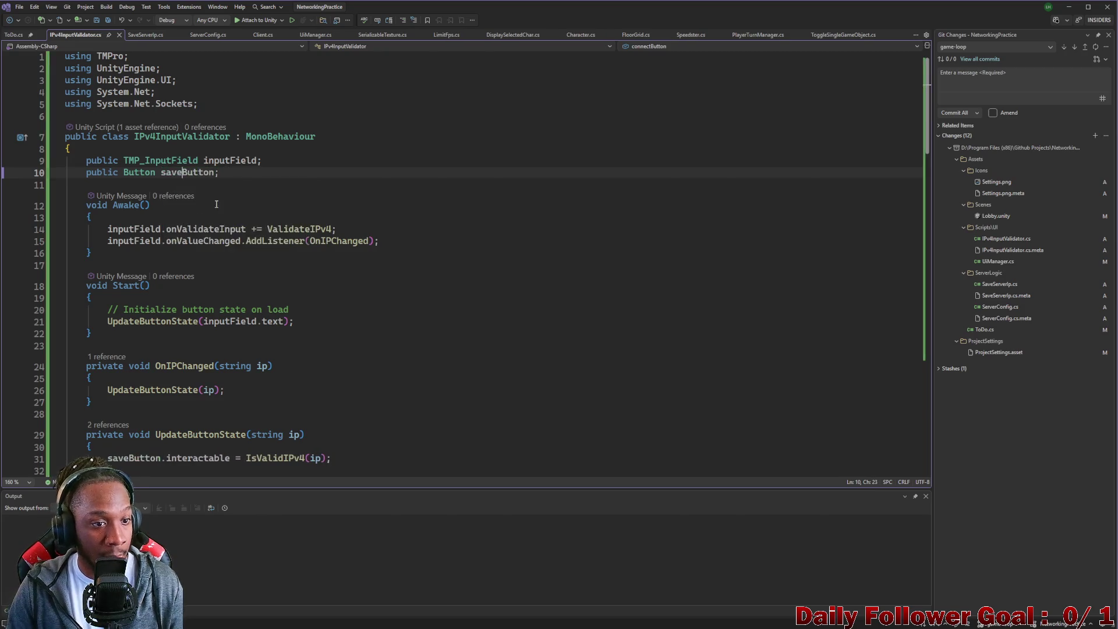
left_click(1068, 6)
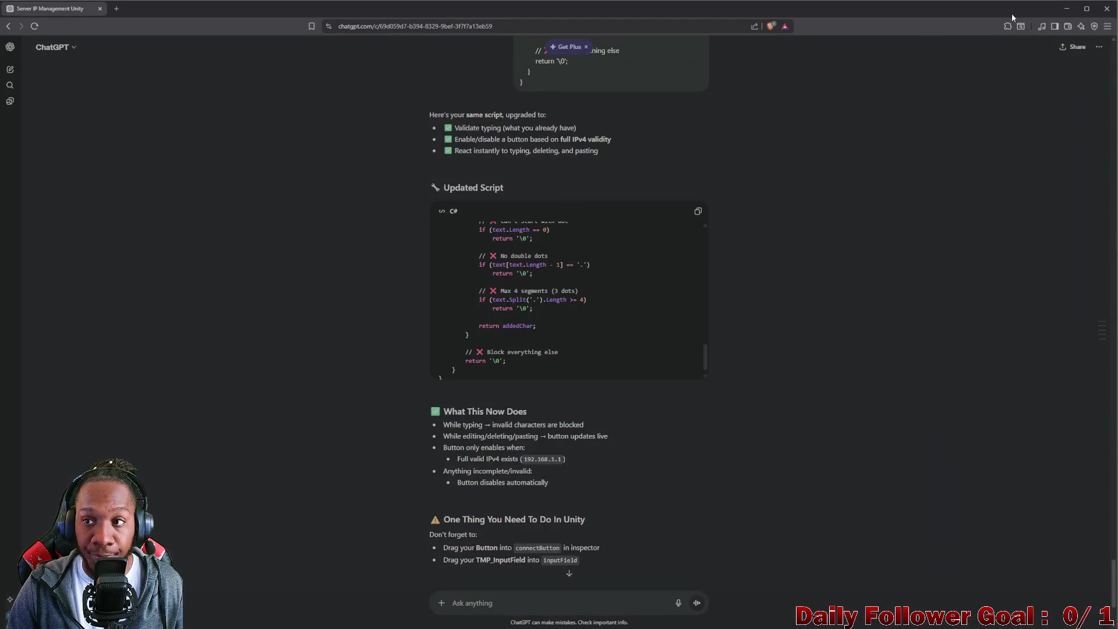
Assign Save Button to InputField (TMP)'s IPv4 Input Validator Save Button slot and enter Play mode.
left_click(694, 619)
left_click(713, 619)
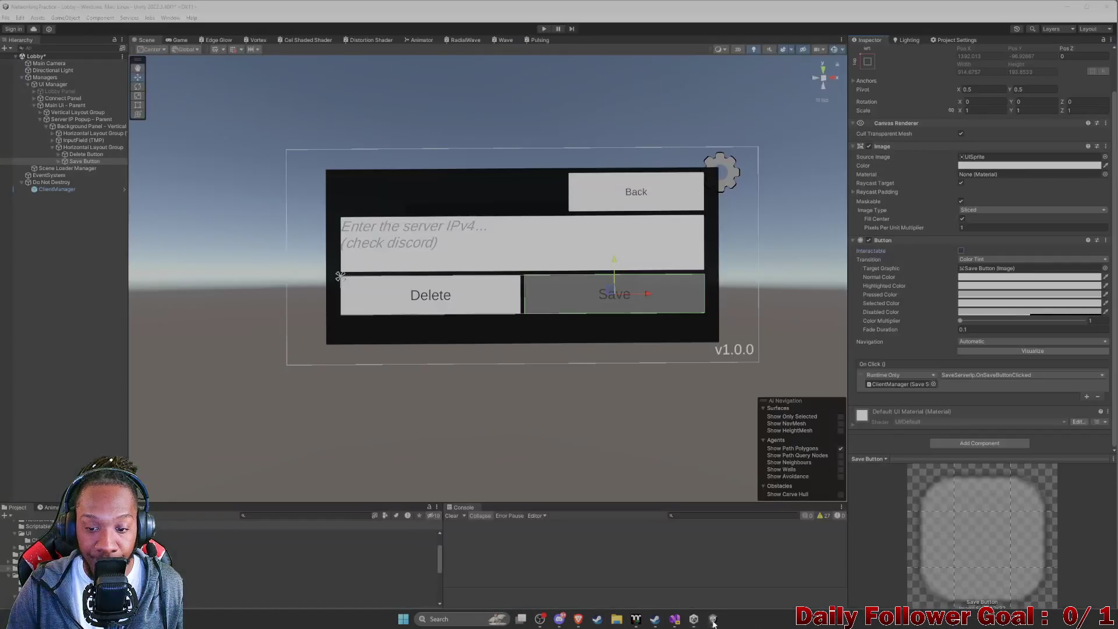
mouse_move(694, 620)
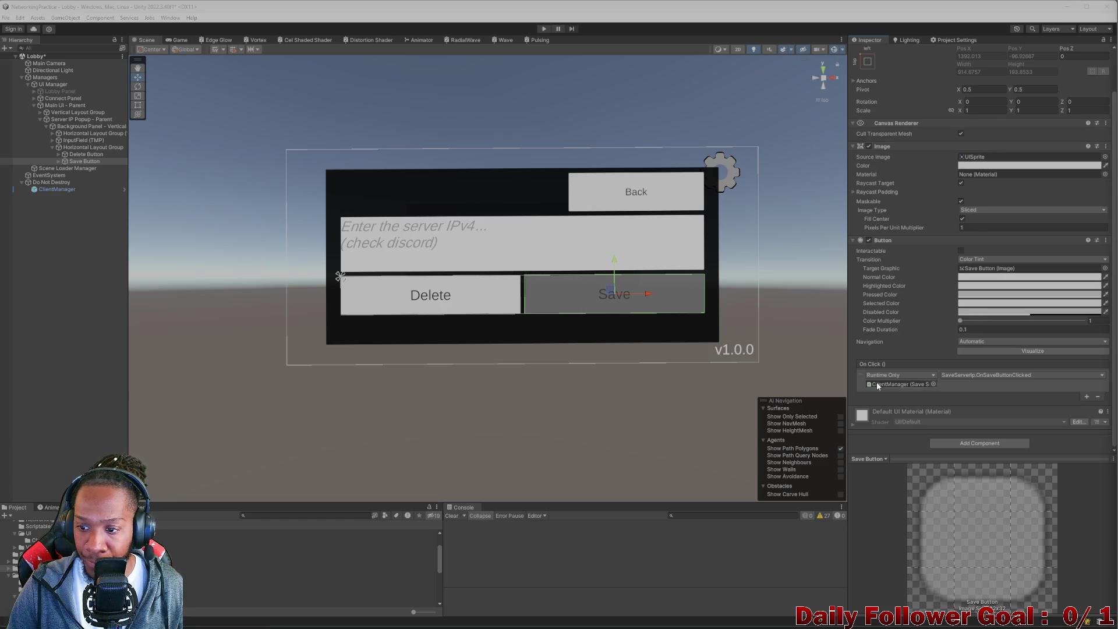
left_click(38, 190)
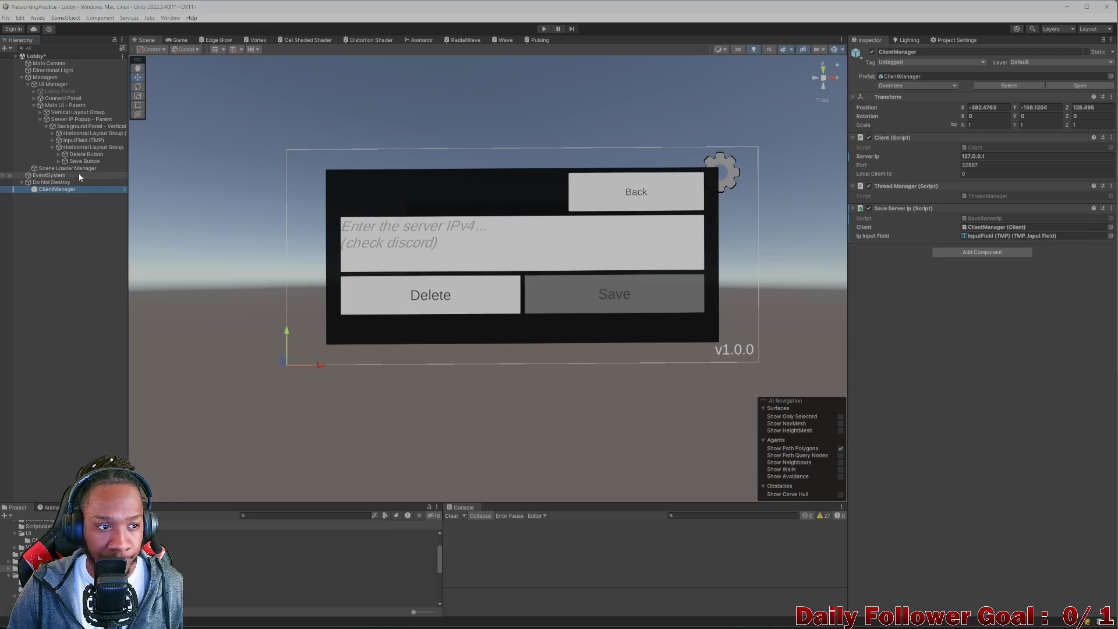
left_click(82, 141)
scroll(945, 335, "down", 5)
scroll(966, 339, "down", 10)
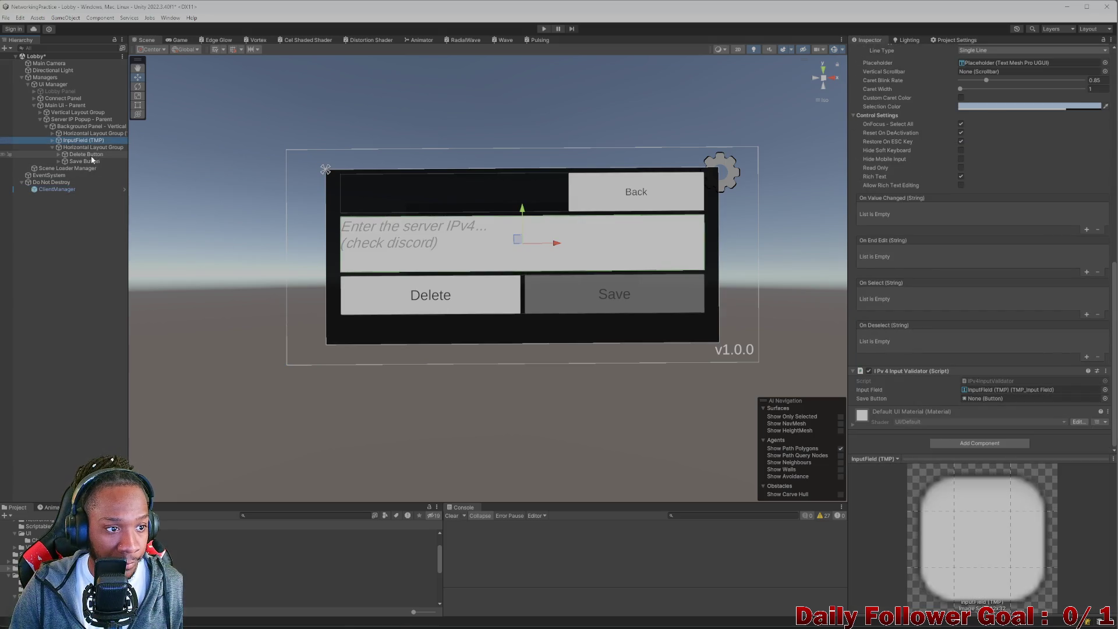
mouse_move(84, 161)
left_mouse_down()
mouse_move(586, 299)
mouse_move(1042, 398)
left_mouse_up()
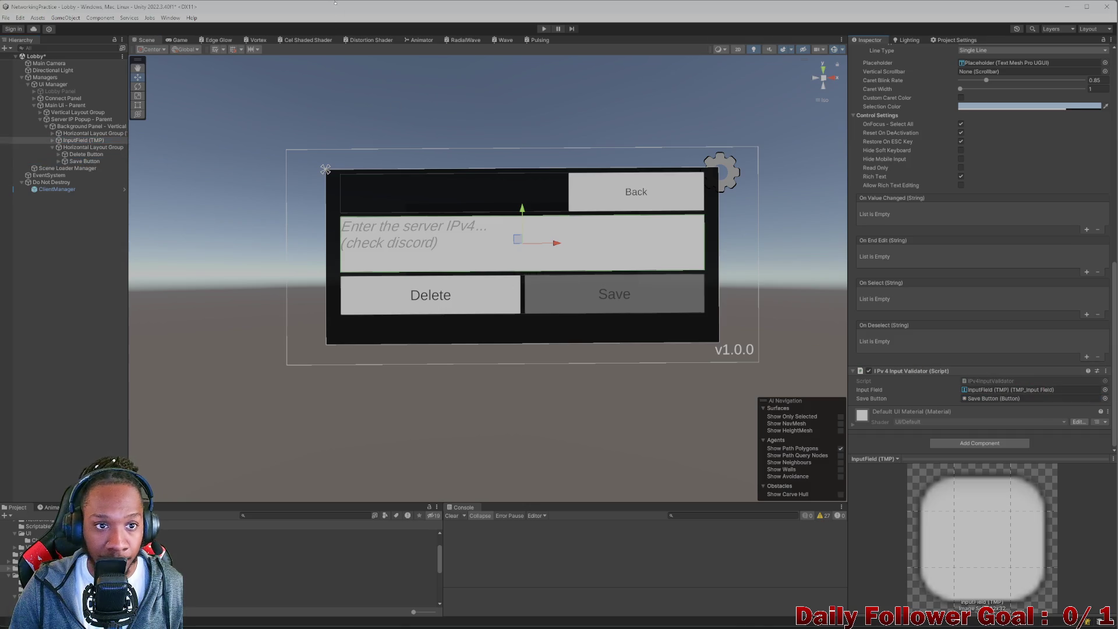
left_click(541, 29)
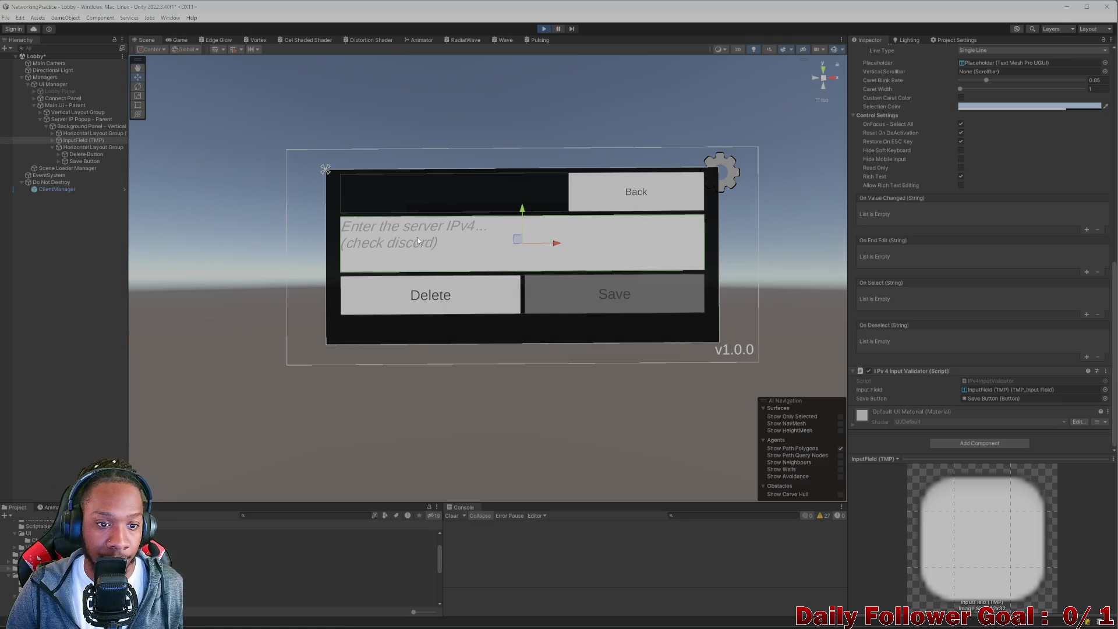
Try 234.234.234.1 and 234.2.222.22, deleting a digit each time to check Save disables.
type("234")
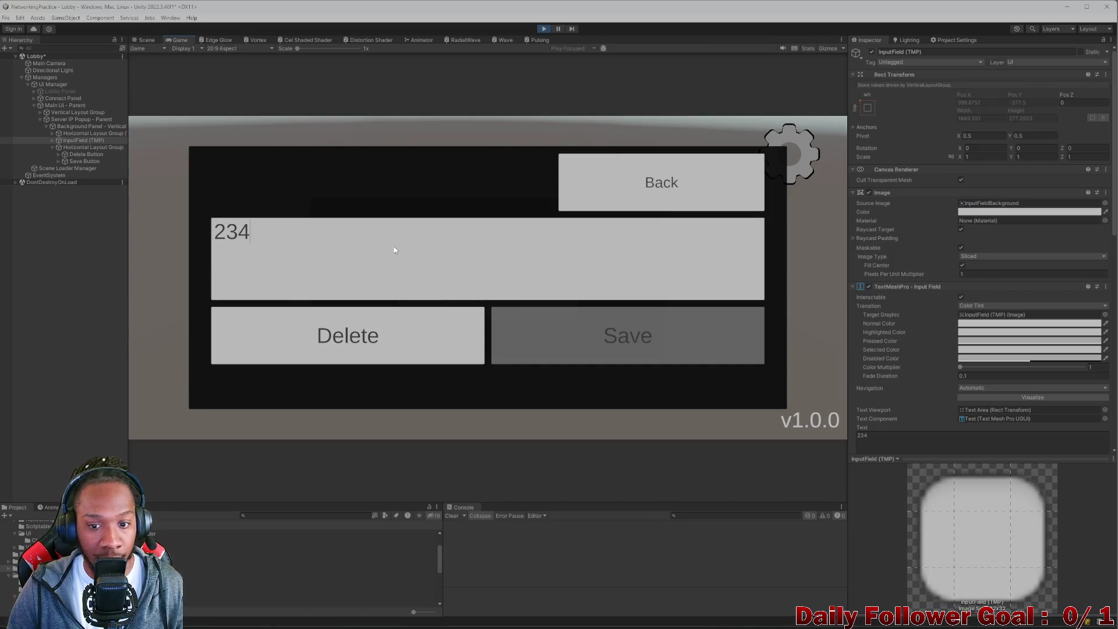
type(".234.234")
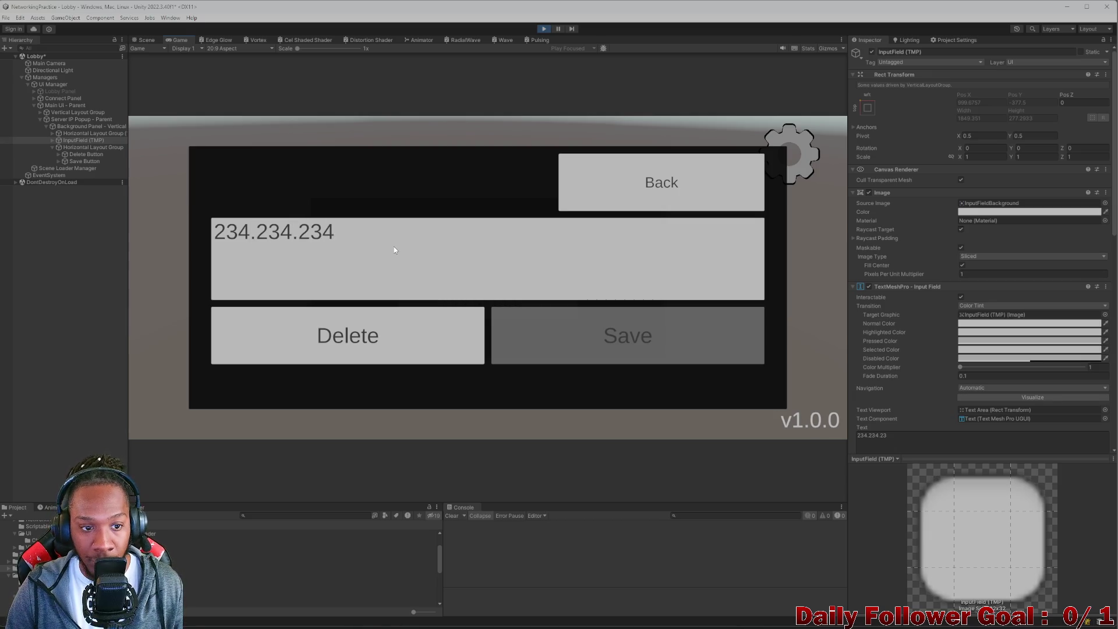
type(".1")
key("BackSpace")
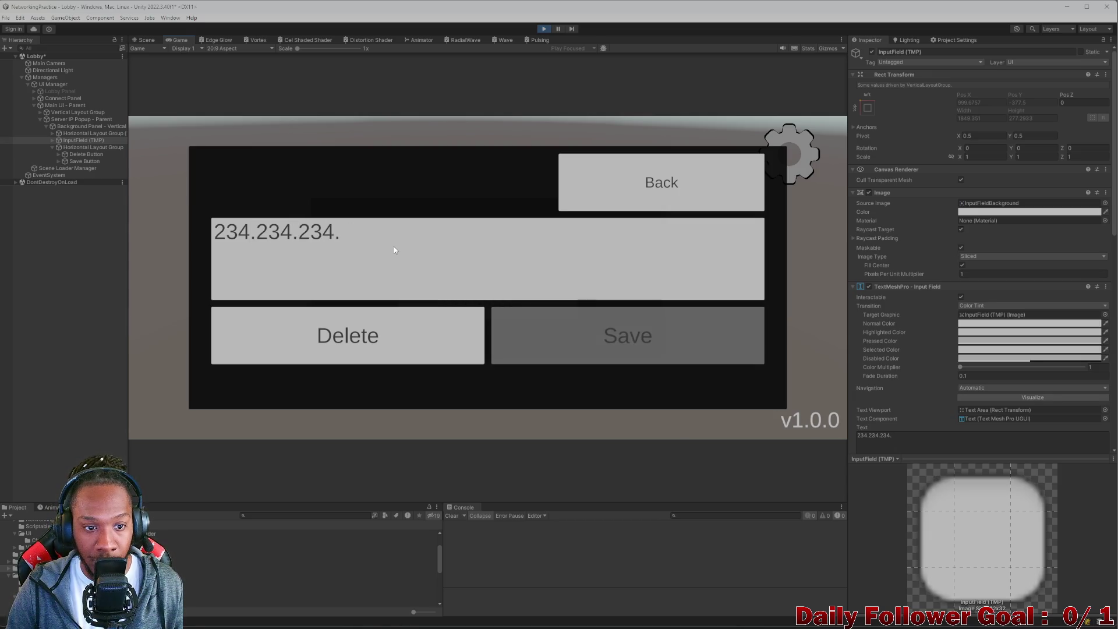
left_click(400, 249)
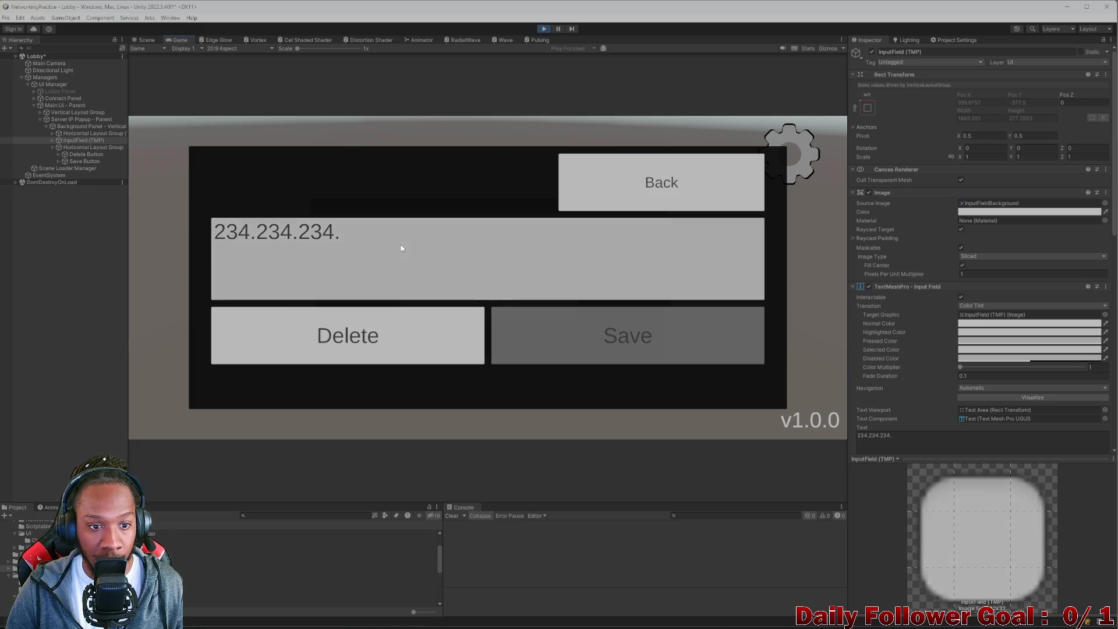
type("234.2.222")
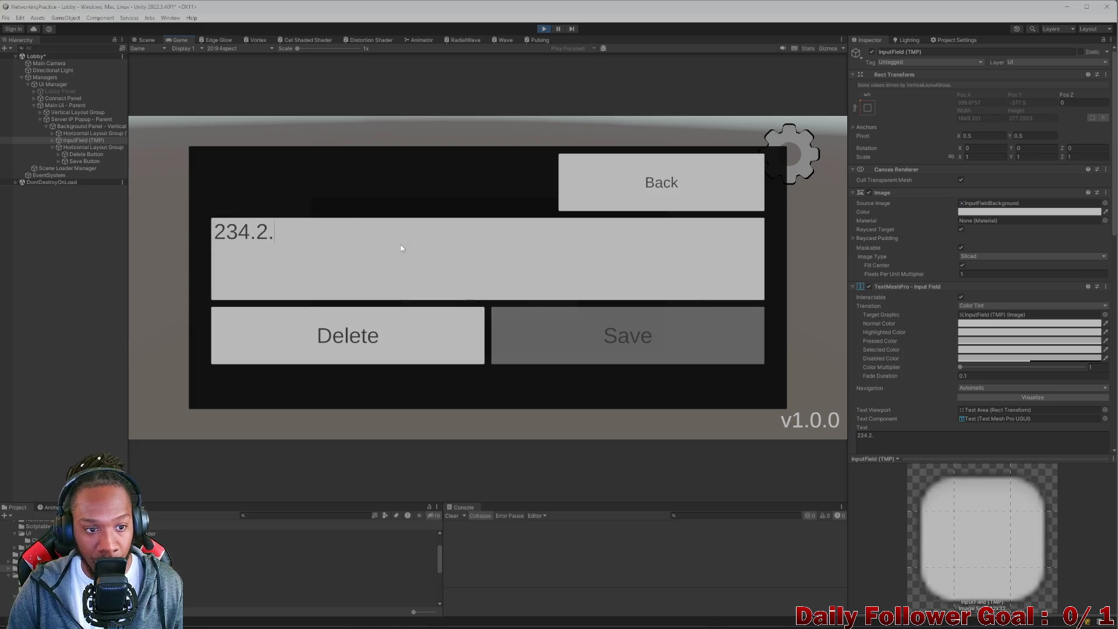
type(".22")
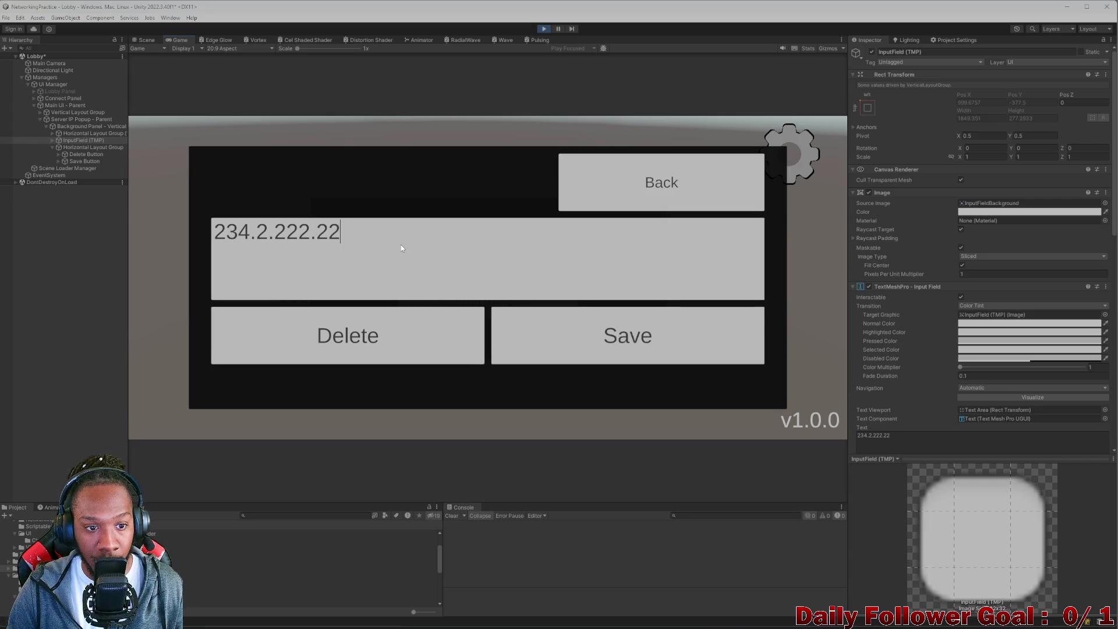
key("BackSpace")
Enter 234.232.22.222, close and reopen the popup, and save the IP.
left_click(400, 248)
type("234.23")
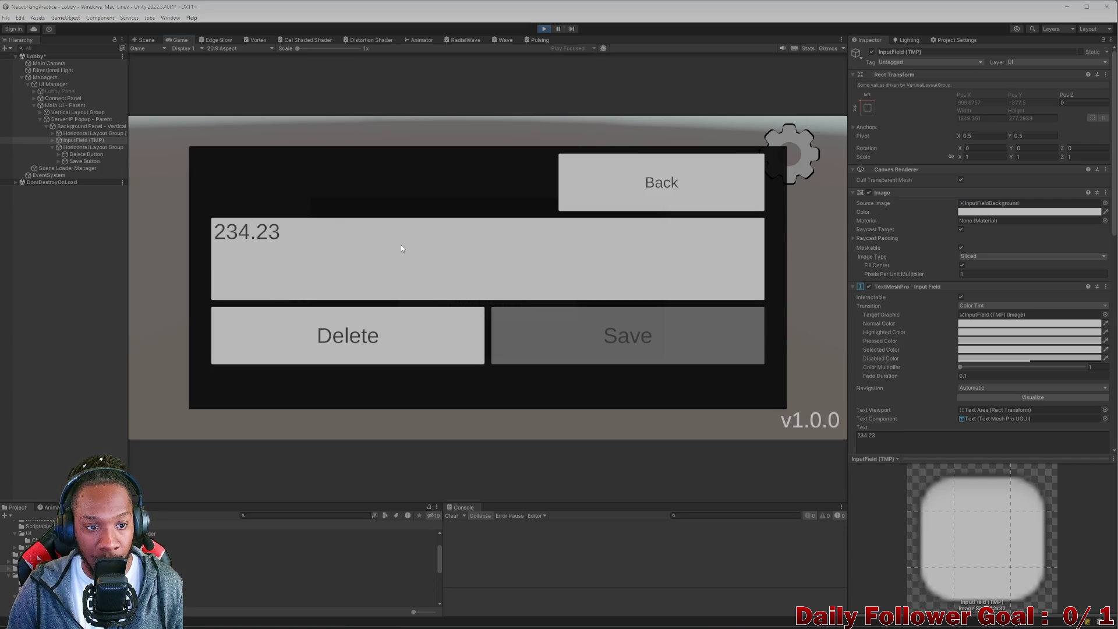
type("2.22.22.")
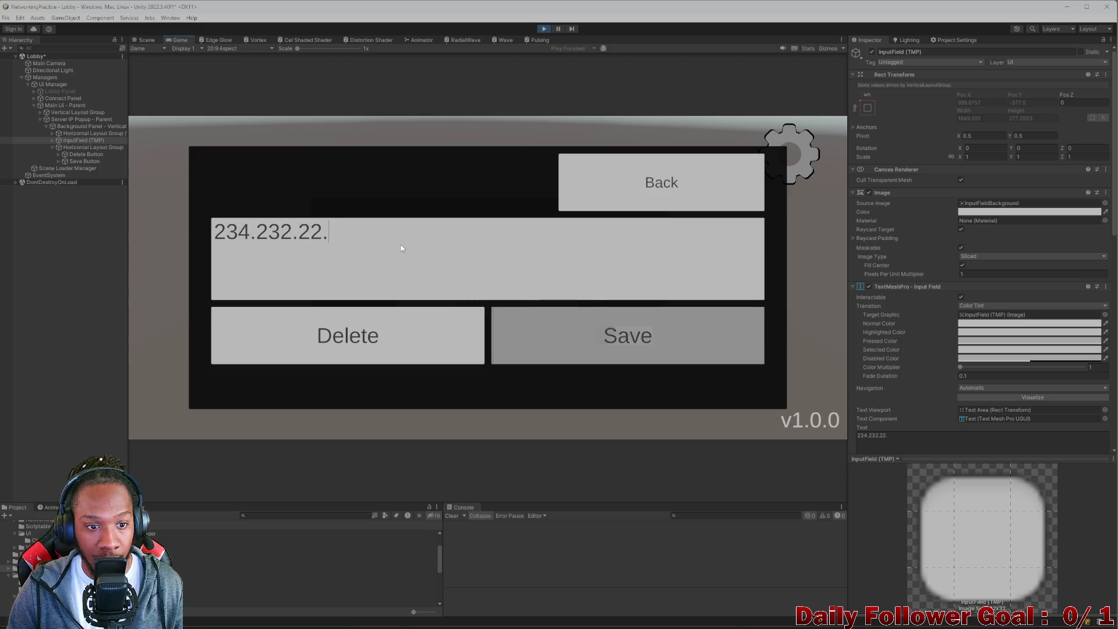
type("3")
key("BackSpace")
key("BackSpace")
key("BackSpace")
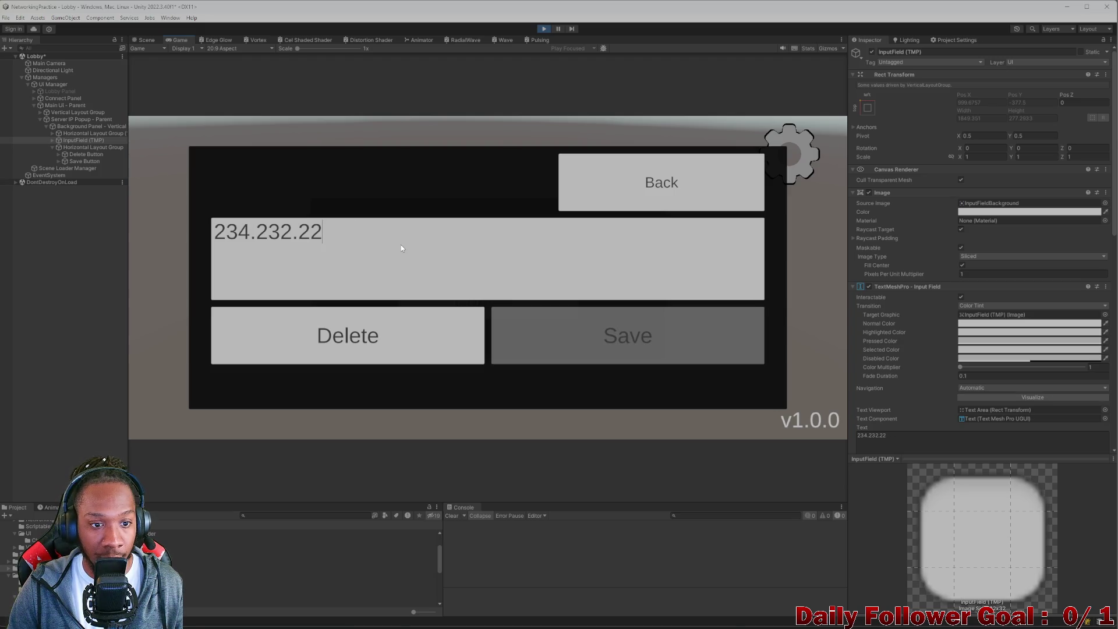
type(".222")
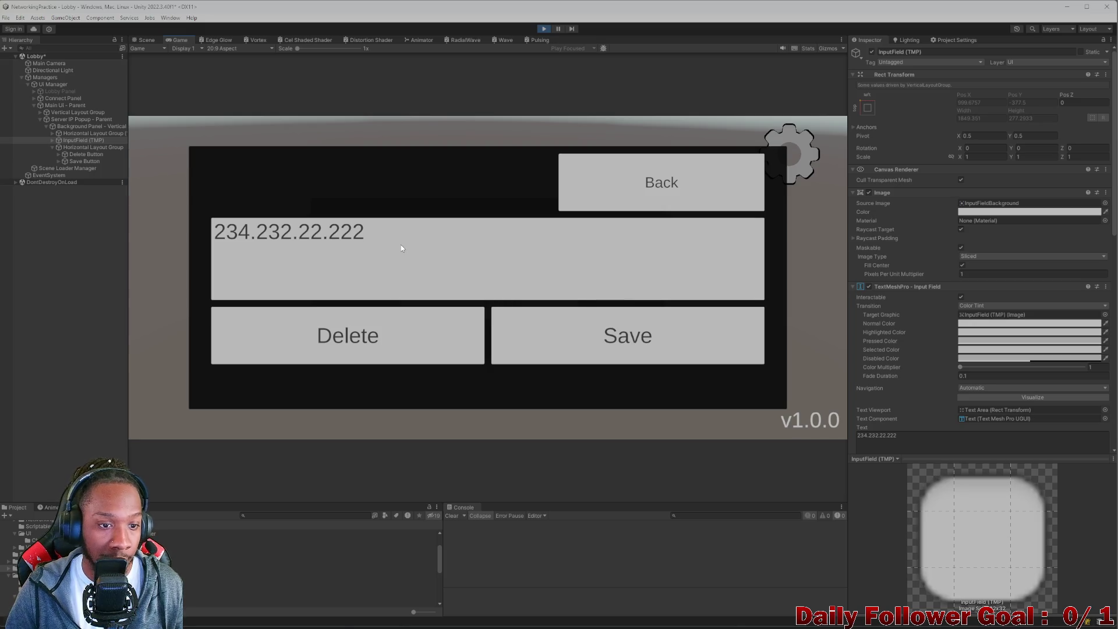
left_click(667, 184)
left_click(766, 150)
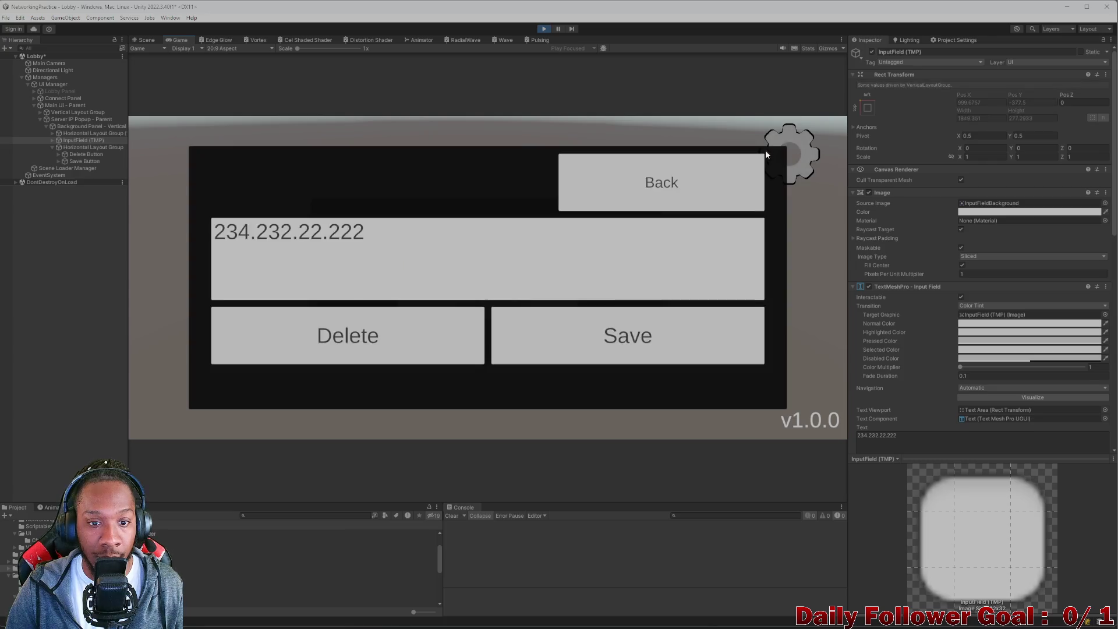
left_click(495, 255)
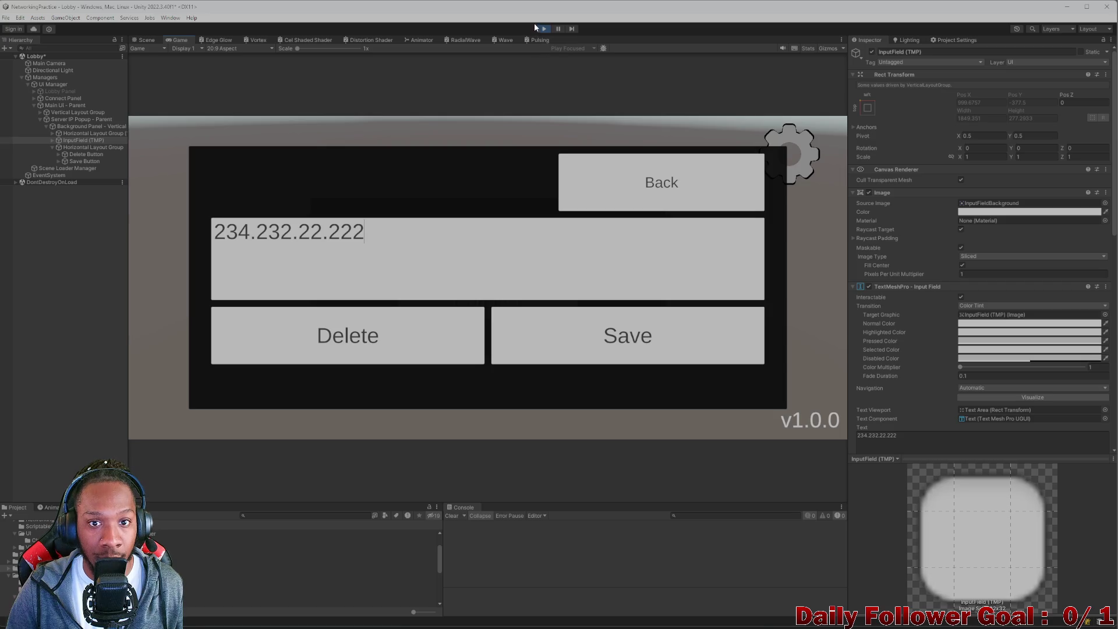
left_click(568, 337)
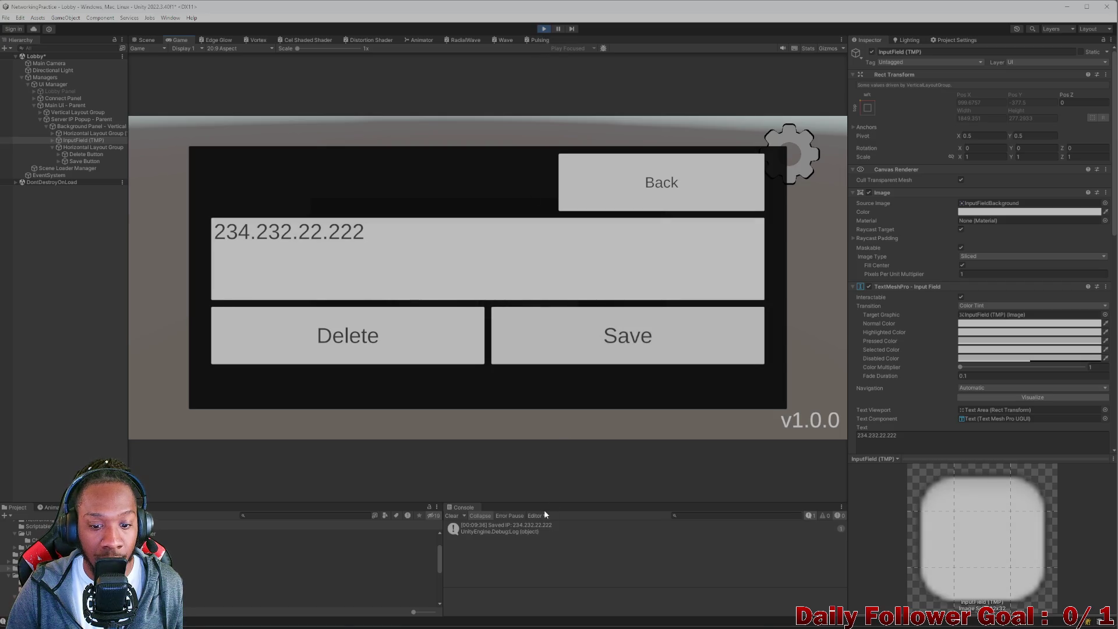
Delete the saved IP, enter 234.42.34.34, and delete it again.
left_click(368, 352)
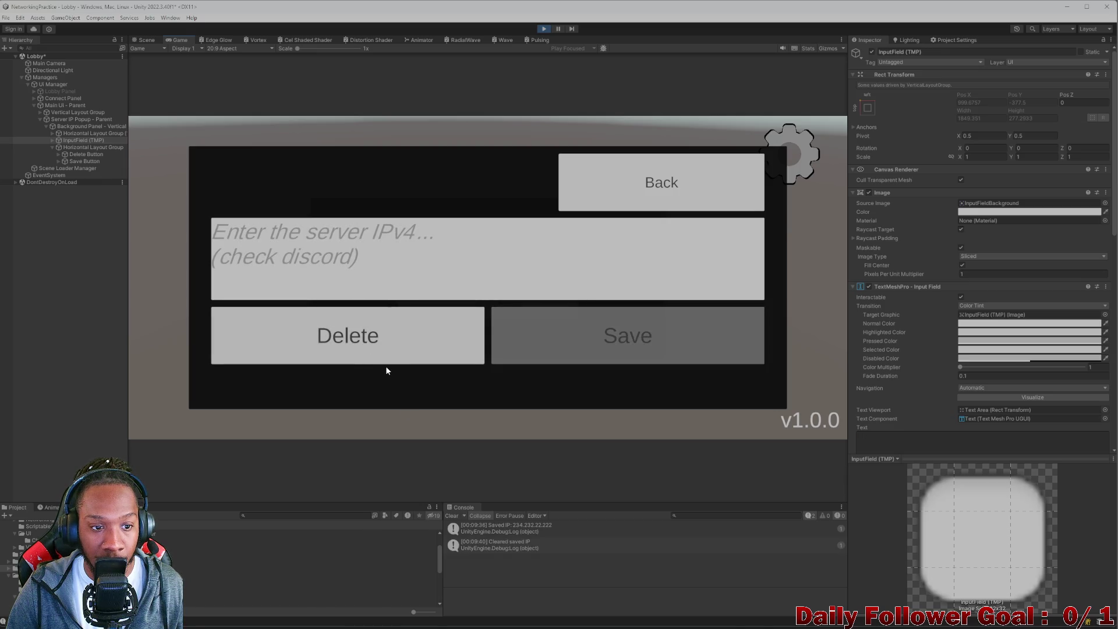
left_click(424, 257)
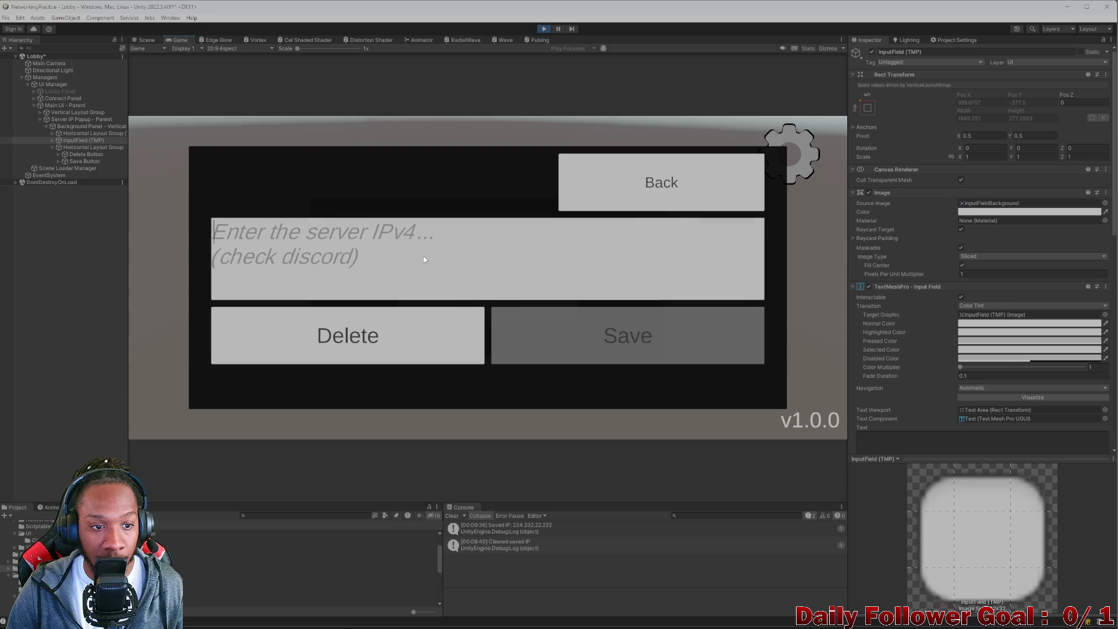
type("234")
type(".42.34.34")
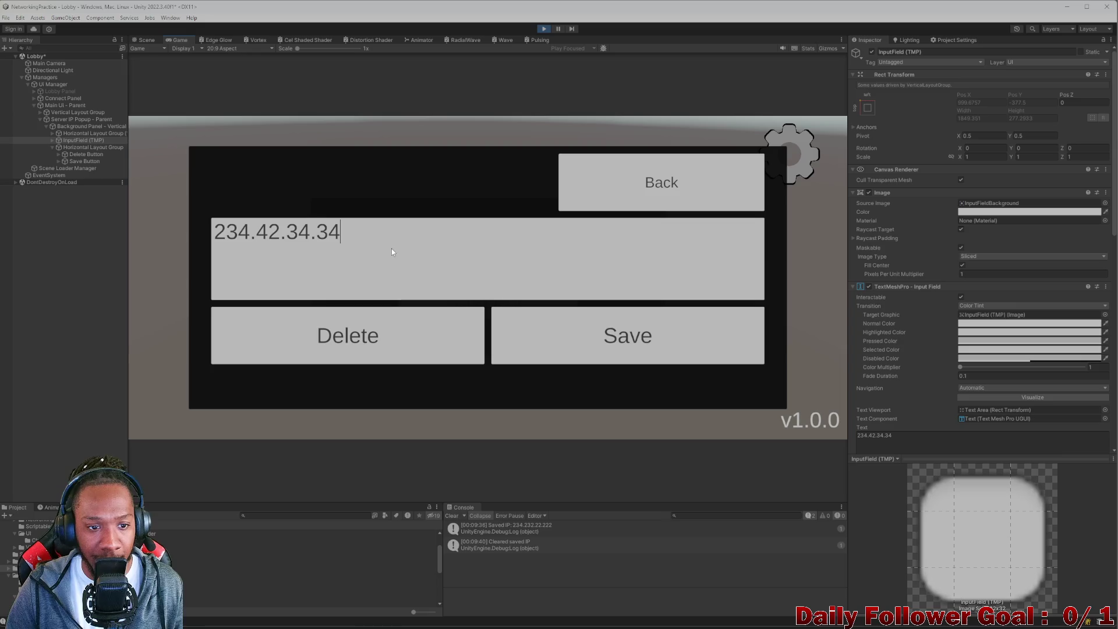
left_click(379, 353)
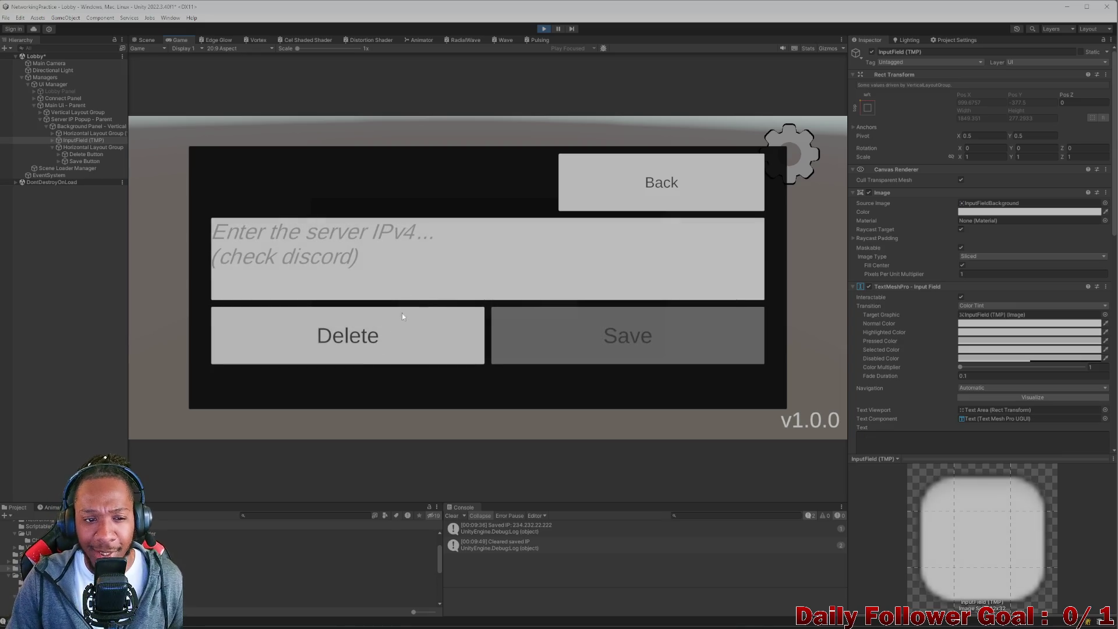
Enter 34.234.5.234 in the IP field, then switch to Visual Studio.
left_click(403, 270)
type("34")
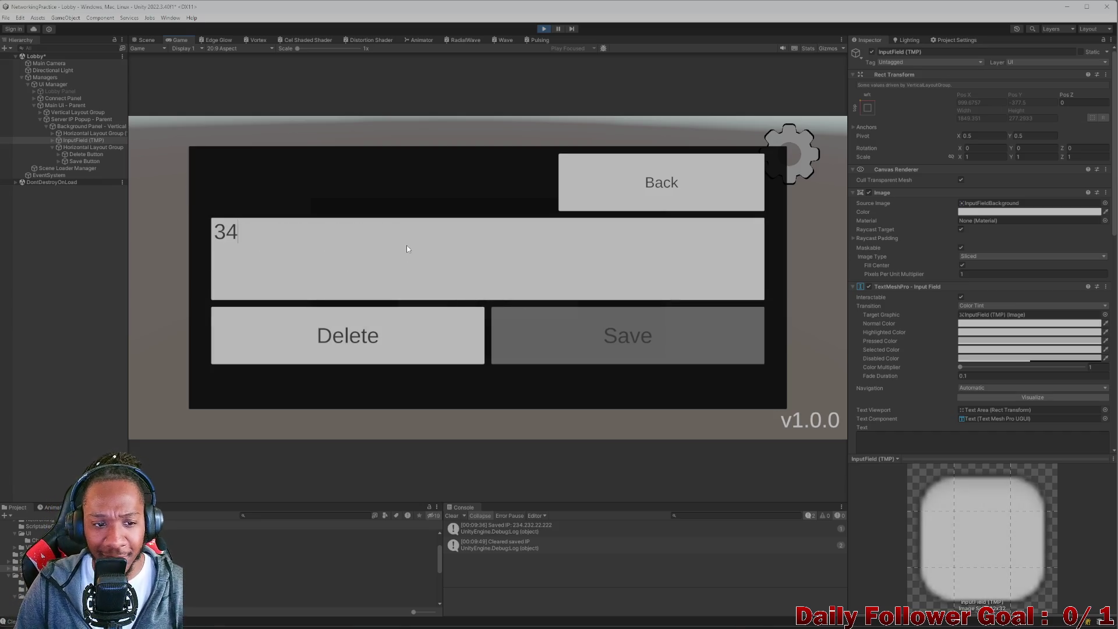
type(".234.5.234")
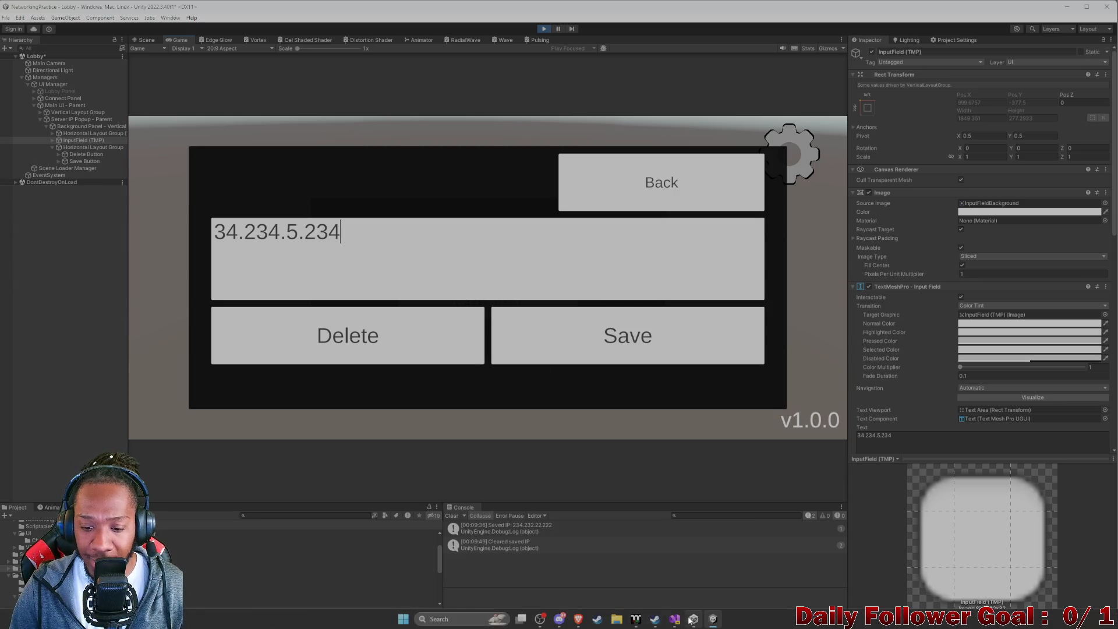
left_click(673, 618)
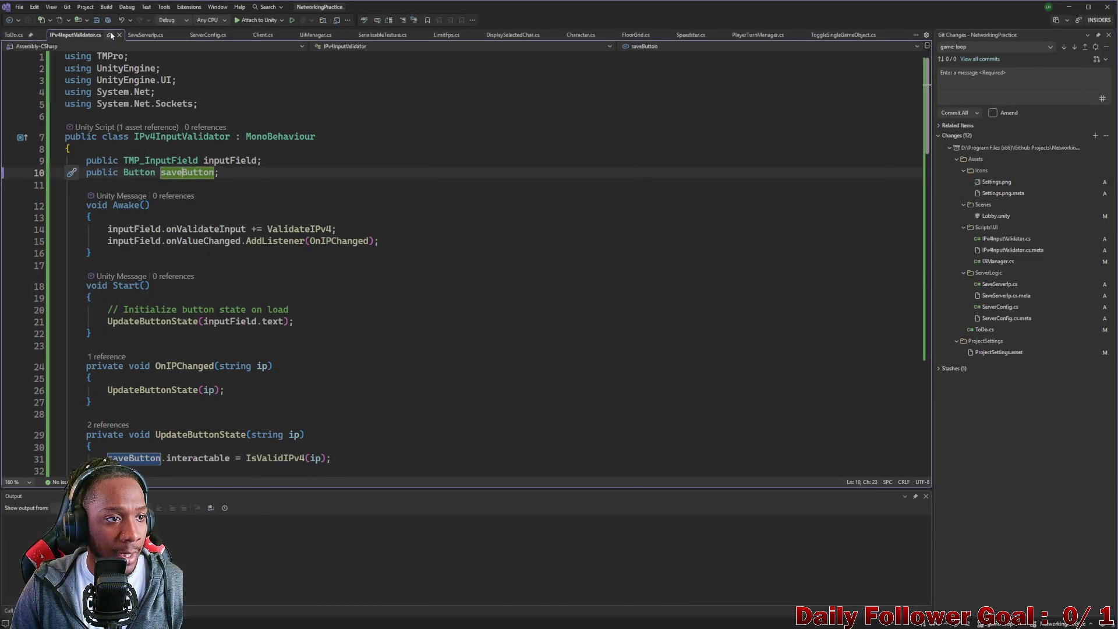
In SaveServerIp.cs, highlight the OnDeleteButtonClicked line that empties the field, then minimize Visual Studio.
left_click(148, 35)
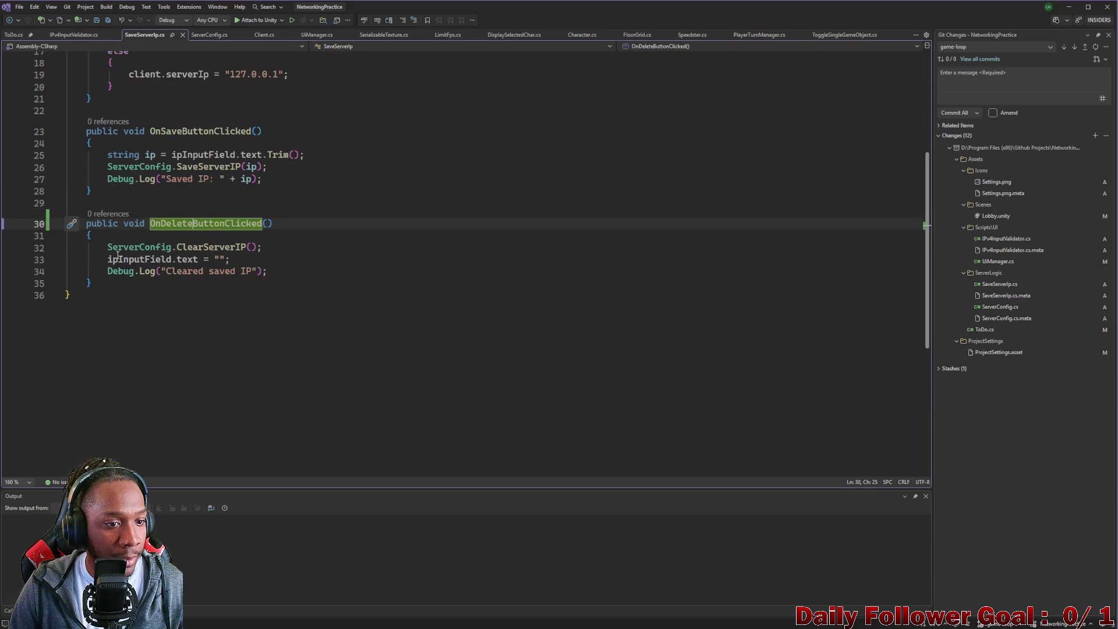
left_click_drag(103, 260, 270, 267)
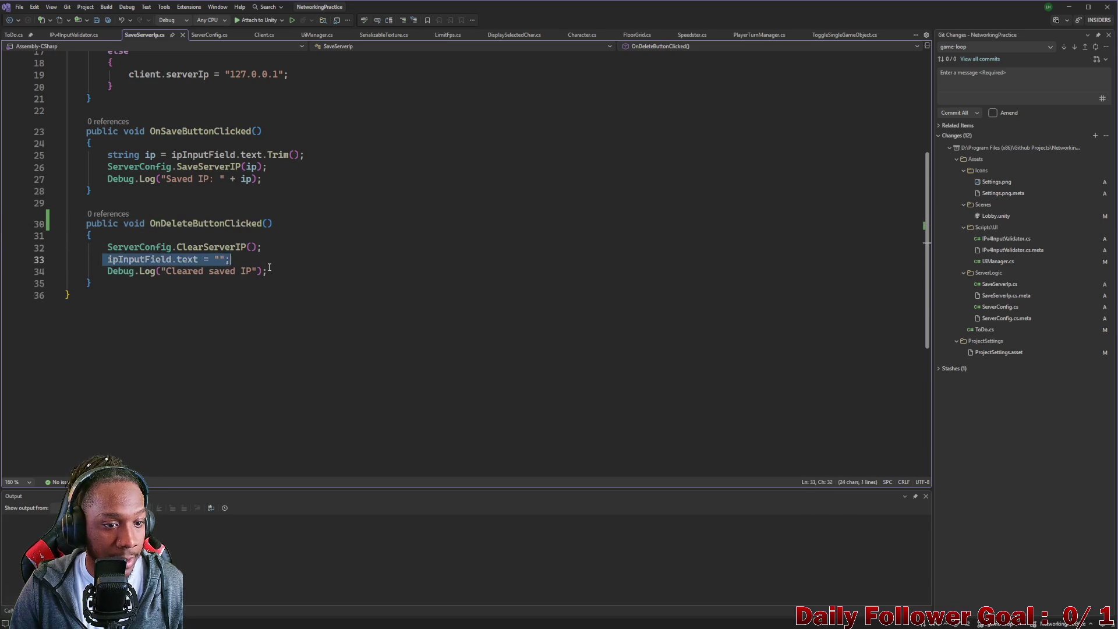
left_click(1060, 10)
Enter 42.234.234.234, delete it twice, close the Server IP popup, and clear the Console.
left_click(396, 334)
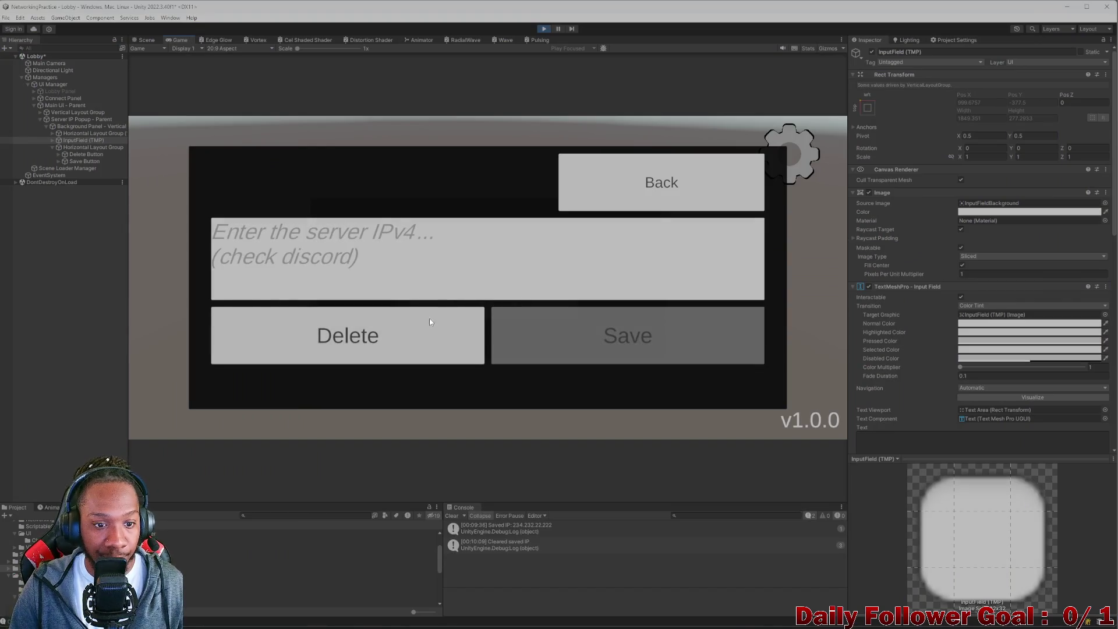
left_click(385, 265)
type("42")
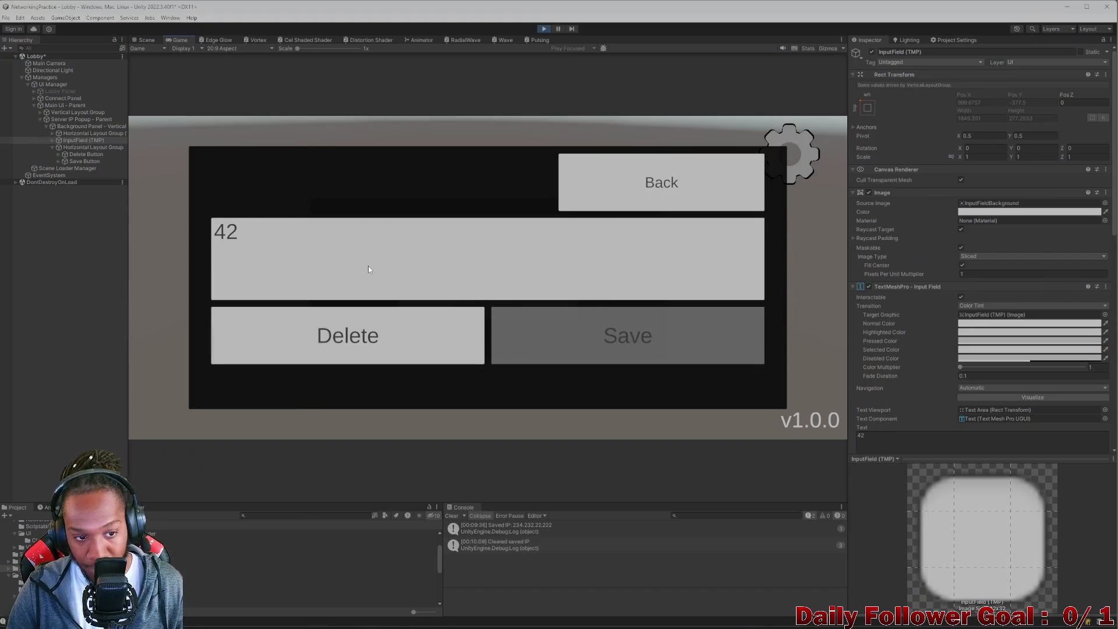
type(".234.234.234")
left_click(376, 324)
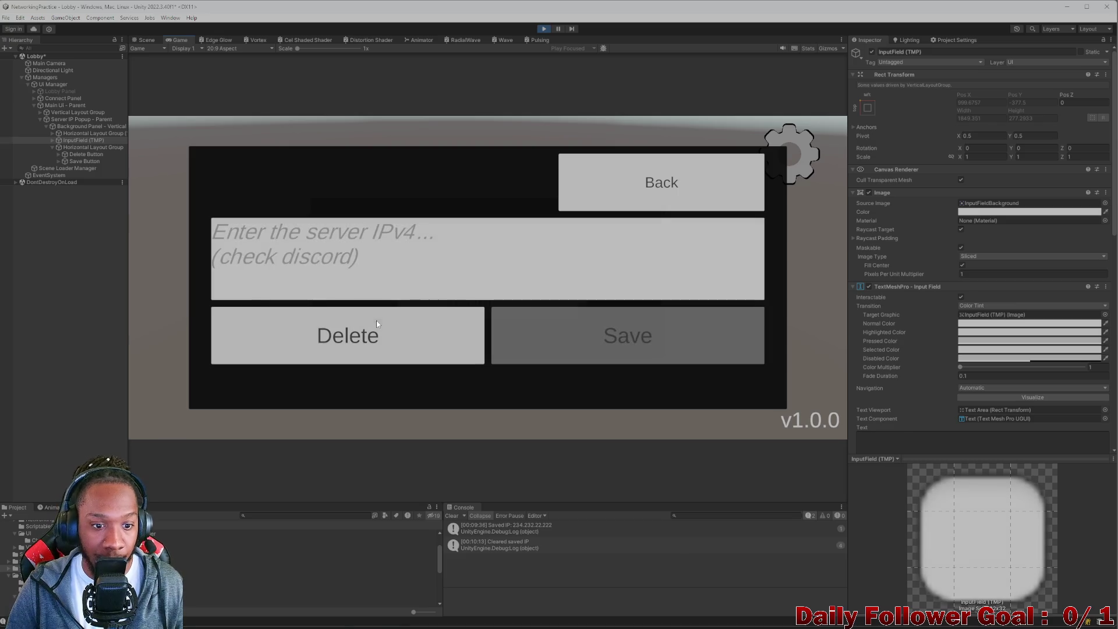
left_click(376, 324)
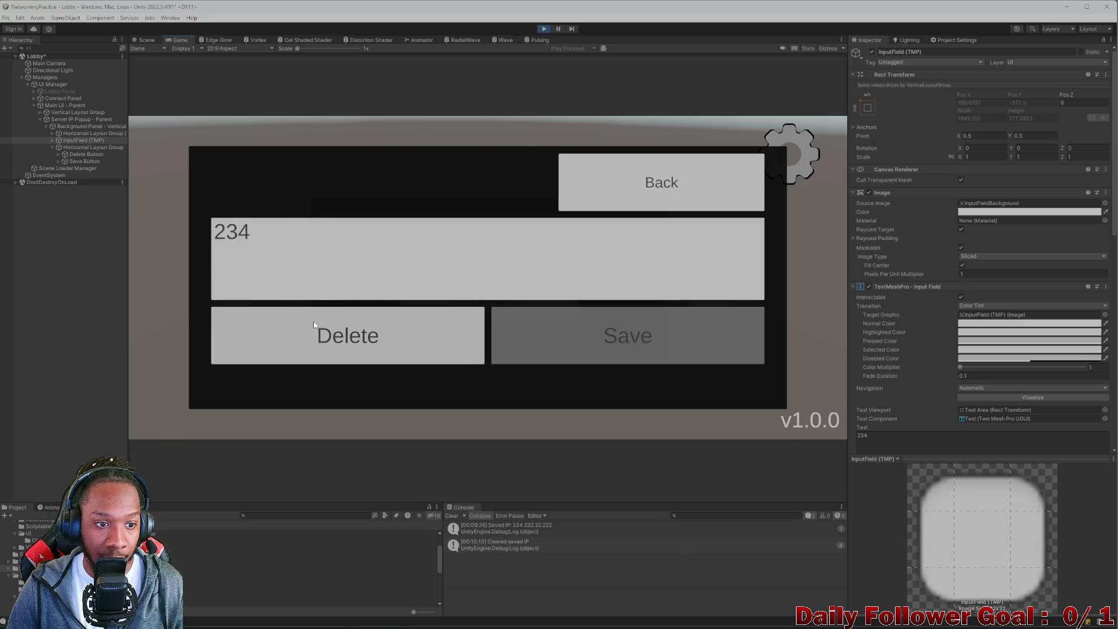
left_click(677, 189)
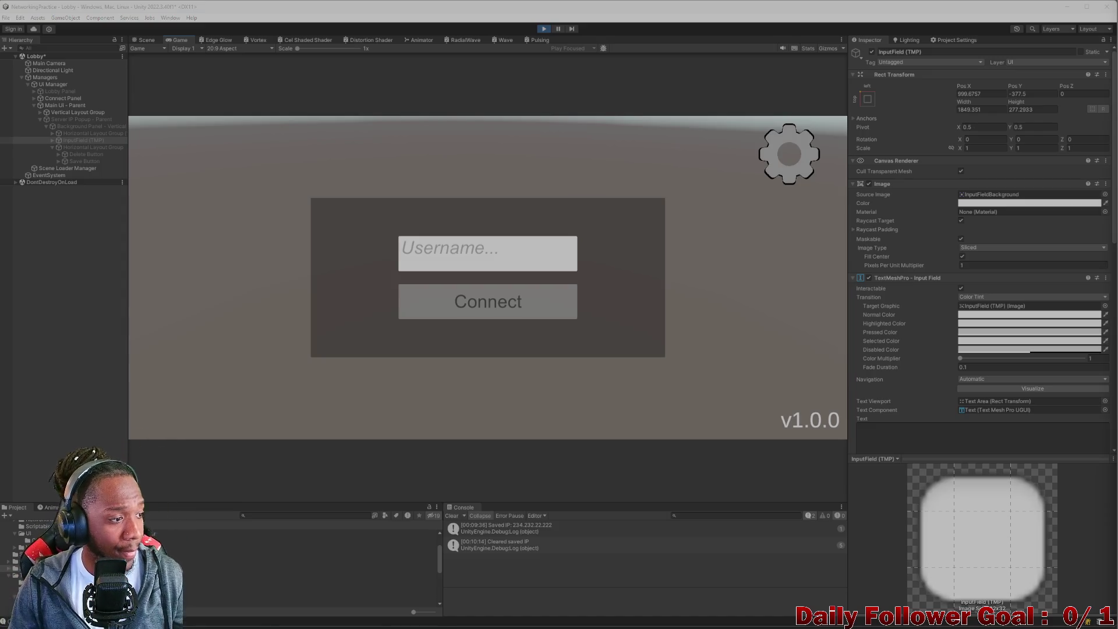
left_click(452, 516)
Compare the saved-IP code across SaveServerIp.cs, ServerConfig.cs and Client.cs in Visual Studio.
left_click(674, 618)
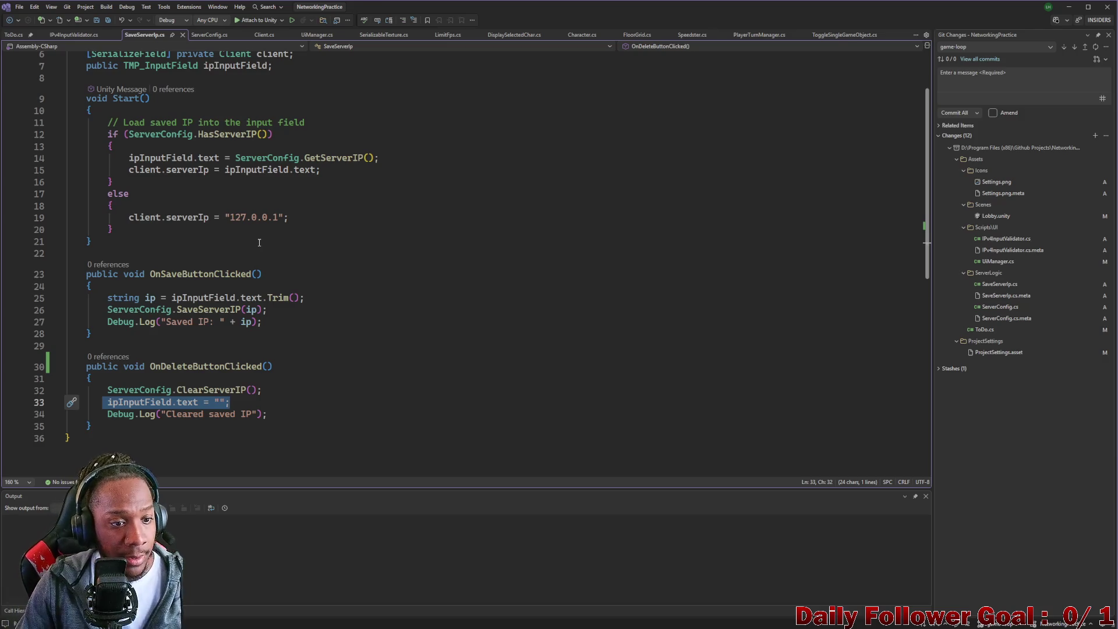
scroll(218, 235, "up", 2)
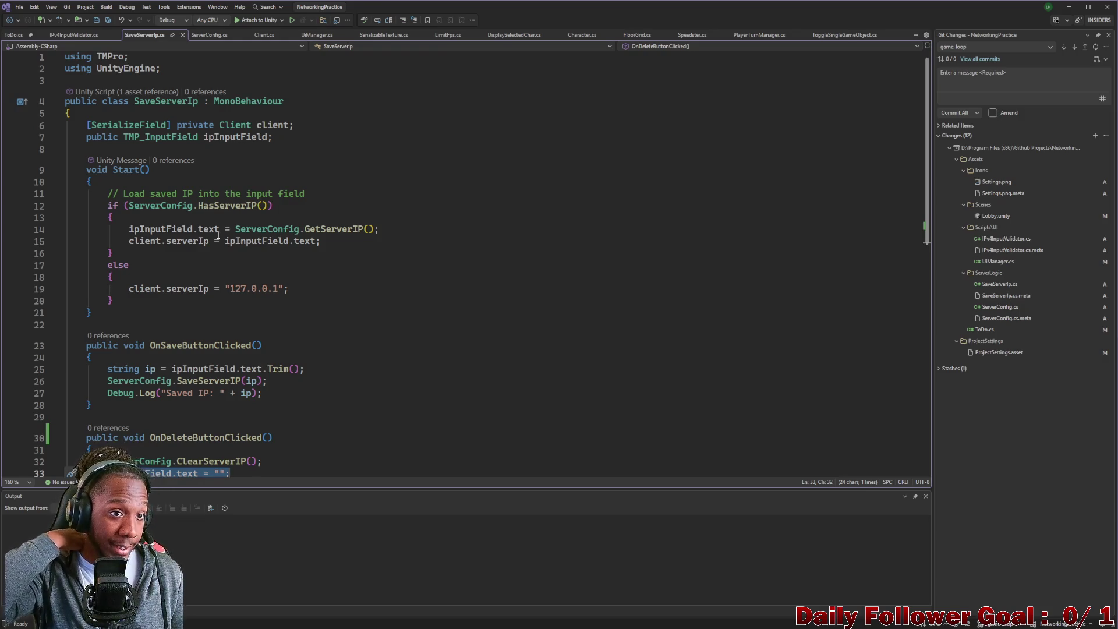
left_click(207, 35)
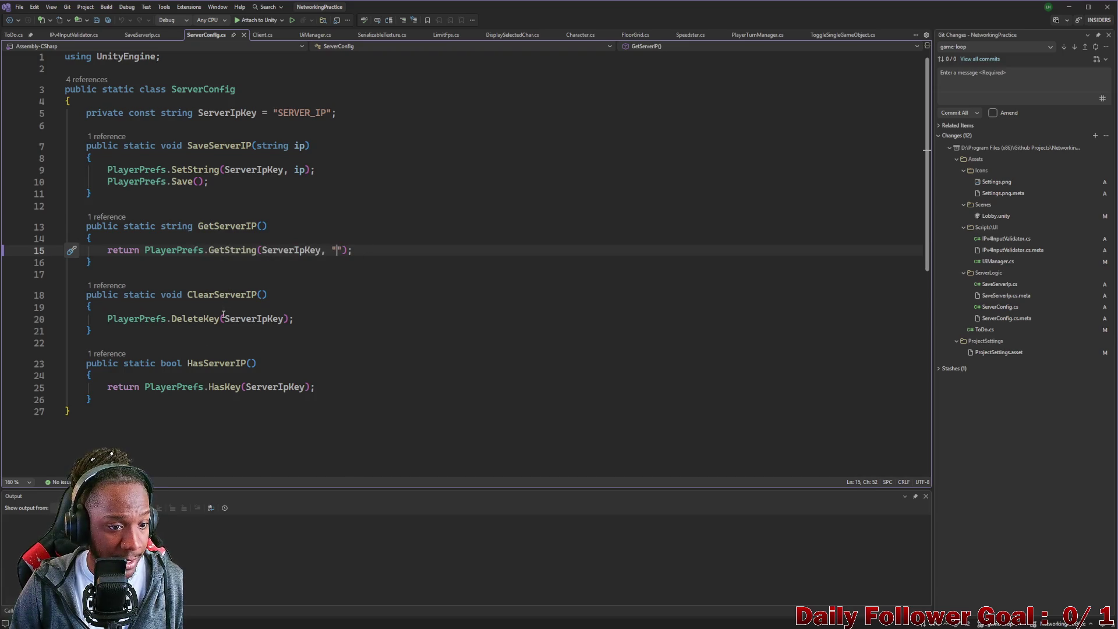
left_click(261, 35)
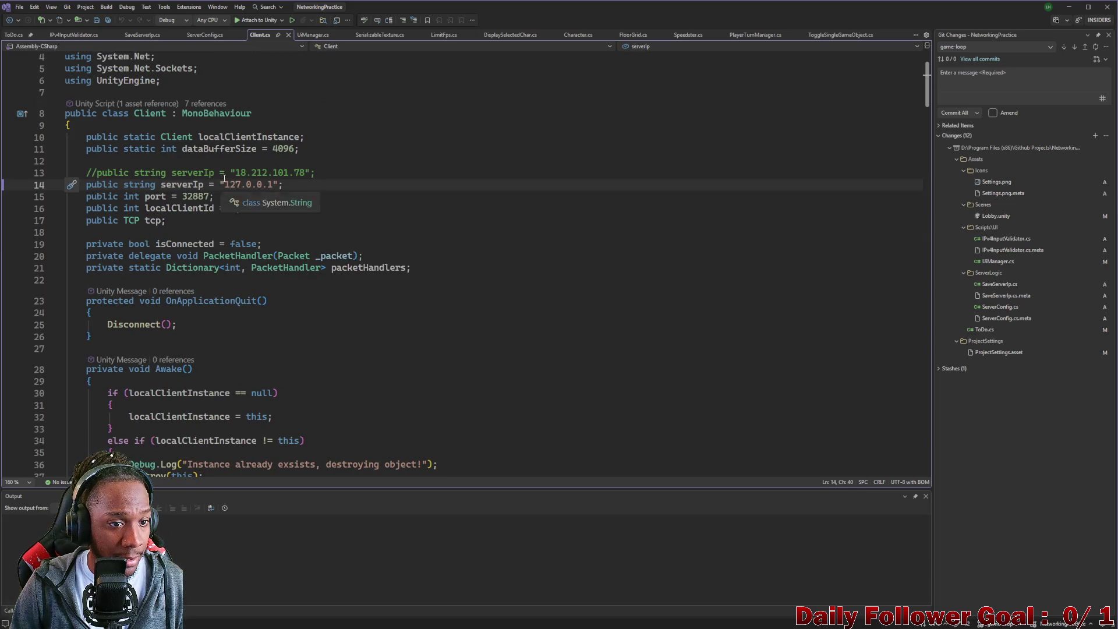
In ServerConfig.cs, start replacing GetServerIP's empty default on line 15 with '12'.
left_click(206, 37)
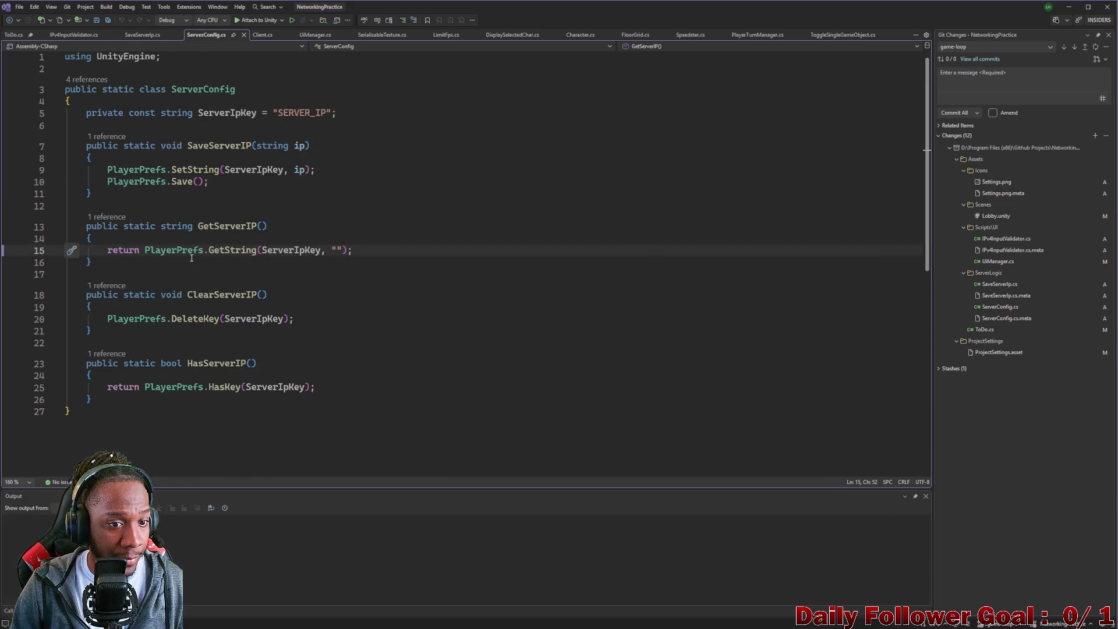
mouse_move(185, 250)
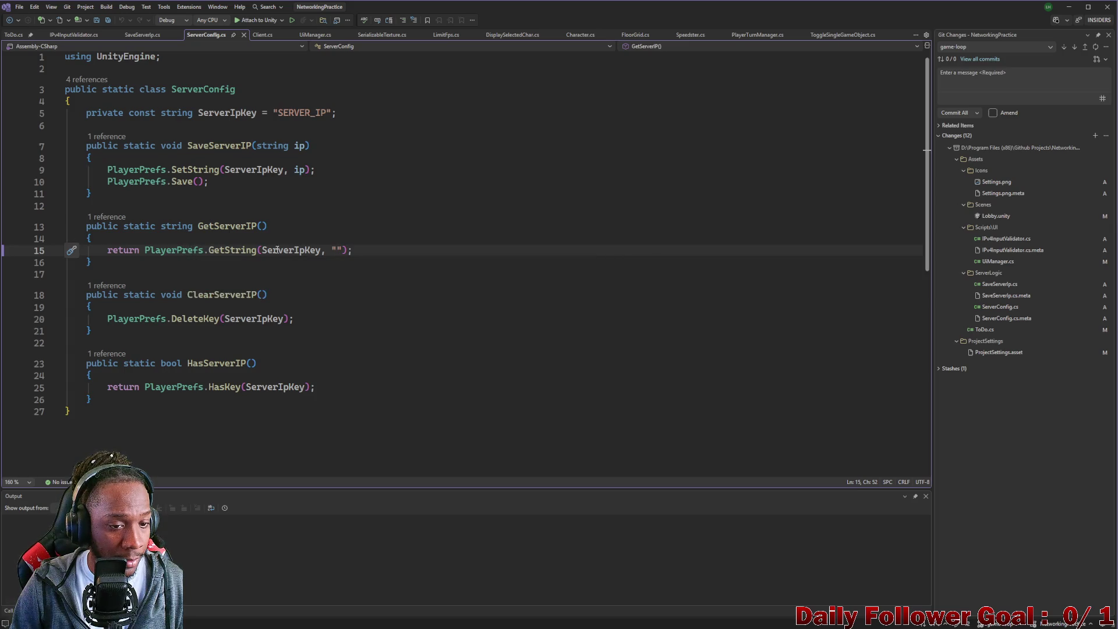
type("1")
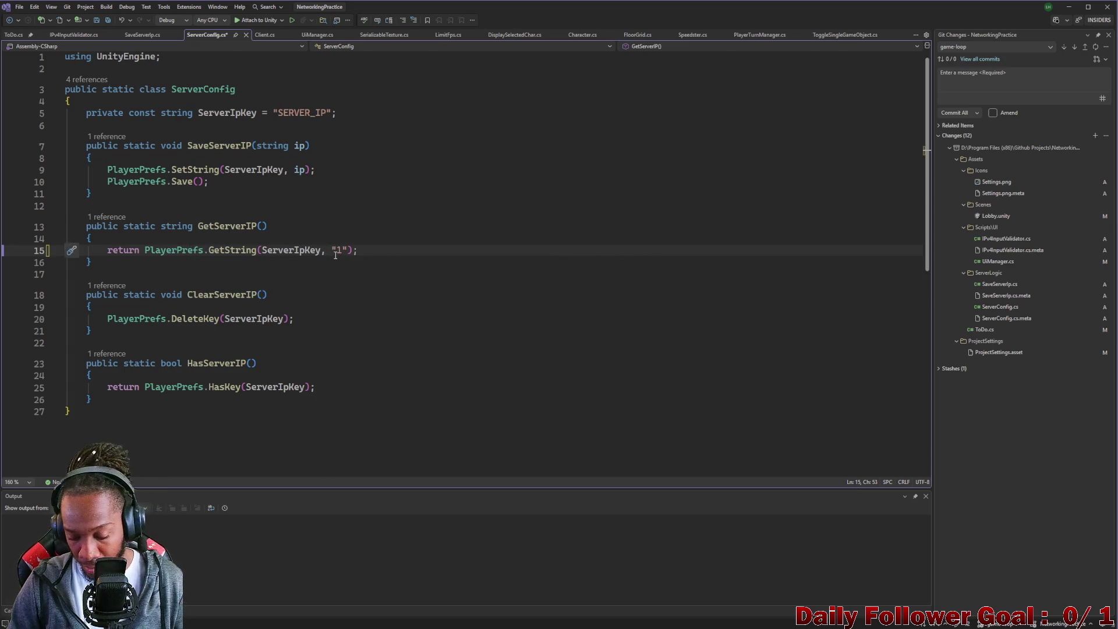
type("2")
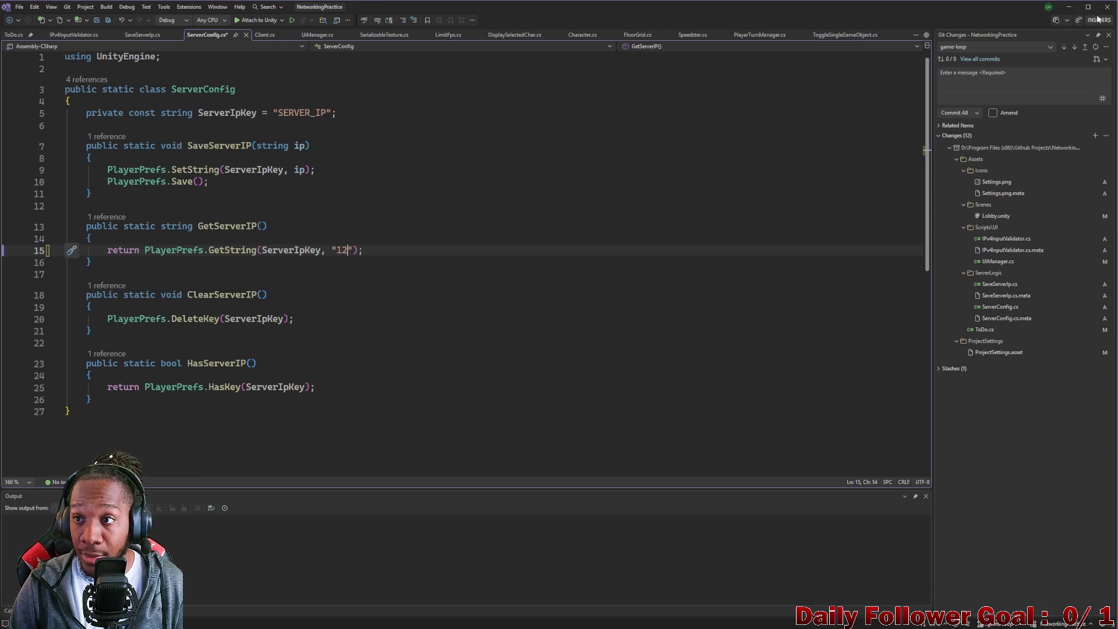
left_click(1068, 7)
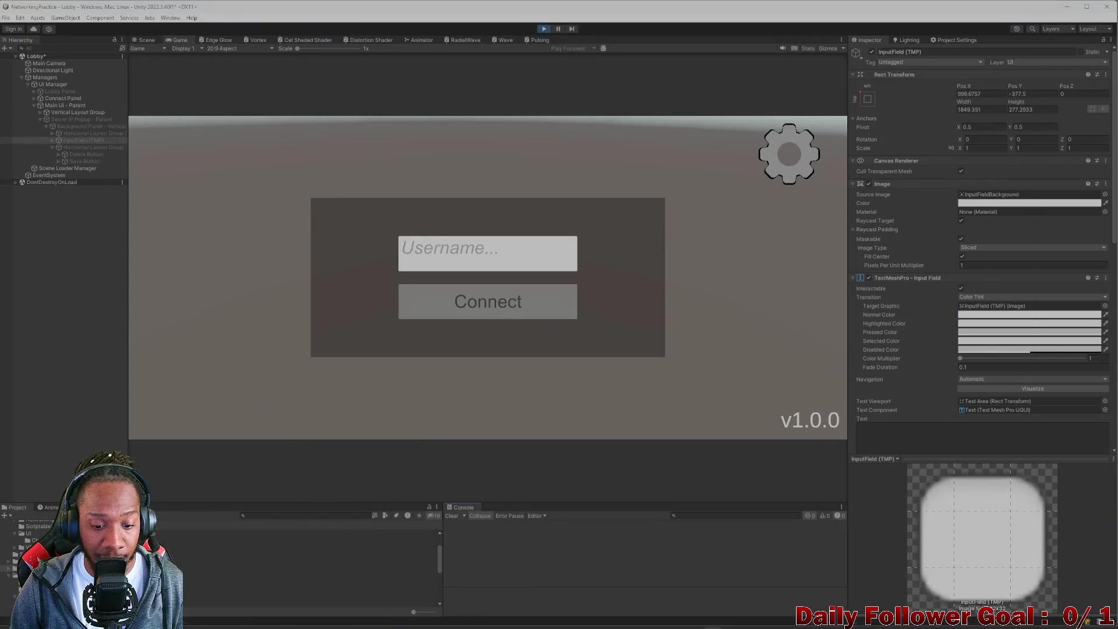
Review ChatGPT's Updated Script and its One Thing You Need To Do In Unity notes.
mouse_move(676, 620)
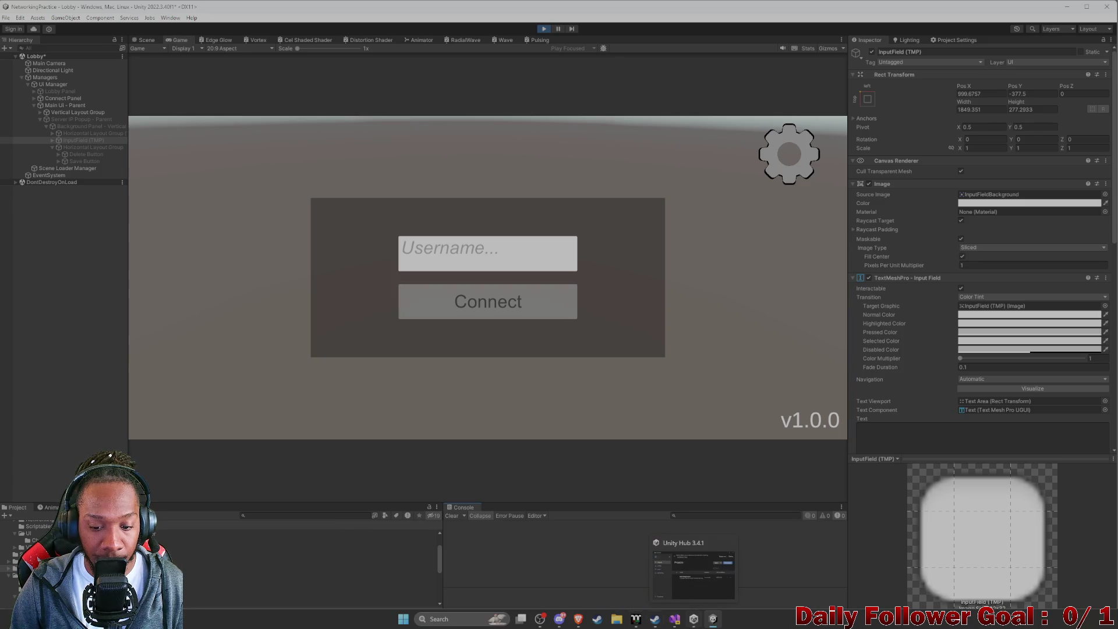
mouse_move(578, 619)
left_click(620, 576)
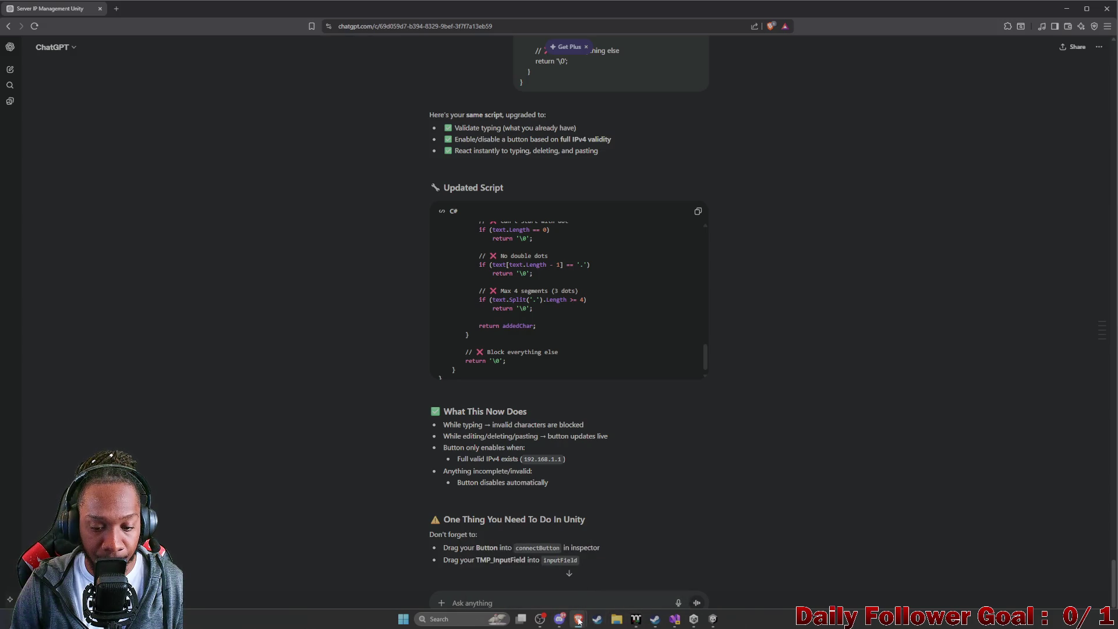
mouse_move(673, 620)
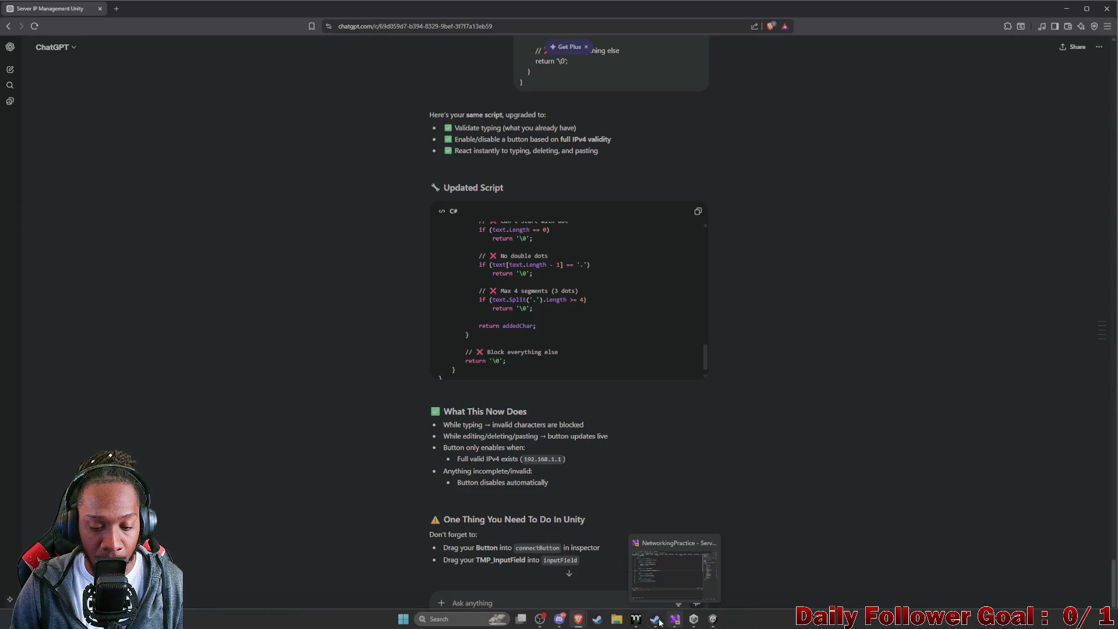
Select ClientManager under DontDestroyOnLoad > Do Not Destroy and check its Server Ip 127.0.0.1.
left_click(713, 618)
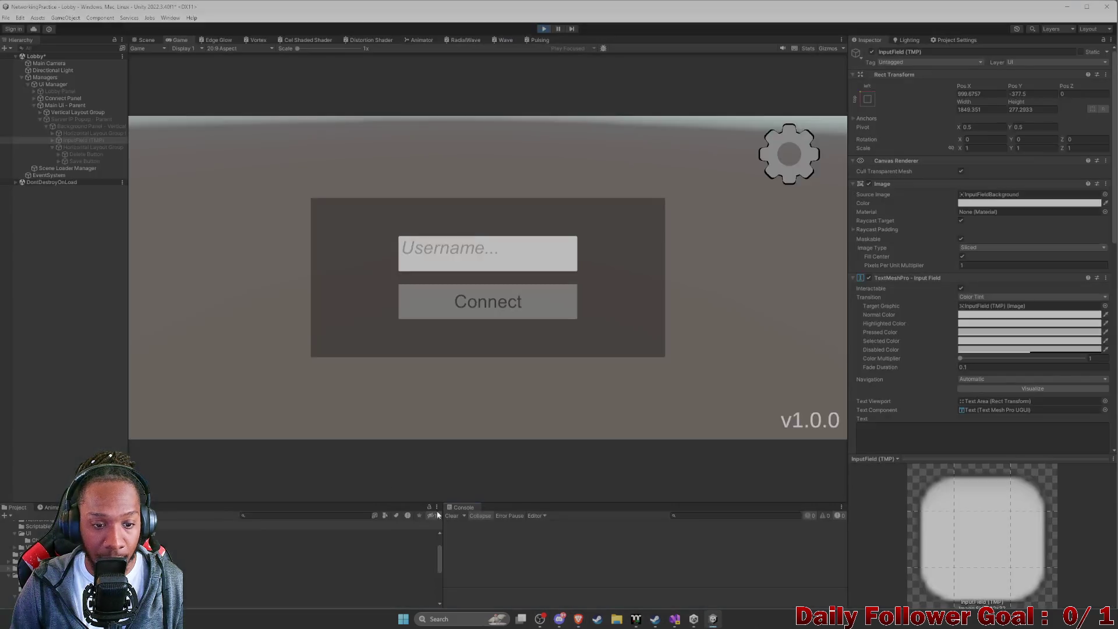
left_click(144, 40)
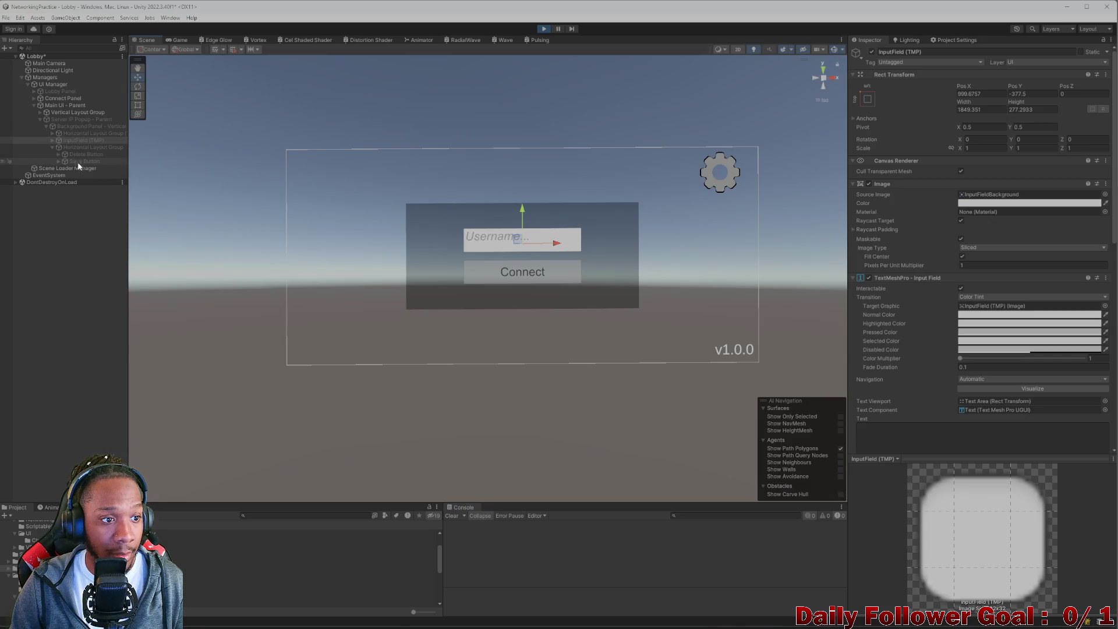
left_click(16, 182)
left_click(22, 190)
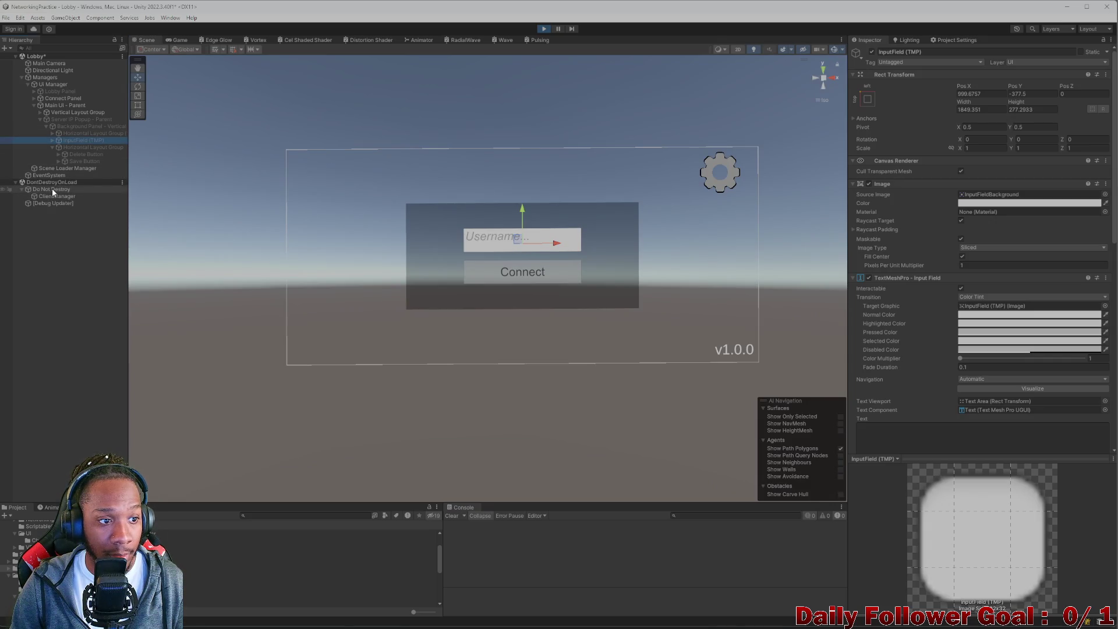
left_click(52, 189)
left_click(57, 196)
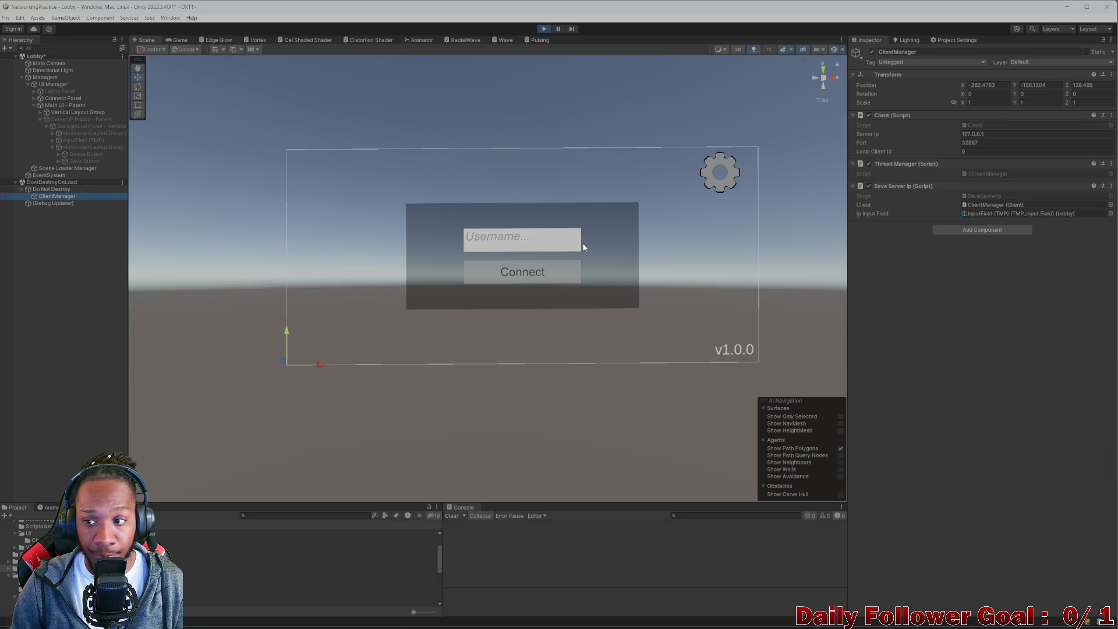
left_click(1001, 133)
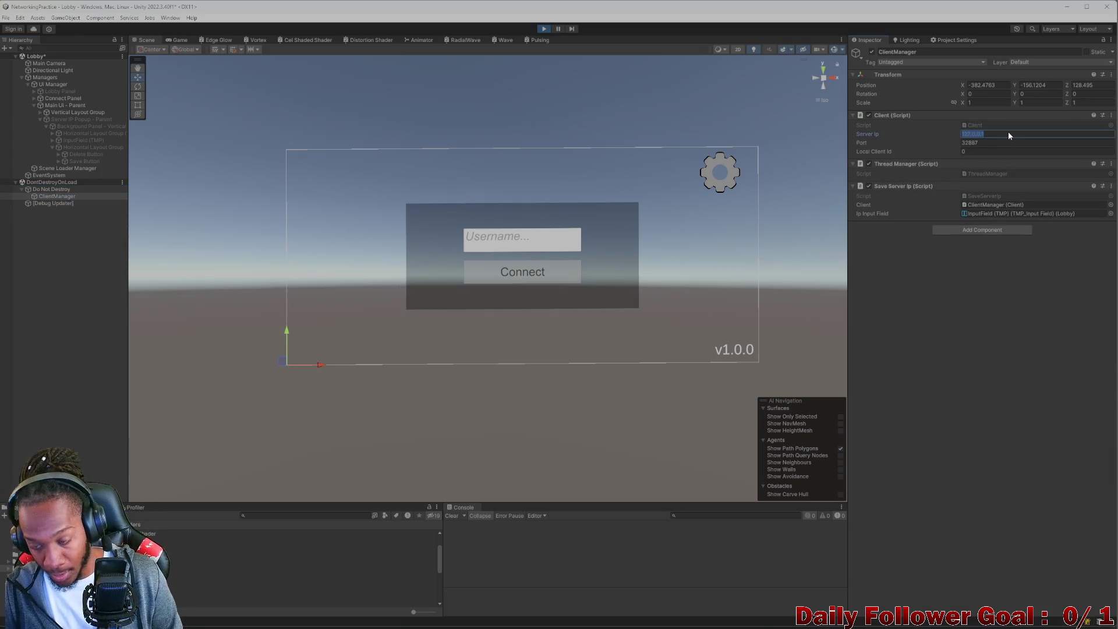
left_click(689, 622)
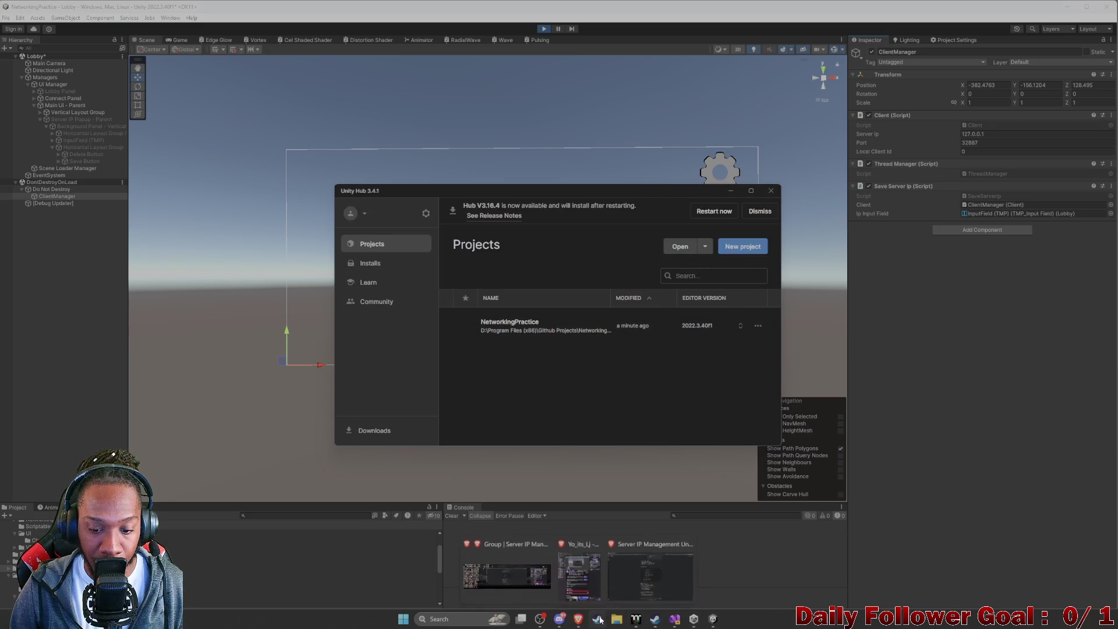
Make GetServerIP's GetString default "127.0.0.1" in ServerConfig.cs and save.
left_click(598, 619)
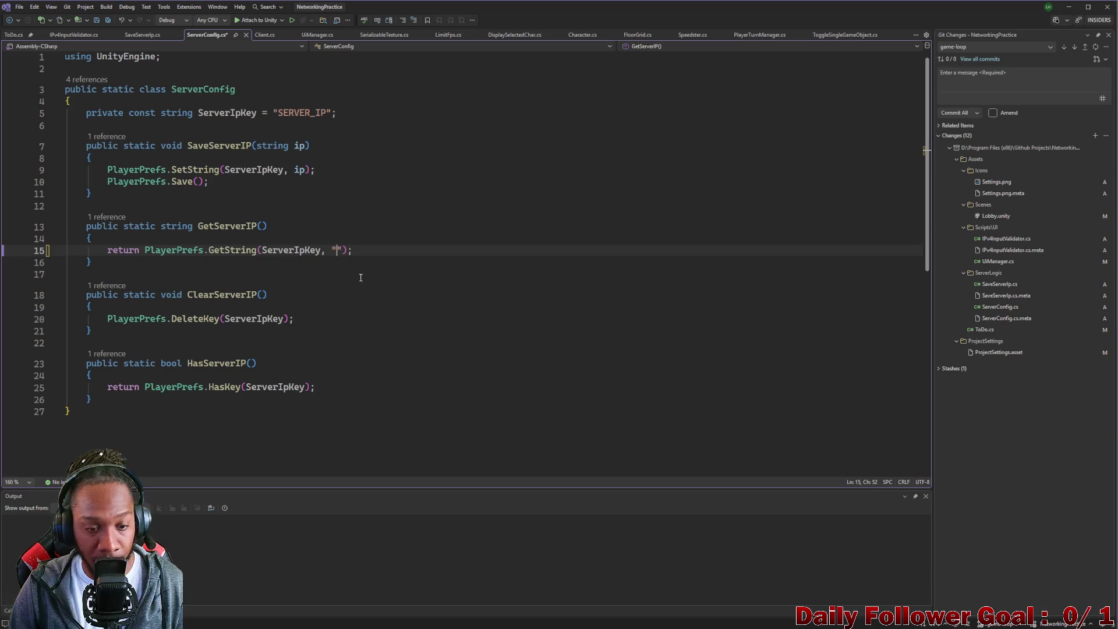
type("127.0.0.1")
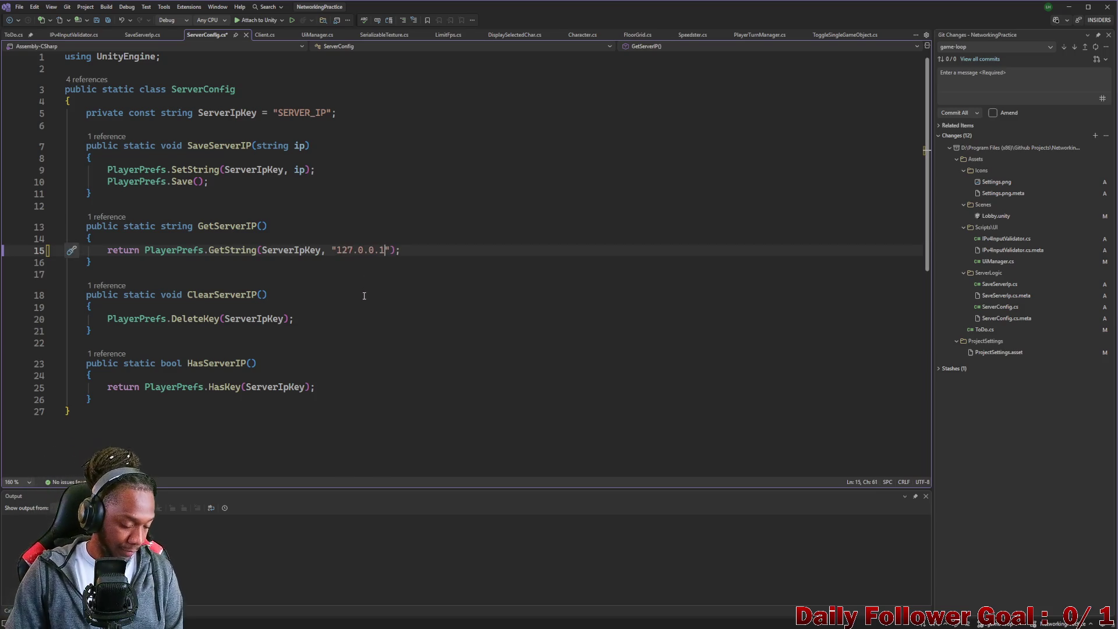
key("ctrl+s")
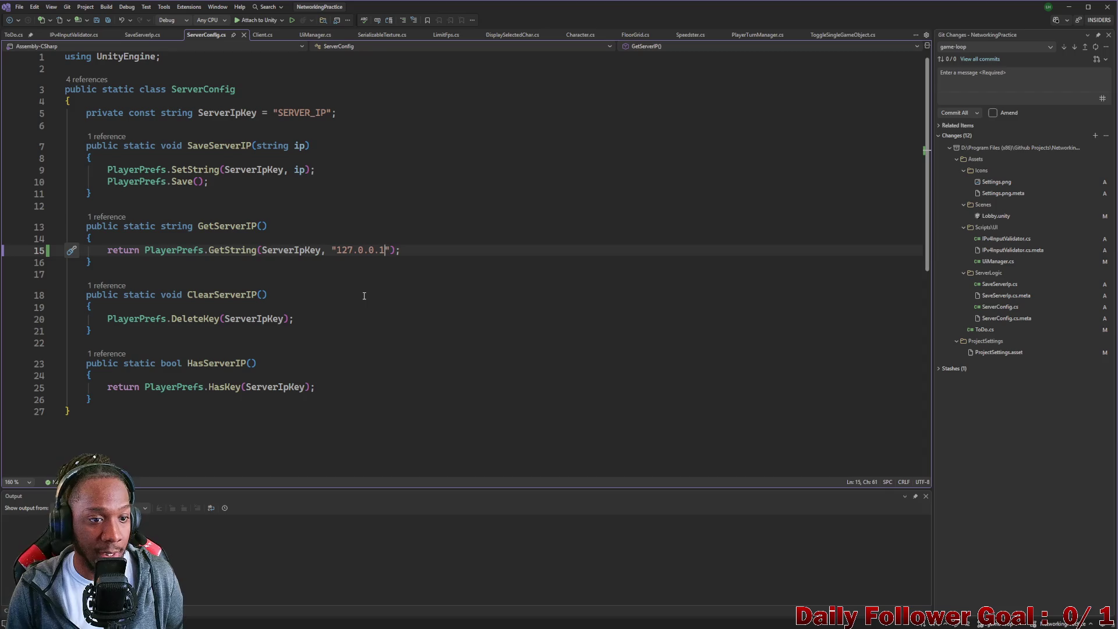
double_click(222, 227)
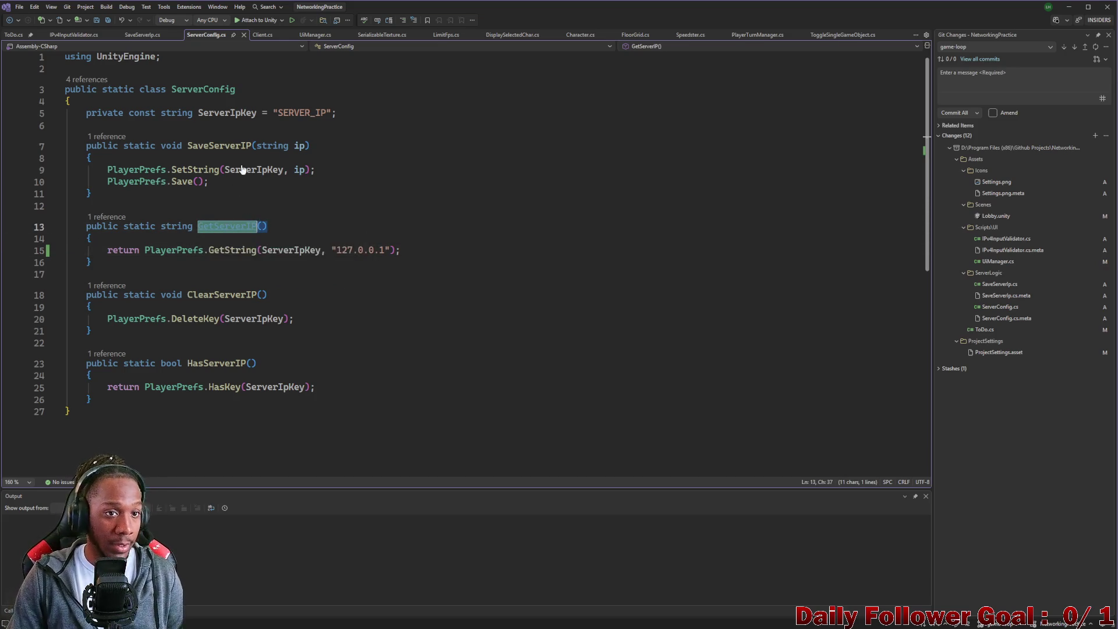
In Client.cs, replace the hard-coded 127.0.0.1 serverIp literal with ServerConfig.GetServerIP.
left_click(262, 35)
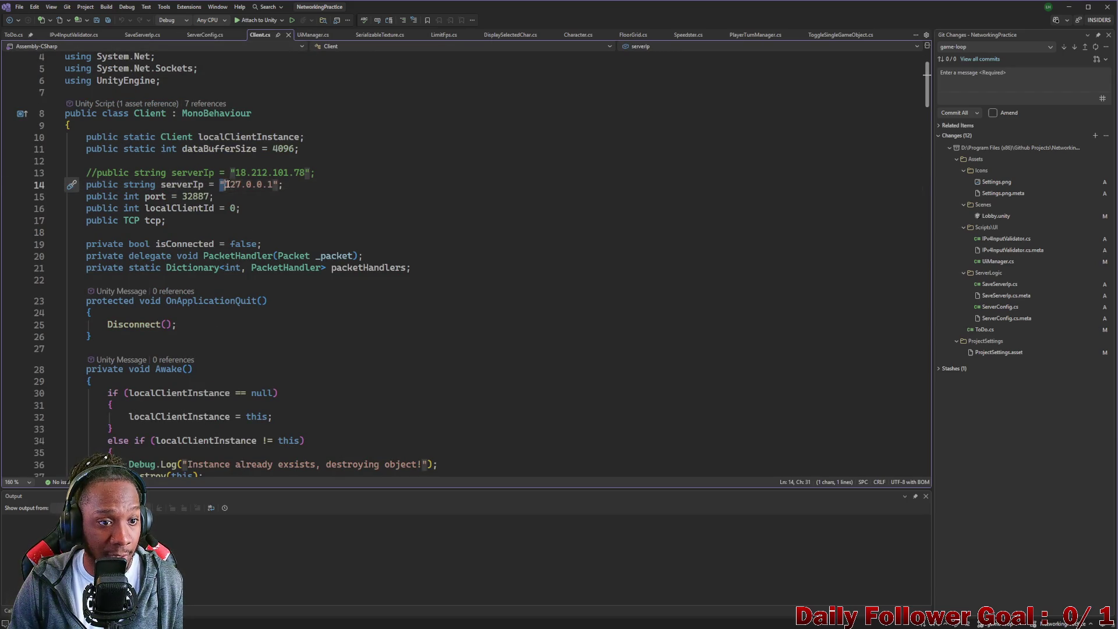
left_click_drag(220, 185, 281, 185)
key("BackSpace")
type("server")
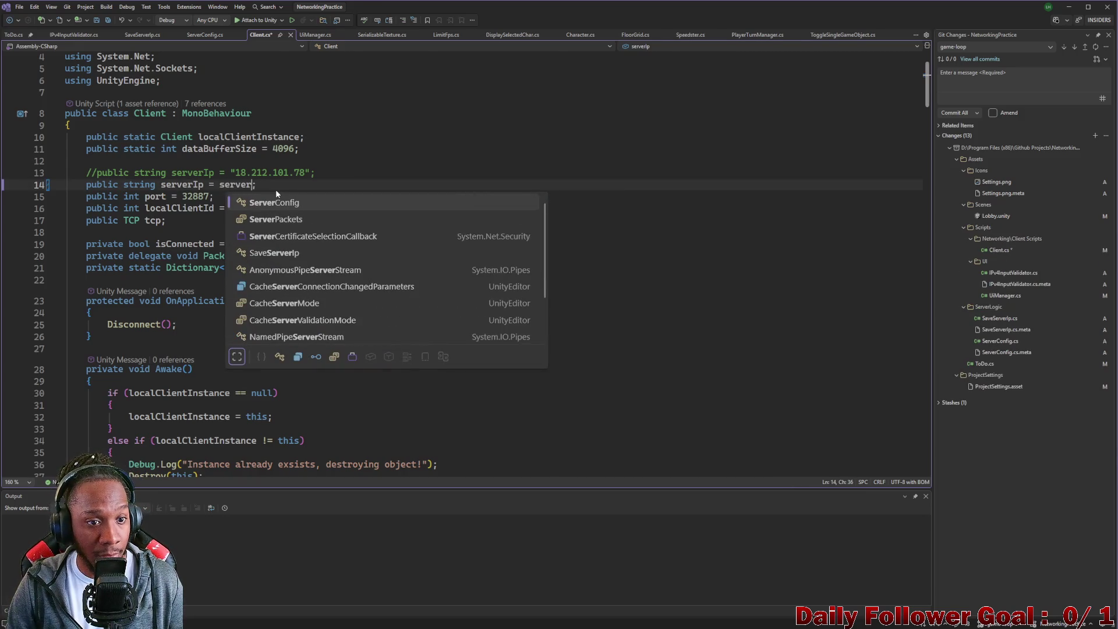
key("Tab")
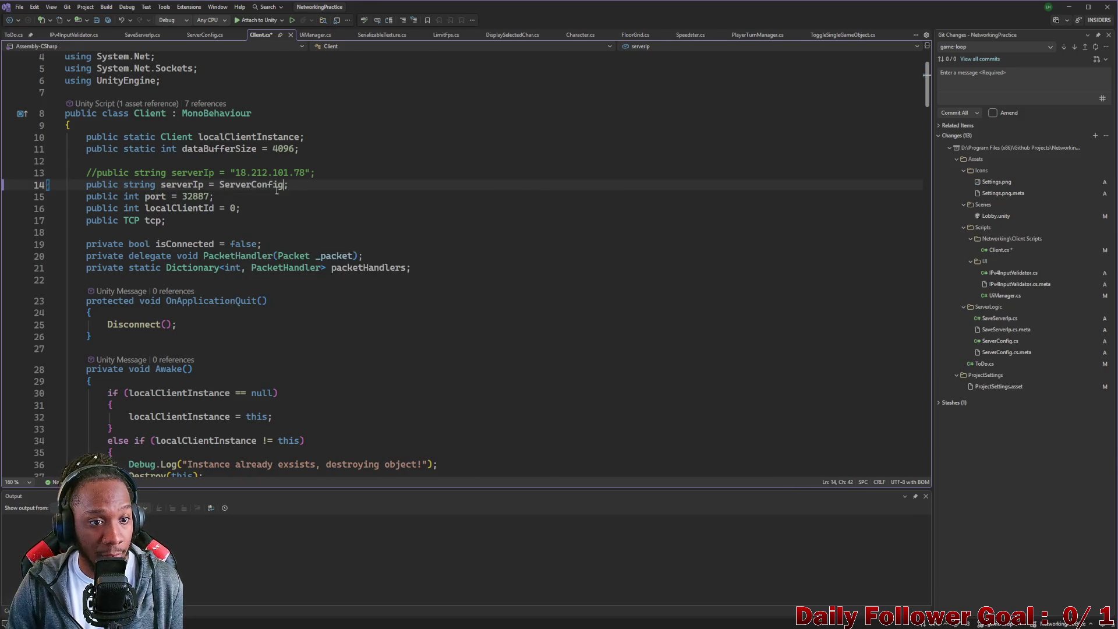
type(".")
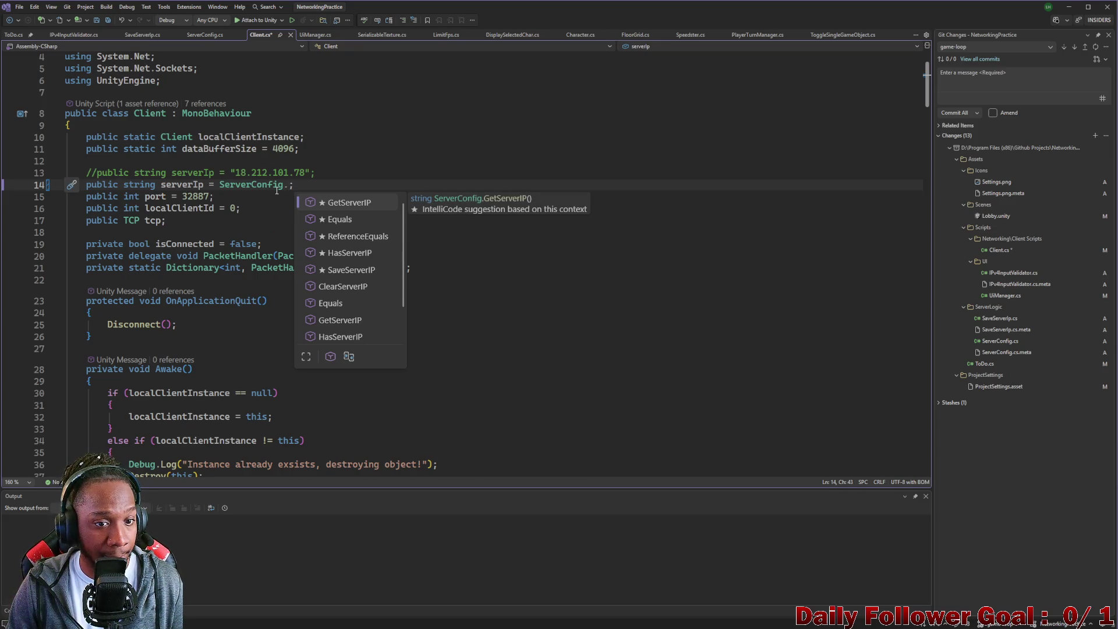
key("Tab")
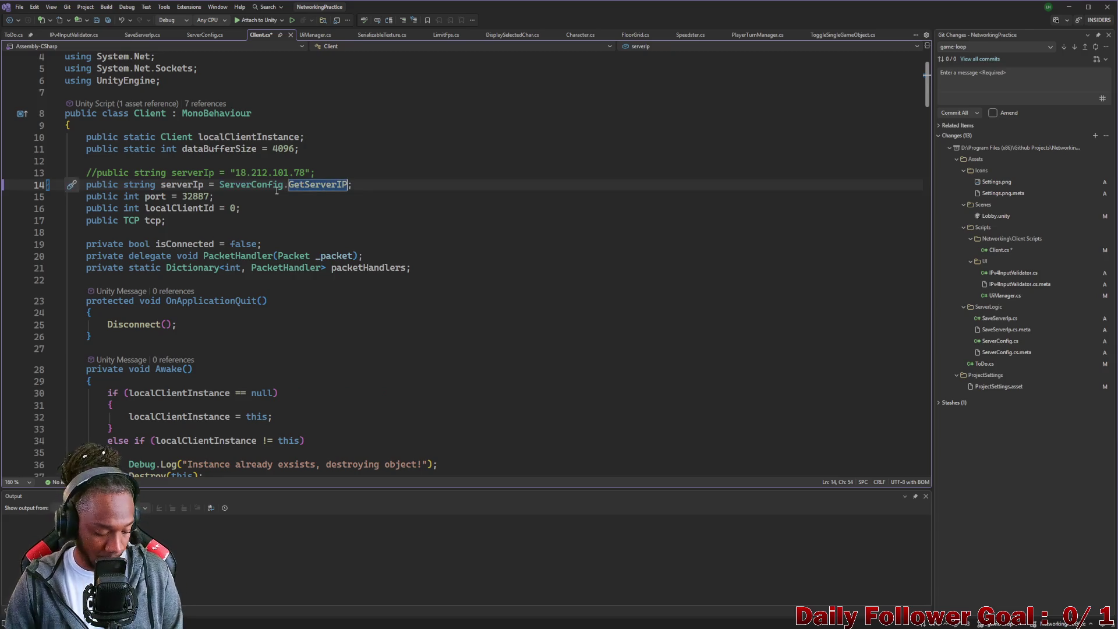
Exit Play mode and clear ClientManager's Server Ip value in the Inspector.
left_click(1068, 6)
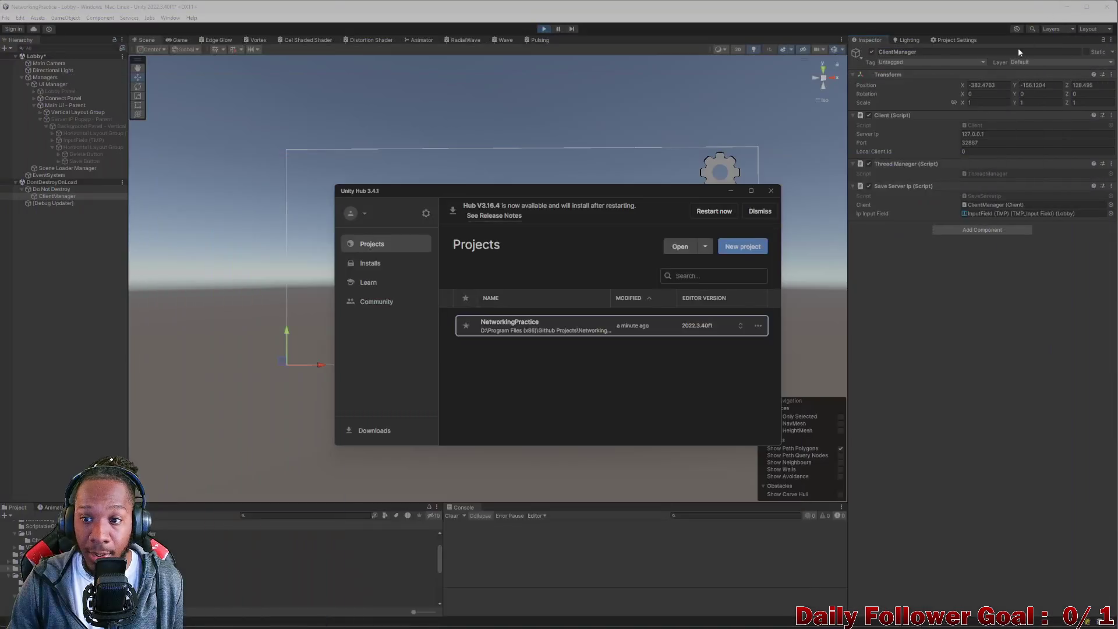
left_click(994, 135)
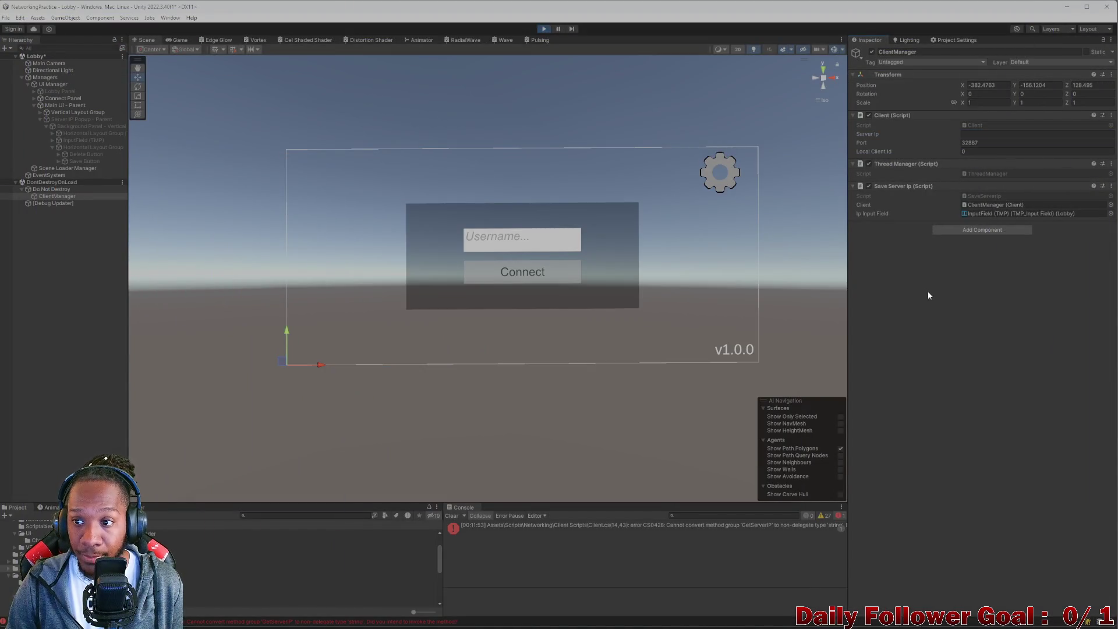
left_click(542, 28)
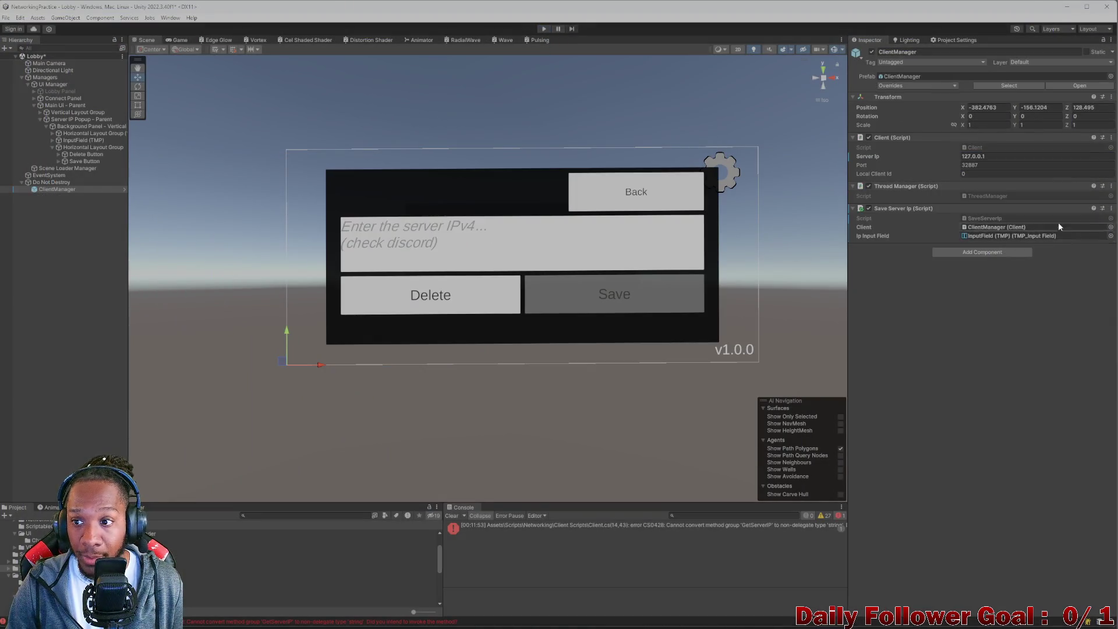
left_click(1011, 156)
key("BackSpace")
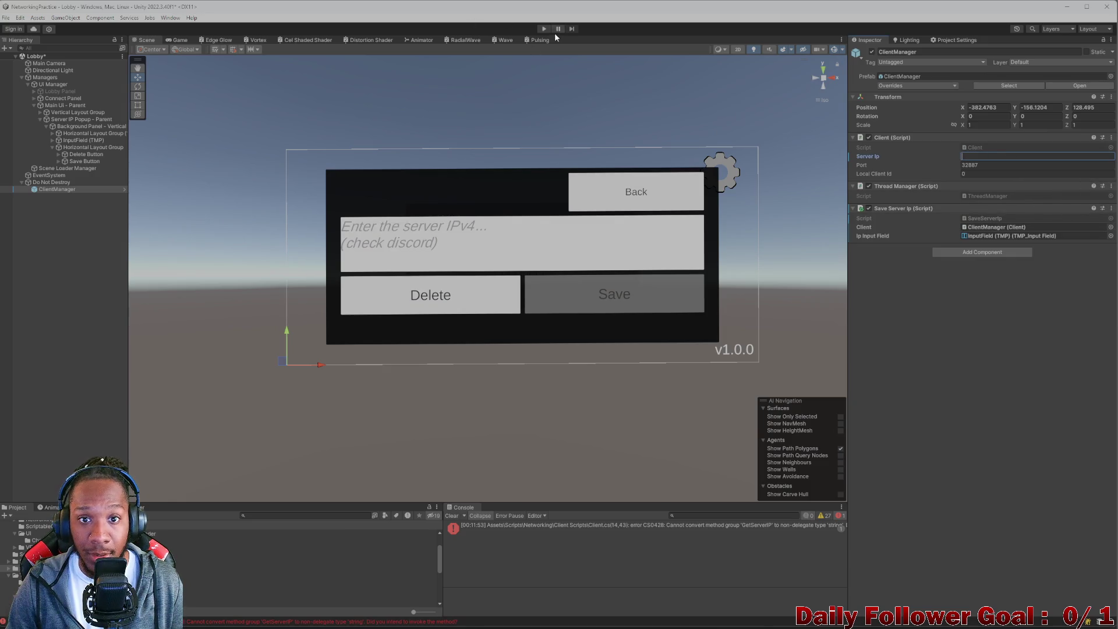
Press Play and open the CS0428 GetServerIP error line in Client.cs.
left_click(544, 28)
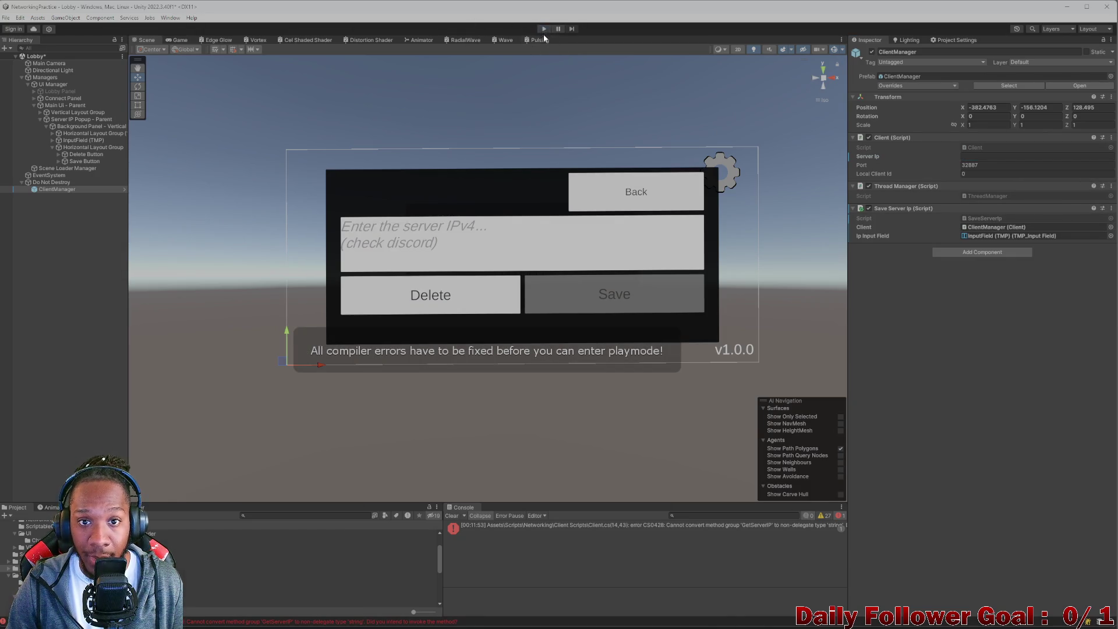
double_click(572, 525)
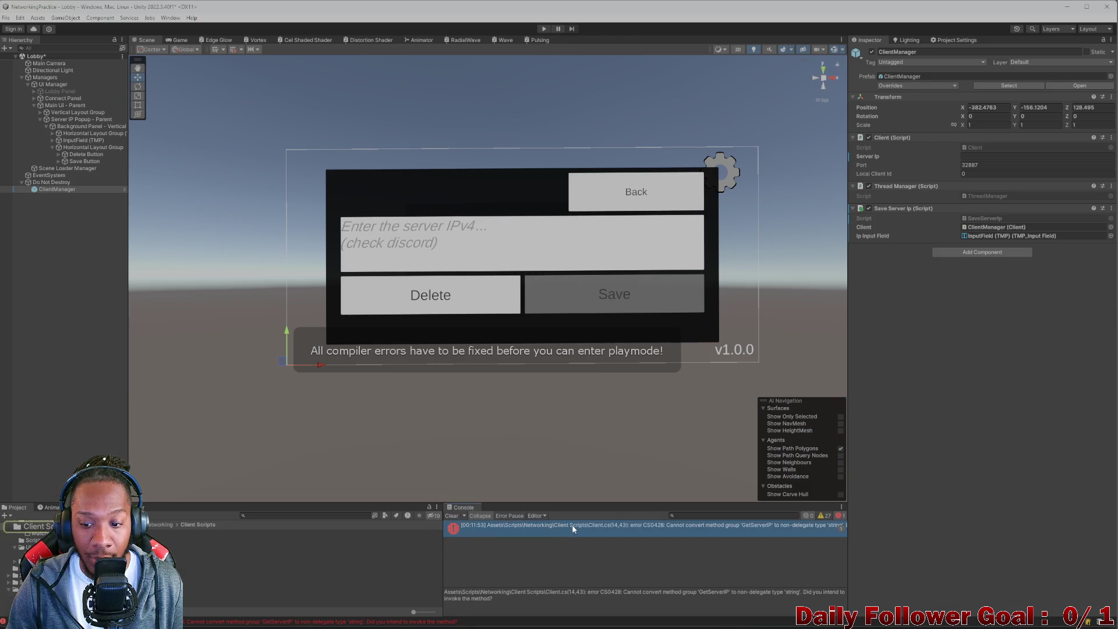
scroll(603, 391, "down", 4)
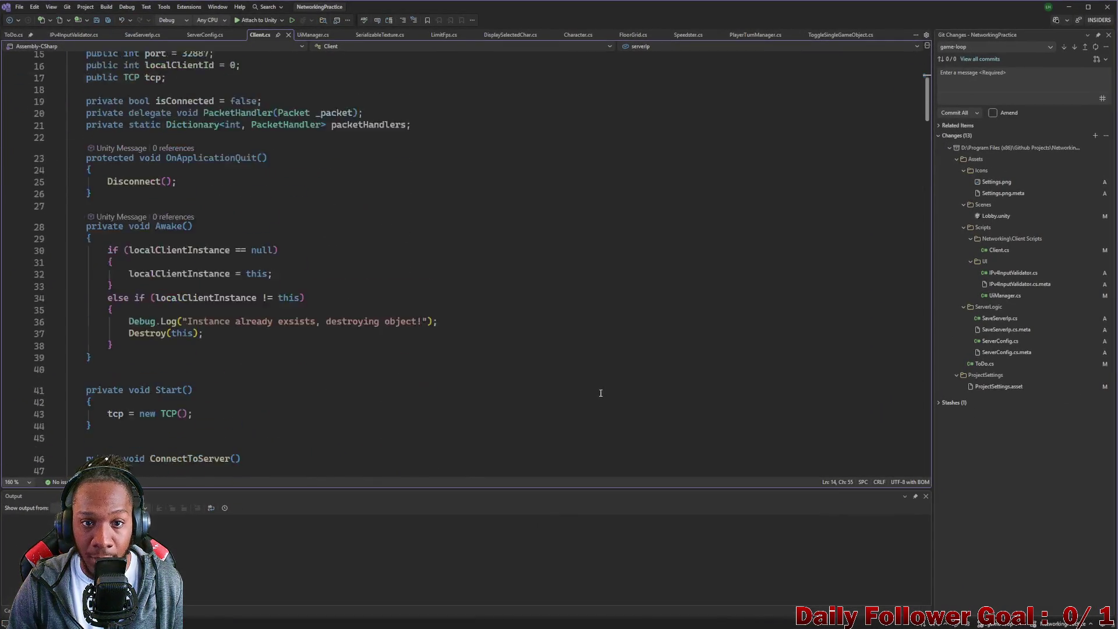
scroll(603, 391, "up", 1)
left_click(1069, 6)
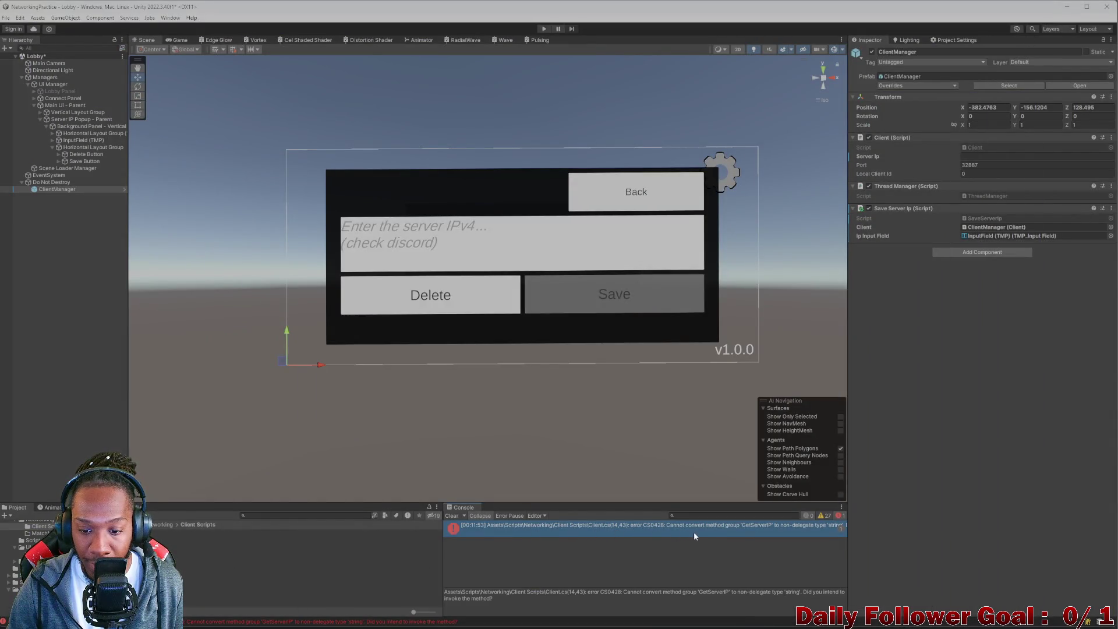
Add the missing parentheses to make it ServerConfig.GetServerIP() in Client.cs and save.
double_click(734, 529)
scroll(317, 148, "up", 4)
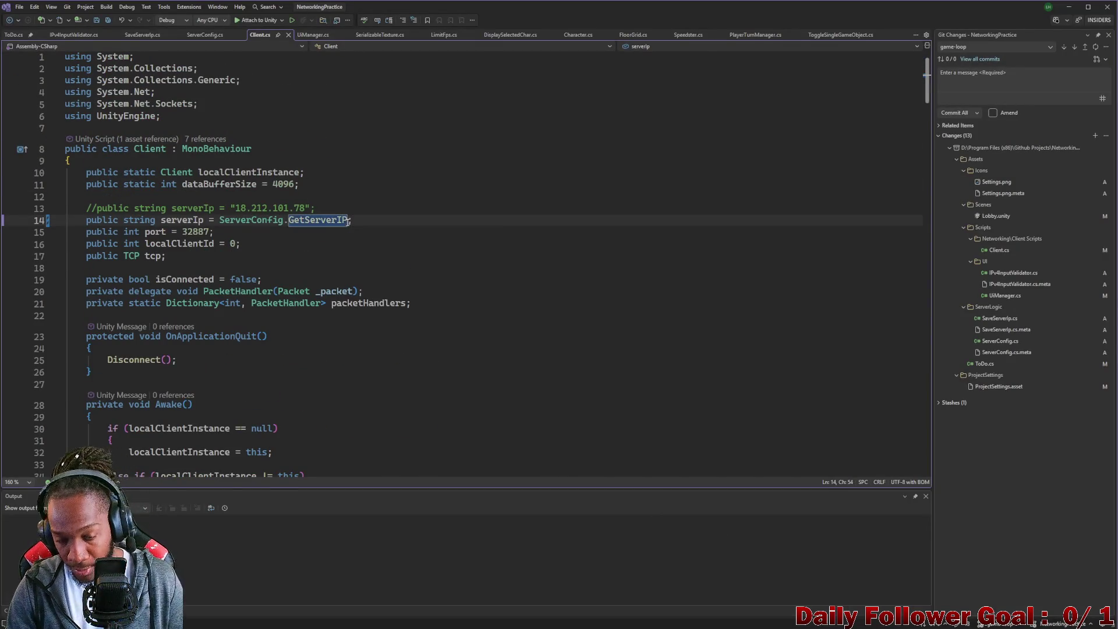
type("(")
key("ctrl+s")
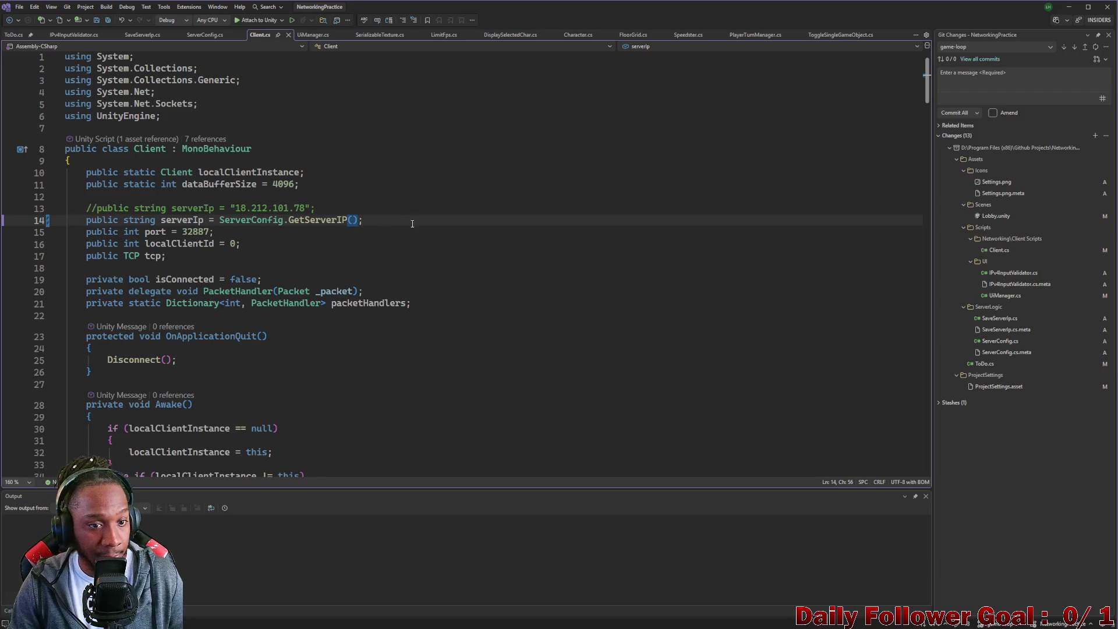
key("Right")
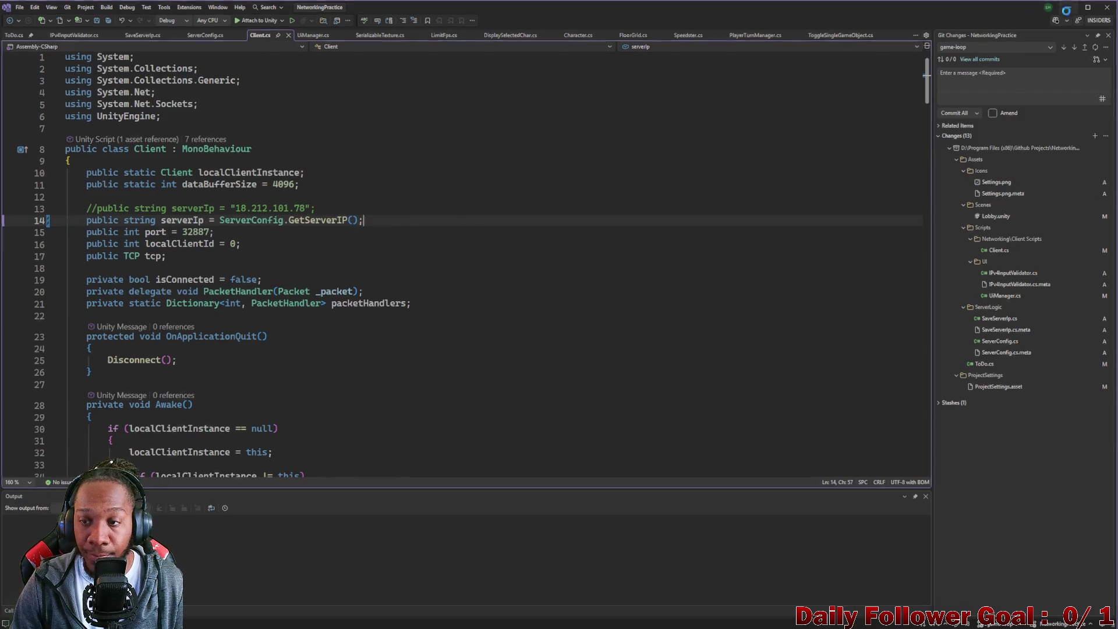
left_click(1069, 6)
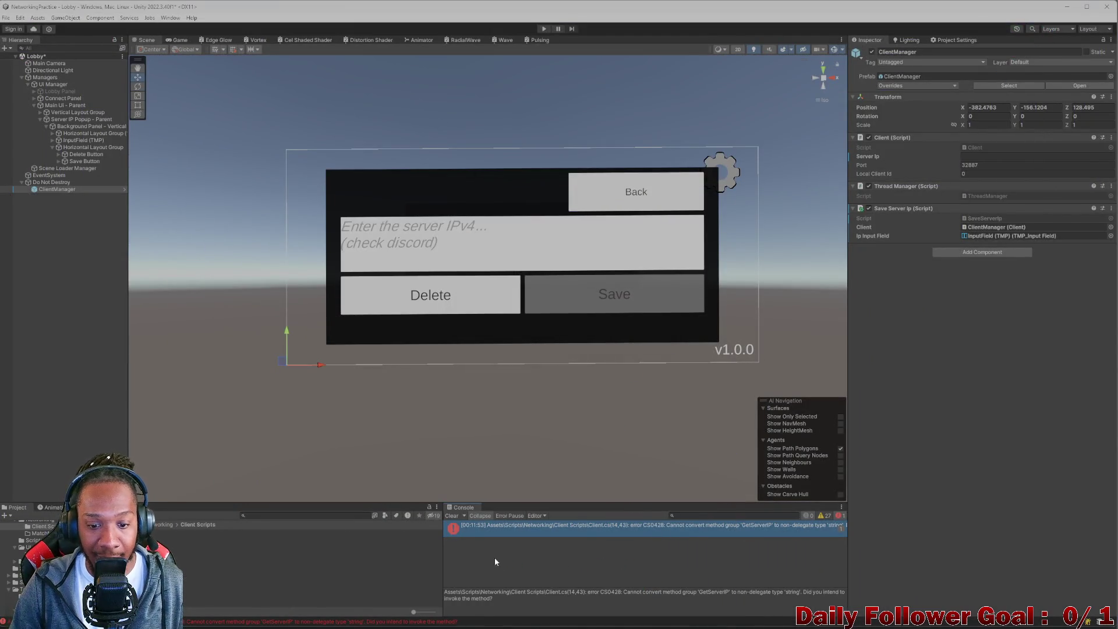
Clear the Console, run and stop a play test, then open the GetString error's line.
left_click(452, 516)
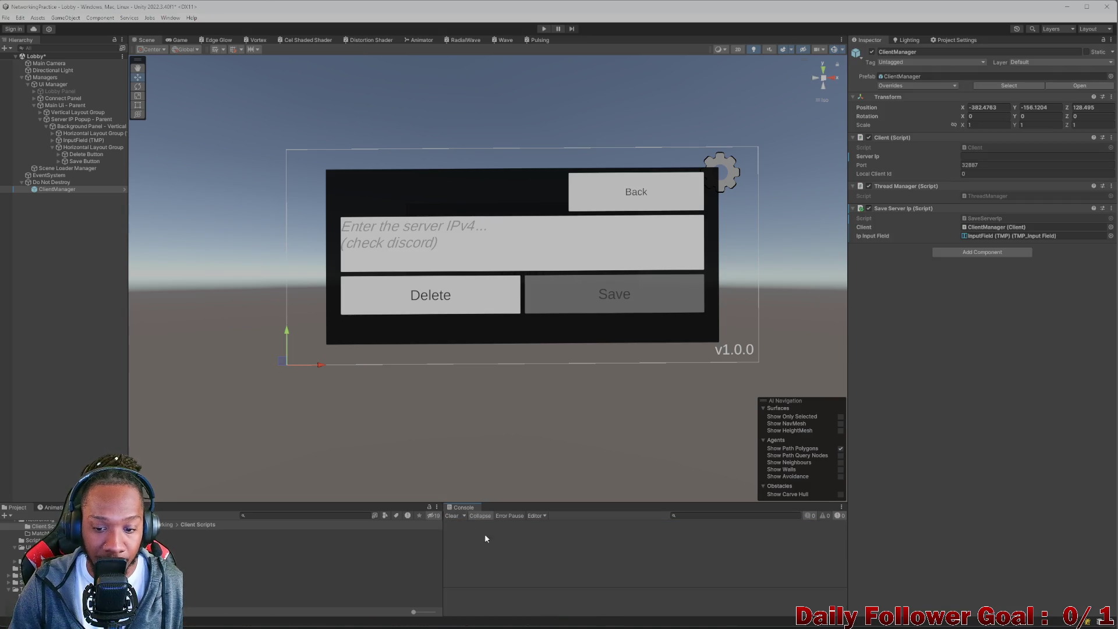
left_click(543, 28)
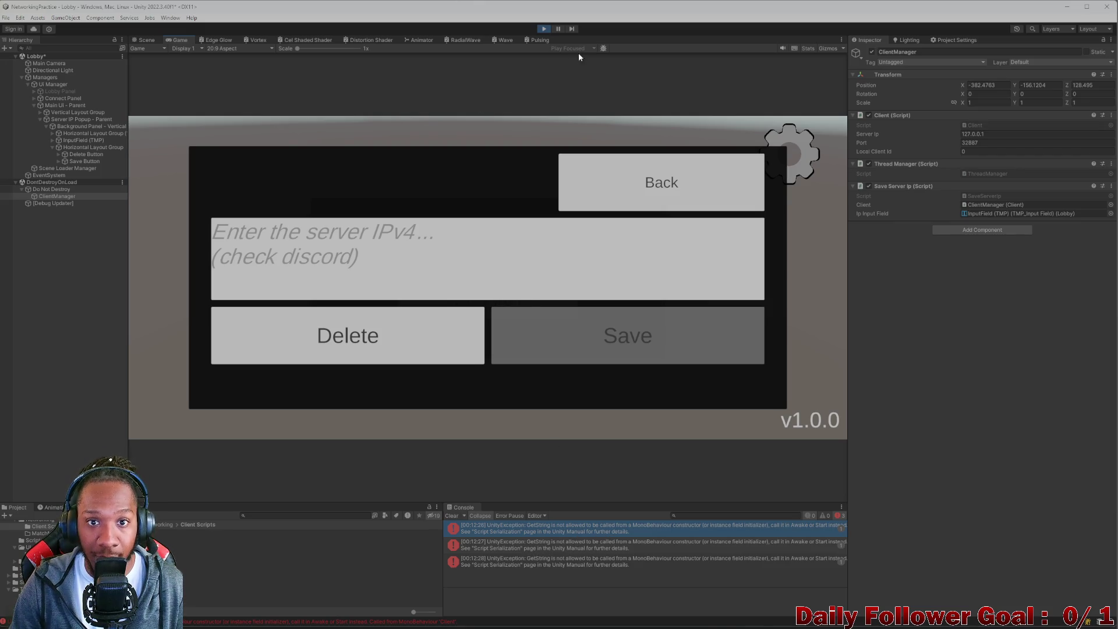
left_click(544, 29)
double_click(550, 563)
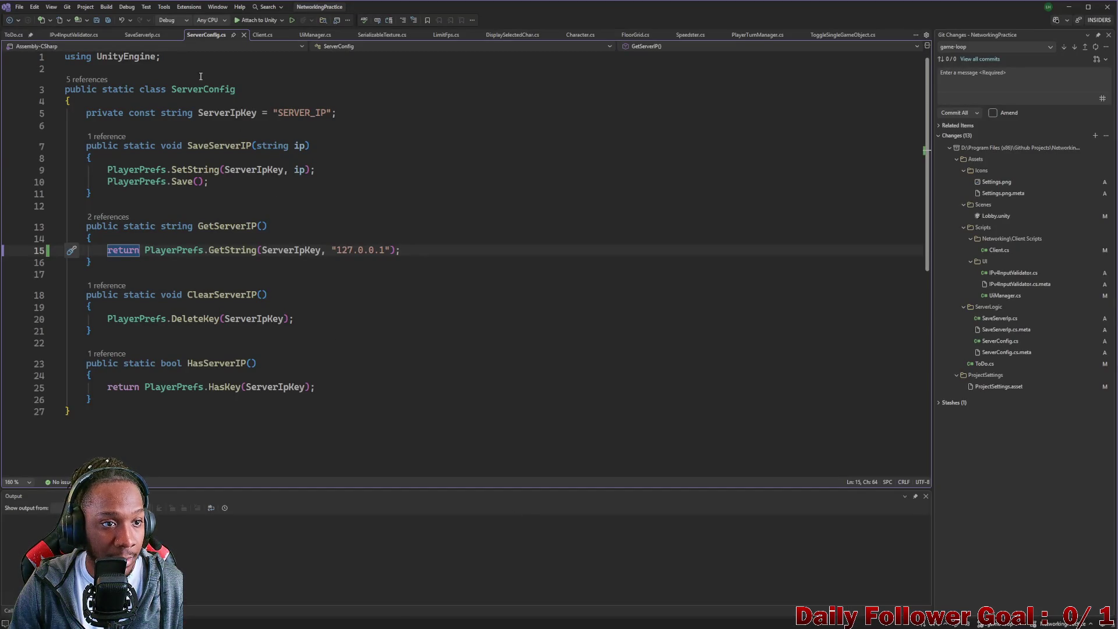
Look over the SaveServerIp, IPv4InputValidator and Client scripts.
left_click(143, 35)
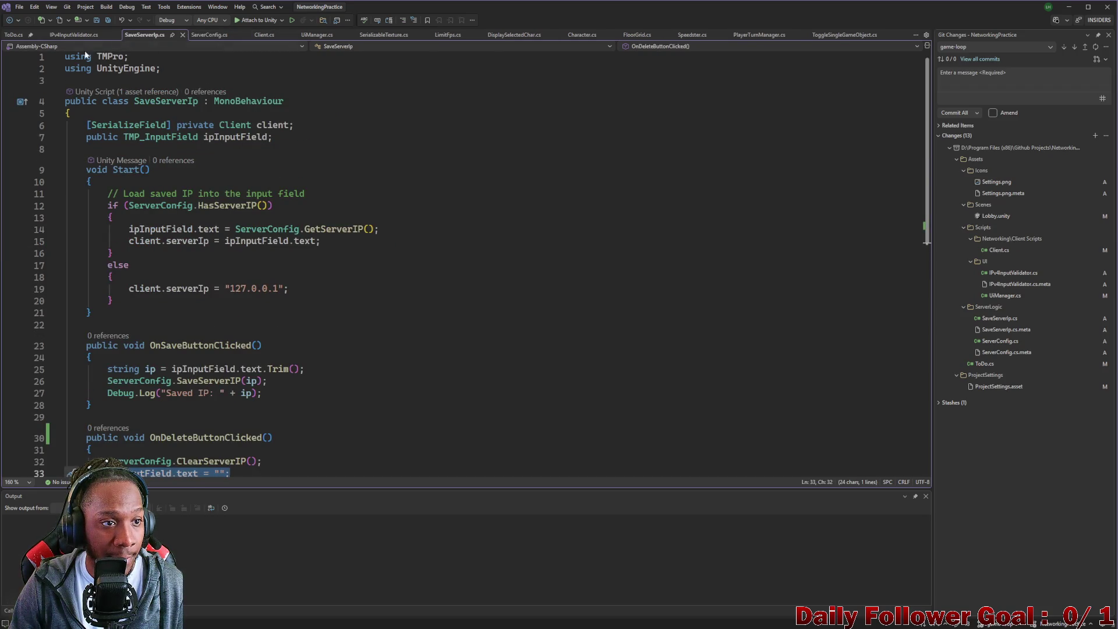
left_click(73, 35)
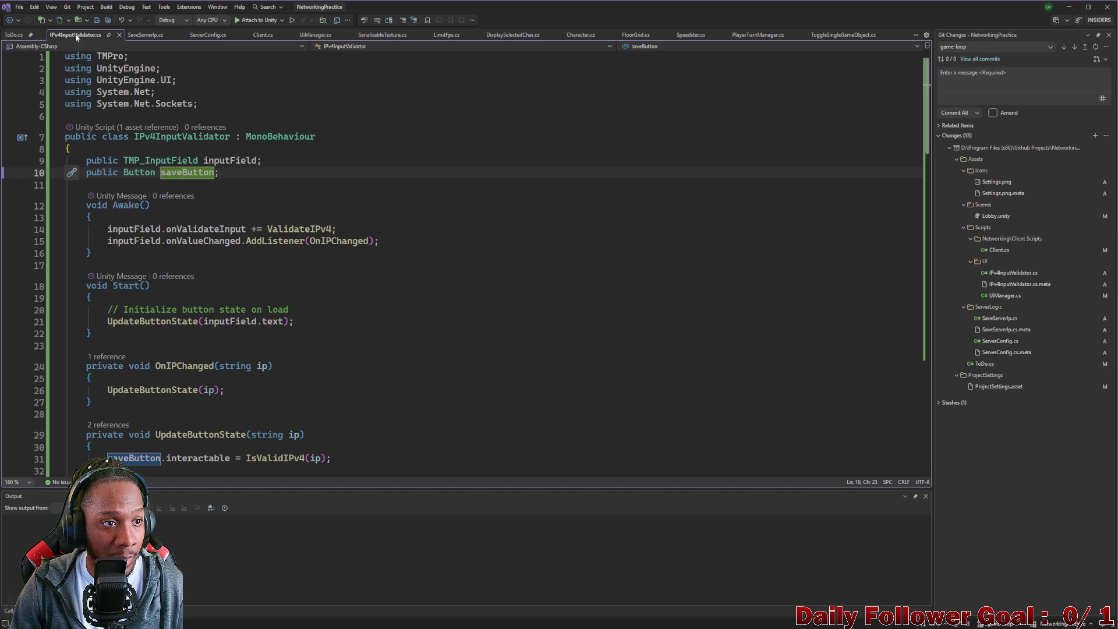
left_click(260, 35)
scroll(238, 210, "down", 1)
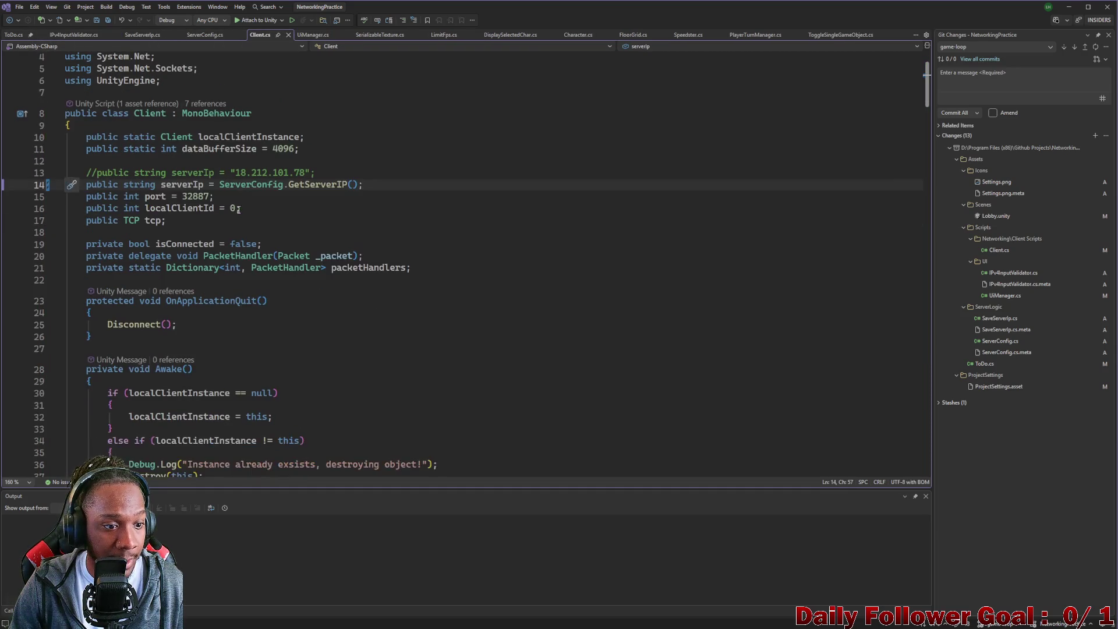
scroll(238, 210, "down", 4)
scroll(222, 133, "up", 3)
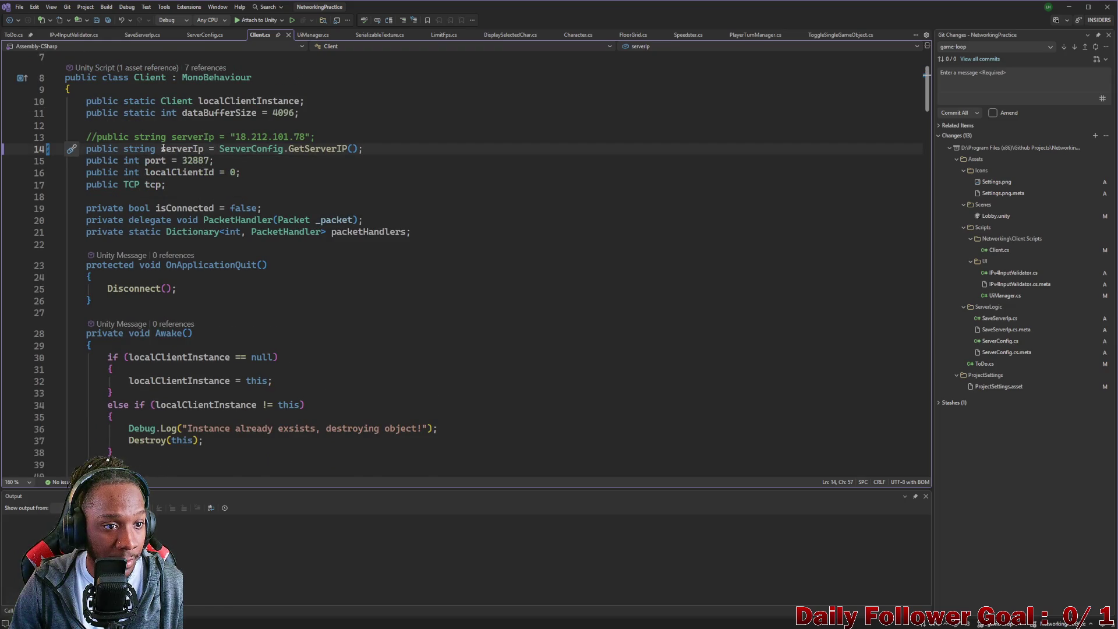
Copy the serverIp = ServerConfig.GetServerIP() assignment into a new line inside Awake.
left_click_drag(162, 148, 357, 148)
key("ctrl+c")
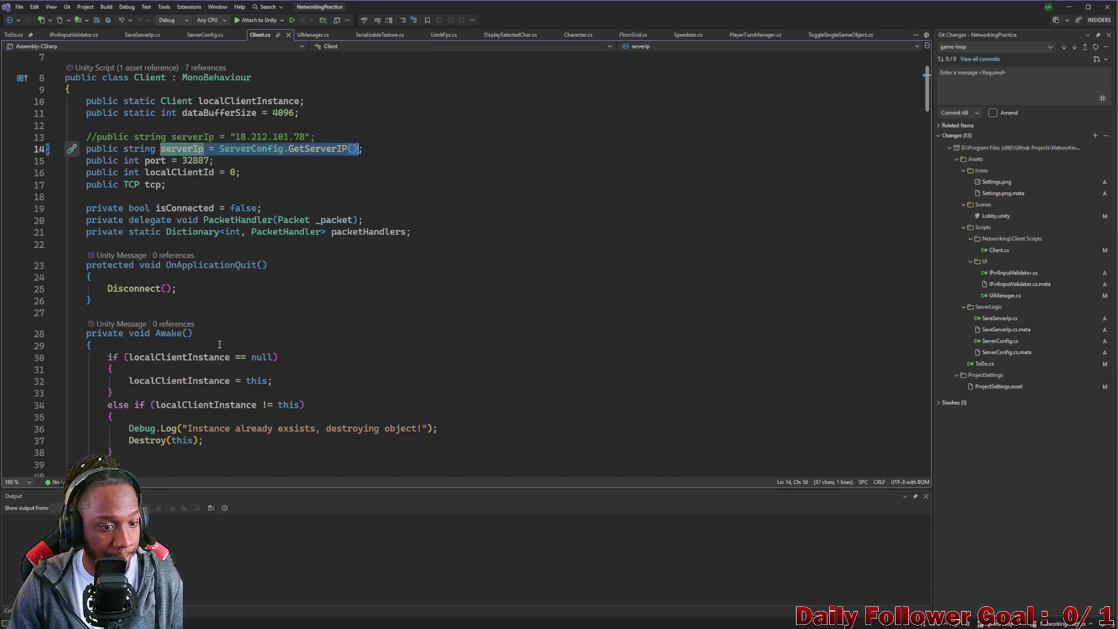
scroll(219, 344, "down", 1)
left_click(299, 346)
key("Return")
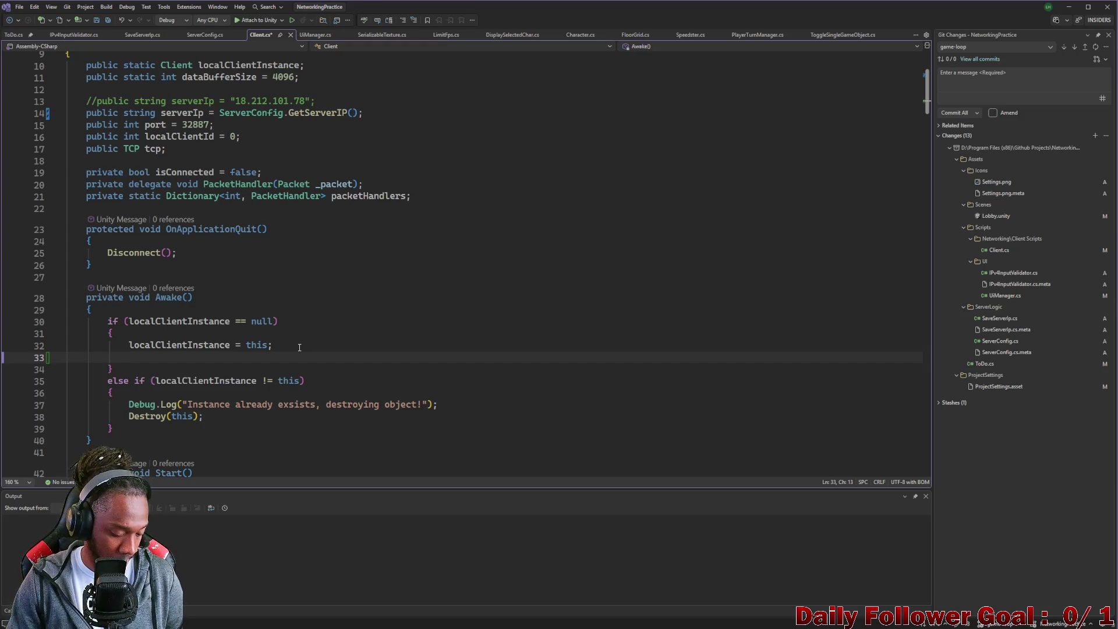
key("ctrl+v")
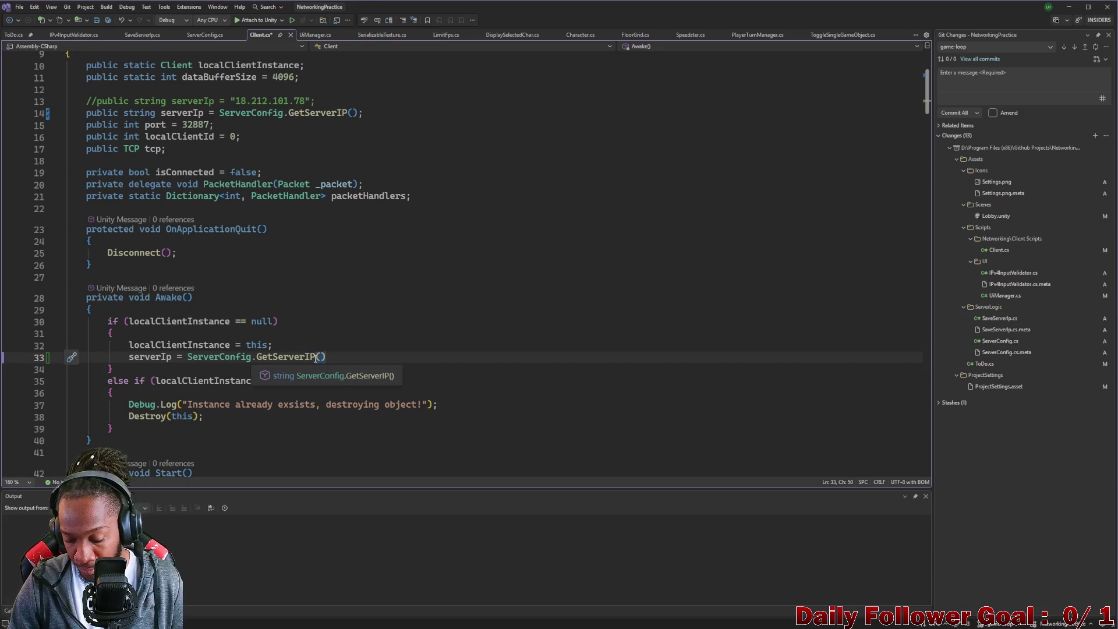
type(";")
Change the serverIp field initializer to "" and save Client.cs.
left_click_drag(219, 113, 357, 114)
key("Delete")
type("\"\"")
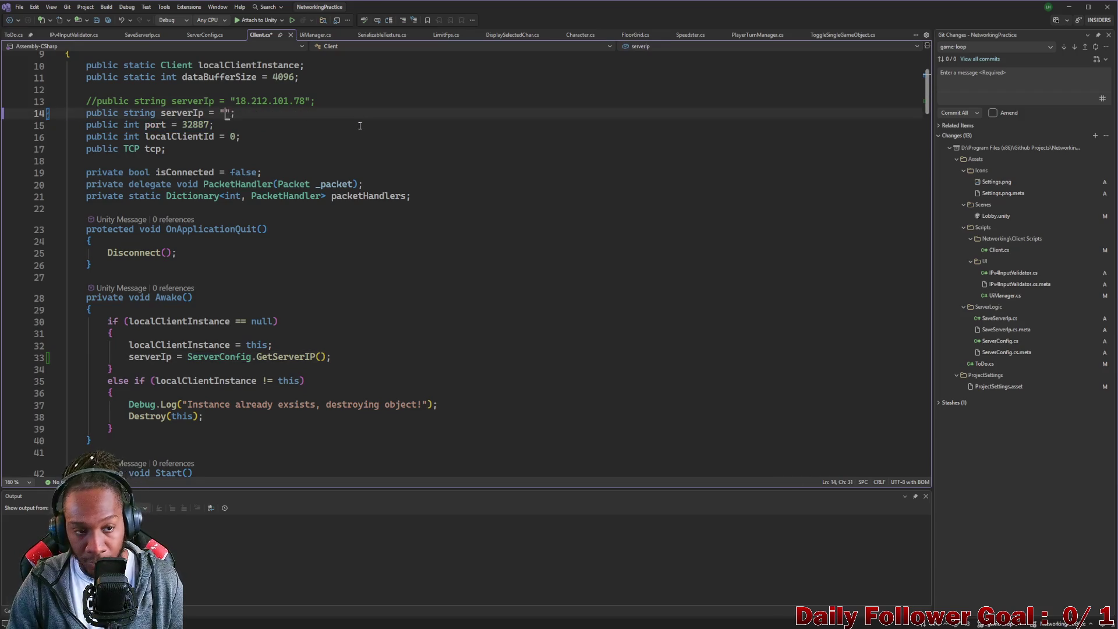
key("ctrl+s")
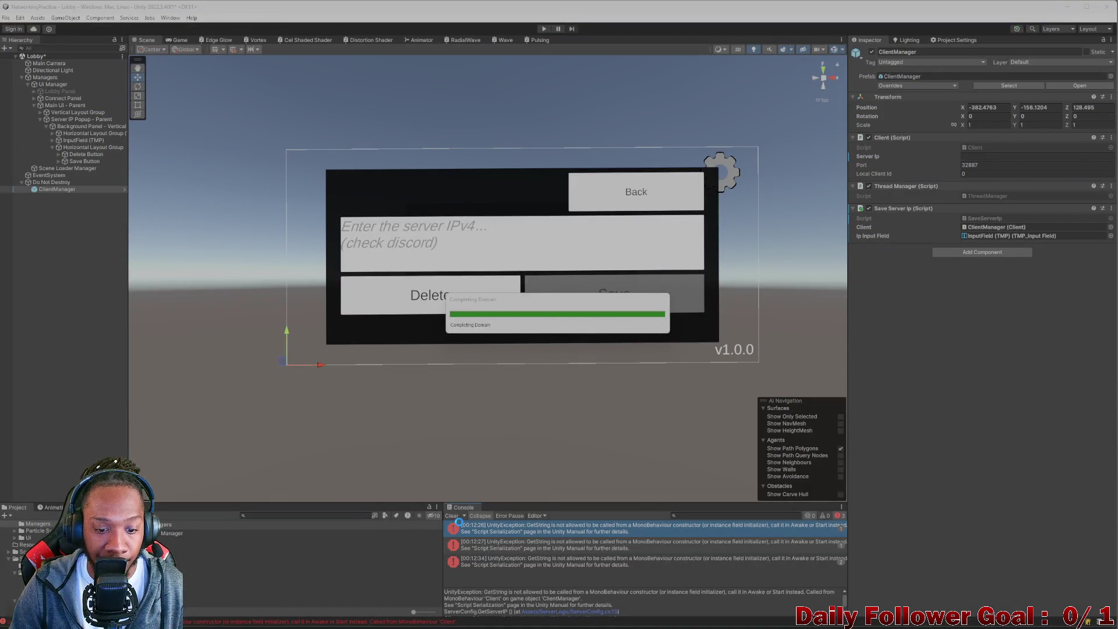
Clear the Console, play, save 234.234.234.234 as the server IP, then stop Play.
left_click(451, 516)
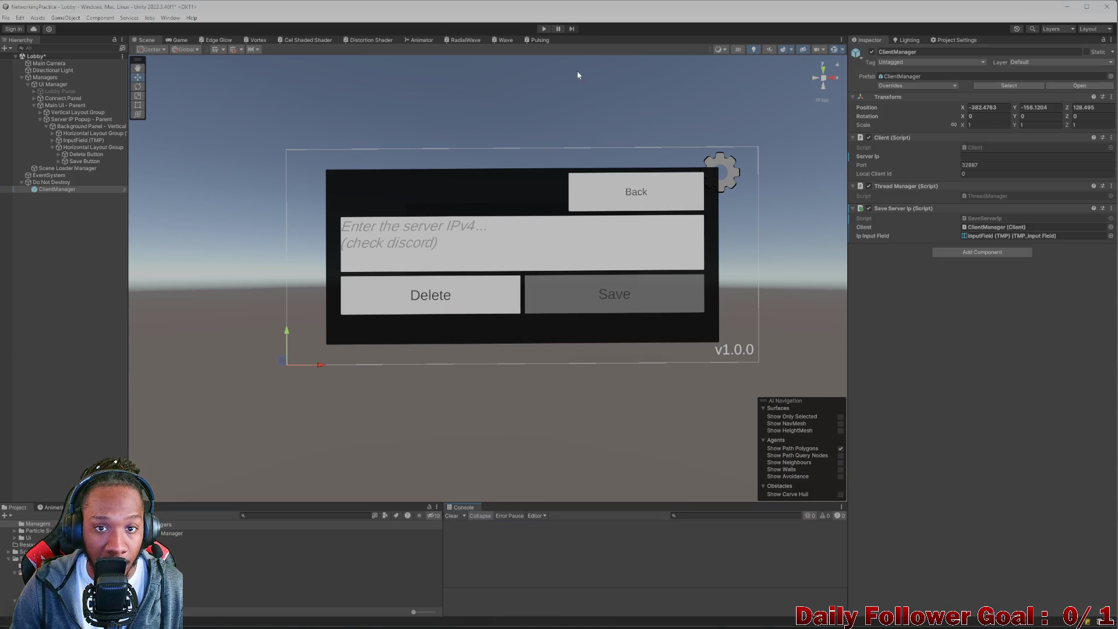
left_click(544, 28)
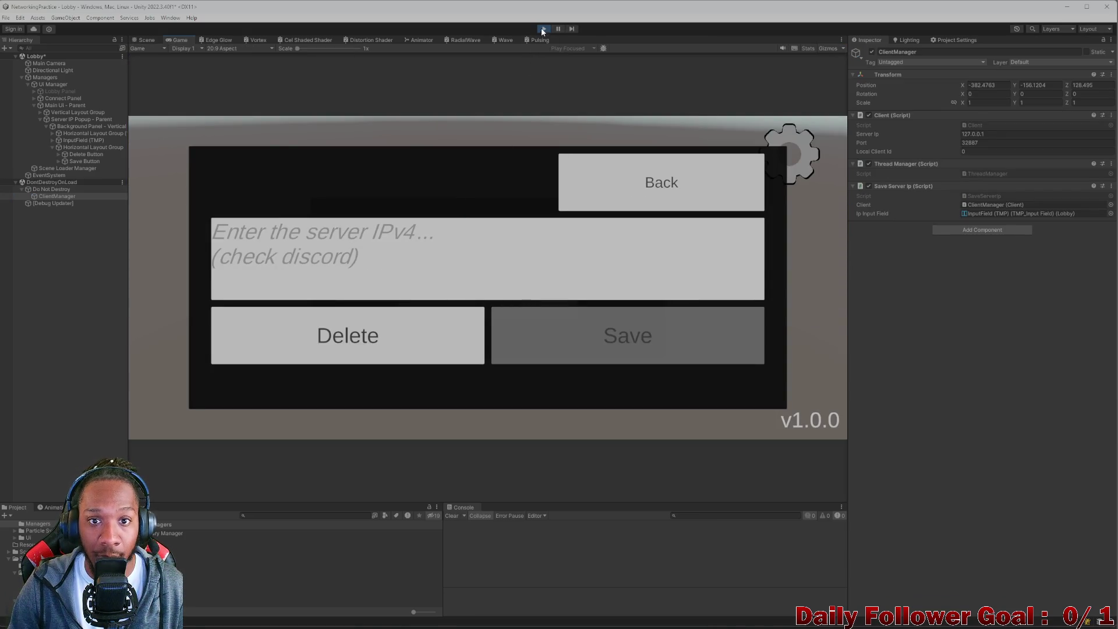
left_click(496, 252)
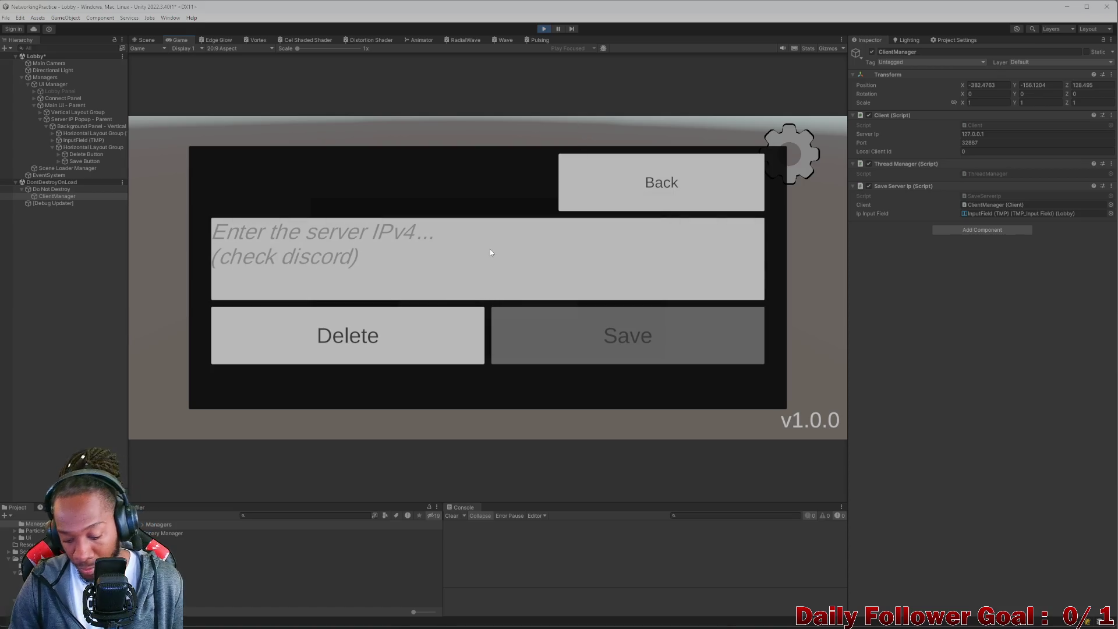
type("234.234.234.234")
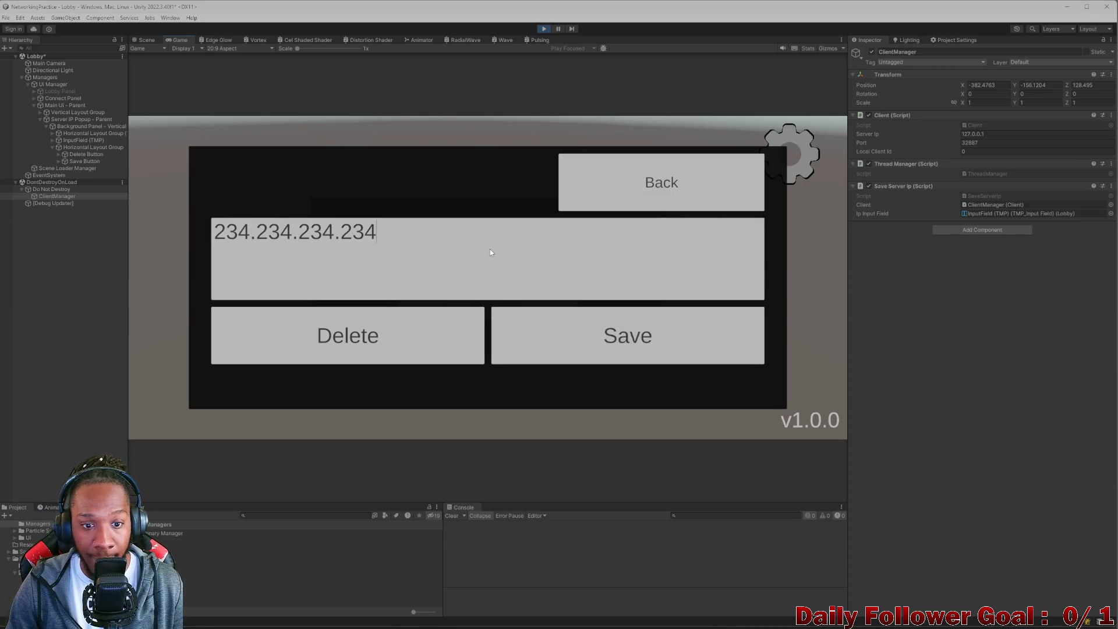
left_click(567, 316)
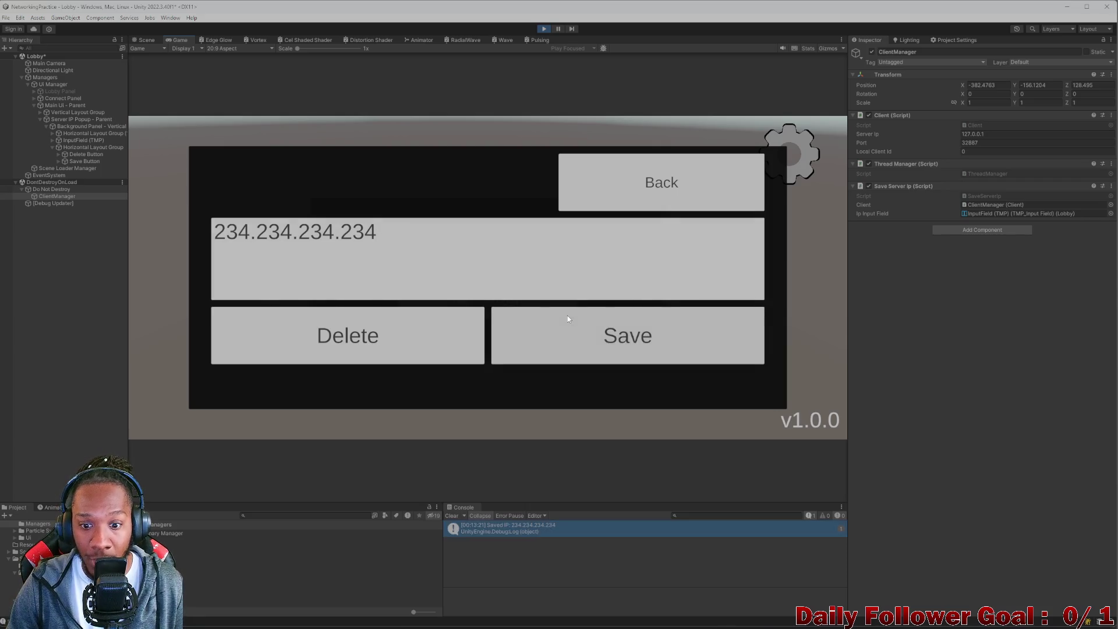
left_click(542, 31)
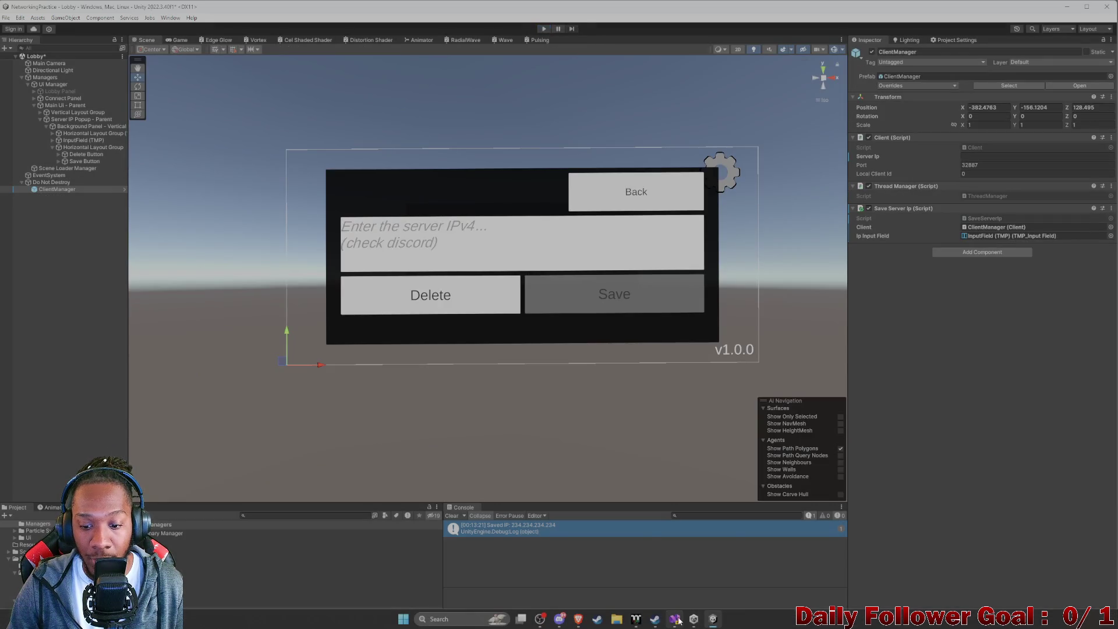
left_click(675, 620)
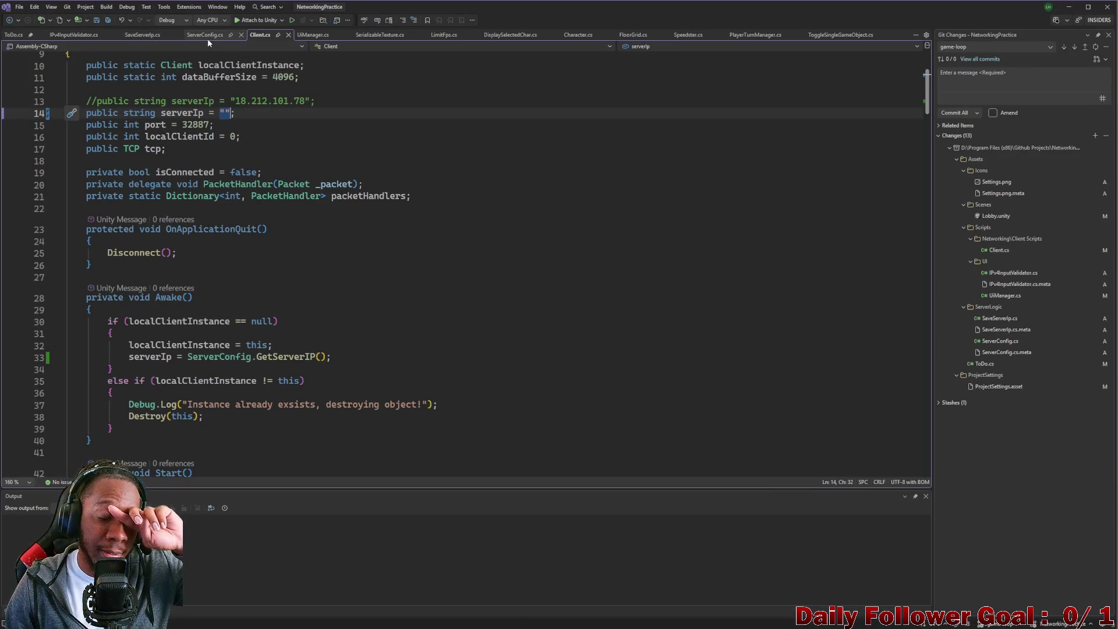
Examine line 15 of SaveServerIp, highlighting the serverIp, ipInputField and text references.
left_click(203, 33)
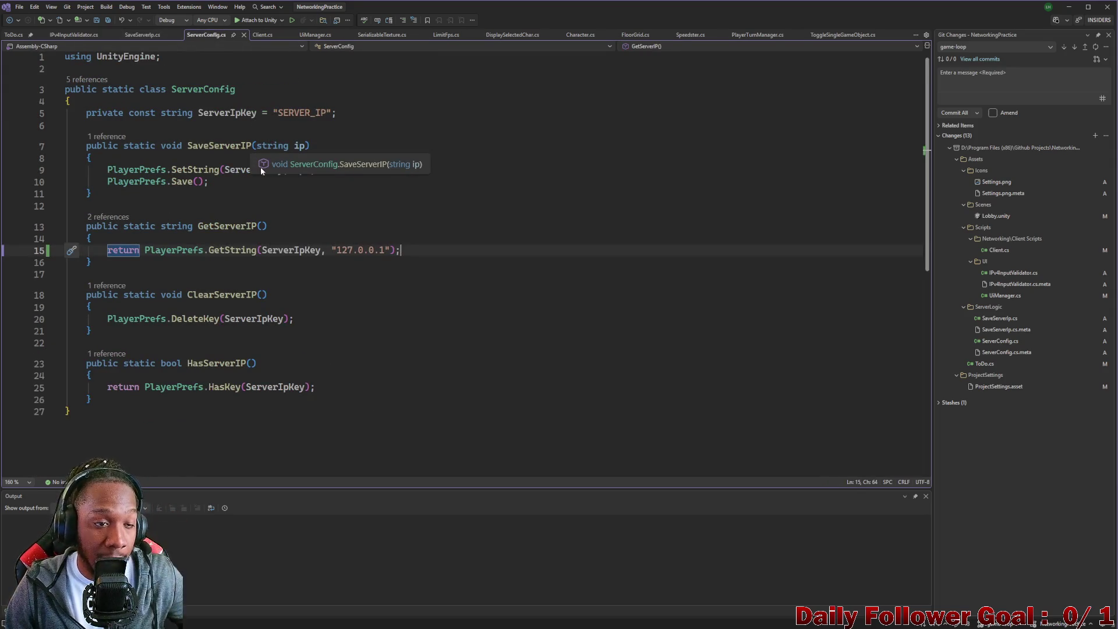
left_click(138, 36)
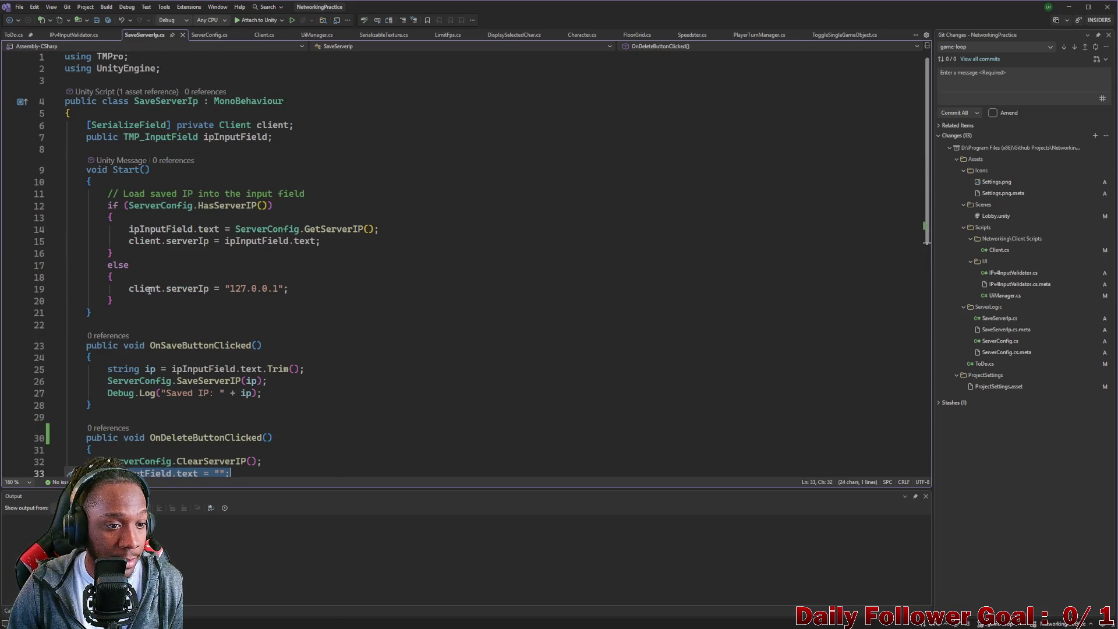
left_click_drag(125, 290, 273, 294)
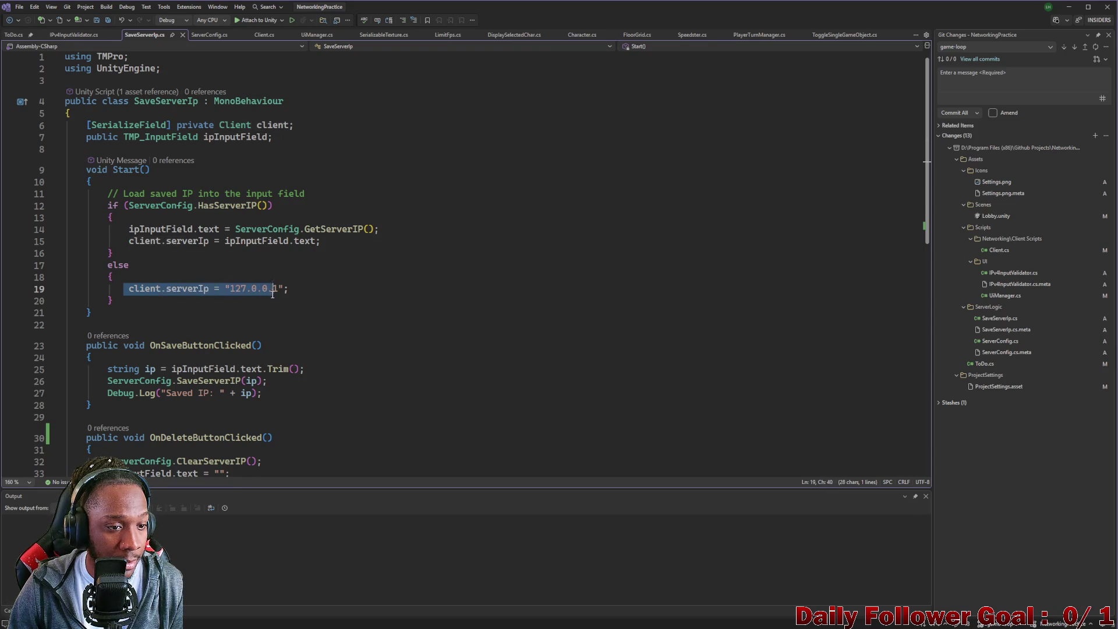
left_click(114, 253)
left_click_drag(156, 244, 161, 244)
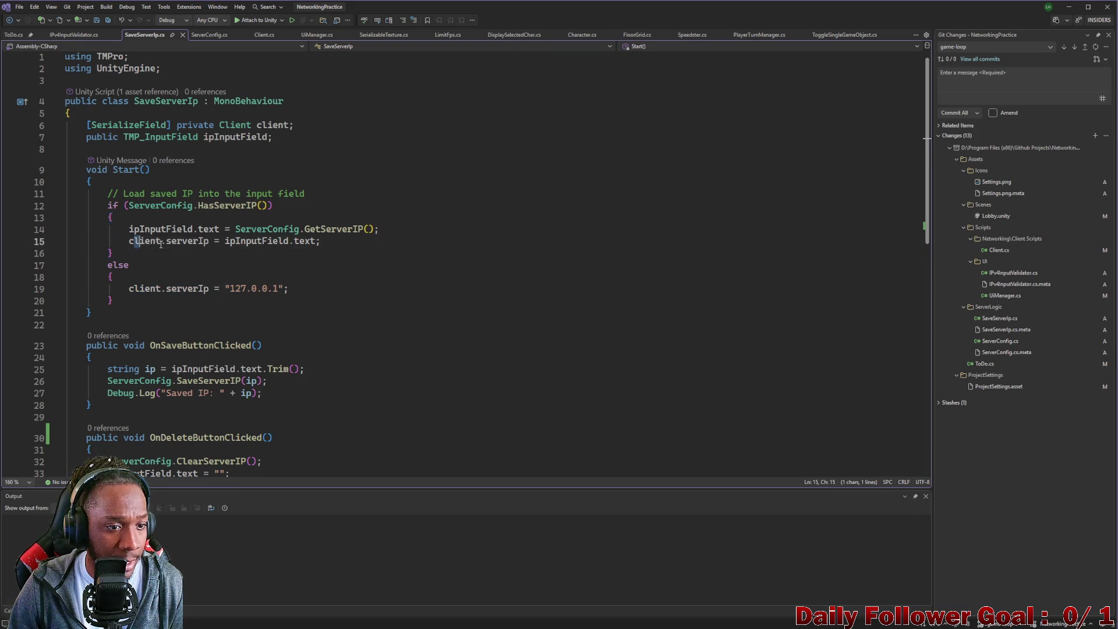
left_click(186, 241)
left_click(262, 241)
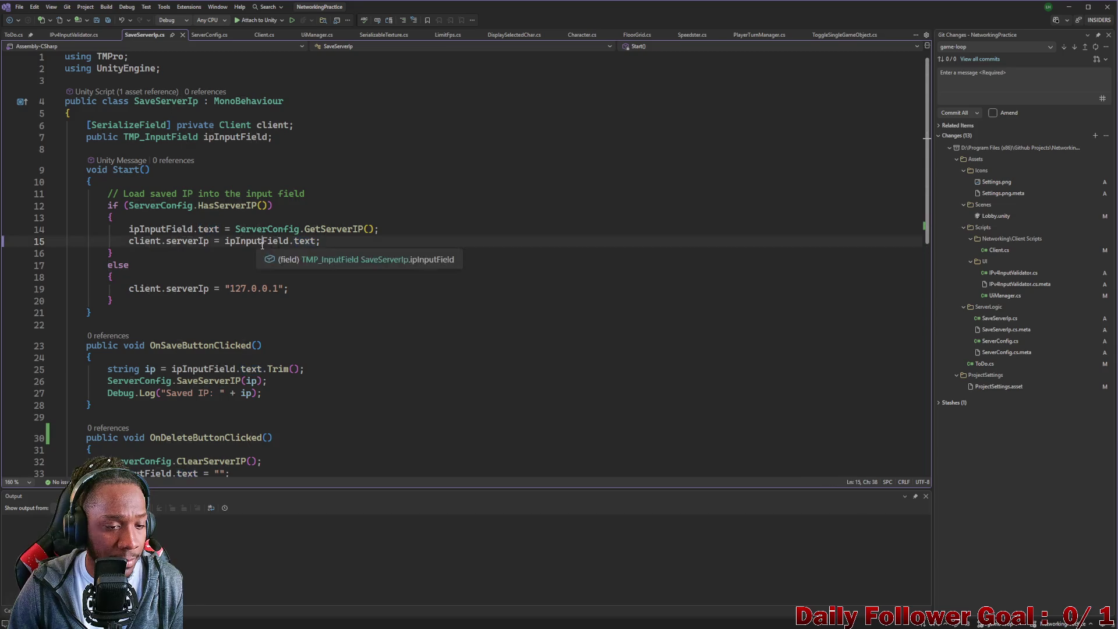
left_click(135, 241)
double_click(186, 241)
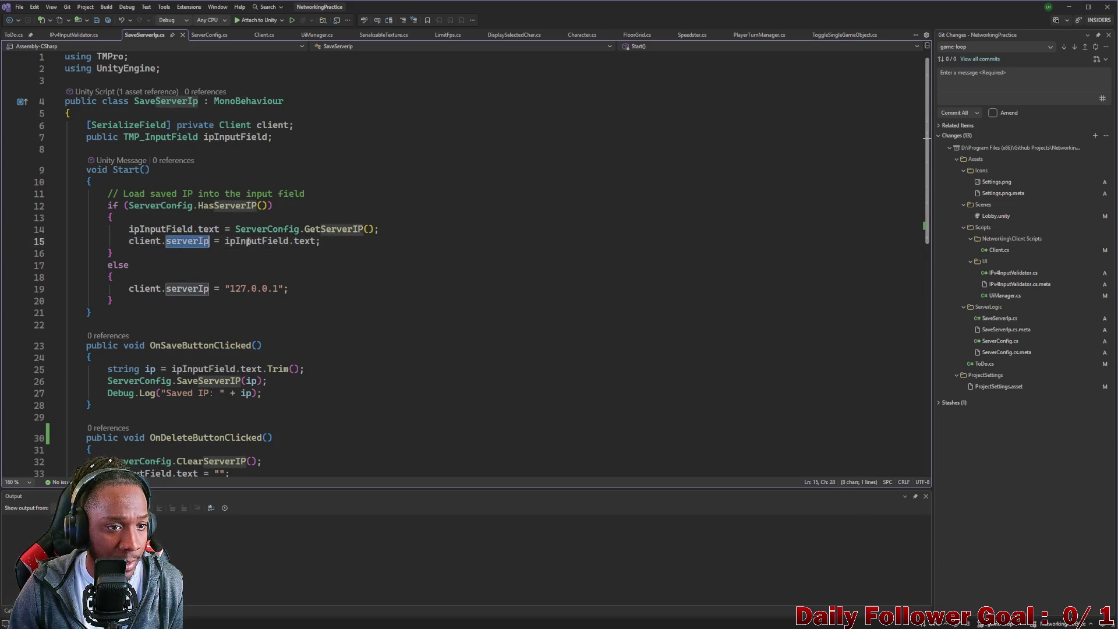
double_click(247, 241)
double_click(304, 241)
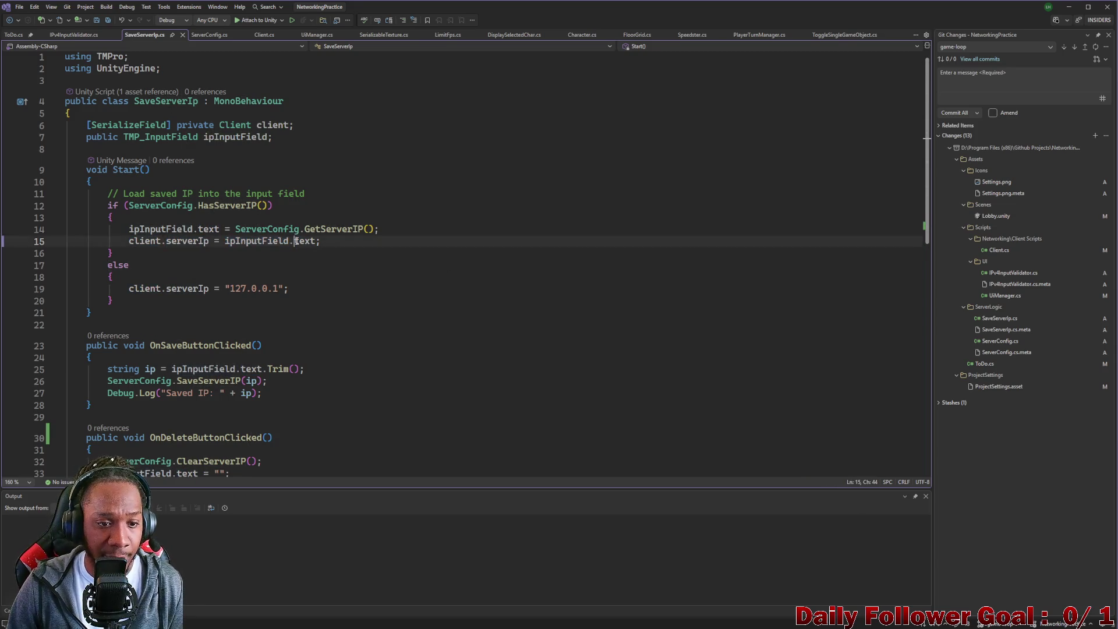
left_click(188, 241)
double_click(187, 241)
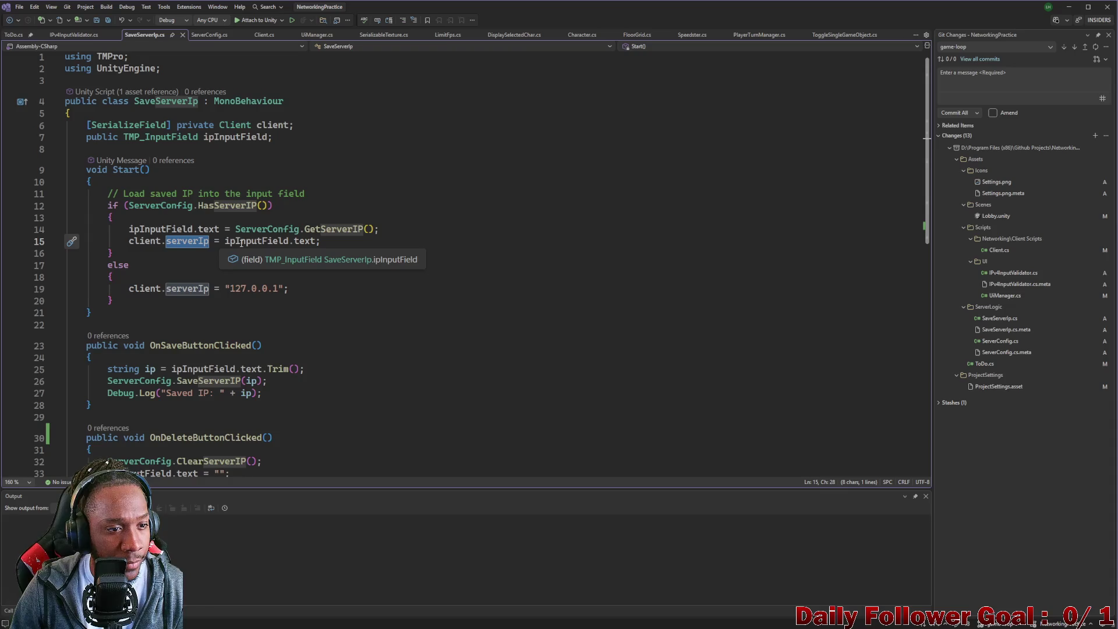
Inspect the Start method's ipInputField usage and the HasServerIP check.
left_click_drag(107, 205, 341, 314)
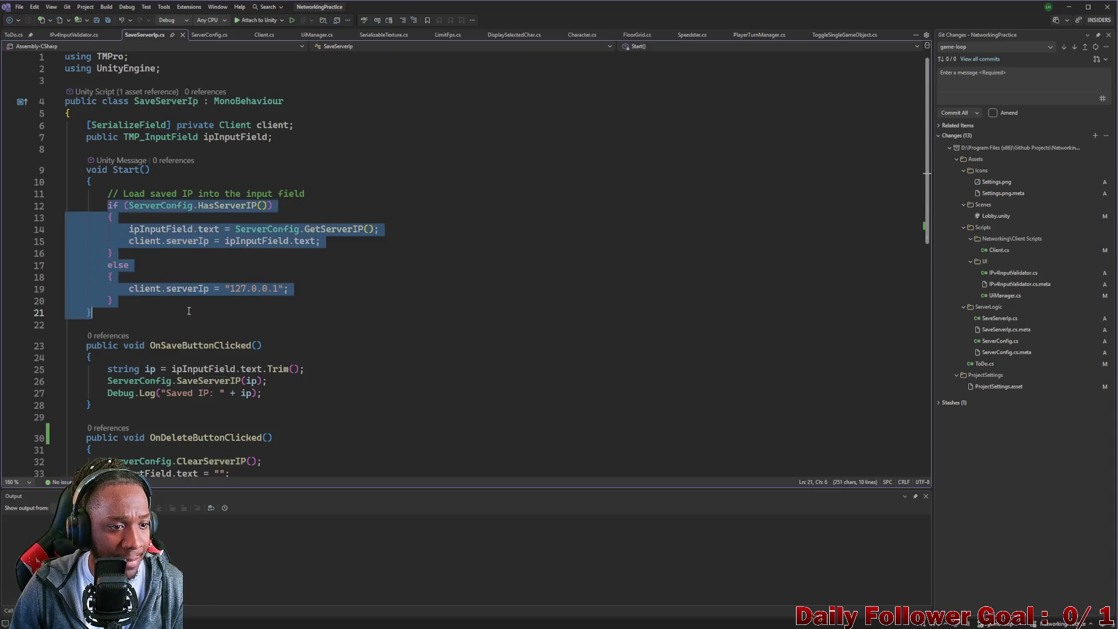
scroll(341, 247, "down", 2)
left_click(341, 246)
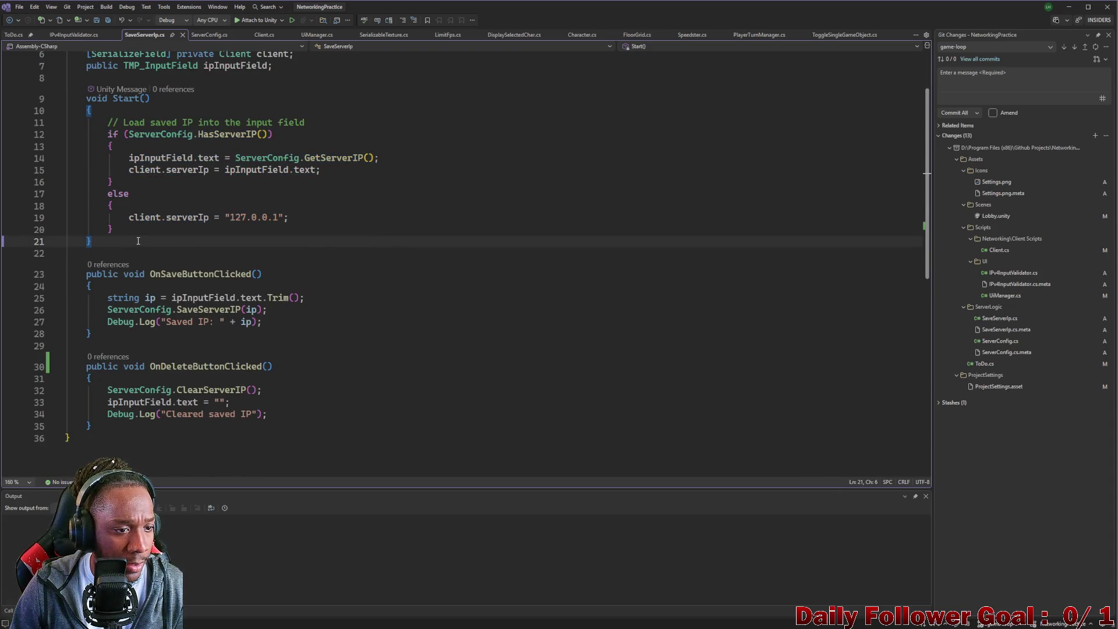
scroll(133, 218, "up", 1)
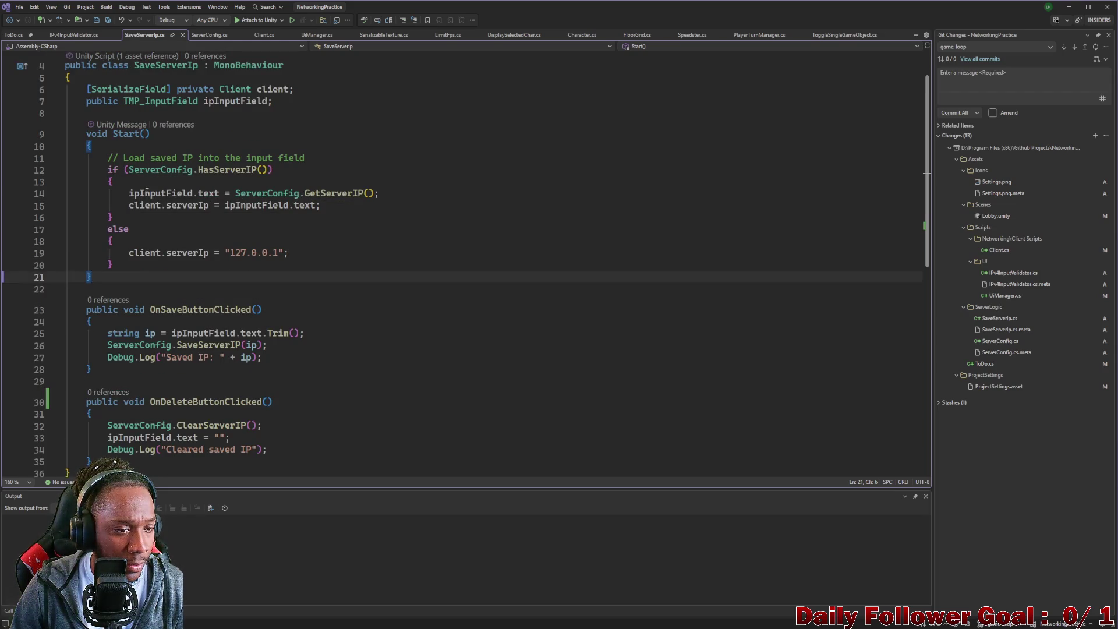
left_click(145, 193)
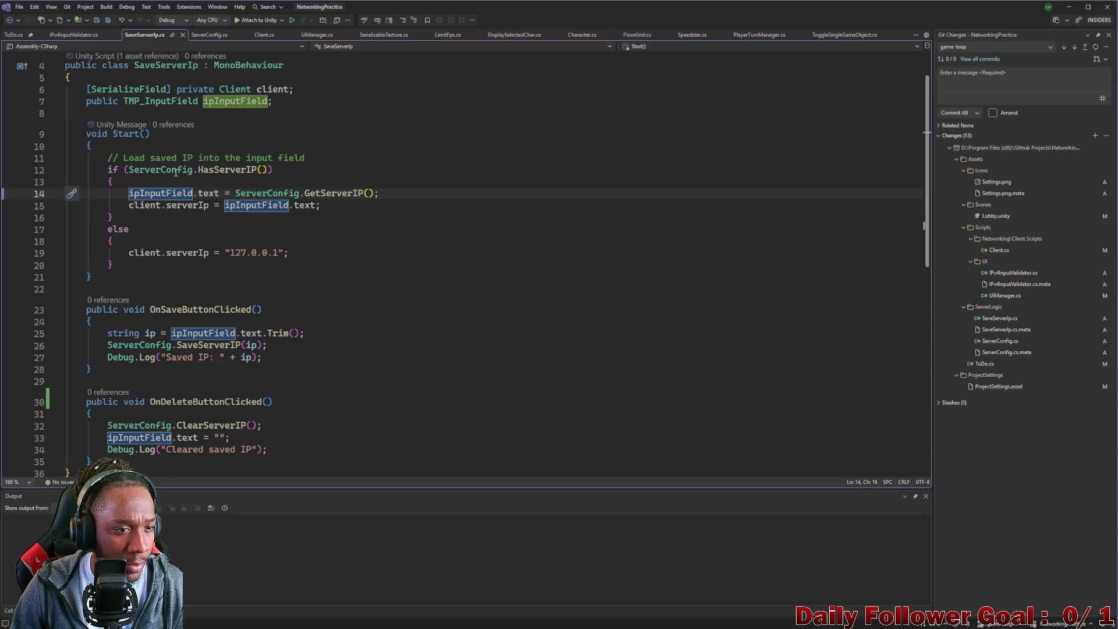
left_click(216, 168)
double_click(216, 169)
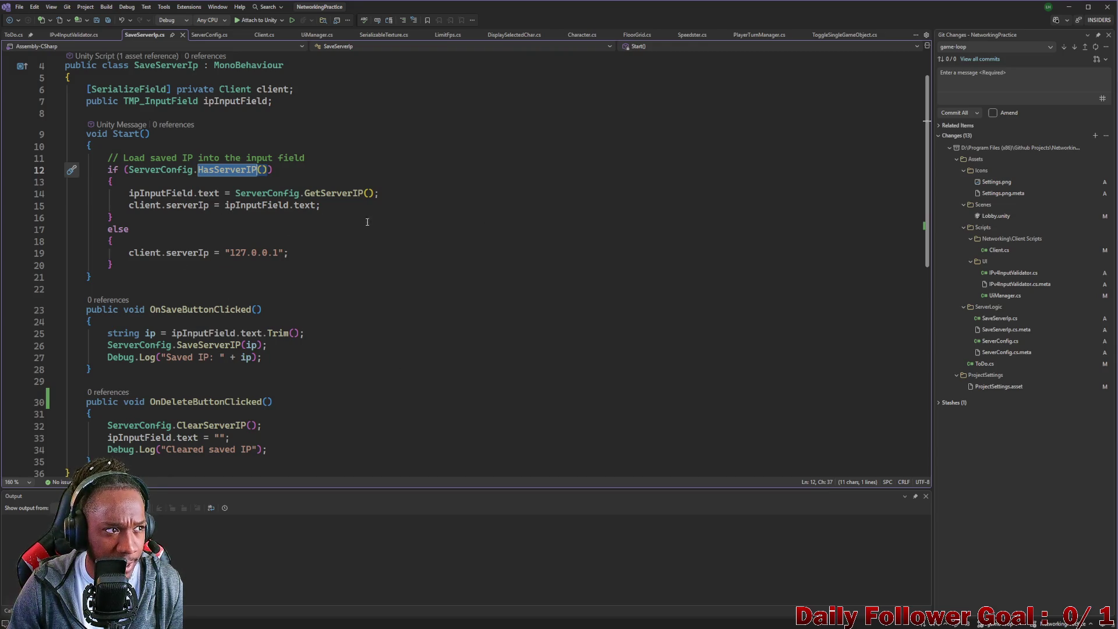
Copy 'client.serverIp = ipInputField.text;' into OnSaveButtonClicked after the SaveServerIP call.
mouse_move(326, 205)
left_mouse_down()
mouse_move(88, 230)
mouse_move(128, 205)
left_mouse_up()
key("ctrl+c")
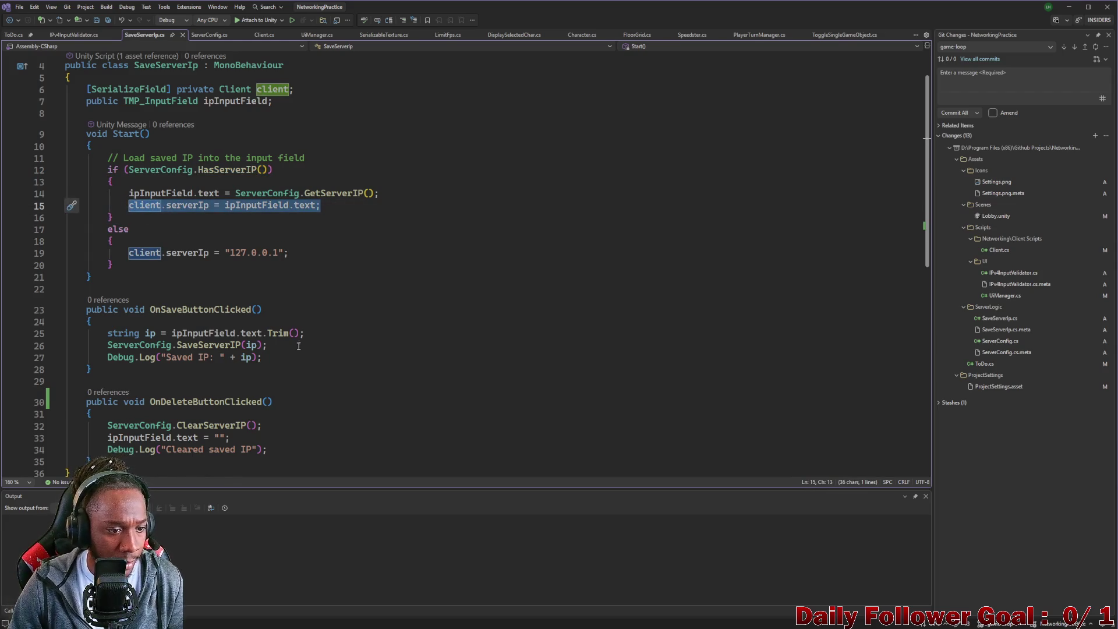
left_click(283, 348)
key("Return")
key("ctrl+v")
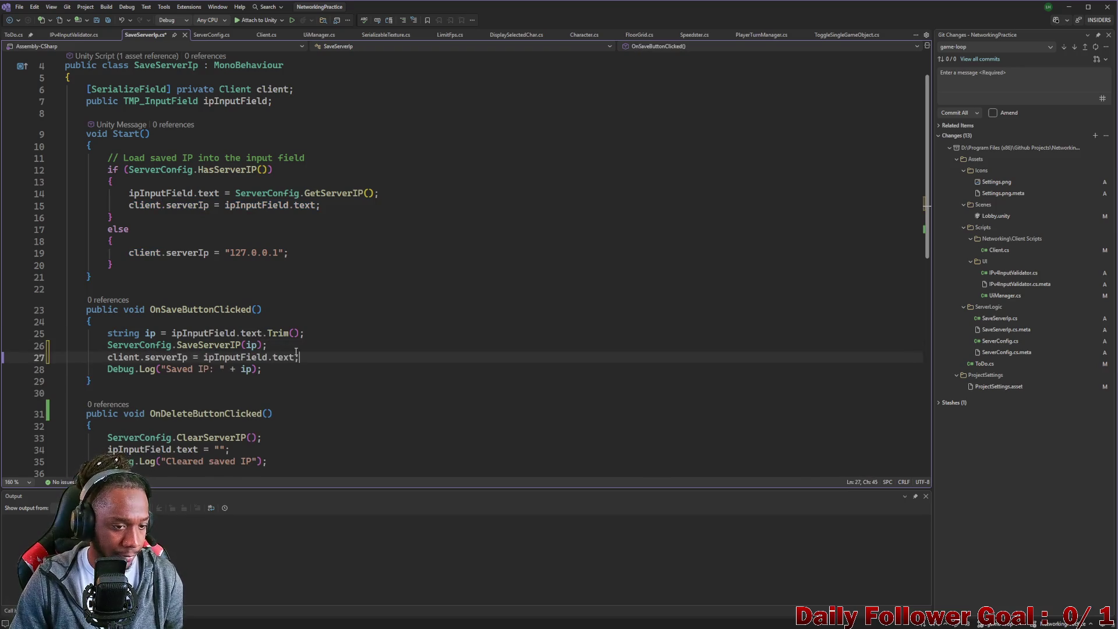
Cross-check SaveServerIP in the ServerConfig class, then return to SaveServerIp.
double_click(221, 345)
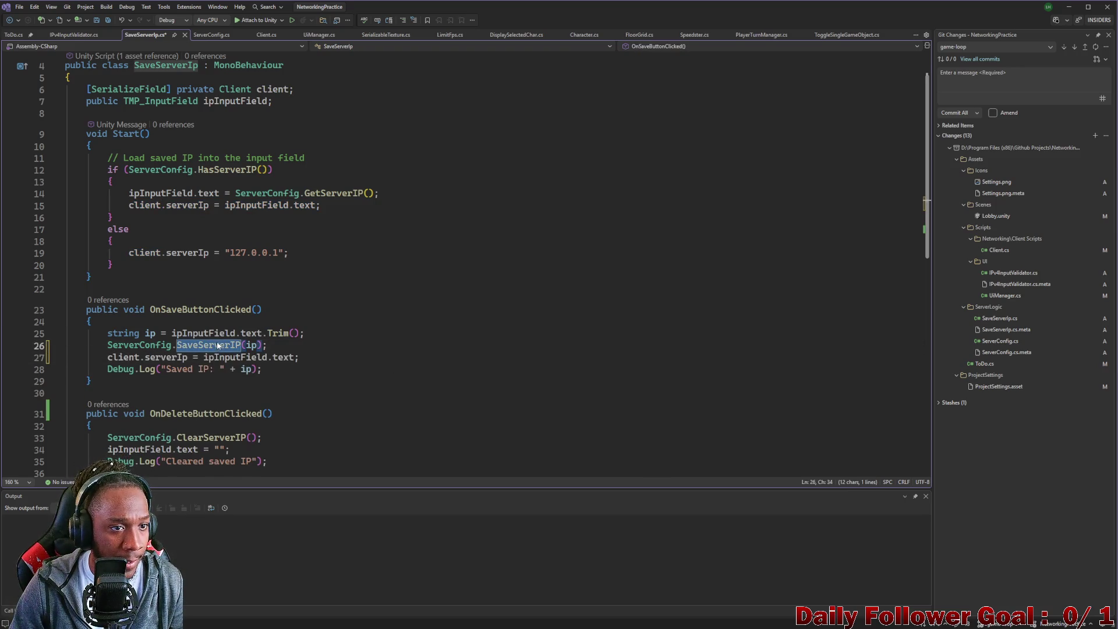
scroll(218, 339, "down", 4)
scroll(219, 339, "up", 2)
left_click(211, 35)
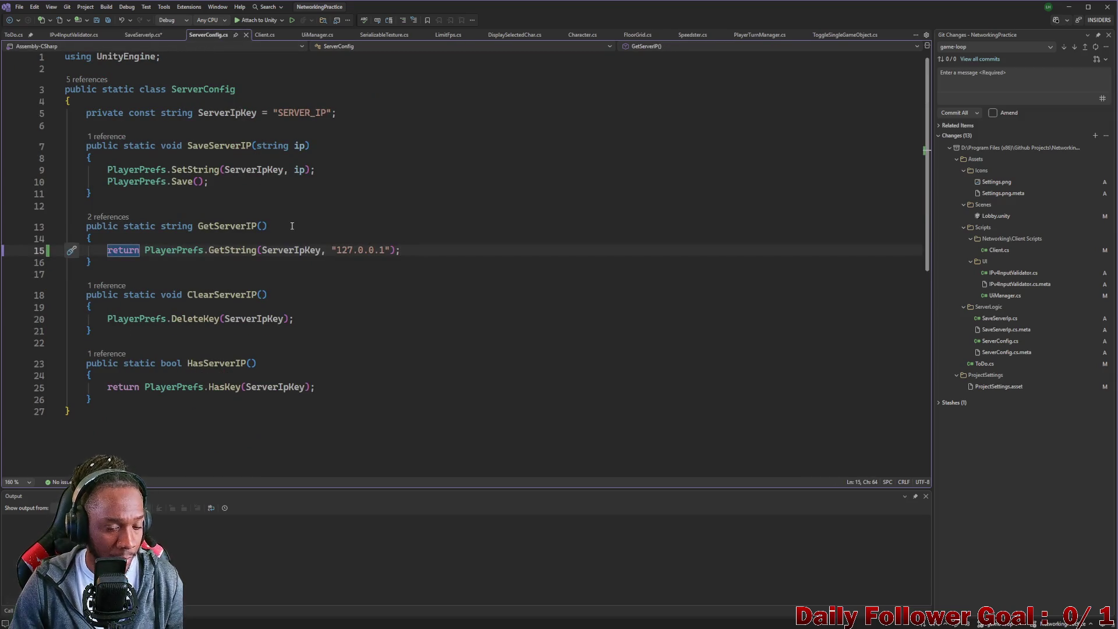
left_click(146, 35)
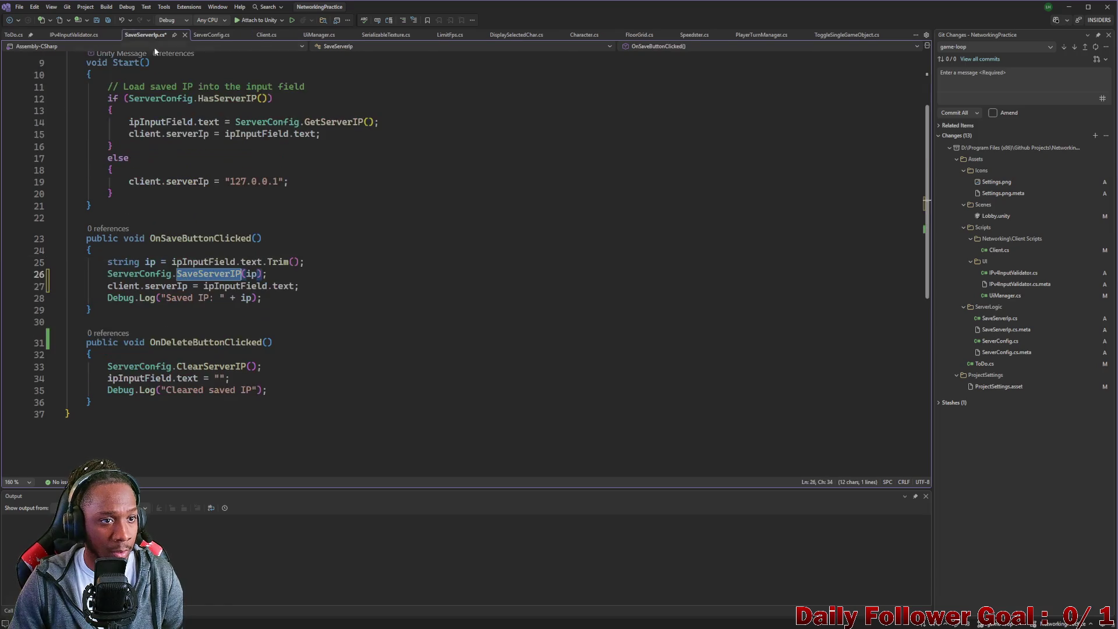
left_click(1068, 7)
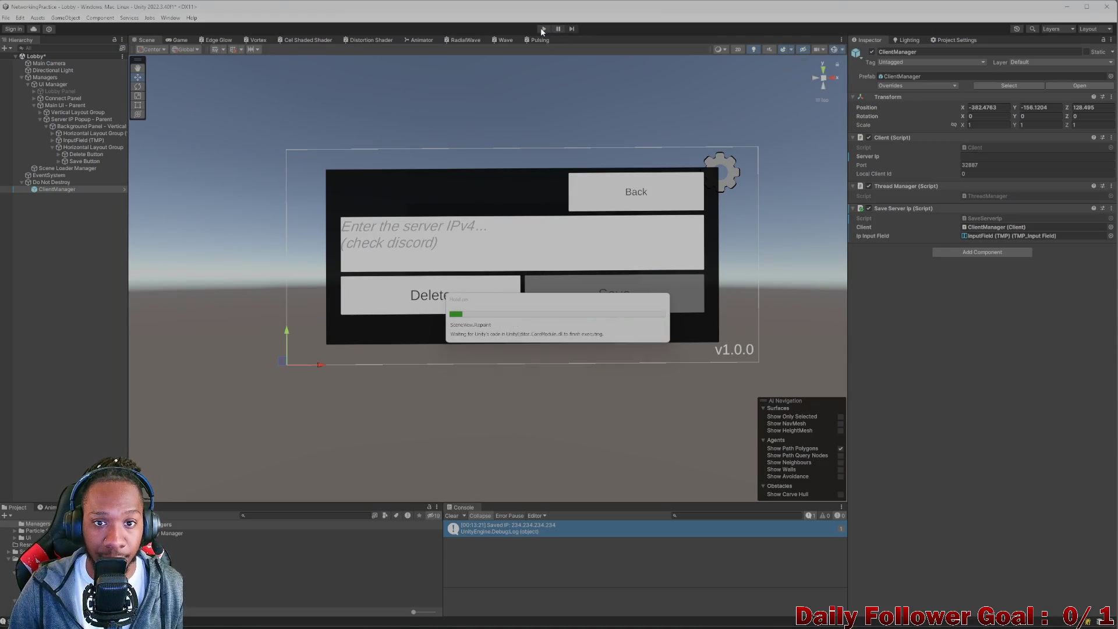
Play-test deleting the saved IP 234.234.234.234, then select the 127.0.0.1 fallback line in Visual Studio.
left_click(542, 28)
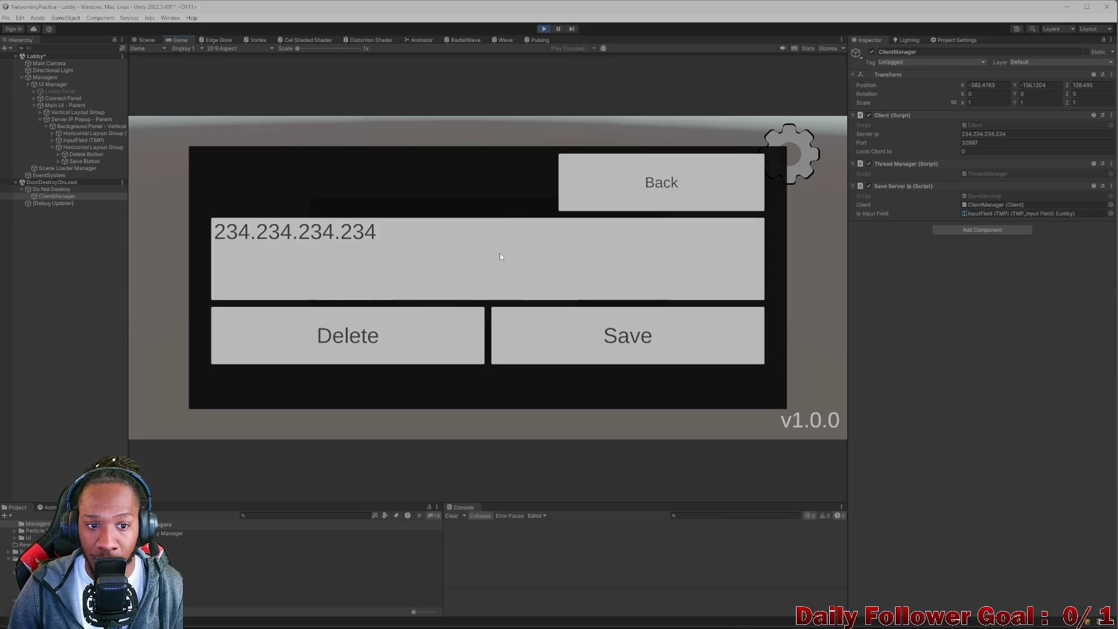
left_click(399, 336)
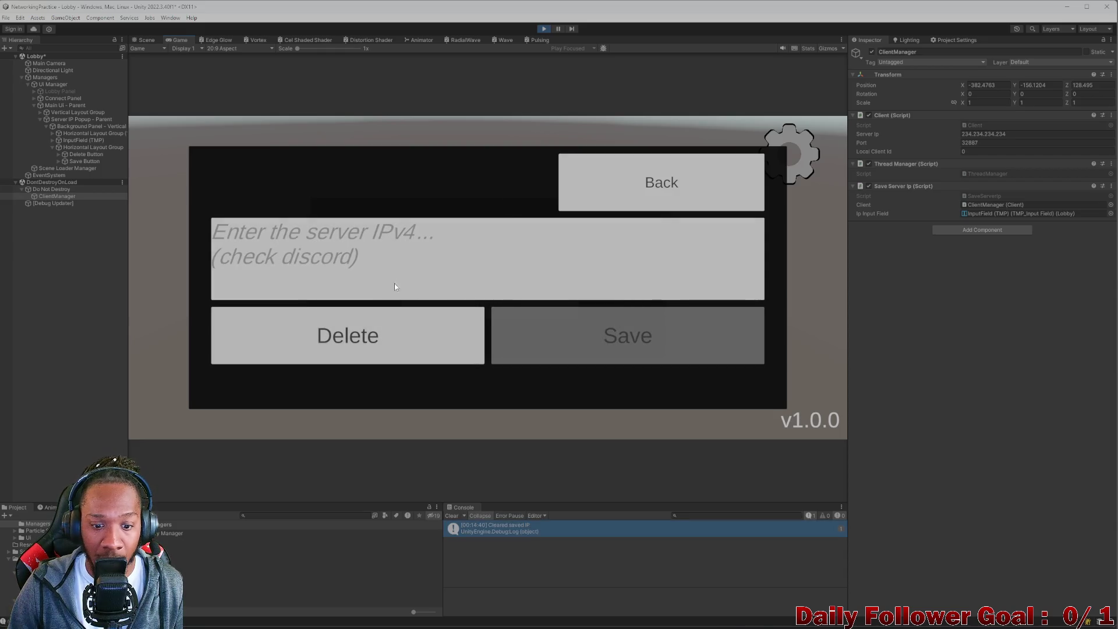
left_click(544, 28)
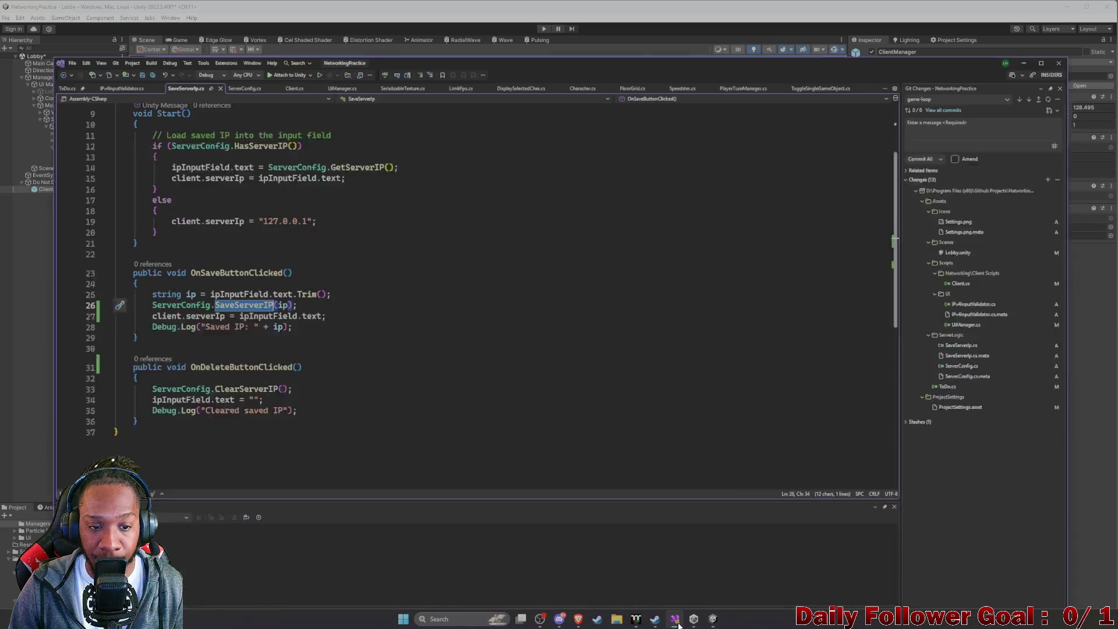
left_click(693, 567)
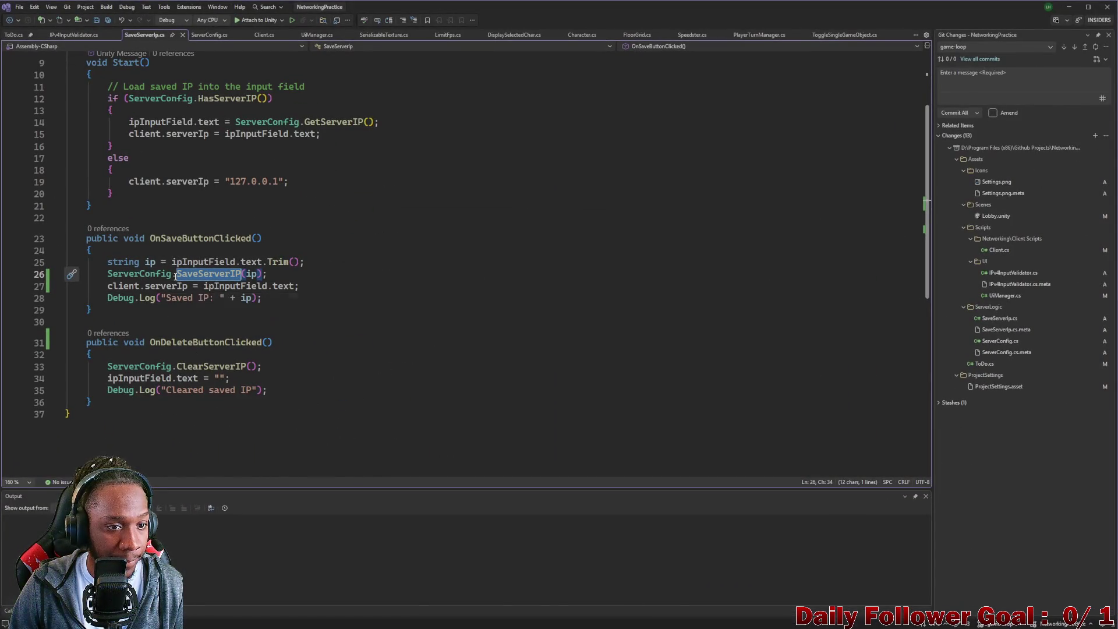
left_click_drag(129, 181, 289, 181)
key("ctrl+c")
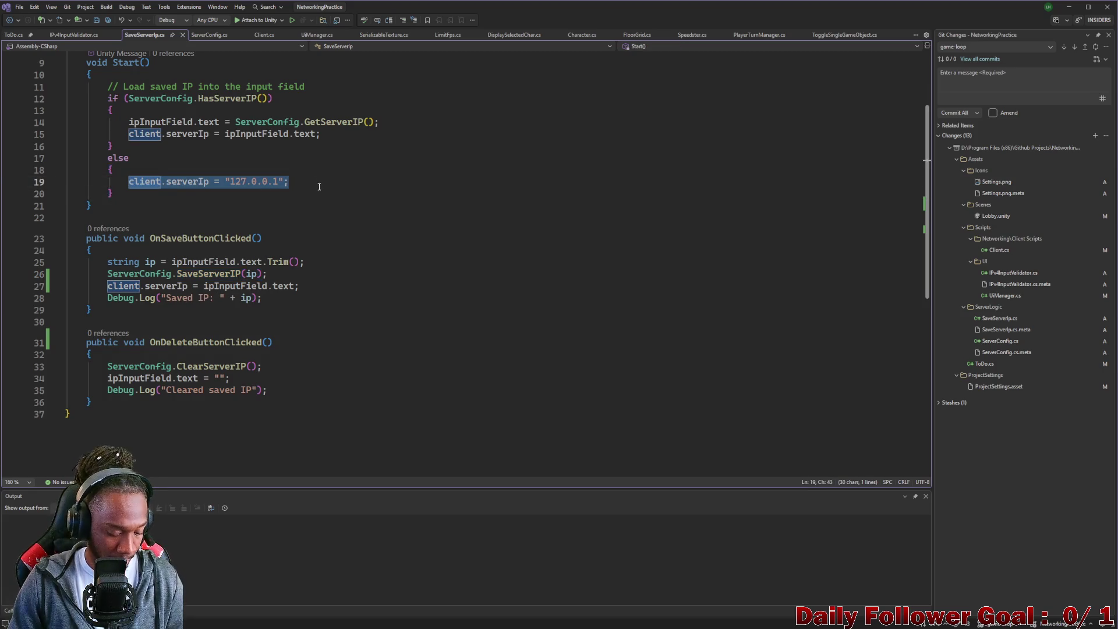
Paste client.serverIp = "127.0.0.1"; on a new line in OnDeleteButtonClicked.
left_click(262, 376)
key("Return")
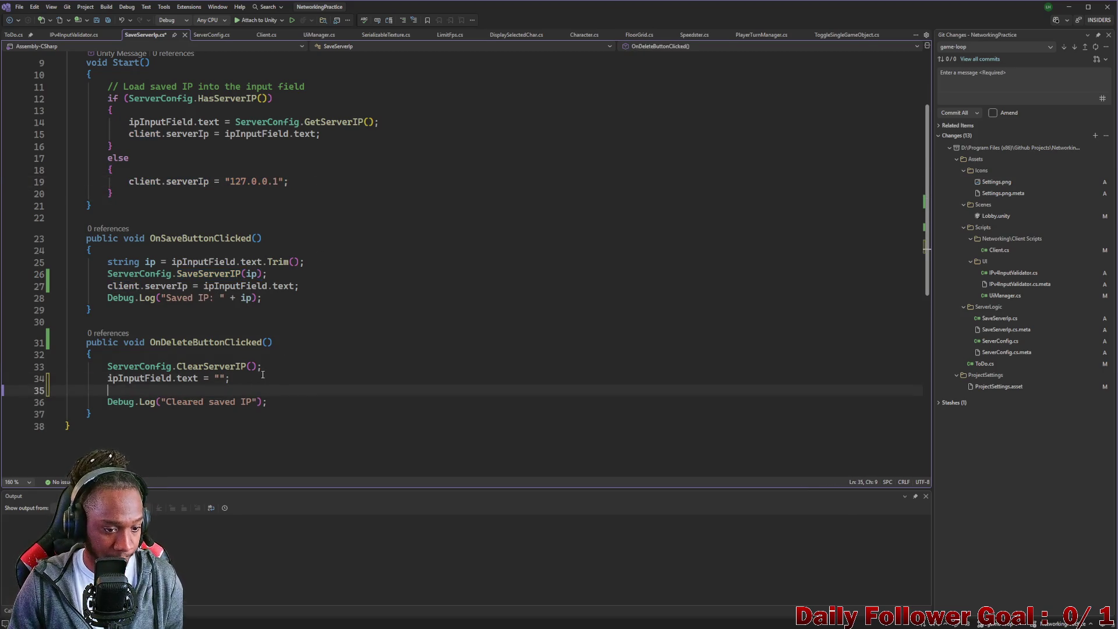
key("ctrl+v")
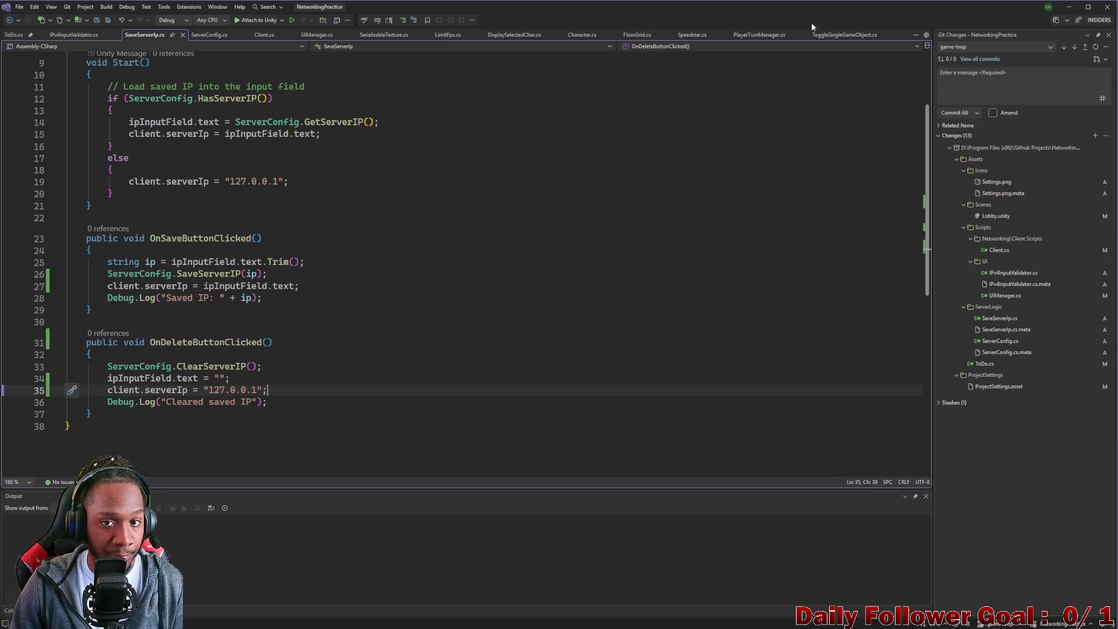
key("alt+Tab")
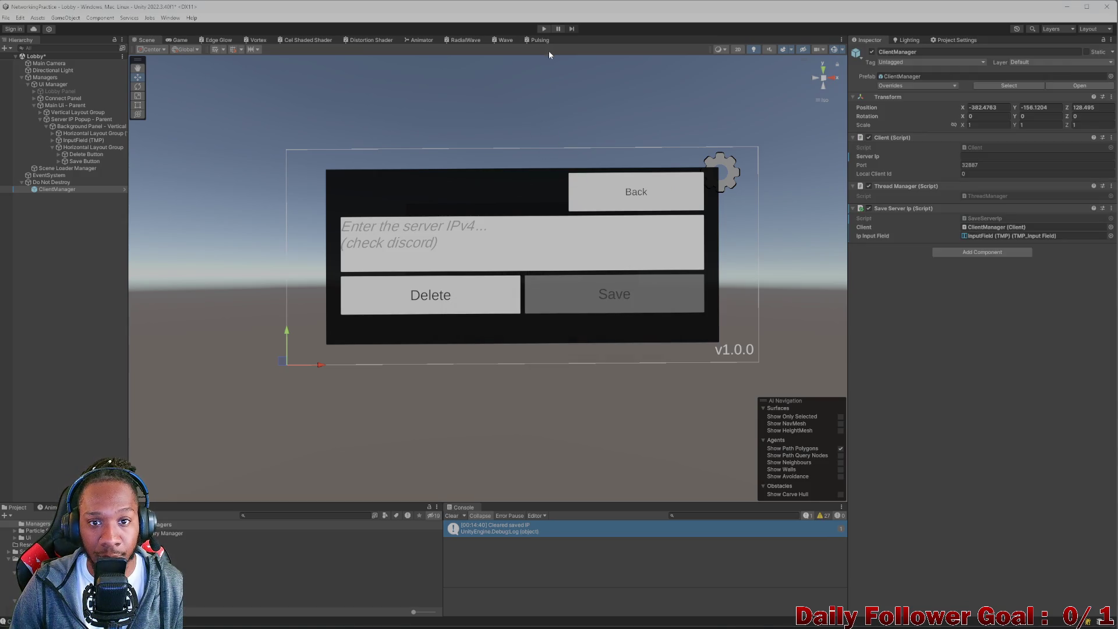
In Play mode, enter 234.234.42.234 in the server IPv4 field and save it.
left_click(544, 28)
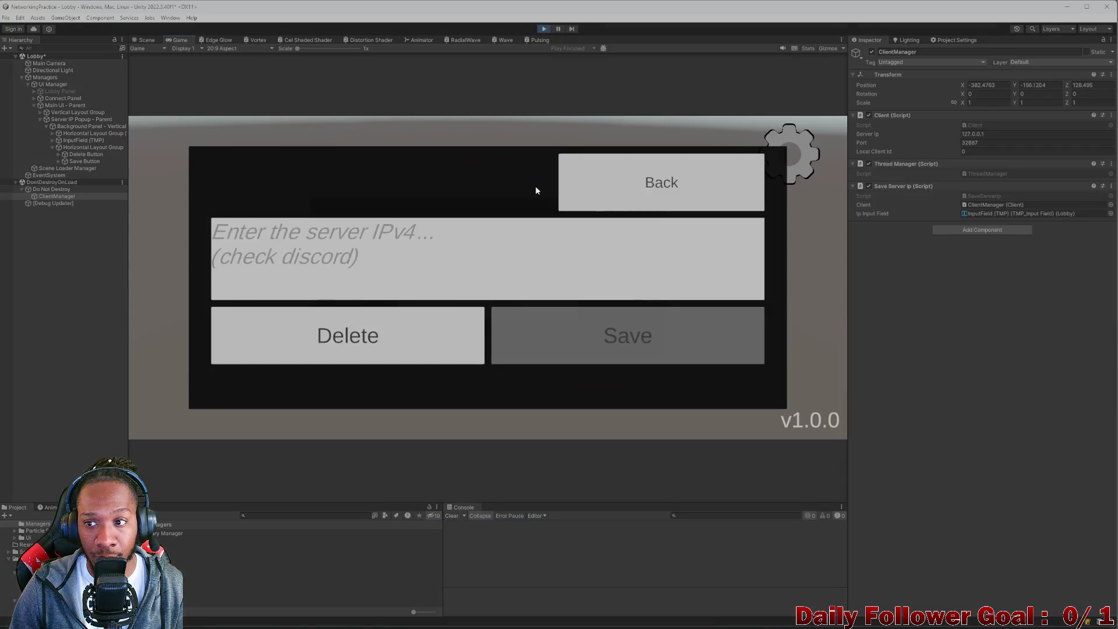
left_click(403, 266)
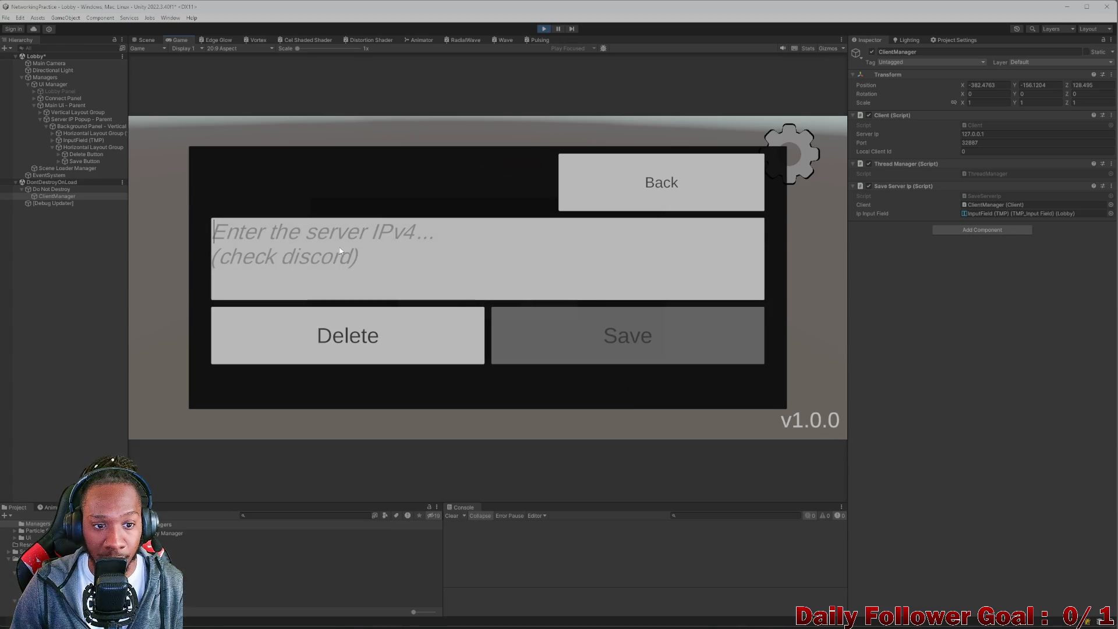
type("234.234.42.34")
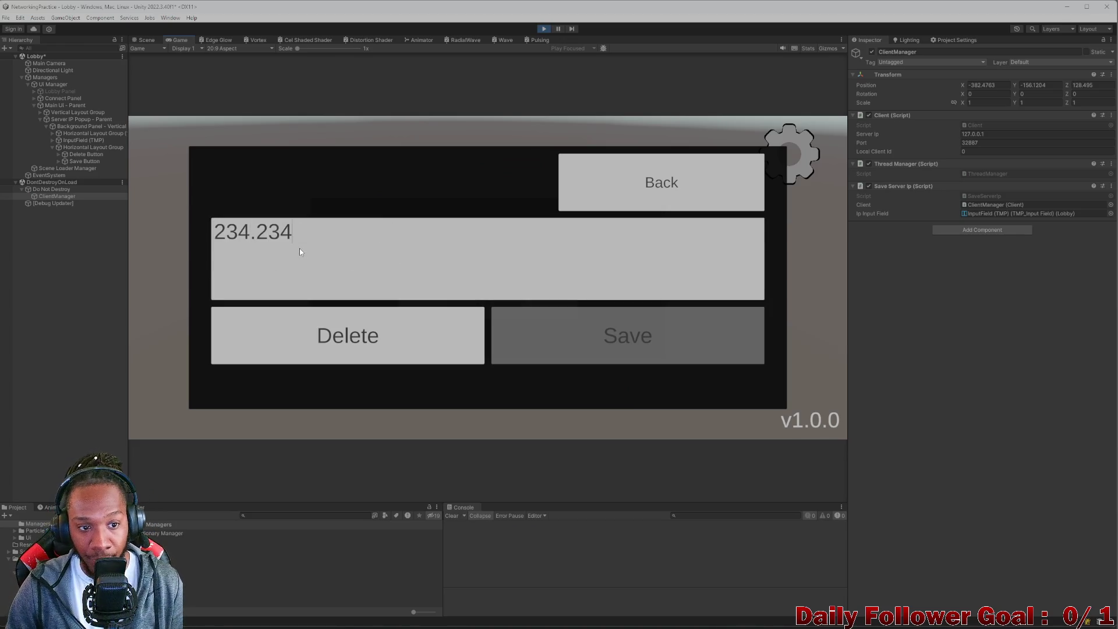
key("BackSpace")
key("BackSpace")
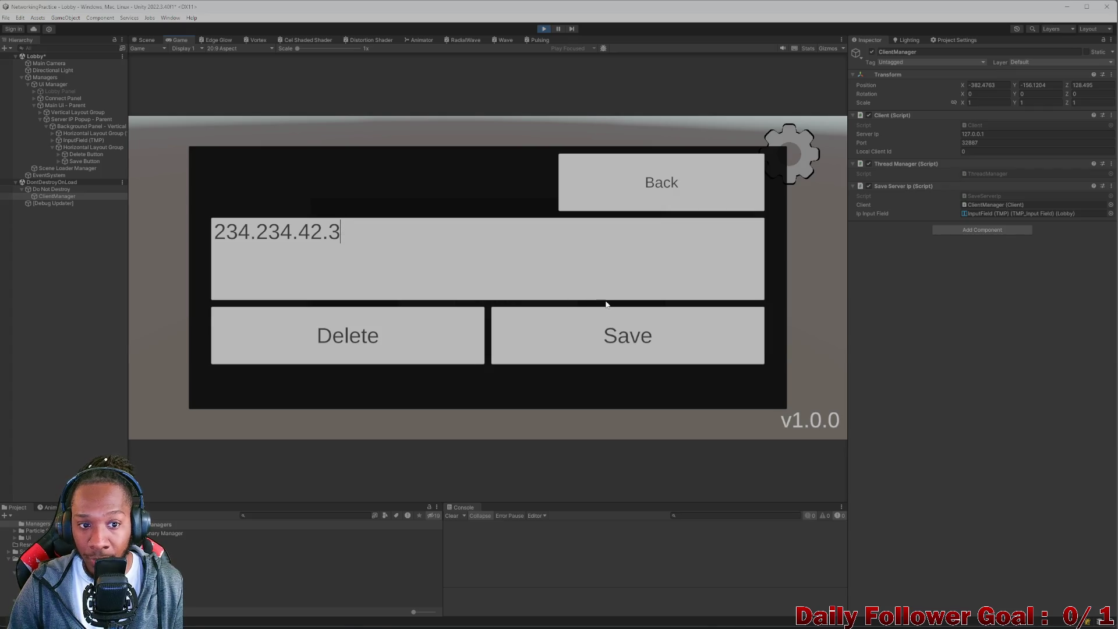
type("234")
left_click(576, 330)
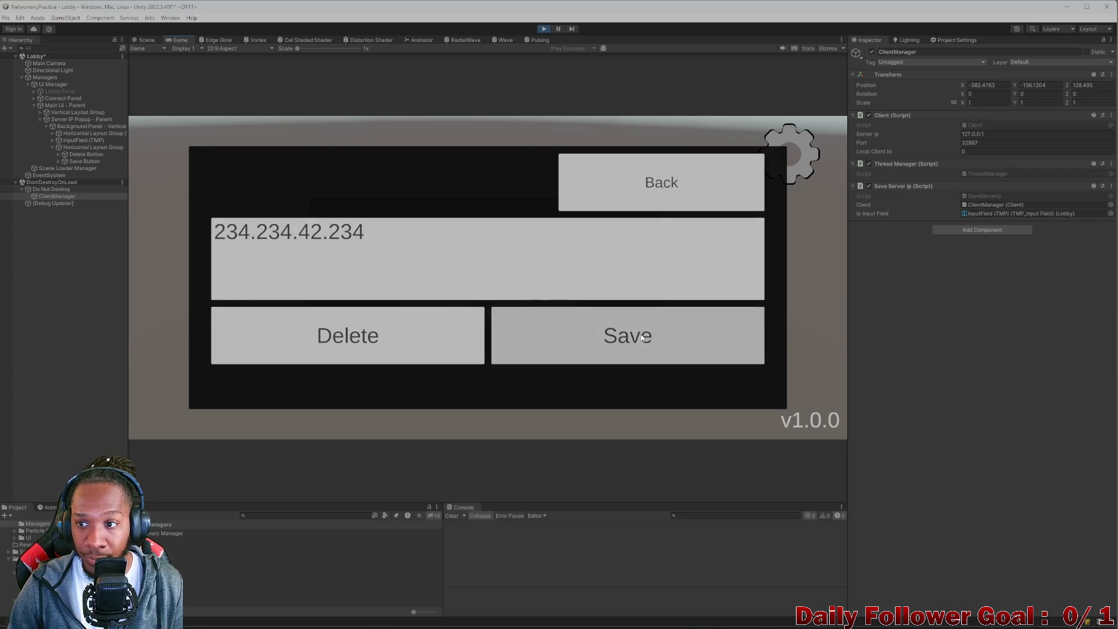
Delete the saved IP, close and reopen the popup to confirm, clear the Console, and stop Play.
left_click(404, 347)
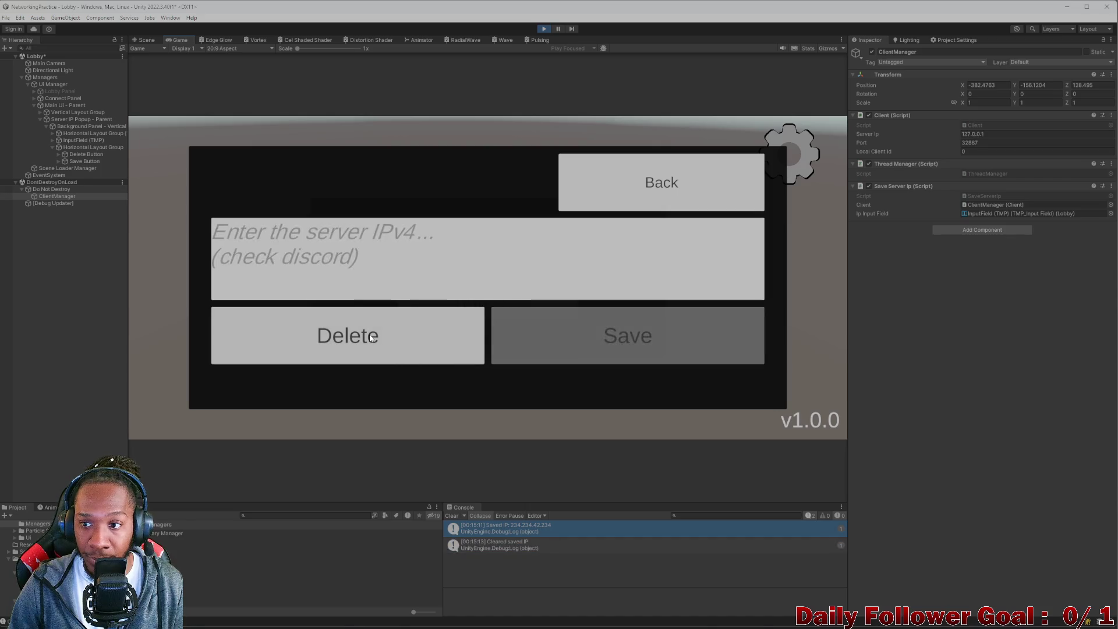
left_click(627, 183)
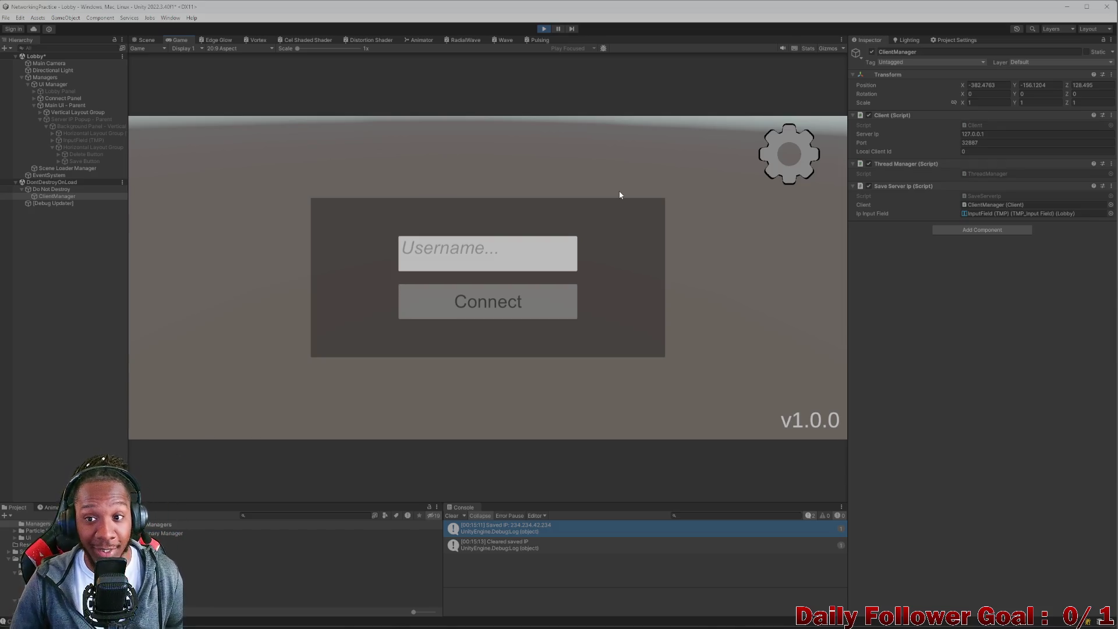
left_click(789, 153)
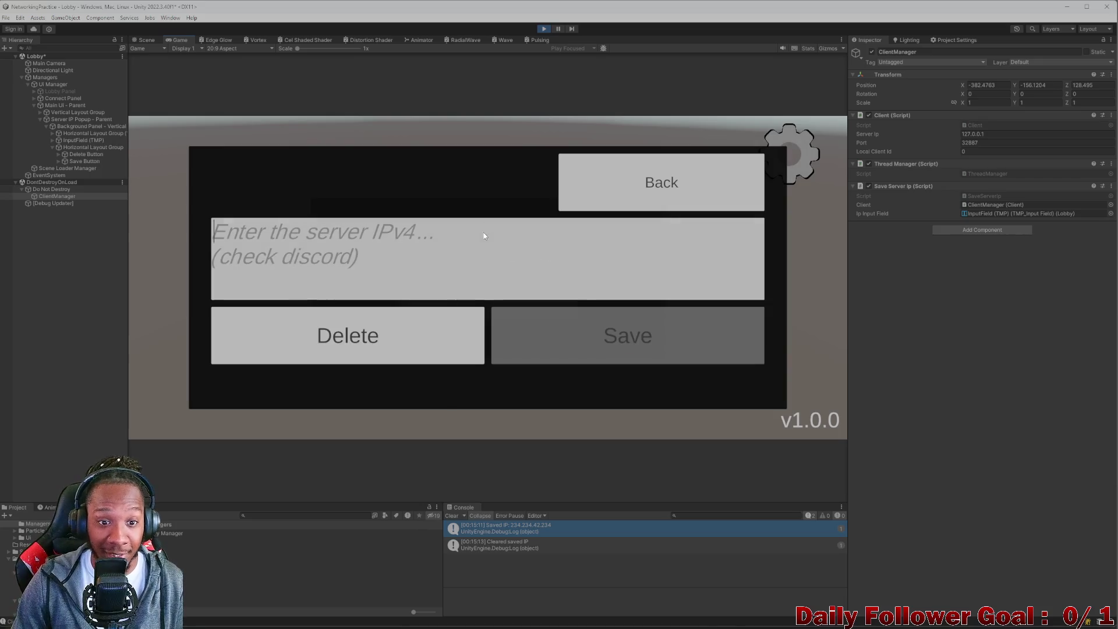
left_click(657, 166)
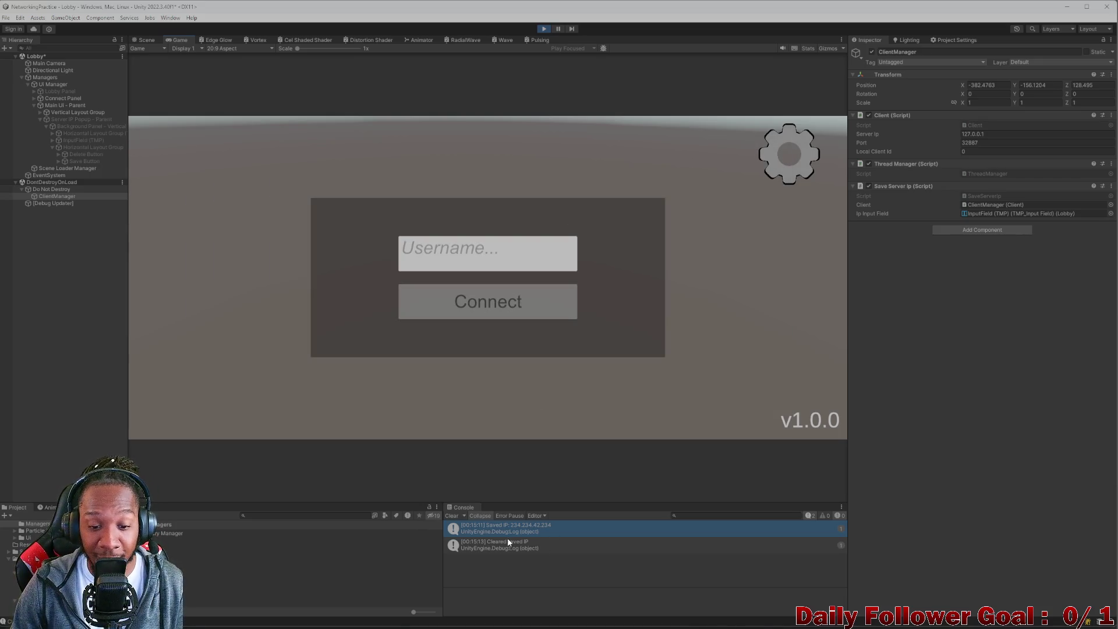
left_click(452, 516)
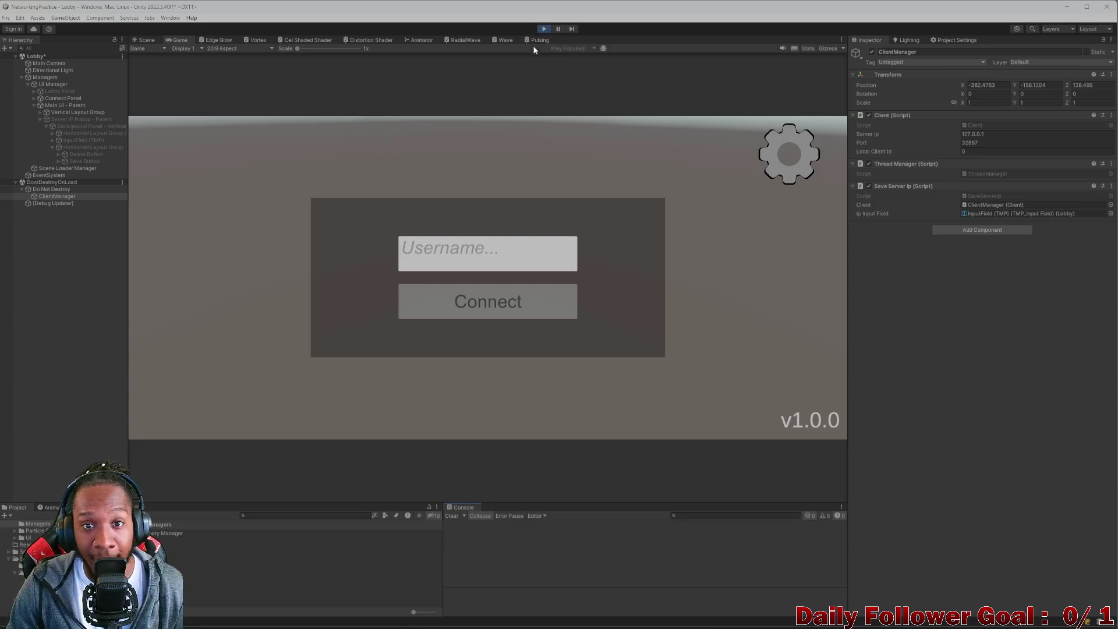
left_click(542, 30)
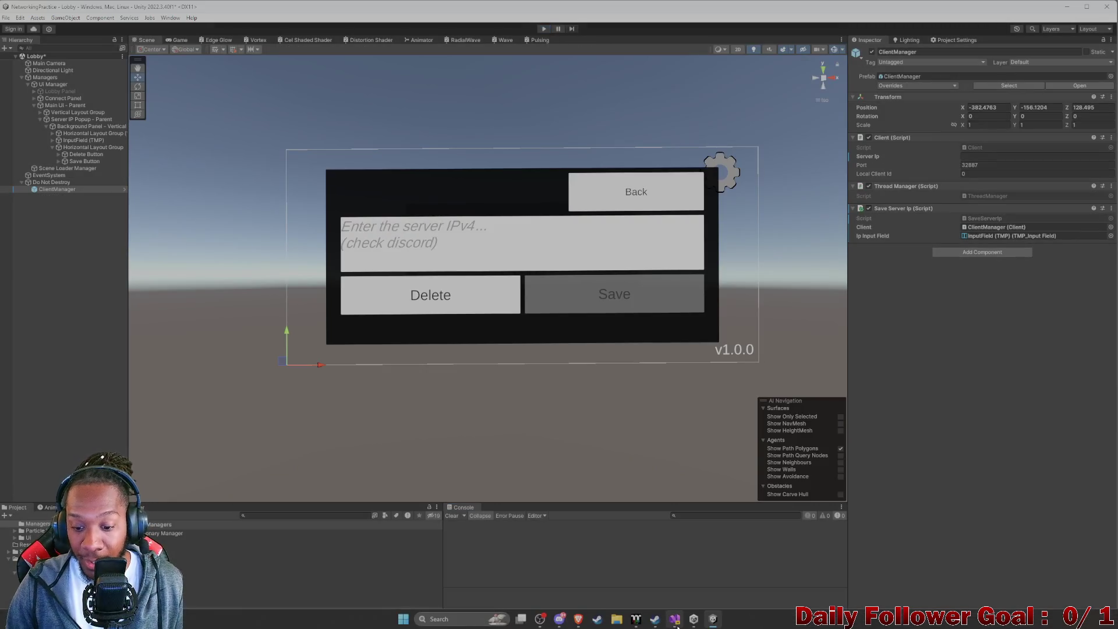
left_click(674, 618)
Remove the finished server IP item from ToDo.cs and save the notes.
left_click(17, 34)
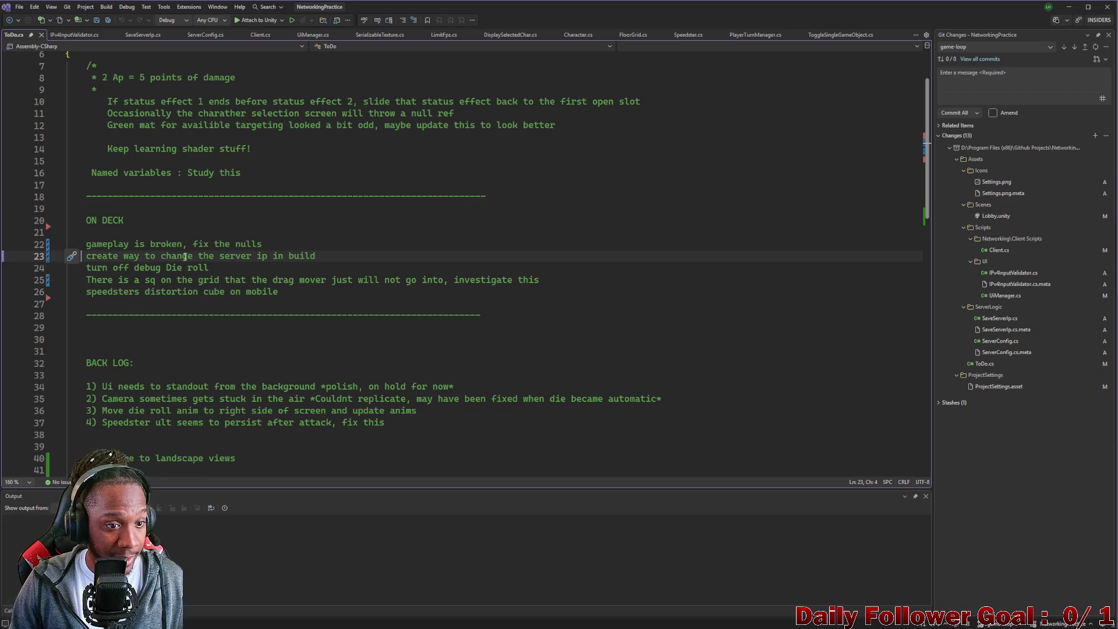
triple_click(231, 256)
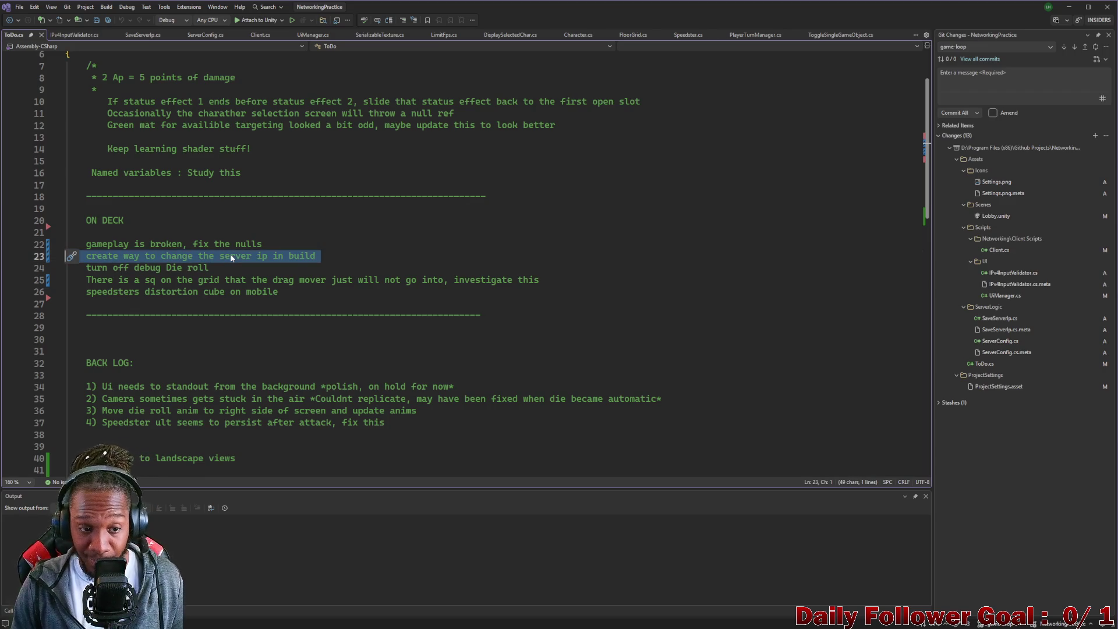
key("Delete")
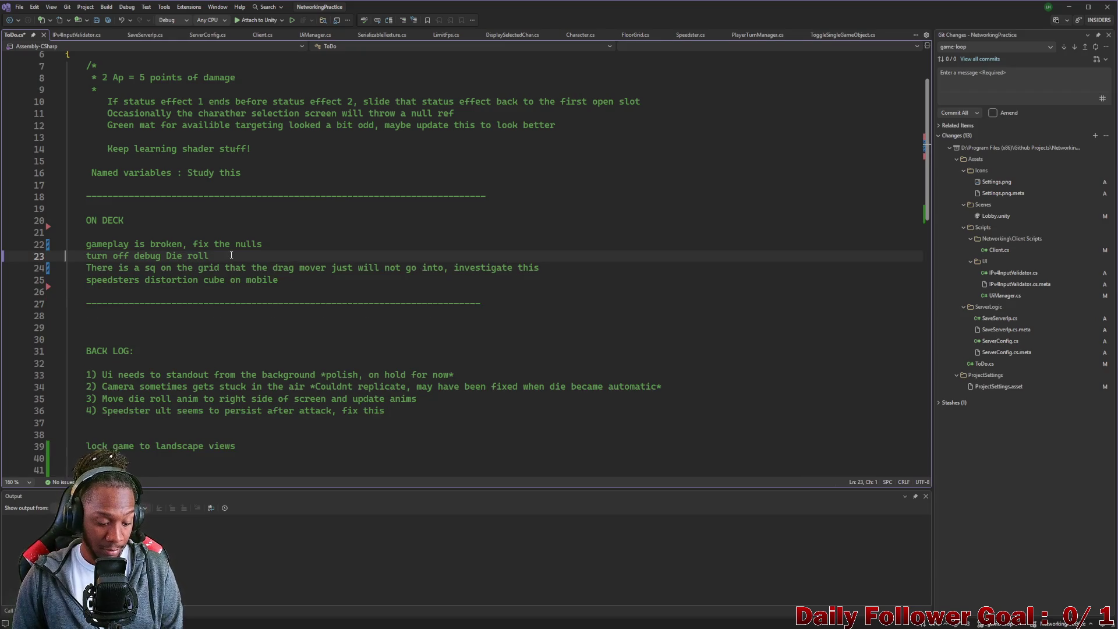
key("ctrl+s")
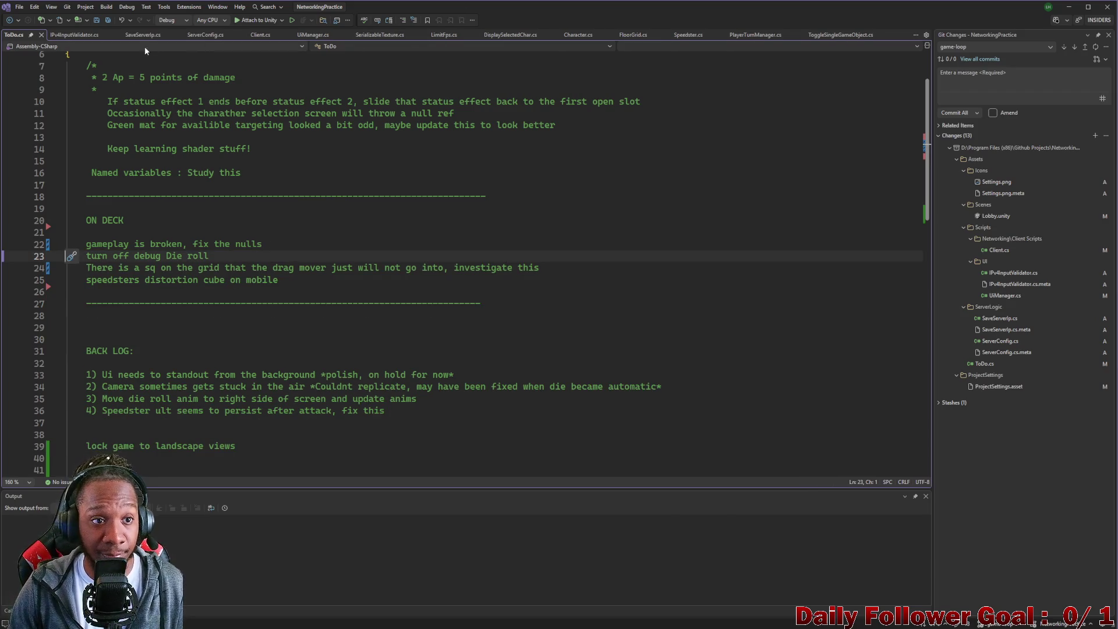
Highlight serverIp in Client.cs and scroll through its declaration and uses, then minimize Visual Studio.
left_click(260, 35)
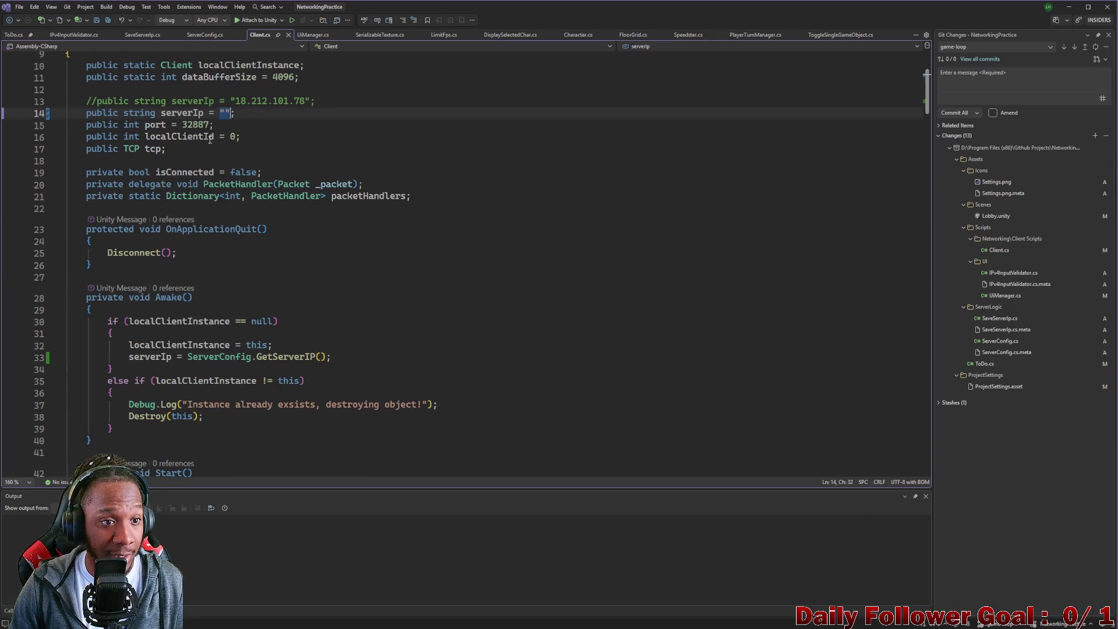
double_click(165, 112)
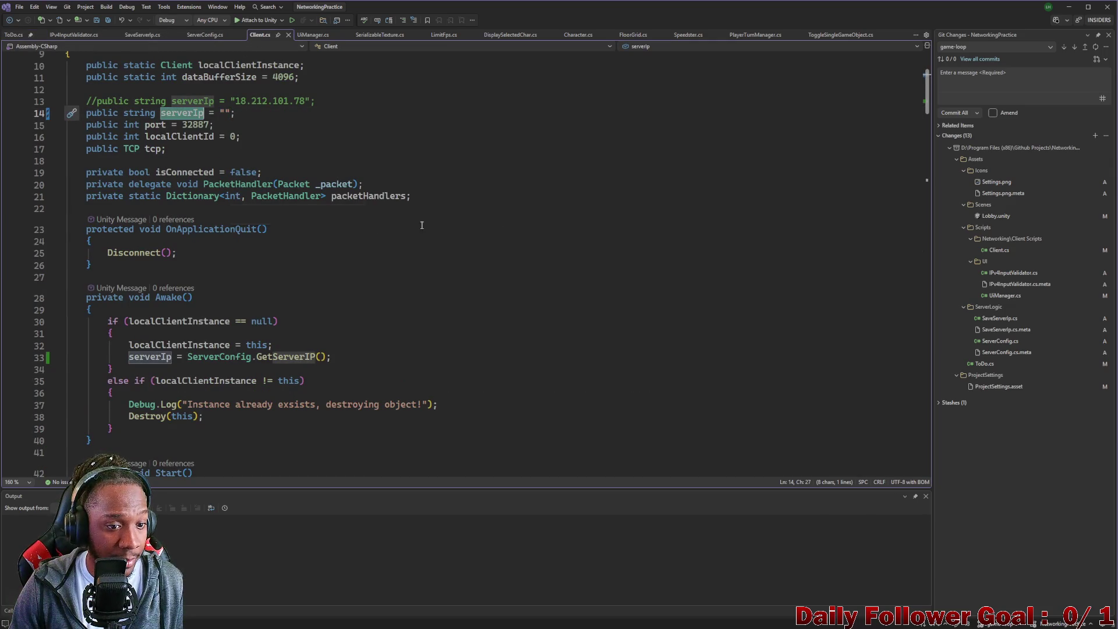
scroll(382, 234, "down", 5)
scroll(383, 234, "down", 2)
scroll(350, 251, "up", 3)
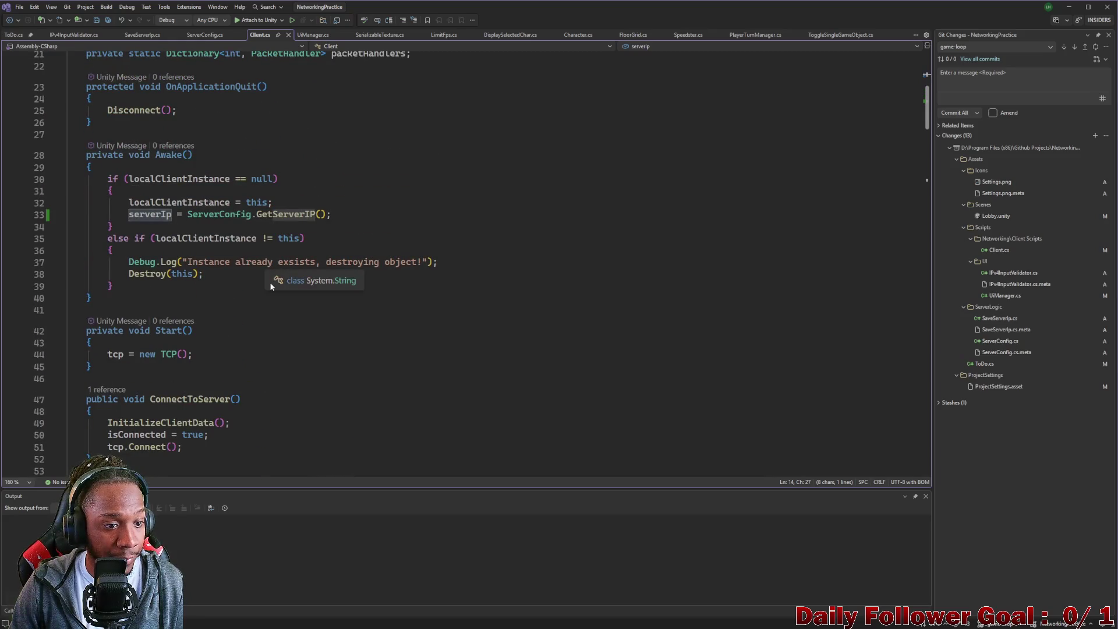
scroll(191, 173, "down", 20)
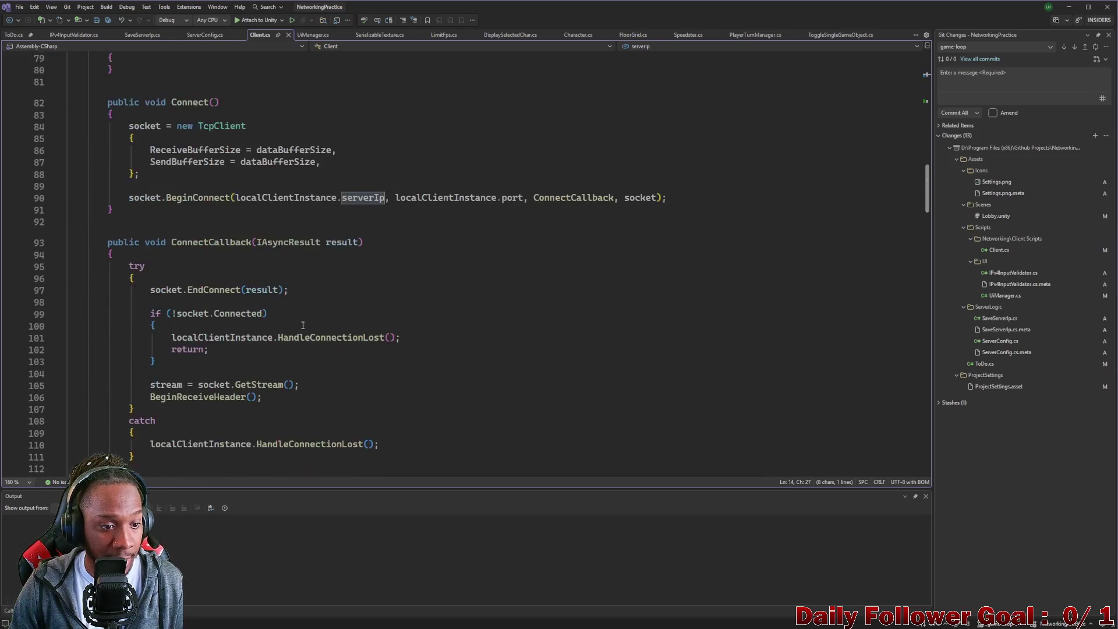
scroll(310, 347, "down", 20)
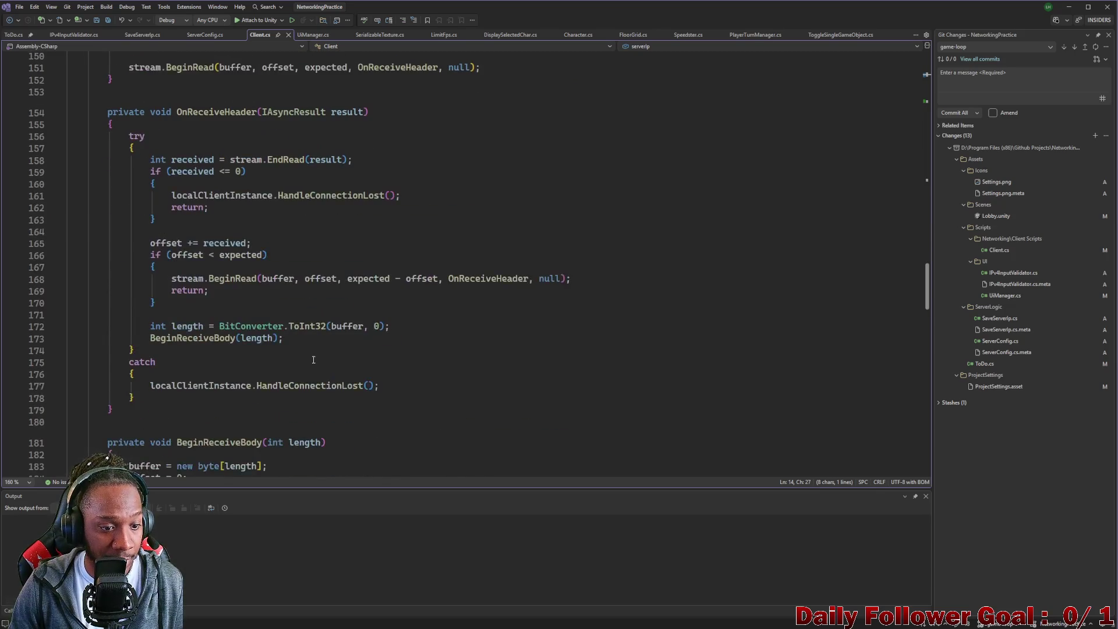
scroll(329, 373, "down", 16)
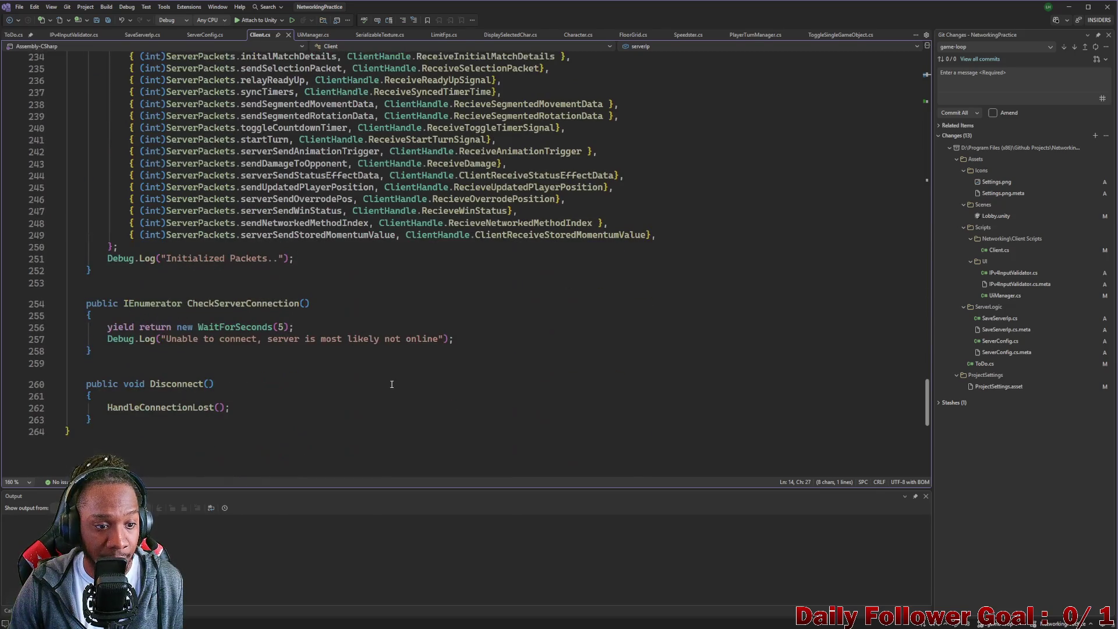
scroll(429, 380, "up", 9)
scroll(429, 380, "up", 20)
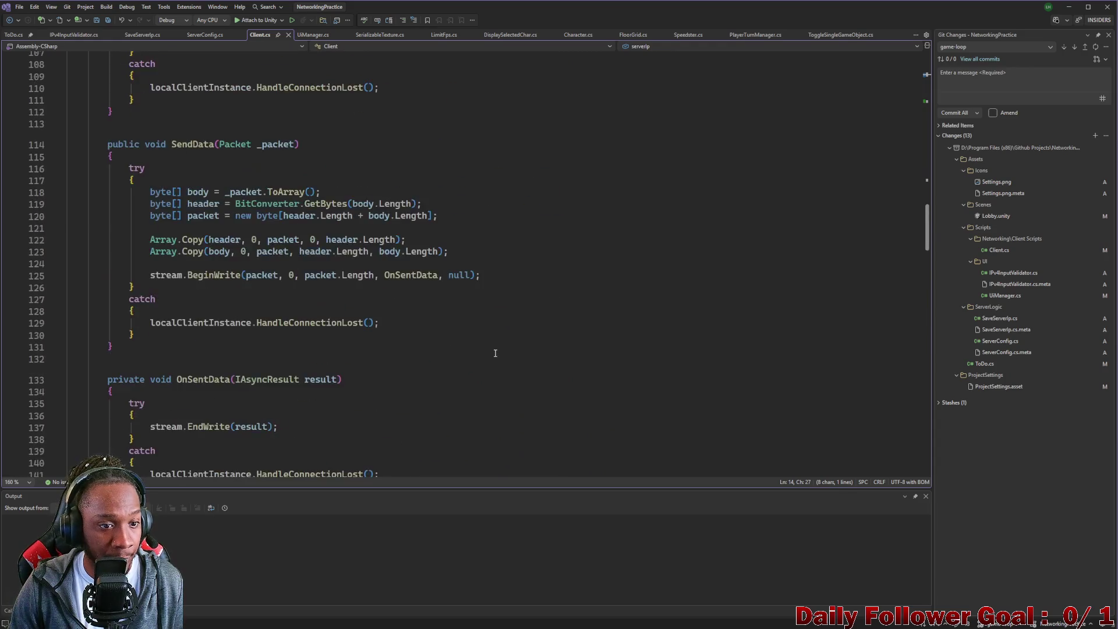
scroll(425, 343, "up", 3)
scroll(374, 332, "down", 1)
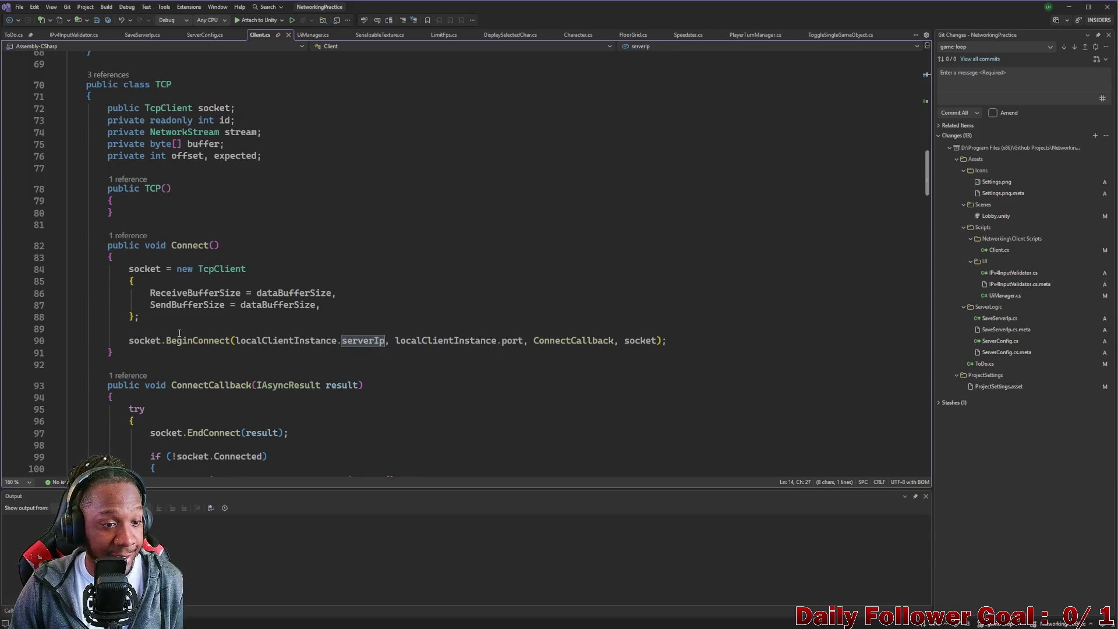
scroll(201, 356, "up", 1)
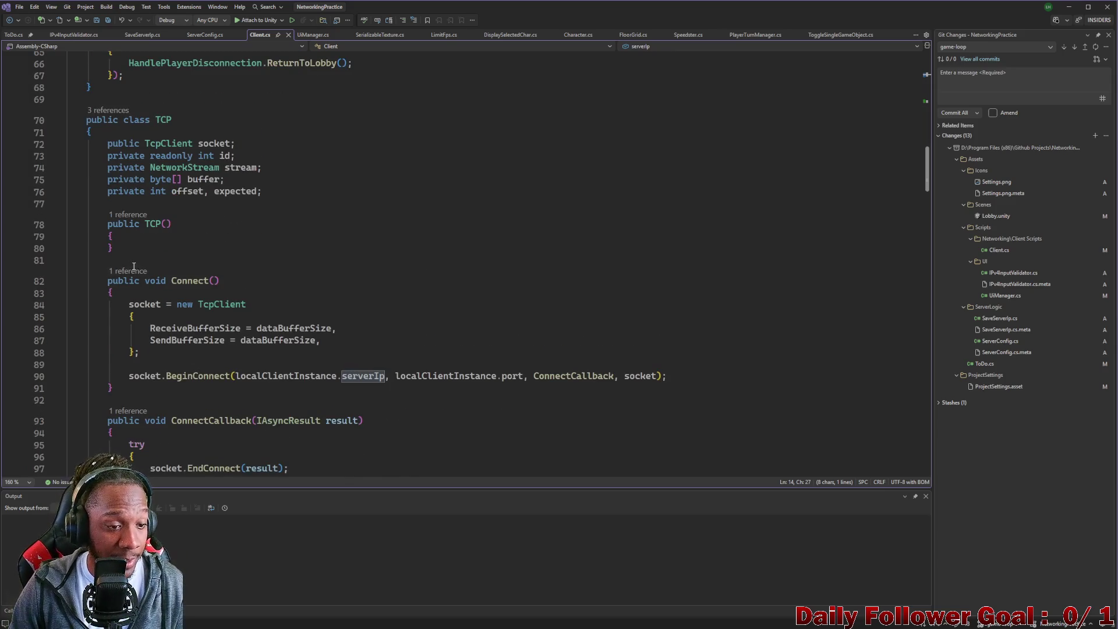
scroll(134, 266, "up", 3)
scroll(448, 320, "down", 4)
scroll(535, 293, "up", 20)
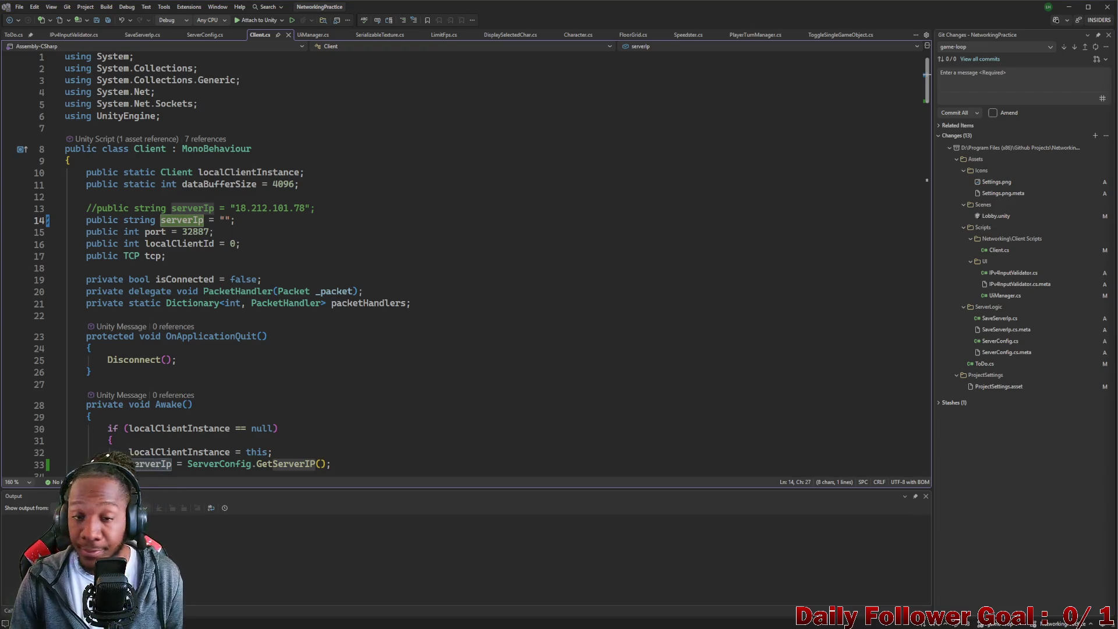
left_click(1069, 7)
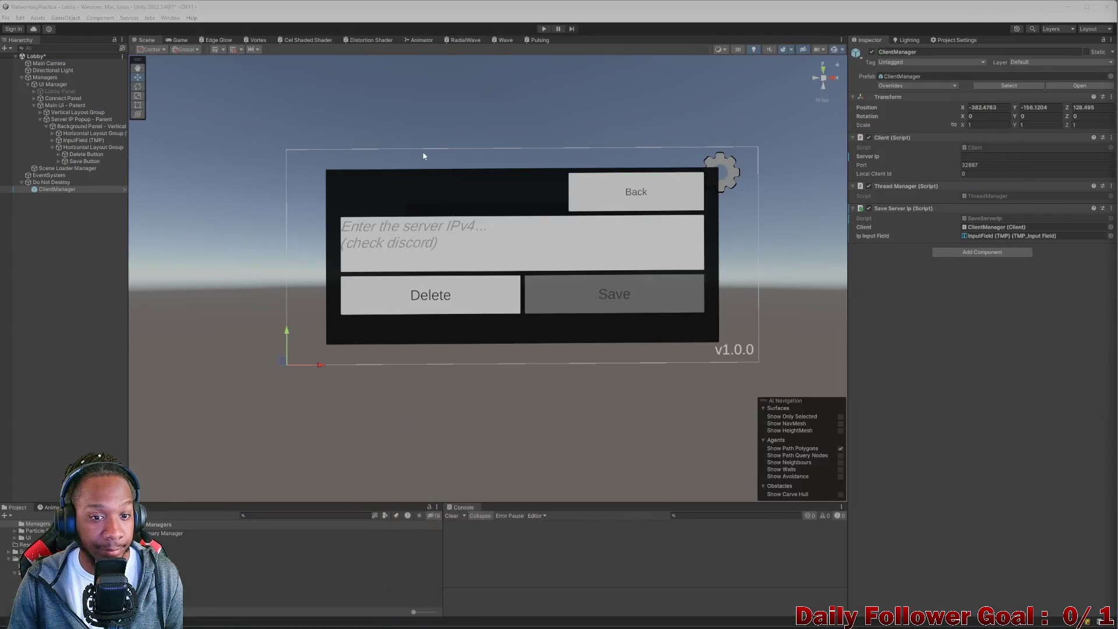
Collapse the popup hierarchy and deactivate Server IP Popup - Parent in the Inspector.
left_click(46, 125)
left_click(46, 127)
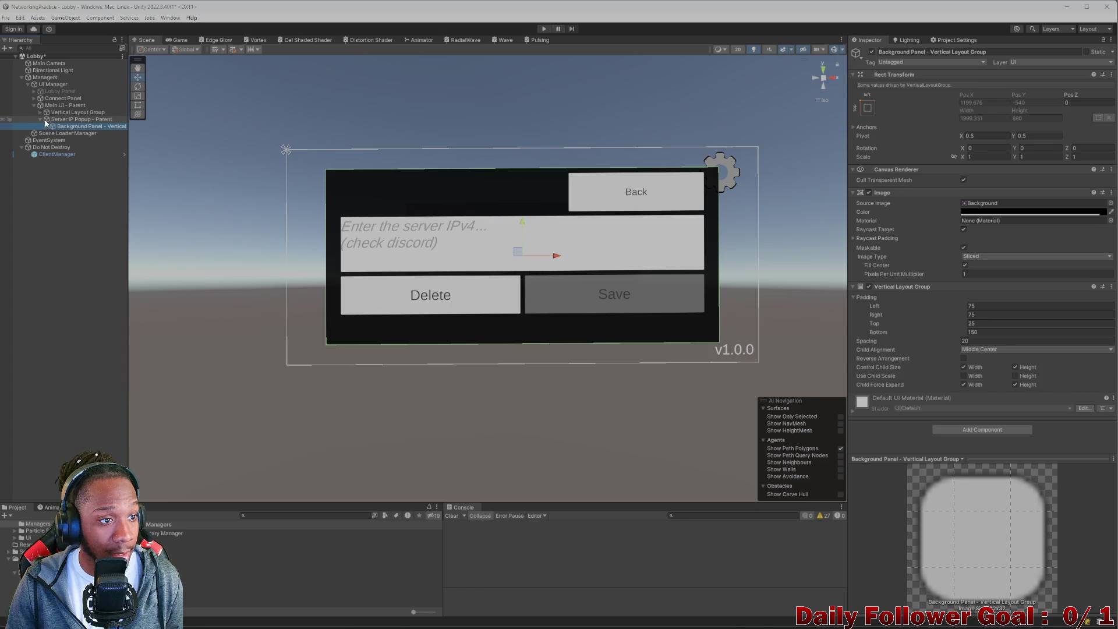
left_click(40, 119)
left_click(75, 118)
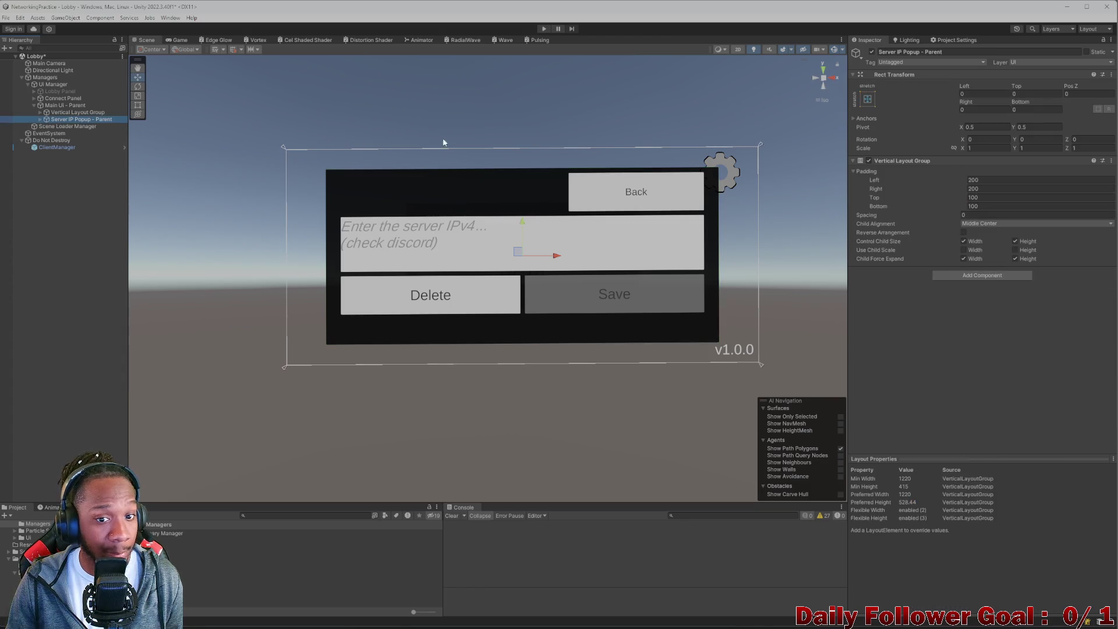
left_click(871, 52)
left_click(49, 304)
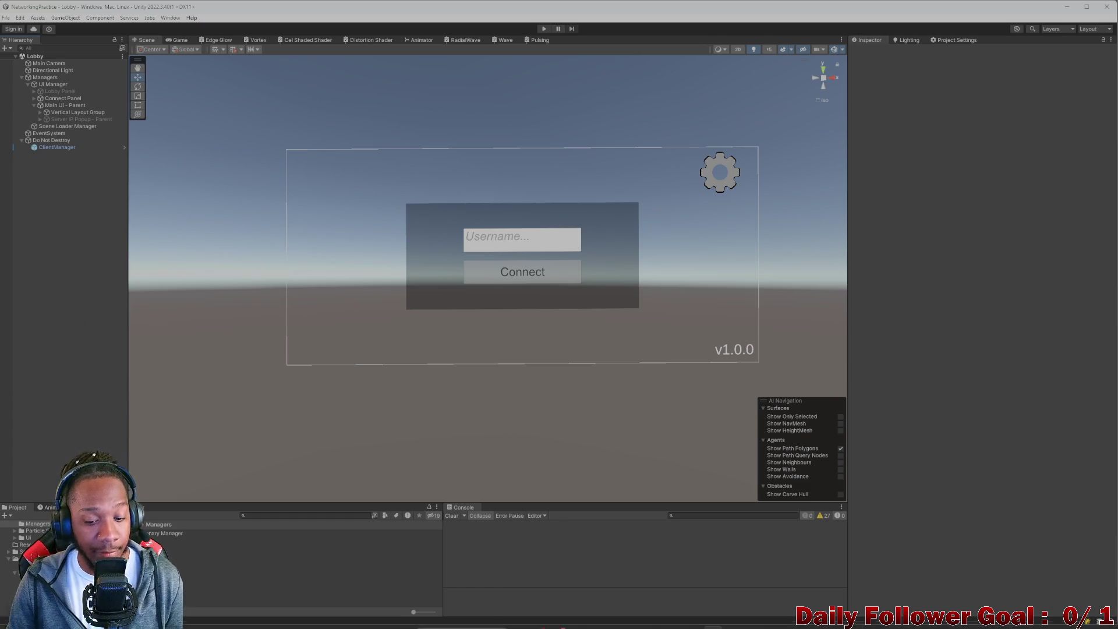
left_click(674, 618)
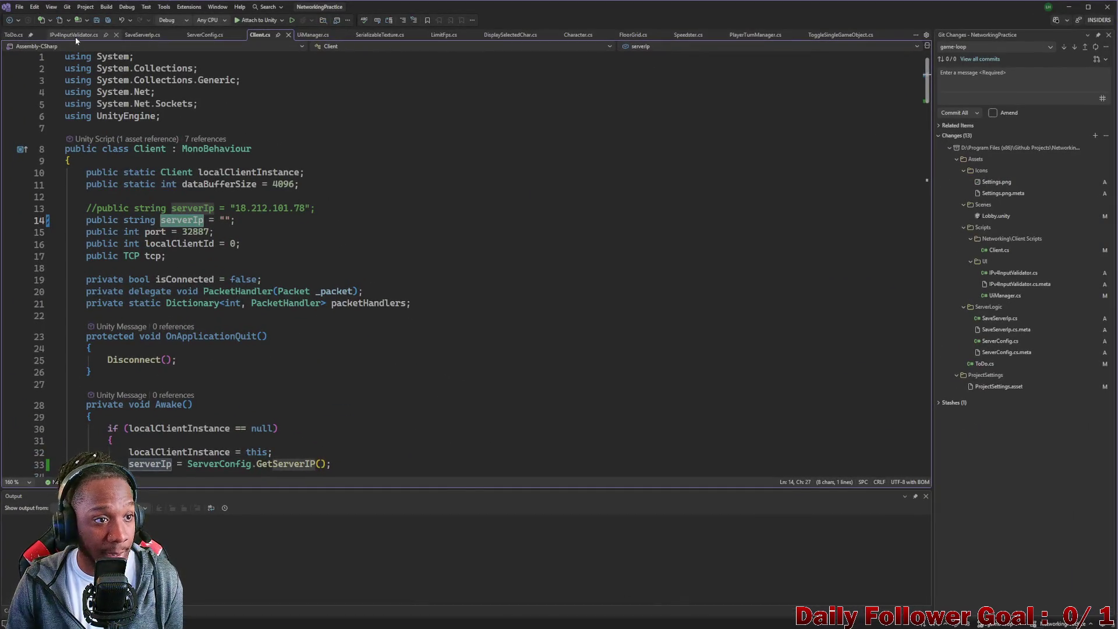
Review the last three ON DECK items in ToDo.cs, then minimize Visual Studio.
left_click(14, 35)
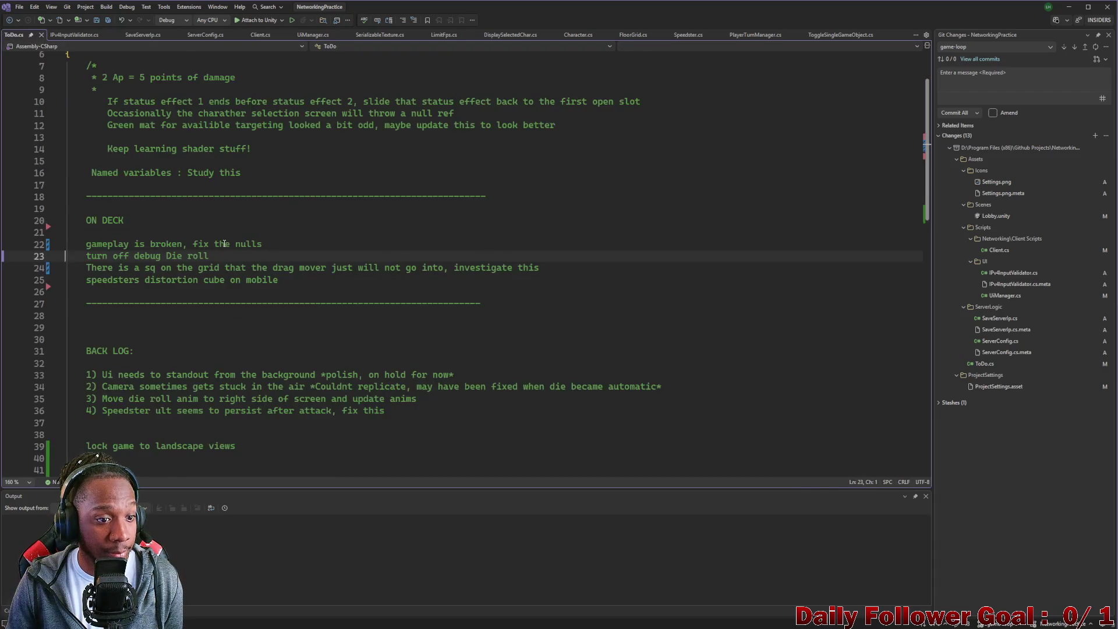
mouse_move(92, 257)
left_mouse_down()
mouse_move(530, 271)
mouse_move(509, 293)
left_mouse_up()
left_click(345, 280)
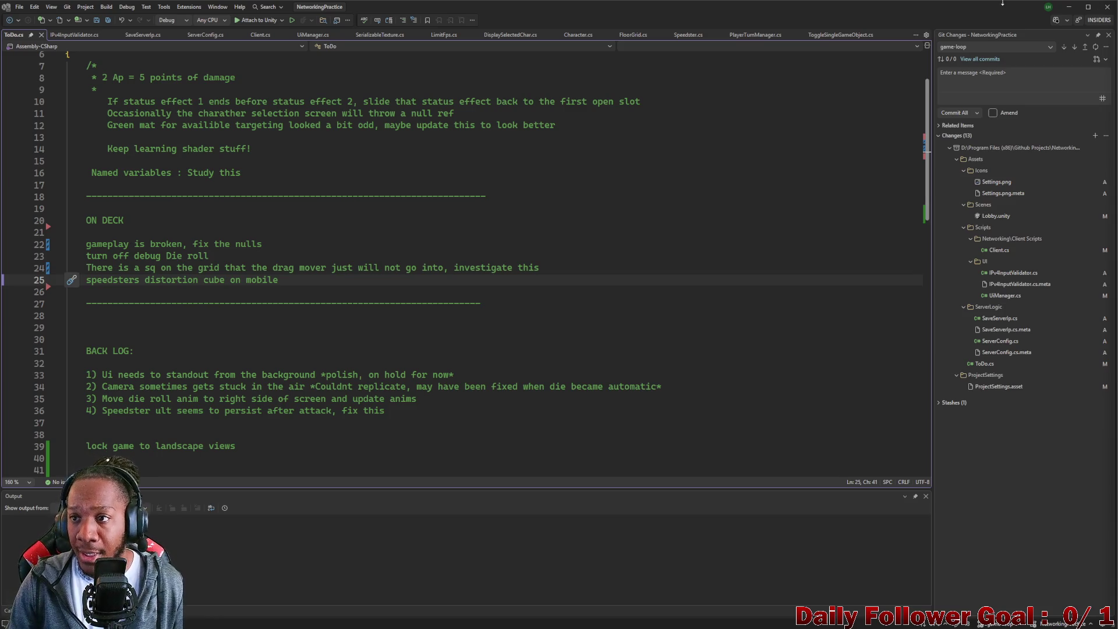
left_click(1074, 9)
Restore and narrow the Unity window, minimize ChatGPT, close Unity Hub, and move Unity top-left.
mouse_move(591, 3)
left_mouse_down()
mouse_move(584, 20)
mouse_move(384, 56)
left_mouse_up()
left_click(1048, 16)
left_click(1043, 37)
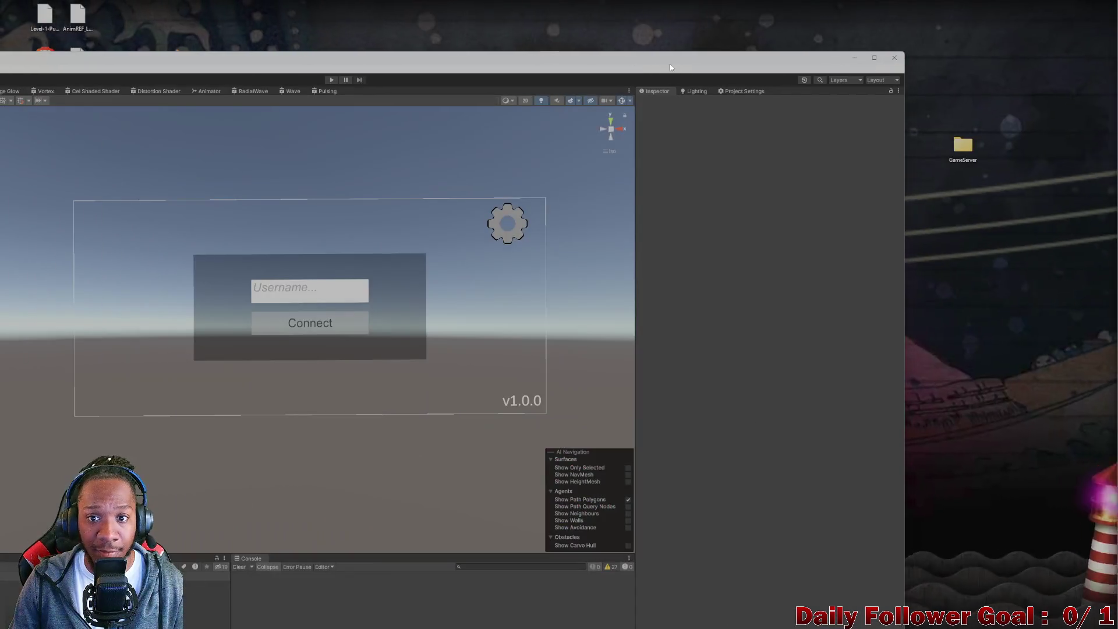
left_click_drag(906, 242, 435, 230)
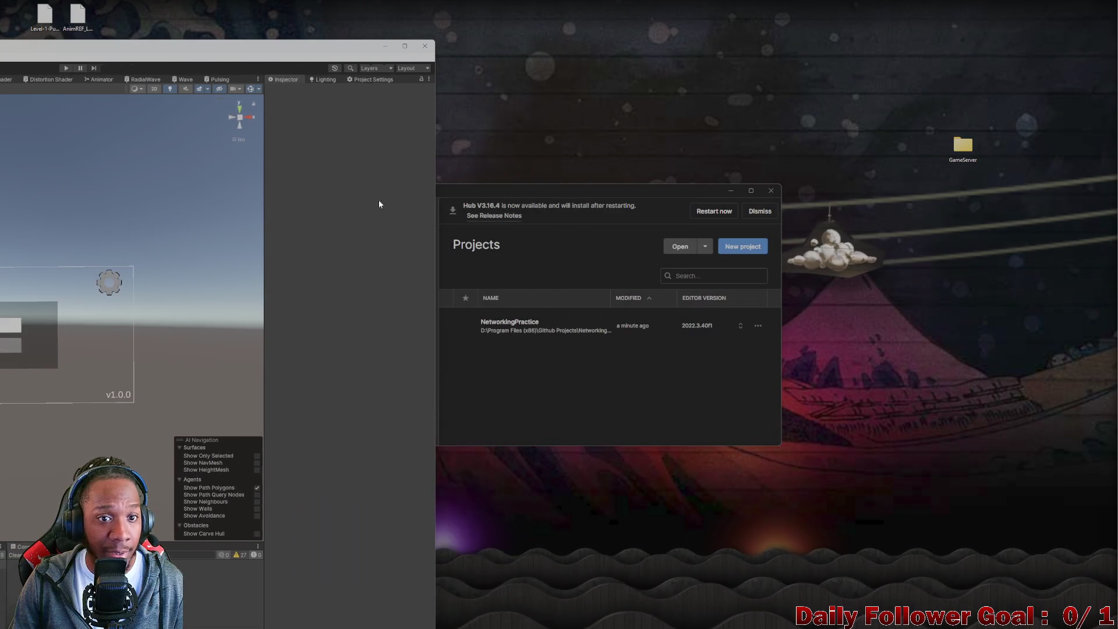
left_click(770, 190)
left_click_drag(162, 52, 437, 13)
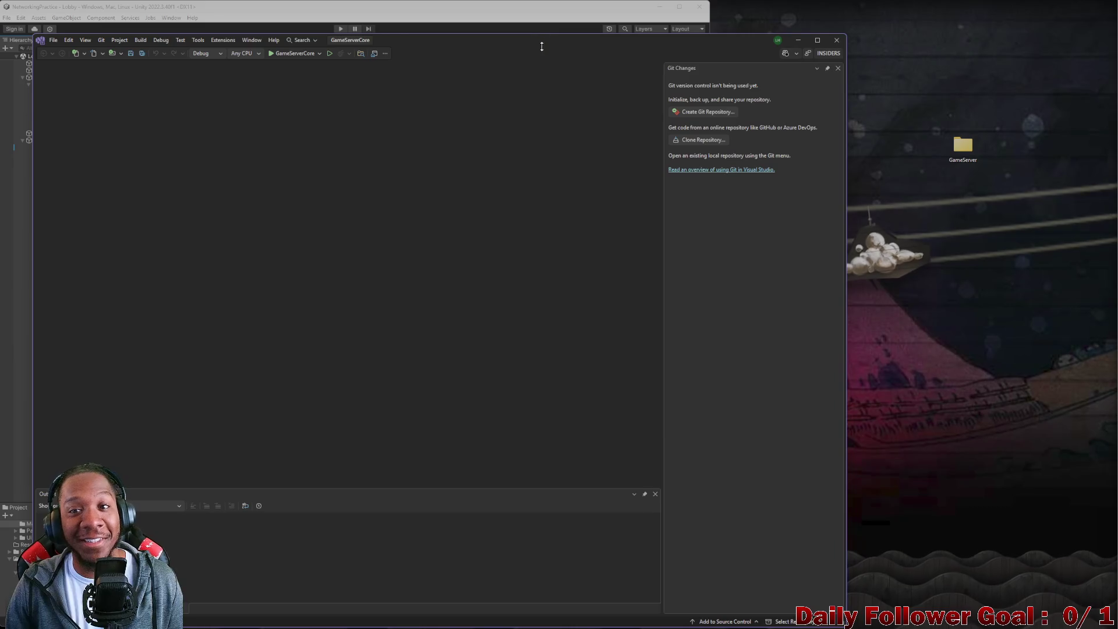
Maximize the GameServerCore Visual Studio window and bring Unity back in front.
double_click(588, 40)
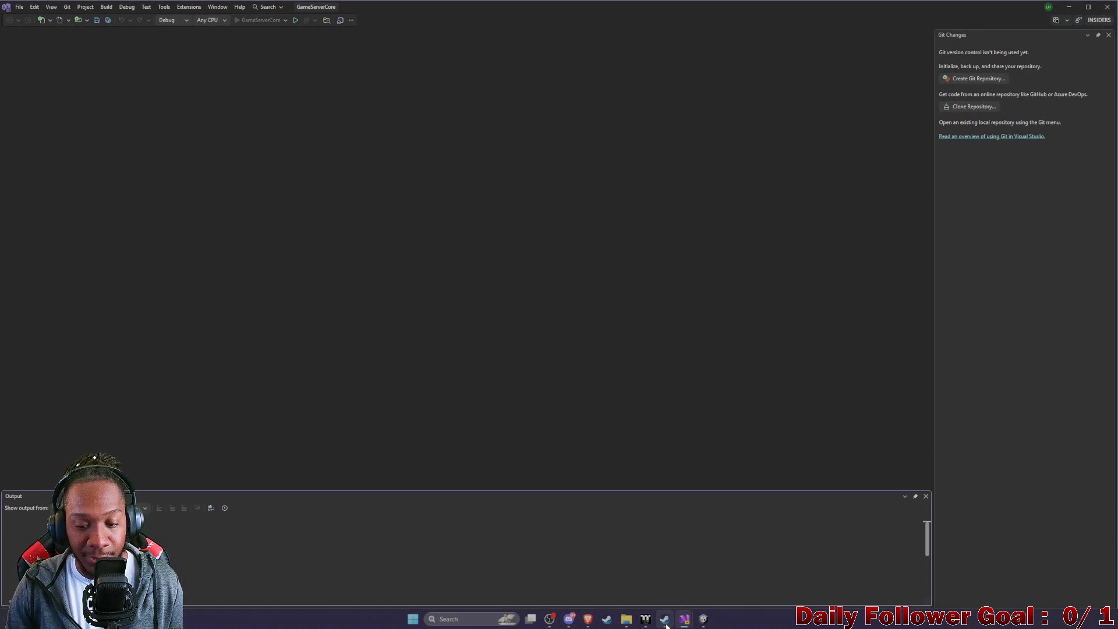
left_click(702, 622)
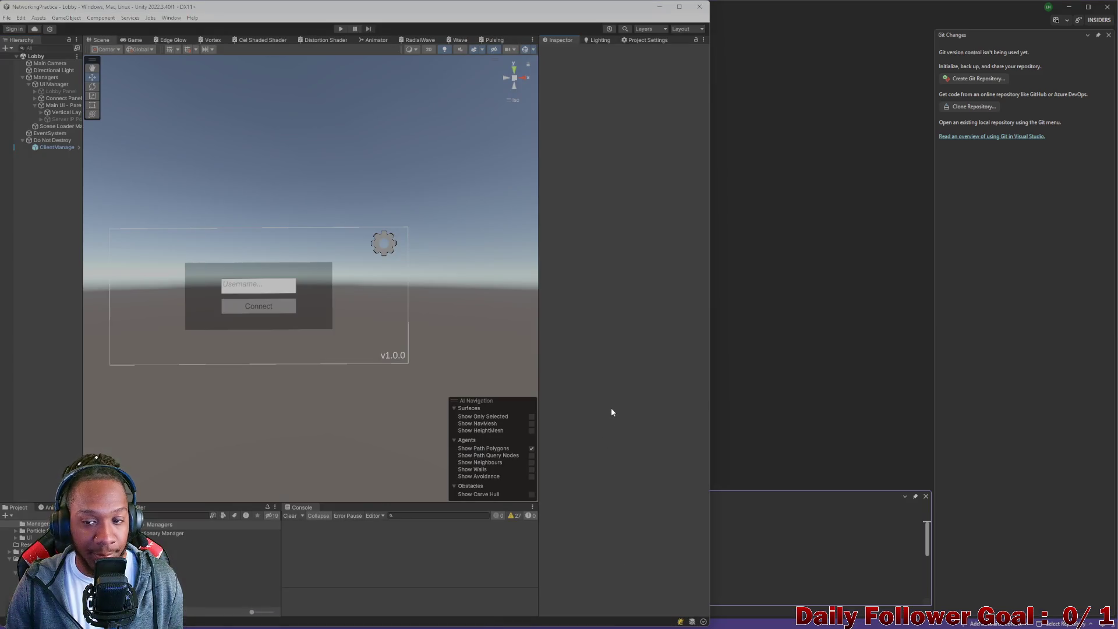
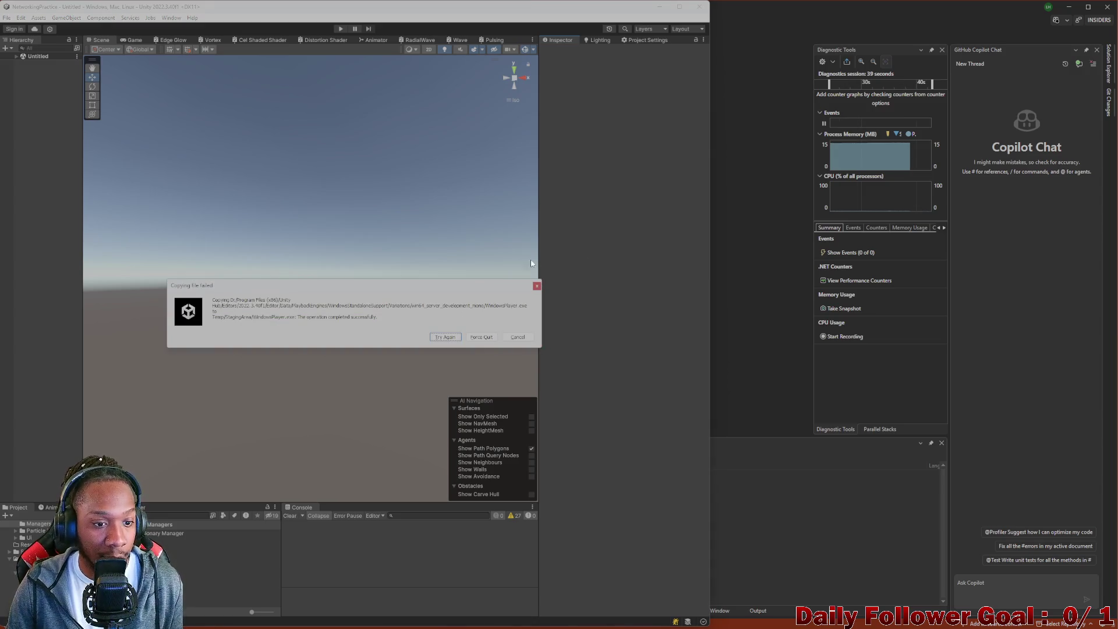
Retry the failed build file copy three times, then cancel the build.
left_click(452, 337)
left_click(452, 337)
left_click(452, 337)
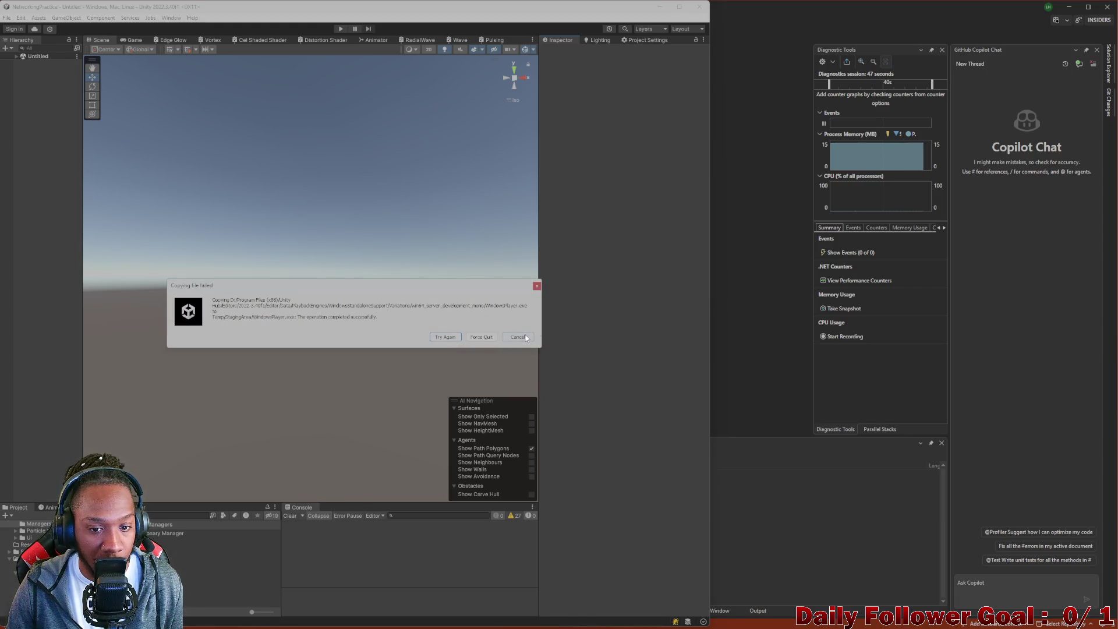
left_click(525, 337)
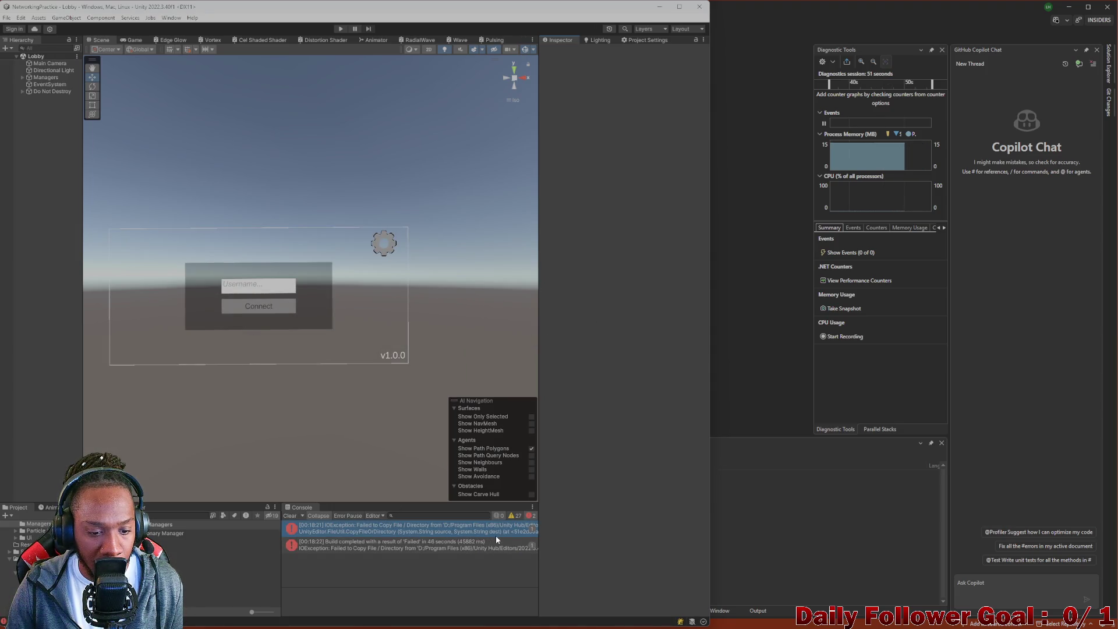
Clear the Console, rebuild with Ctrl+B, and select the Dedicated Server error's full details text.
left_click(289, 517)
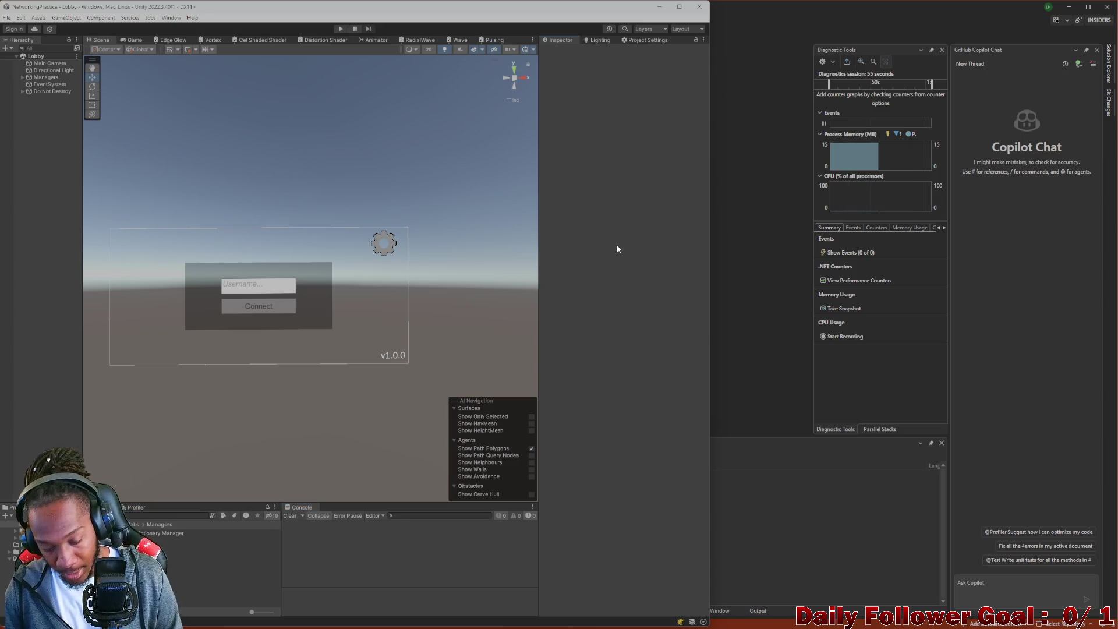
key("ctrl+b")
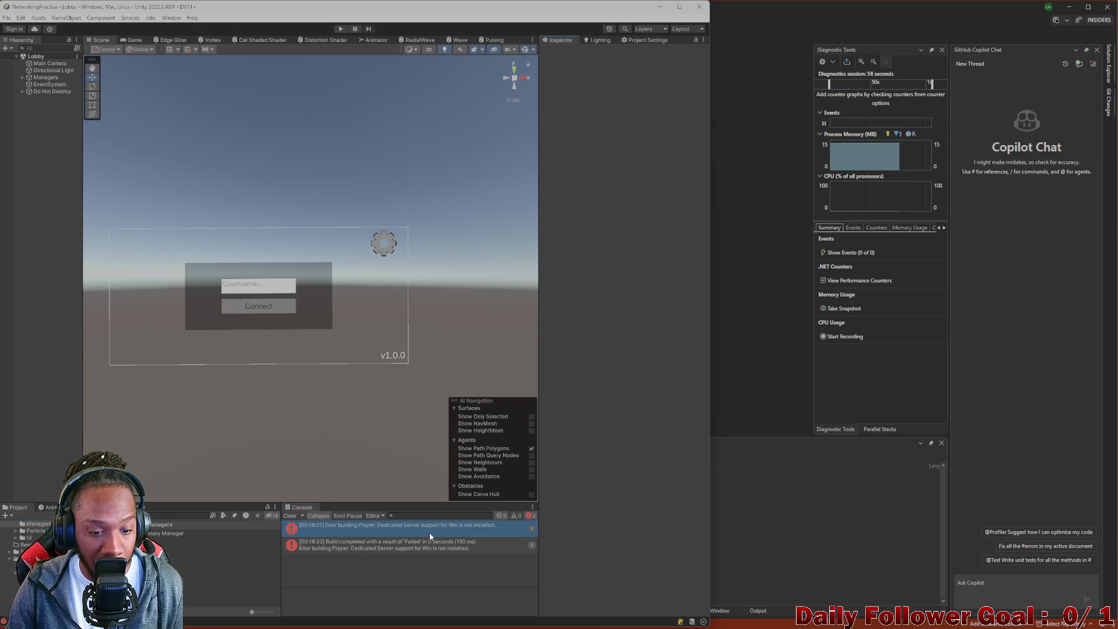
left_click(399, 544)
left_click(391, 527)
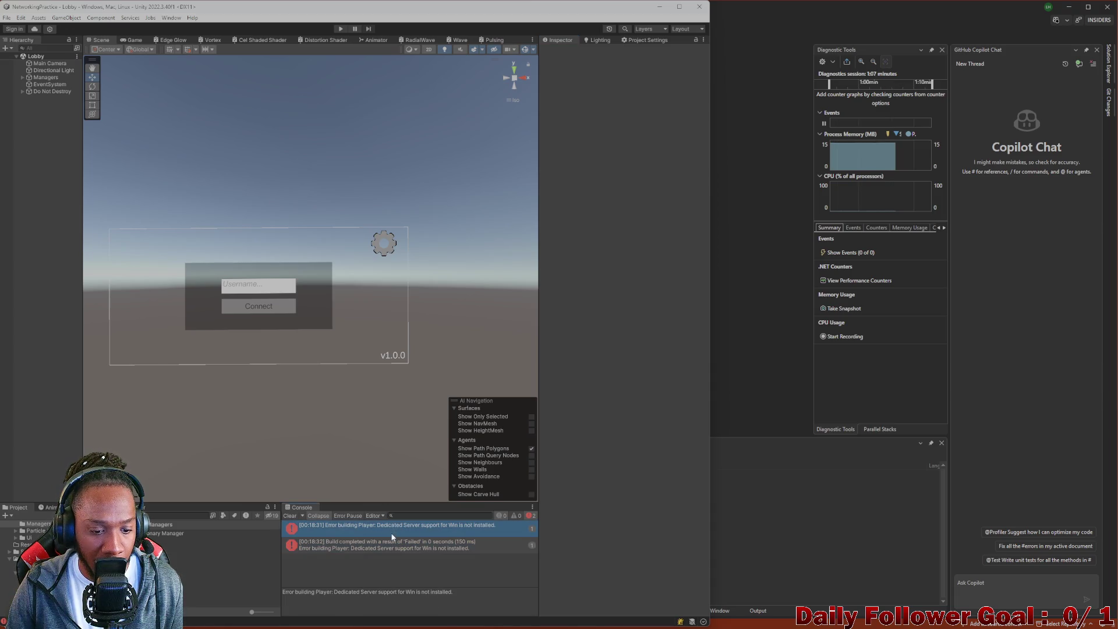
left_click(394, 540)
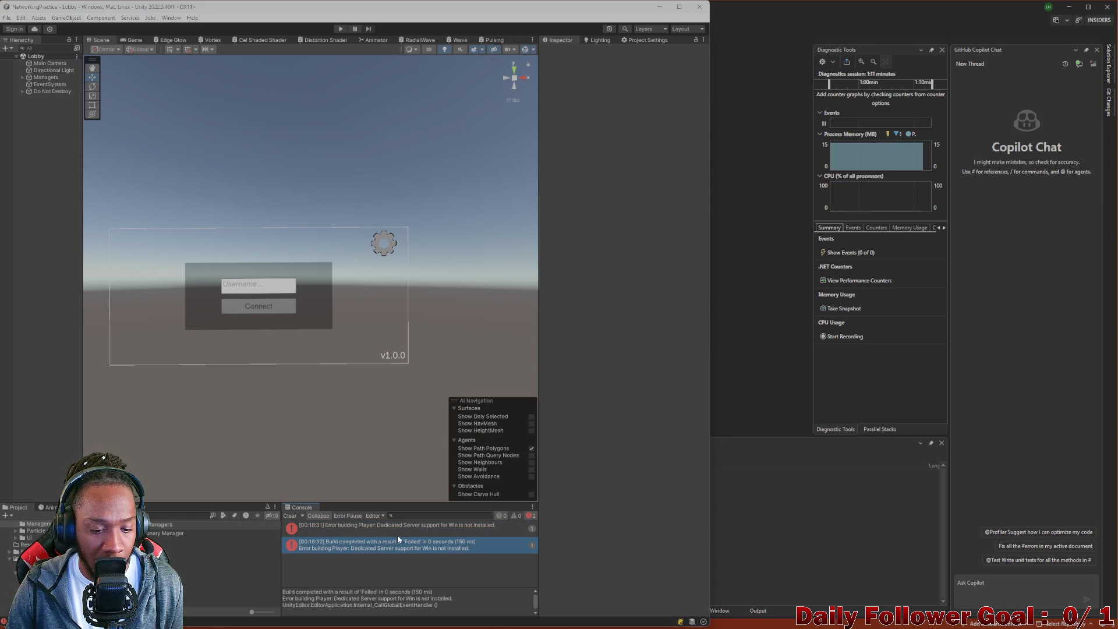
scroll(425, 595, "down", 1)
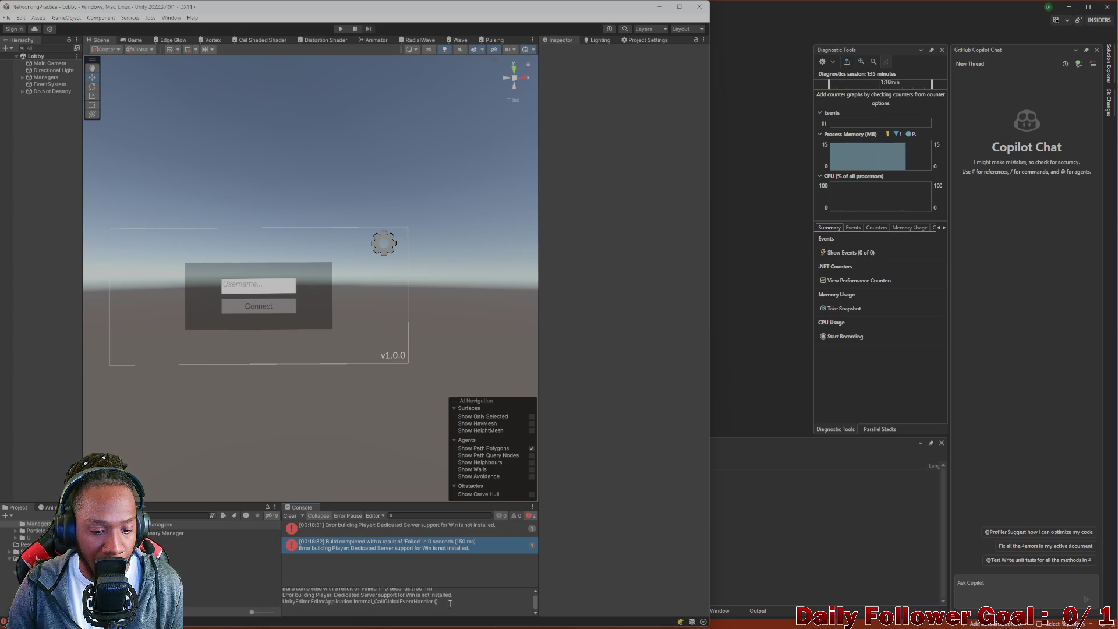
left_click_drag(450, 604, 230, 598)
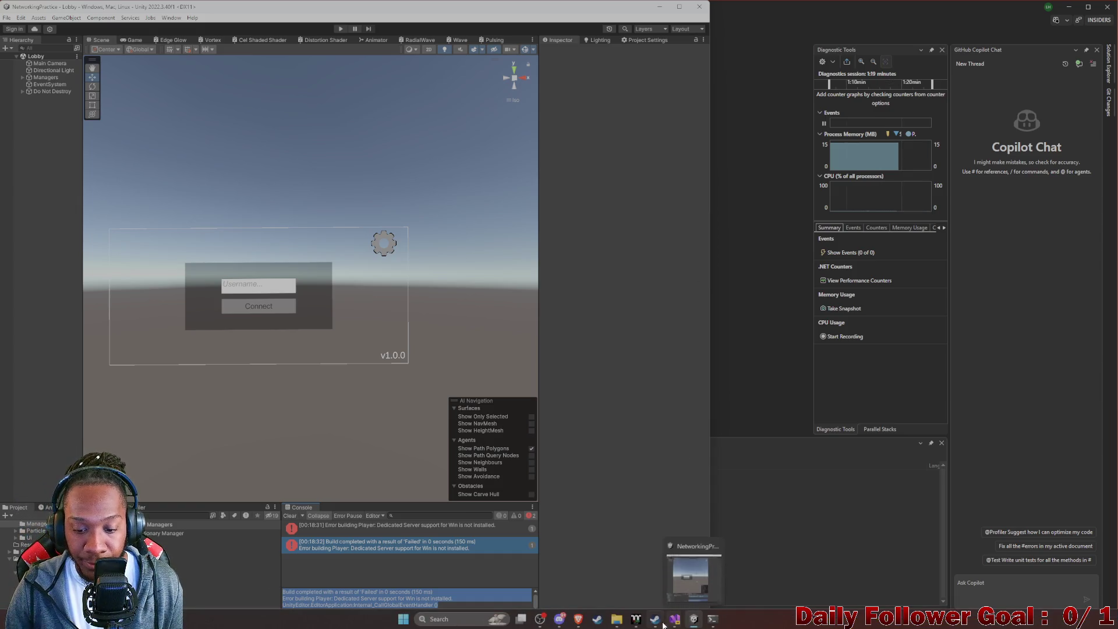
Paste the copied Unity build error into the ChatGPT prompt box.
mouse_move(574, 622)
left_click(650, 574)
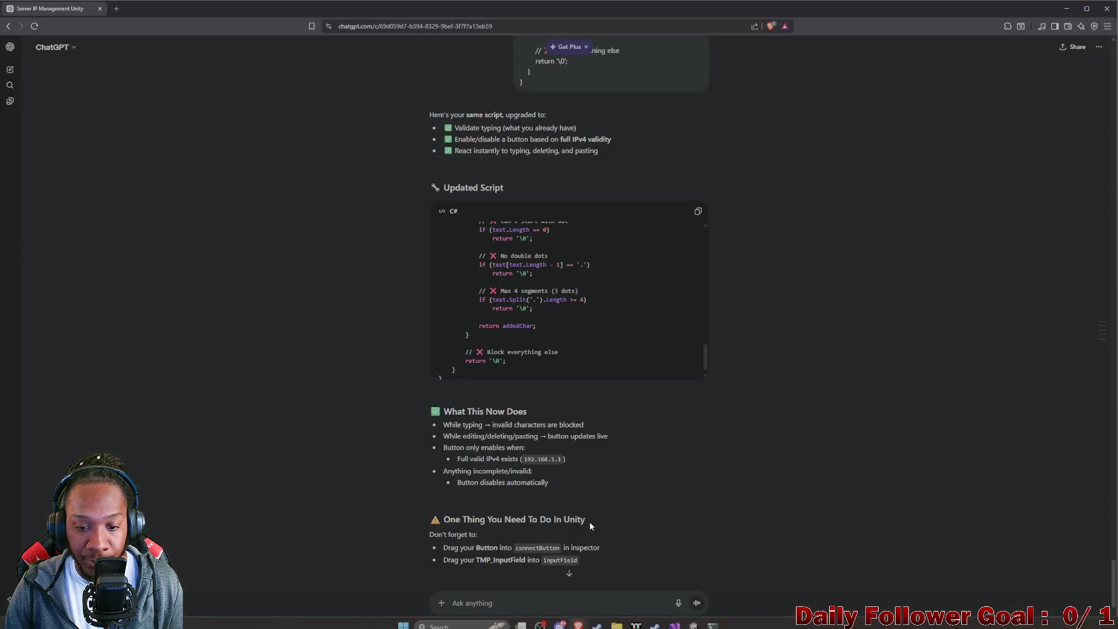
scroll(559, 553, "down", 3)
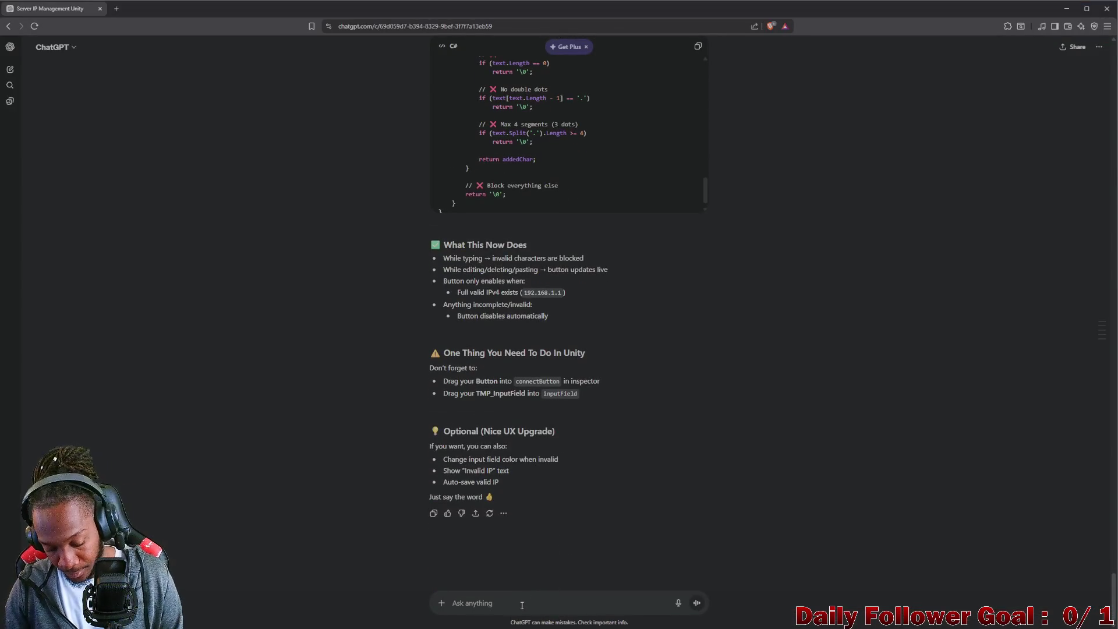
type("Build completed with a result of 'Failed' in 0 seconds (150 ms) Error building Player: Dedicated Server support for Win is not installed. UnityEditor.EditorApplication:Internal_CallGlobalEventHandler ()")
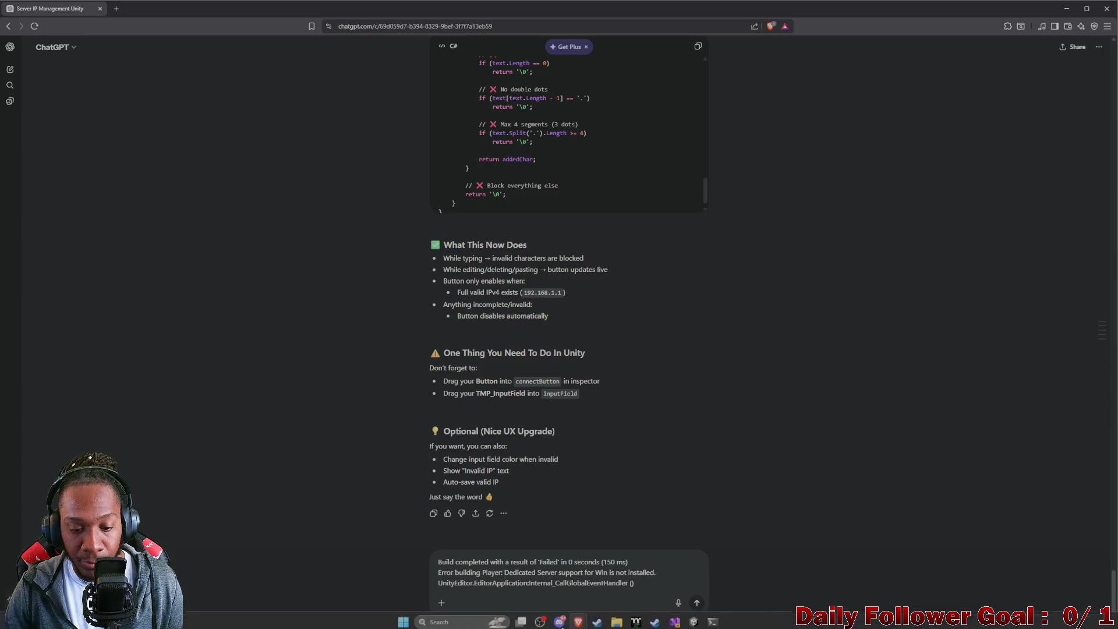
mouse_move(575, 620)
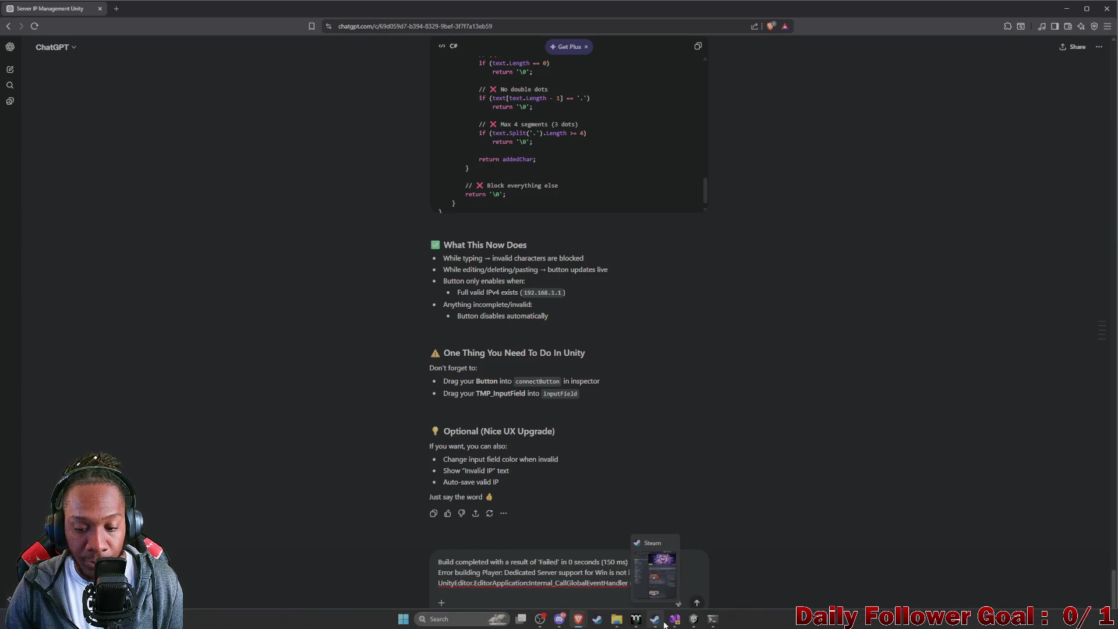
Copy the Dedicated Server support error line from the Unity Console details.
left_click(694, 619)
left_click(496, 527)
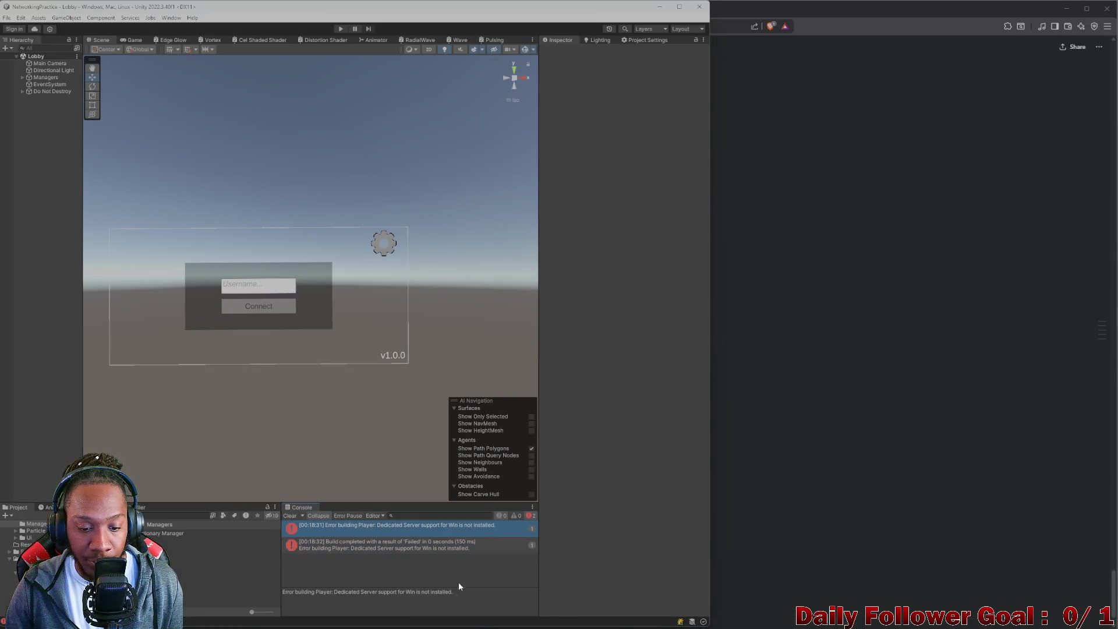
left_click_drag(459, 586, 265, 589)
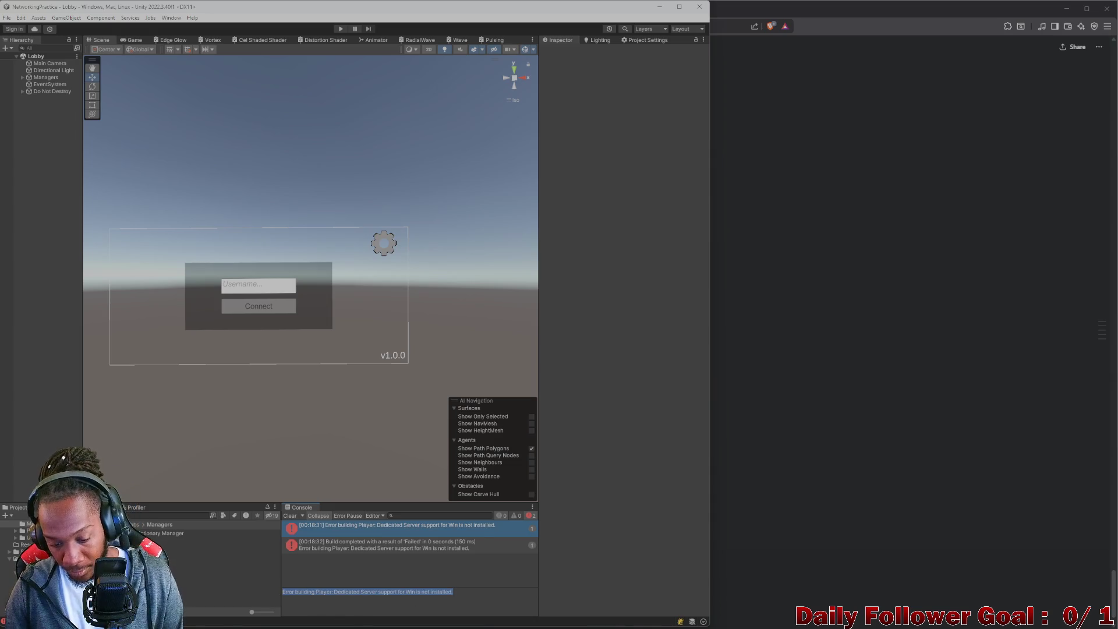
Add the Dedicated Server error above the pasted text and send the question to ChatGPT.
mouse_move(692, 623)
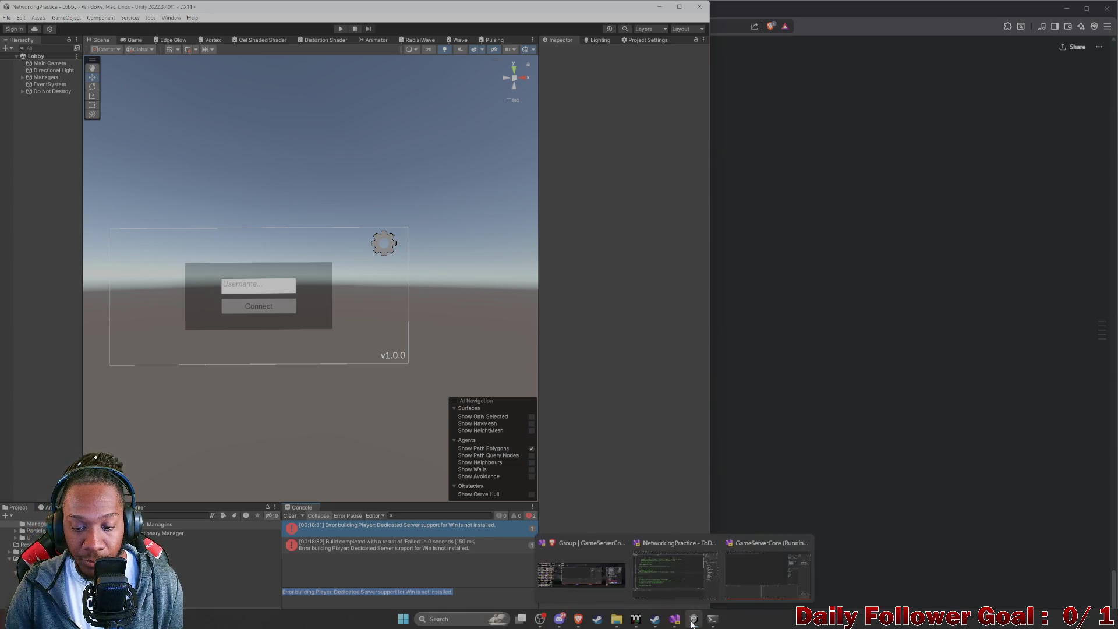
mouse_move(578, 620)
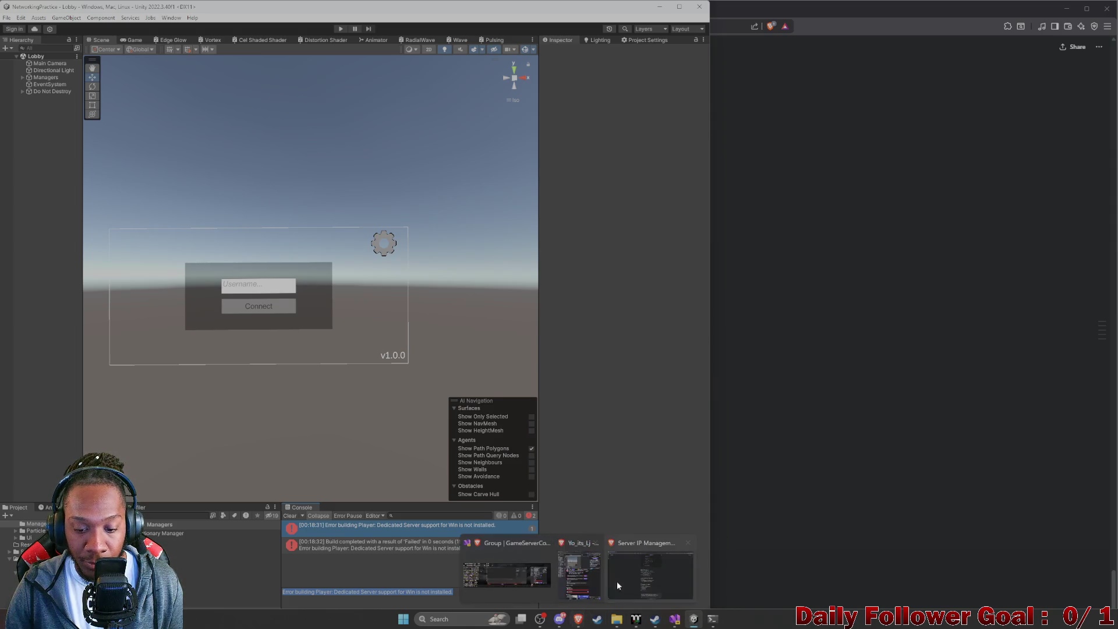
left_click(617, 584)
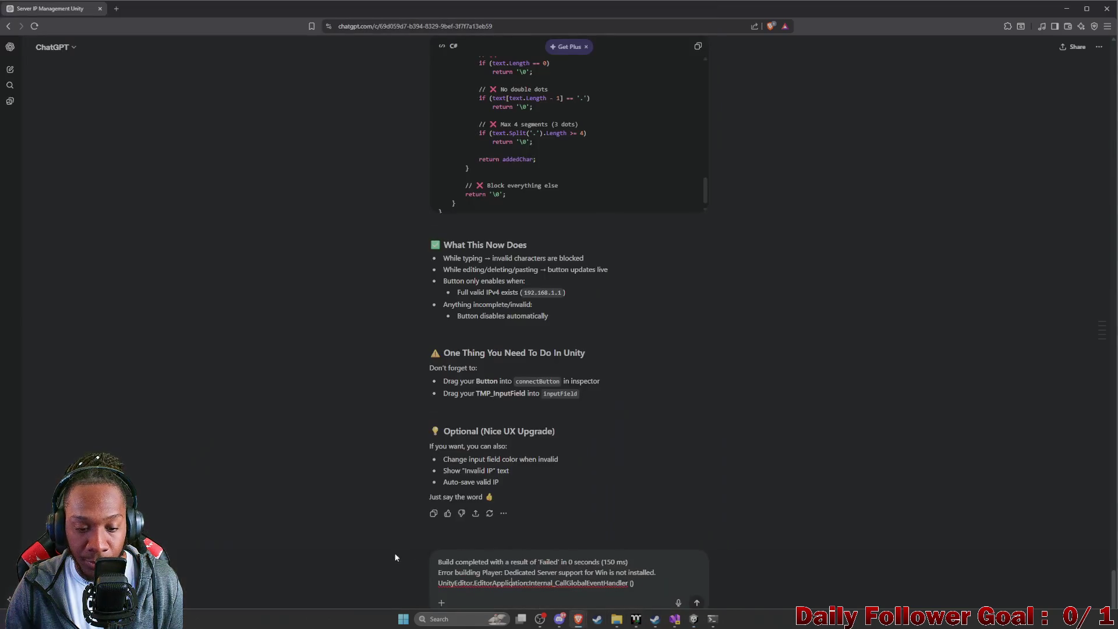
left_click(432, 564)
key("shift+Return")
key("shift+Return")
left_click(442, 528)
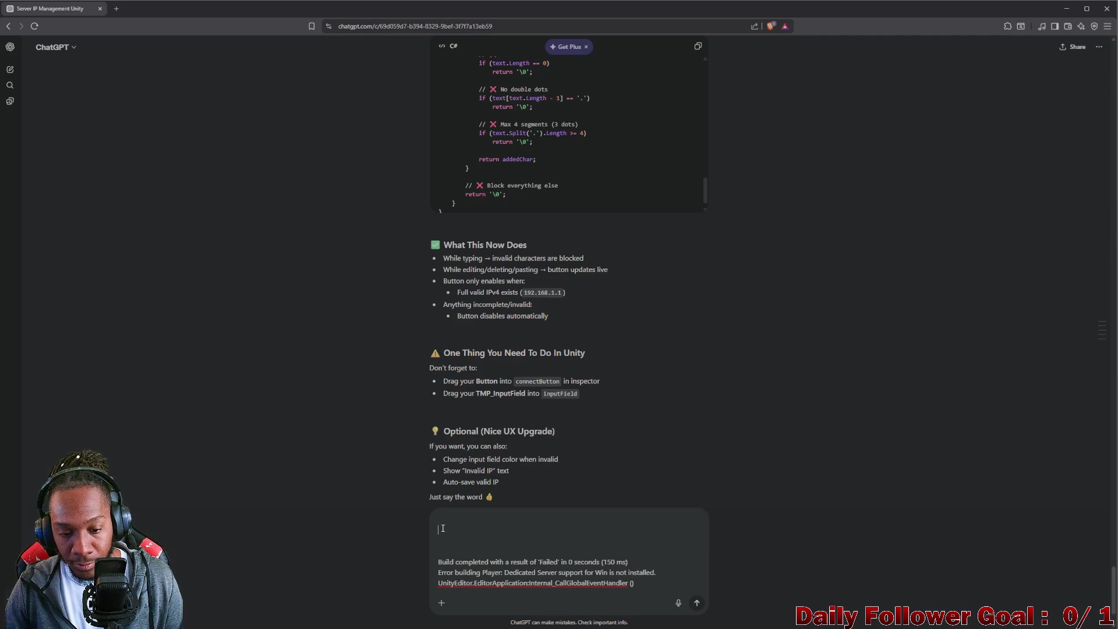
type("Error building Player: Dedicated Server support for Win is not installed.")
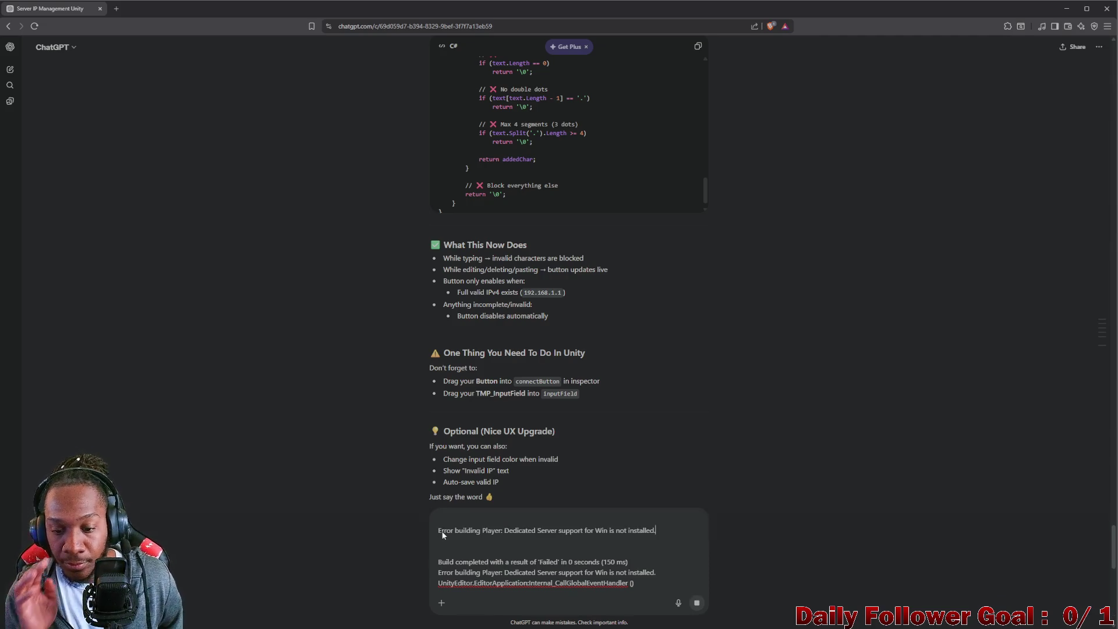
key("Return")
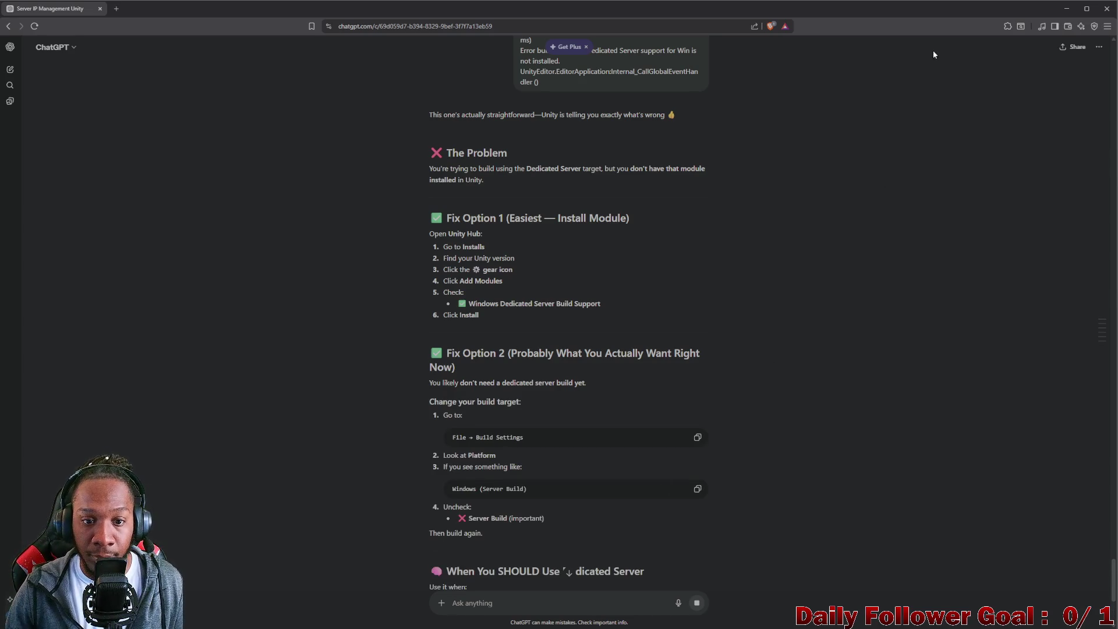
left_click(1066, 8)
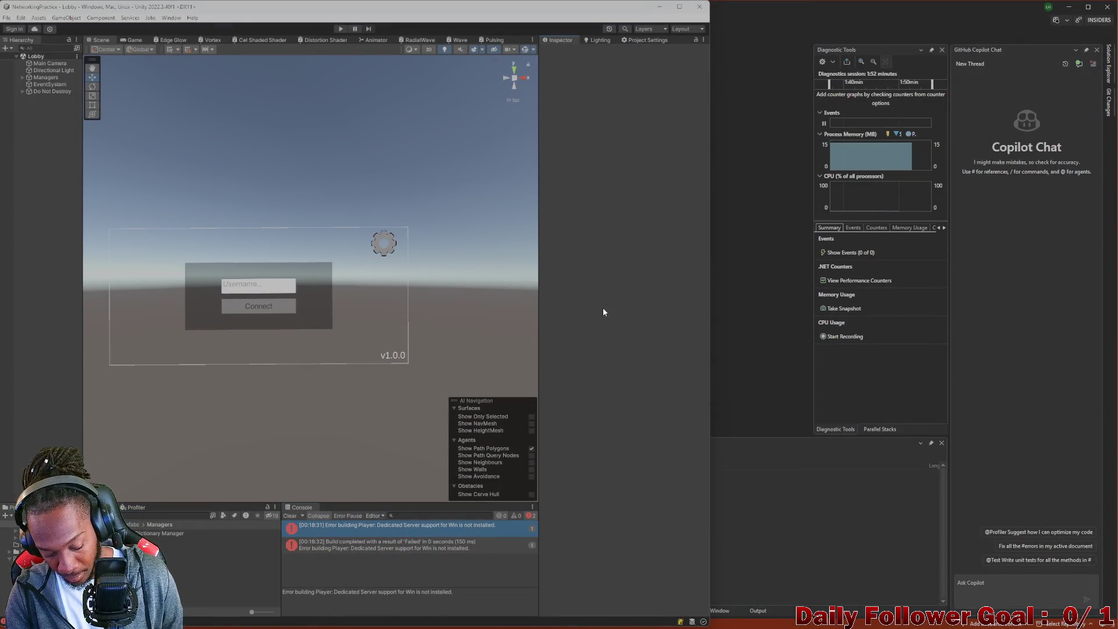
Switch the build platform to Windows, Mac, Linux and start Build And Run.
key("ctrl+shift+b")
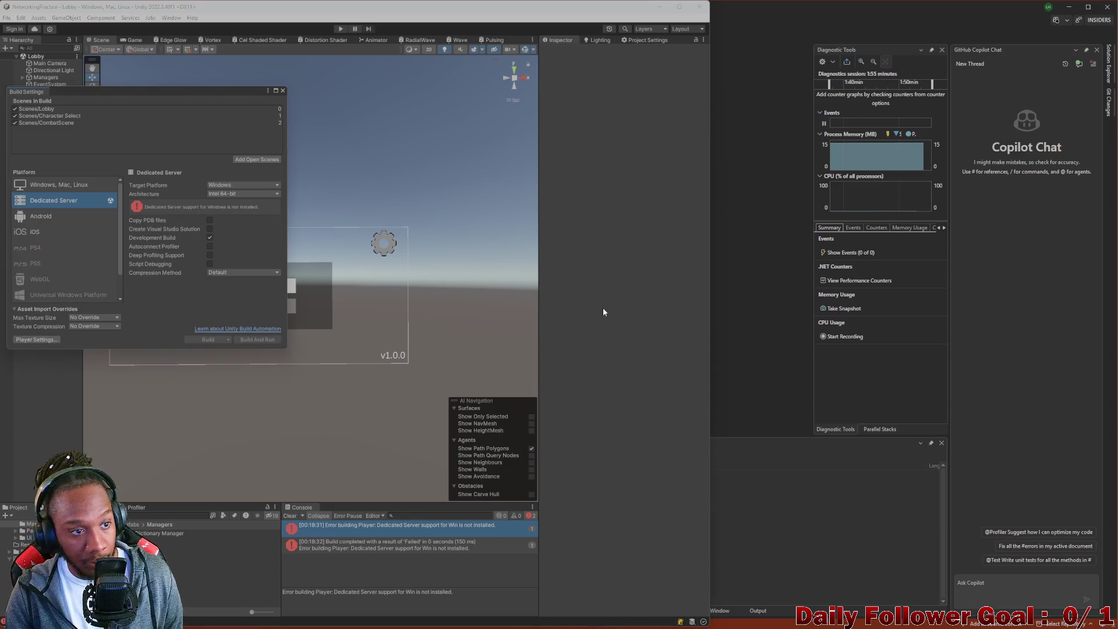
left_click(55, 186)
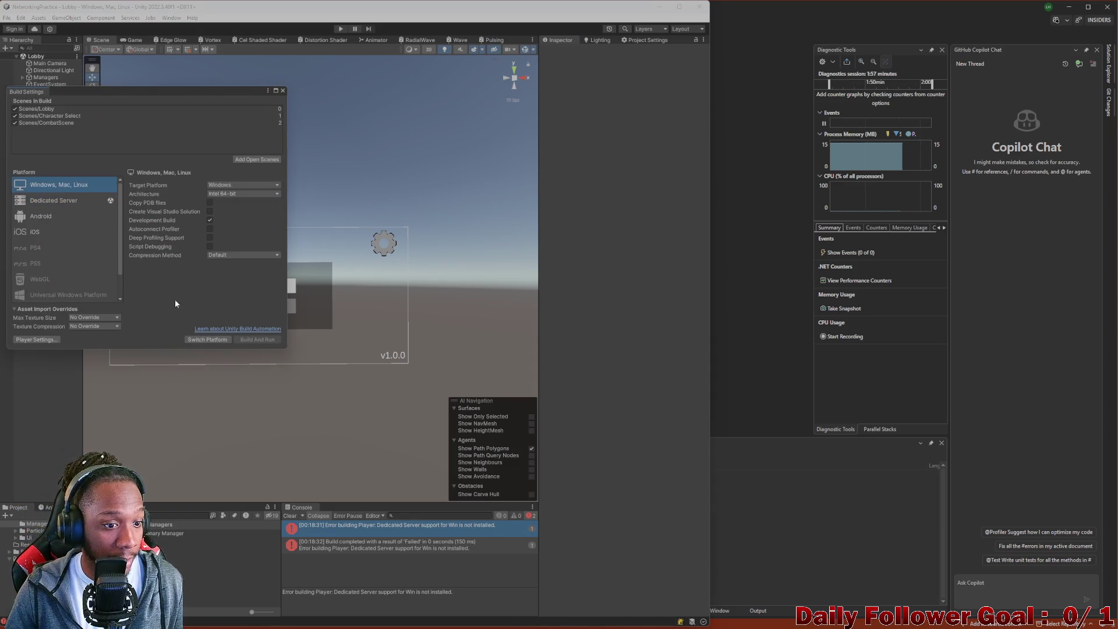
left_click(215, 340)
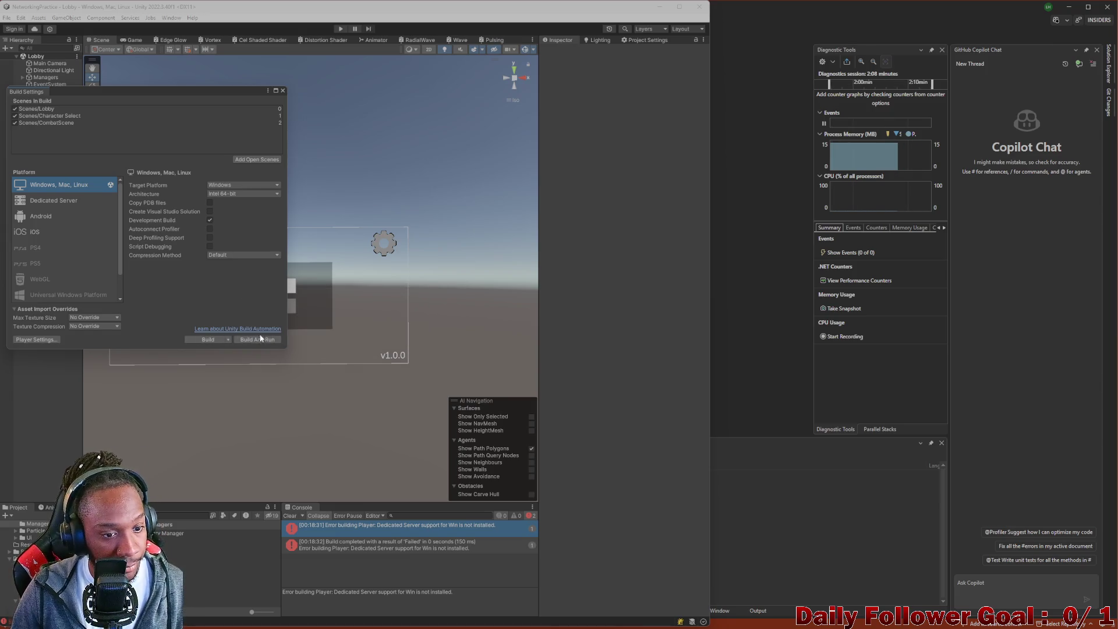
left_click(260, 339)
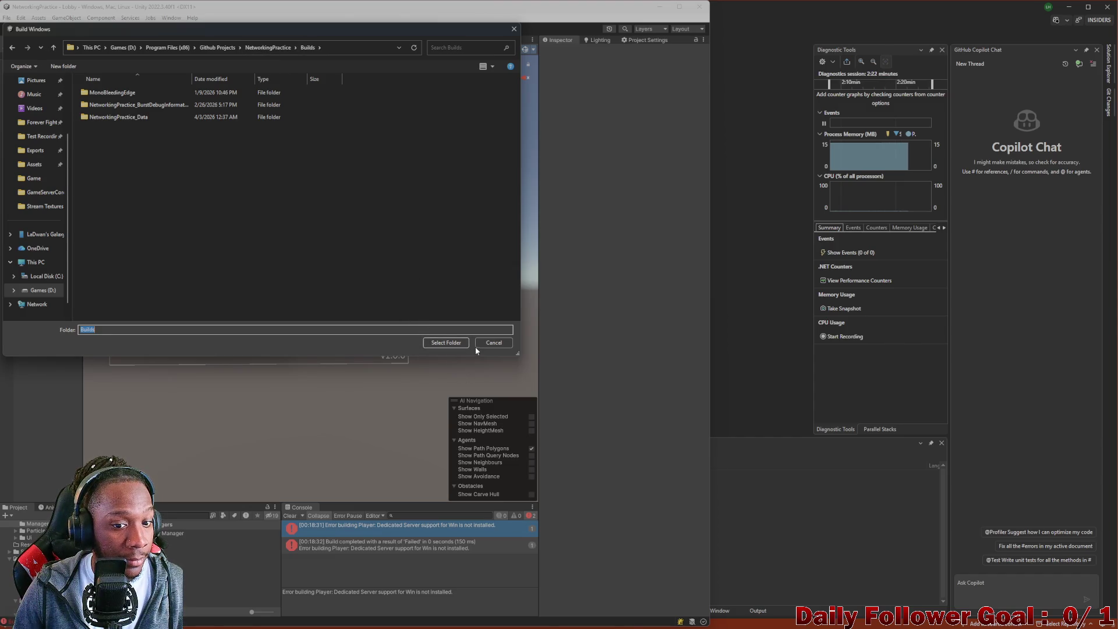
Choose the NetworkingPractice Builds folder as output so the Windows build succeeds.
left_click(446, 343)
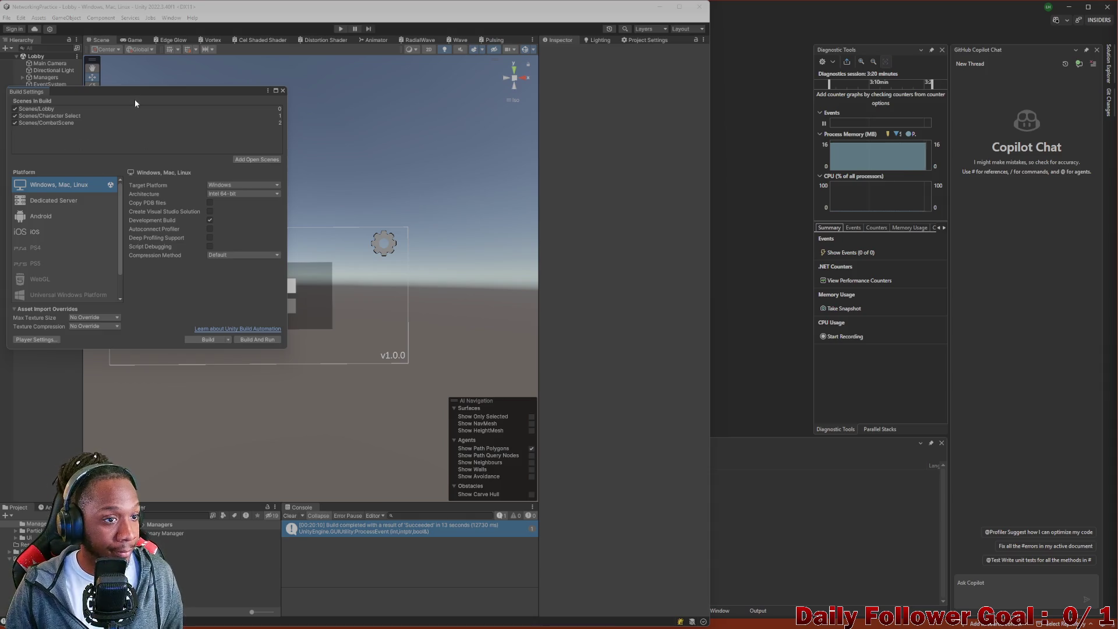
Move Build Settings aside and shrink the launched NetworkingPractice window into the top-right corner.
mouse_move(132, 95)
left_mouse_down()
mouse_move(127, 33)
mouse_move(158, 171)
left_mouse_up()
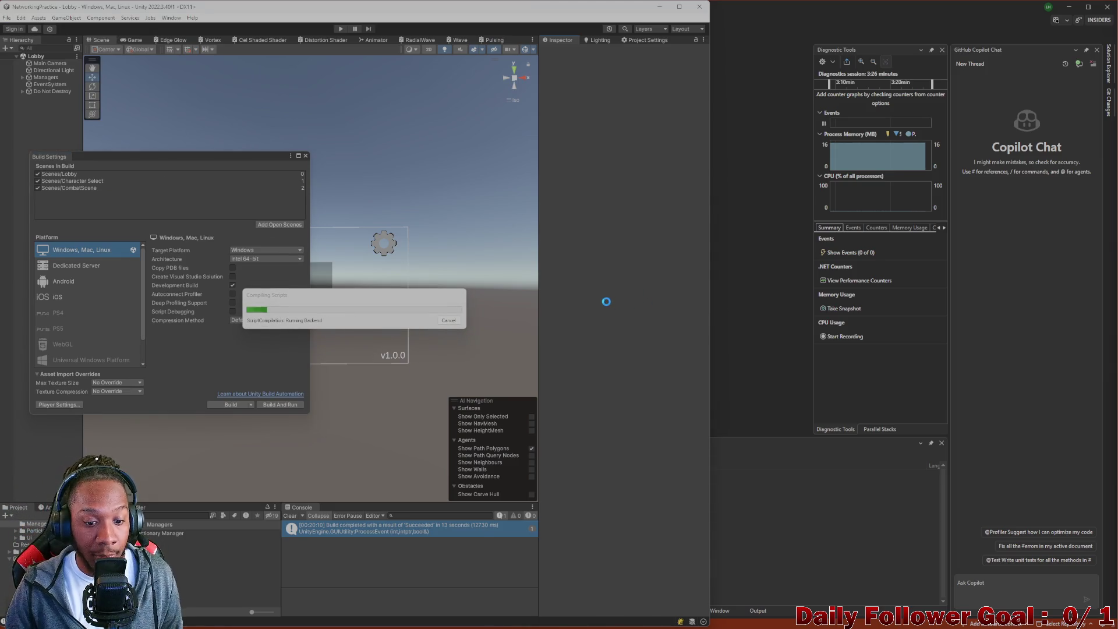
mouse_move(713, 626)
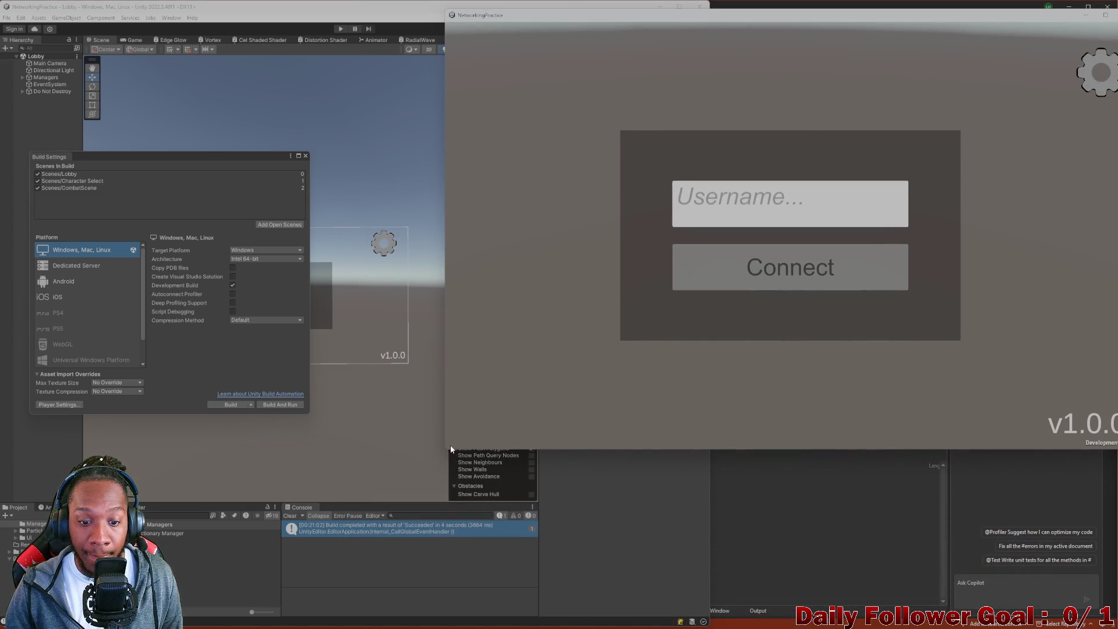
mouse_move(444, 449)
left_mouse_down()
mouse_move(456, 453)
mouse_move(624, 294)
mouse_move(824, 194)
mouse_move(891, 52)
mouse_move(1068, 67)
mouse_move(1082, 101)
mouse_move(1052, 248)
mouse_move(1083, 275)
mouse_move(810, 291)
mouse_move(723, 246)
mouse_move(1061, 335)
mouse_move(861, 294)
mouse_move(660, 160)
mouse_move(624, 317)
mouse_move(567, 342)
left_mouse_up()
left_click(542, 429)
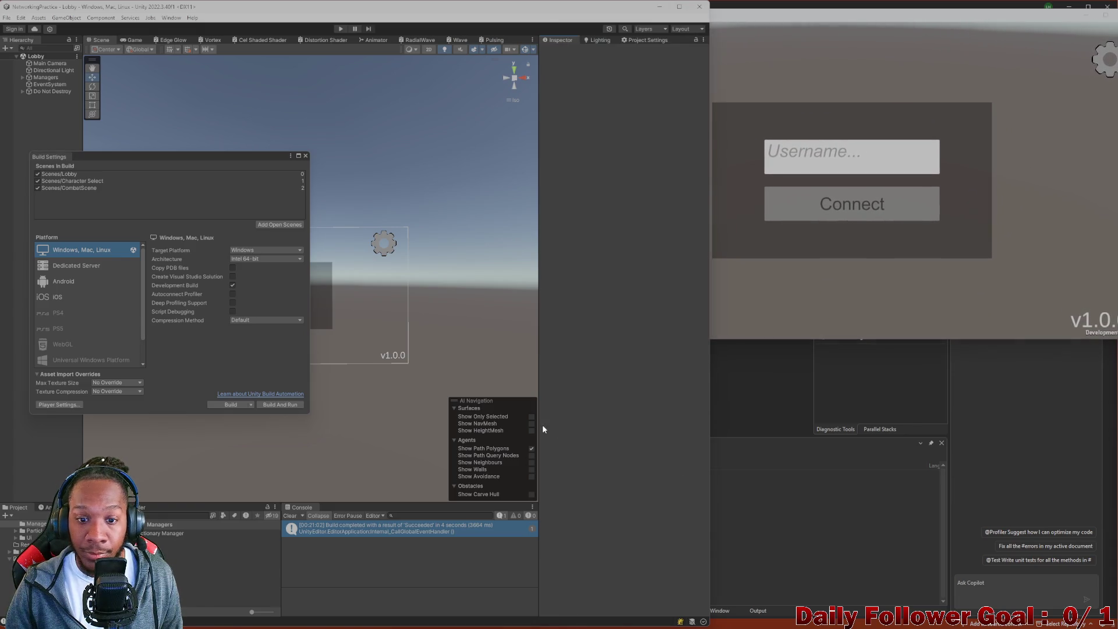
Close Build Settings, enter Play mode, and connect the editor and standalone clients to the lobby.
left_click(305, 156)
left_click(340, 29)
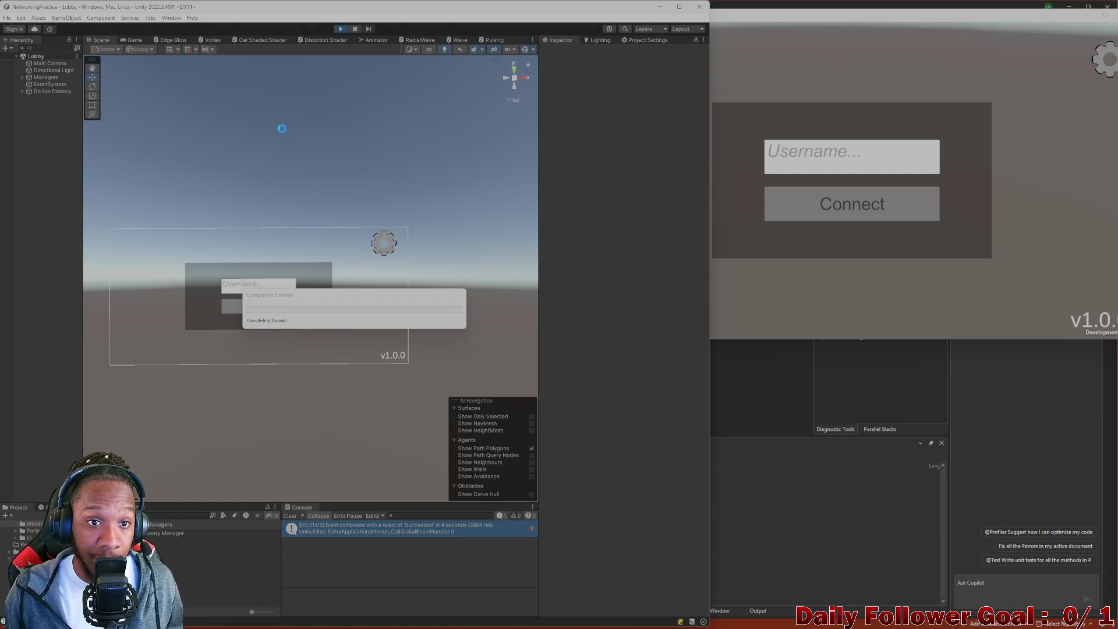
left_click(941, 289)
left_click(309, 260)
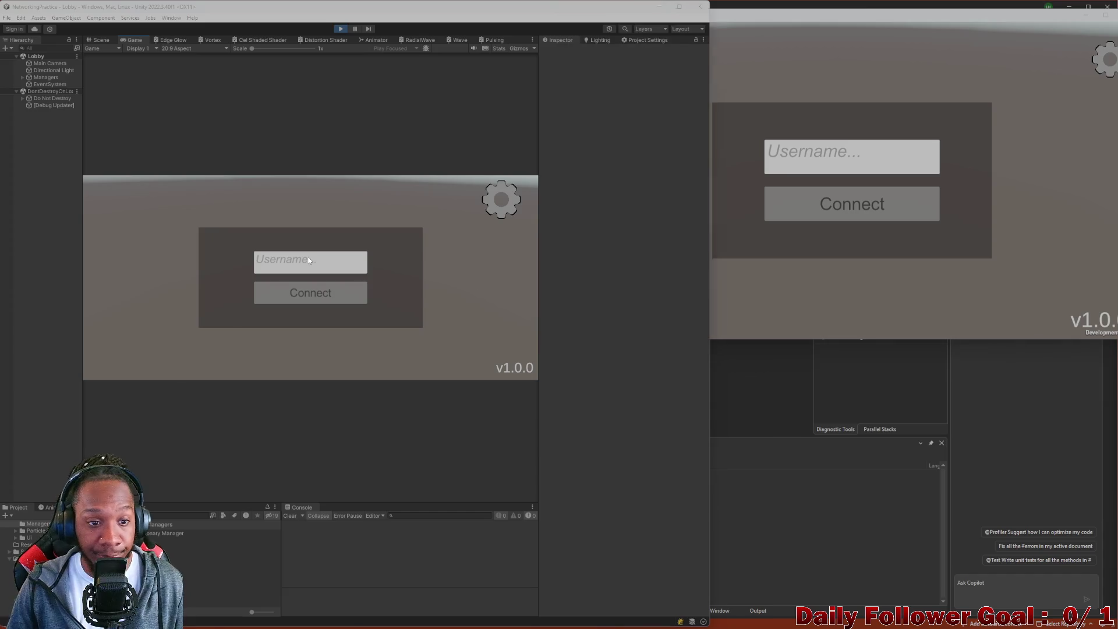
left_click(312, 293)
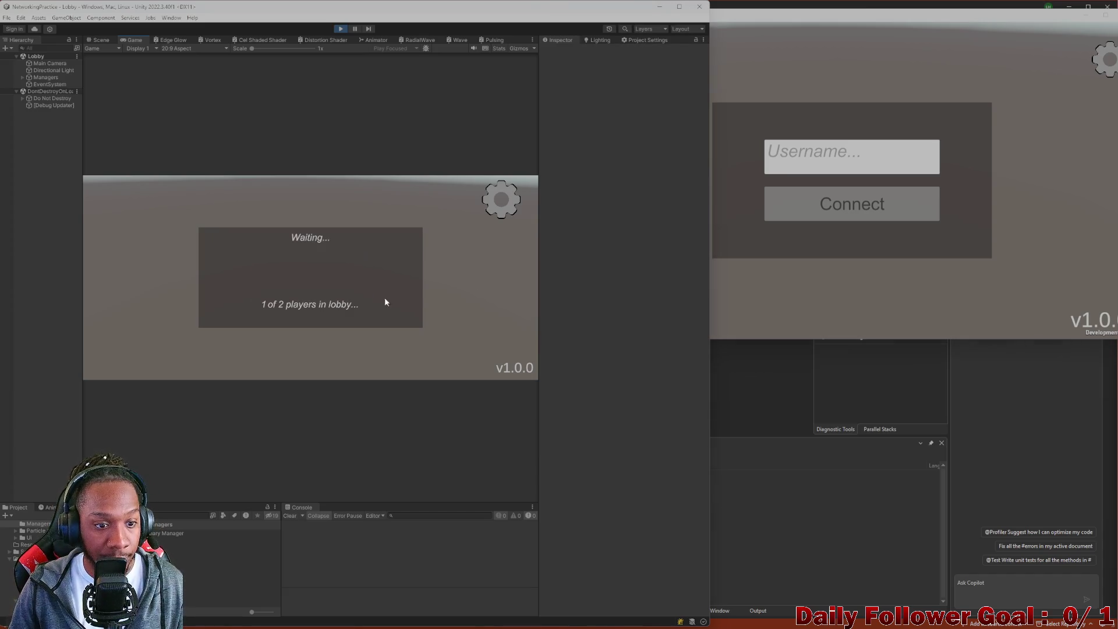
left_click(808, 213)
left_click(808, 213)
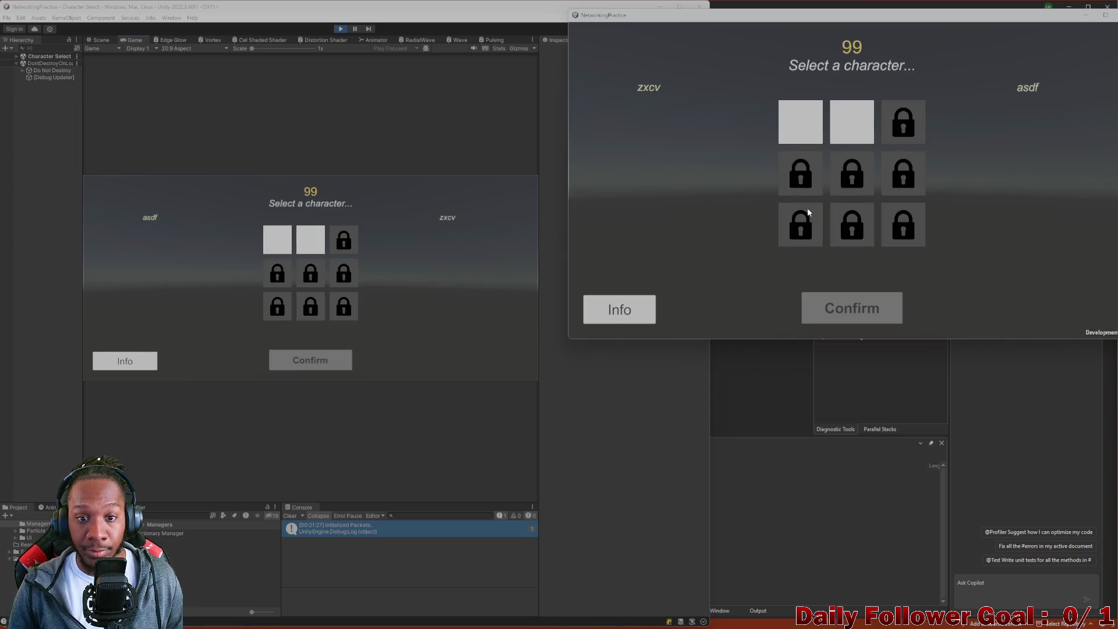
Pick The Speedster in the editor and The Brawn in the standalone game.
left_click(277, 235)
left_click(277, 235)
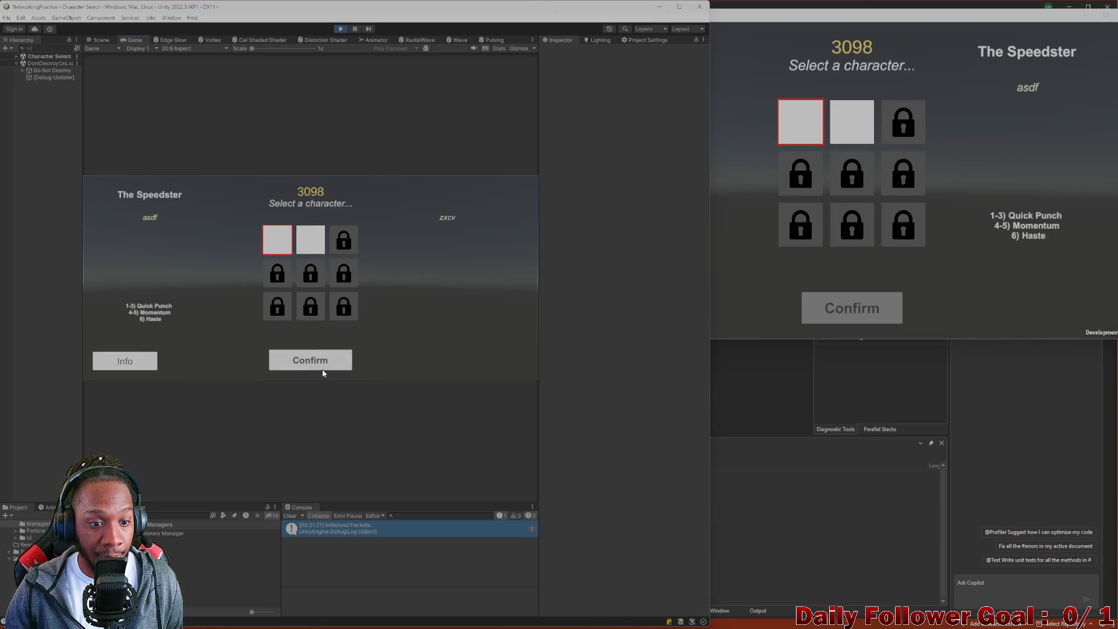
left_click(833, 133)
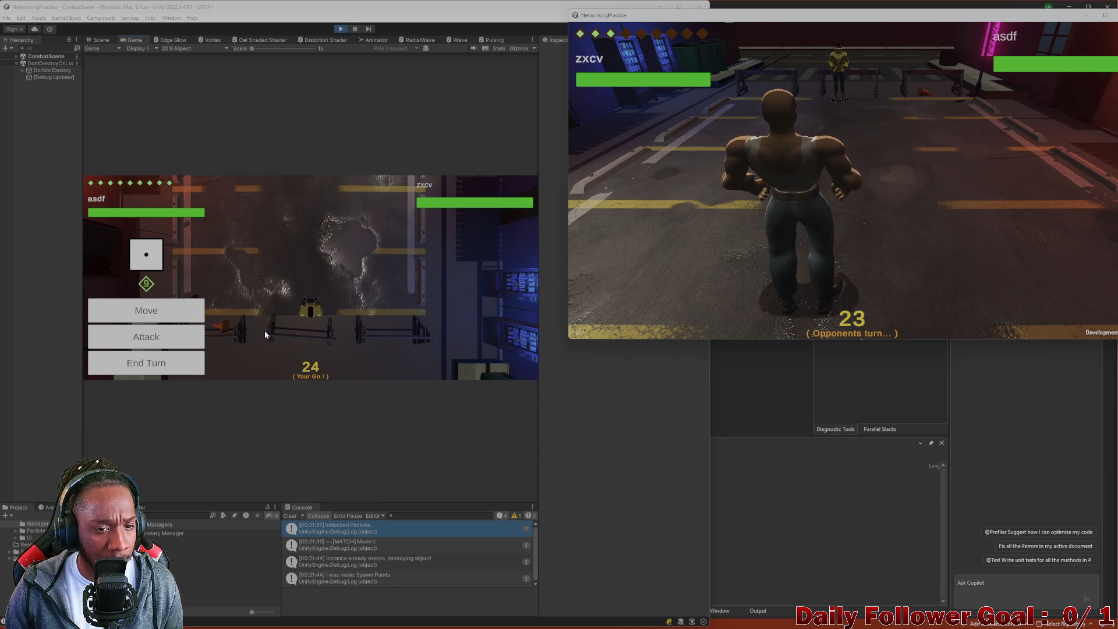
Try the editor player's Move and Attack menus, backing out each time, then end the turn.
left_click(178, 311)
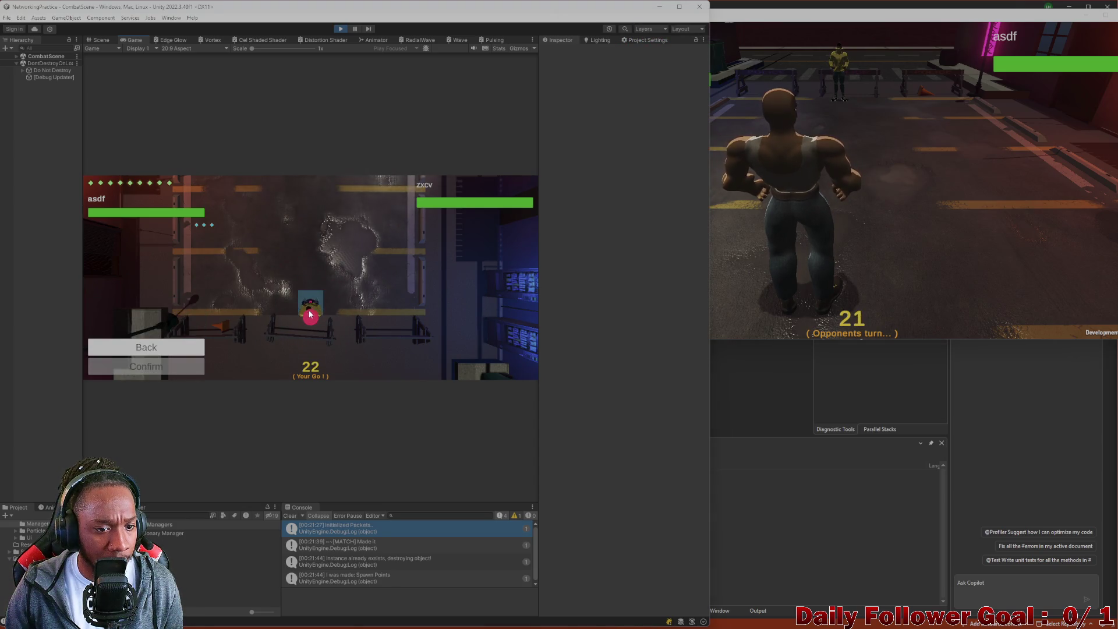
left_click(157, 347)
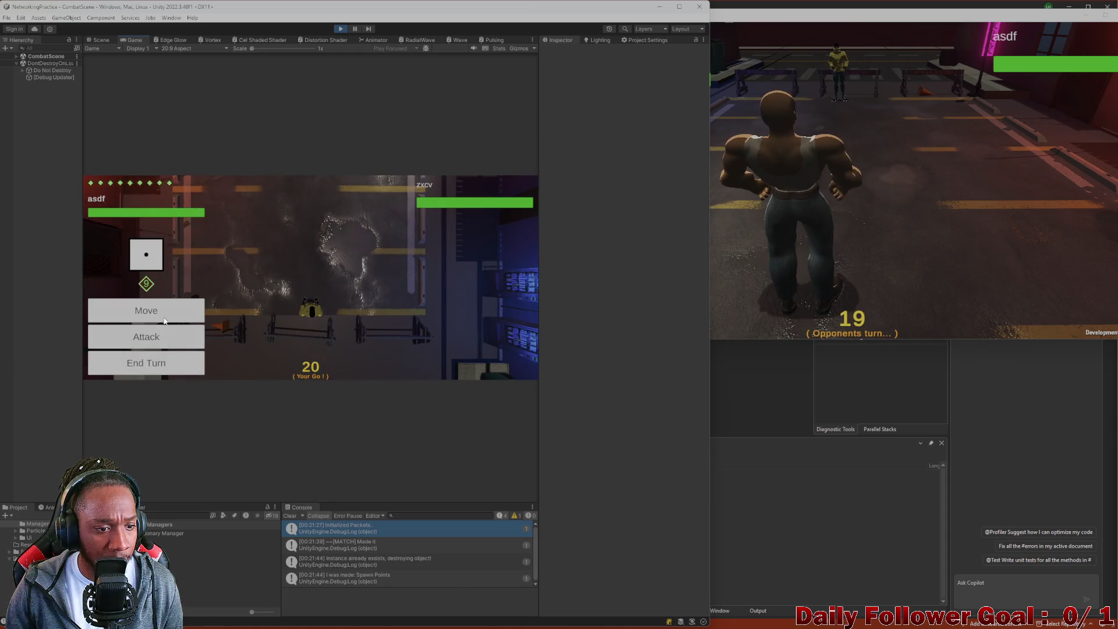
left_click(167, 331)
left_click(156, 347)
left_click(141, 334)
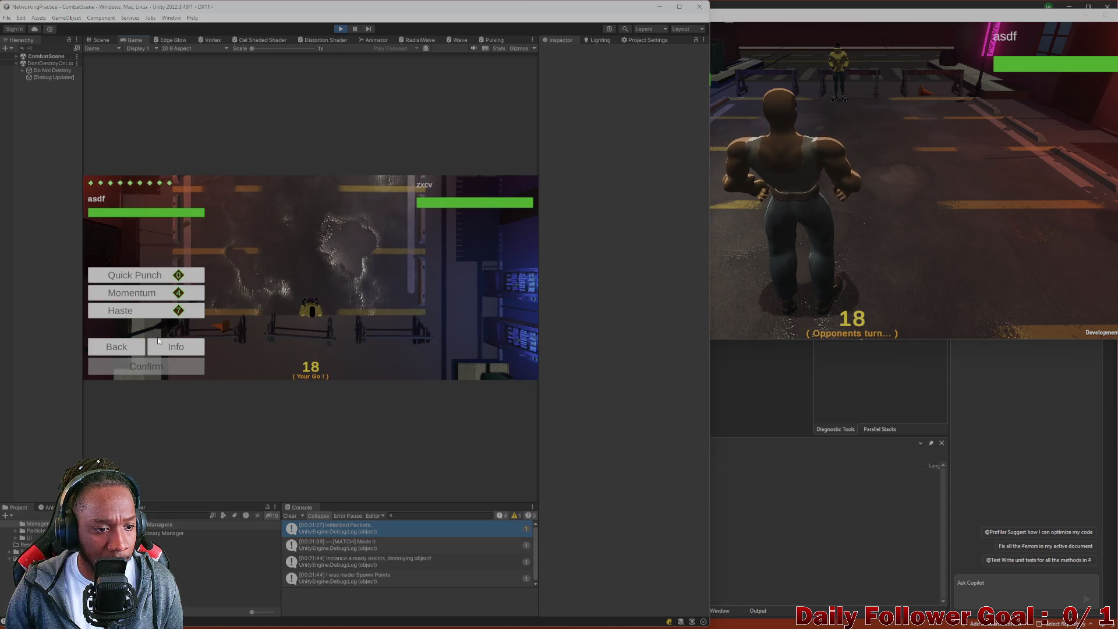
left_click(126, 348)
left_click(143, 333)
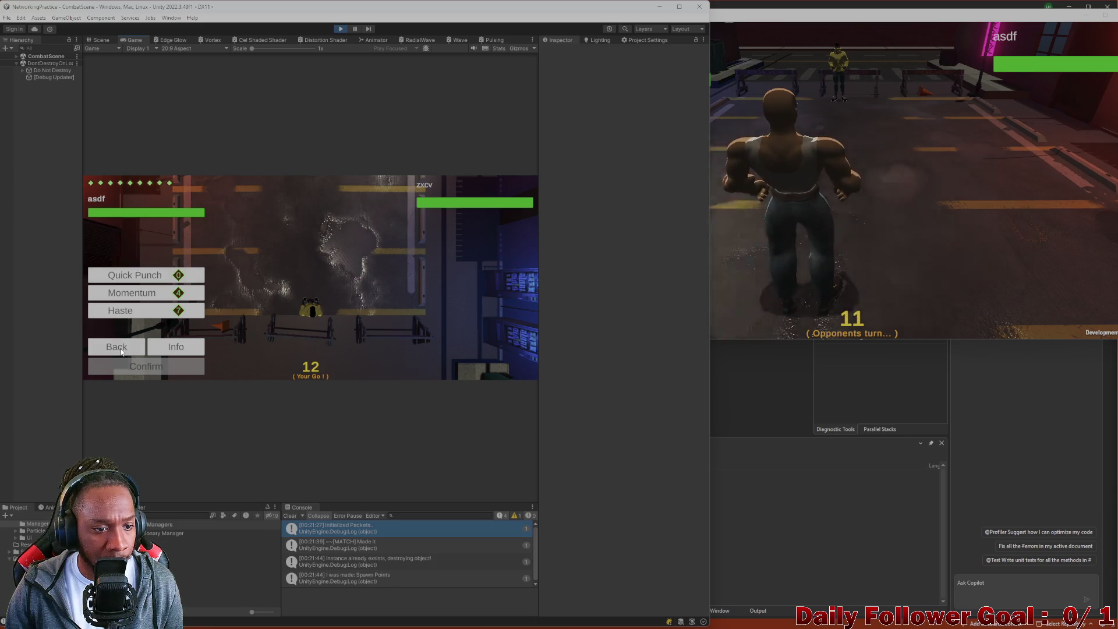
left_click(135, 347)
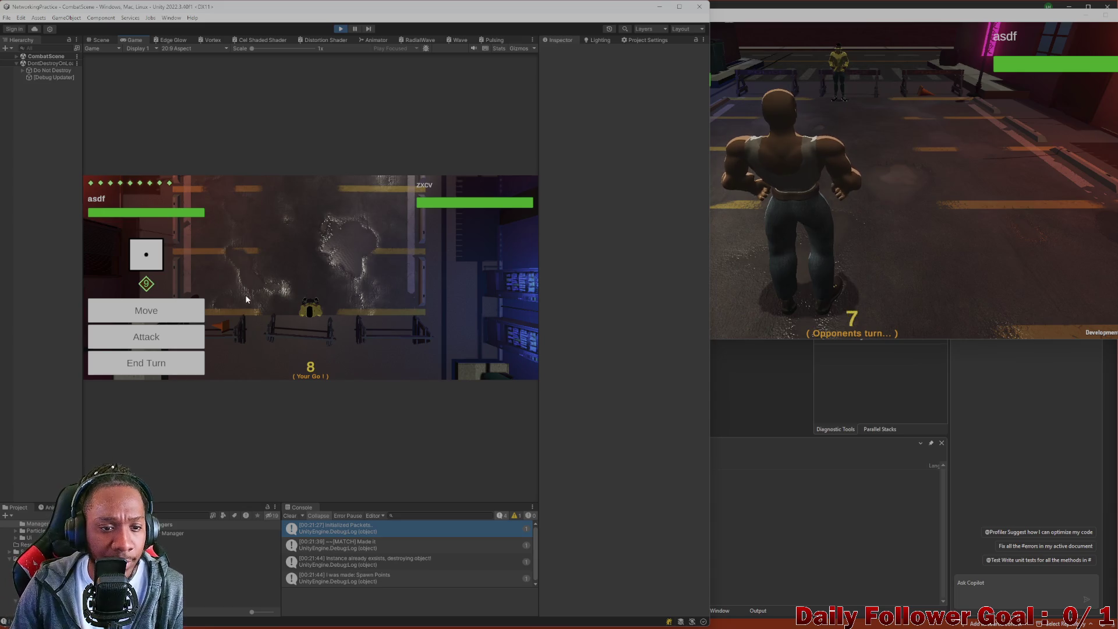
left_click(170, 313)
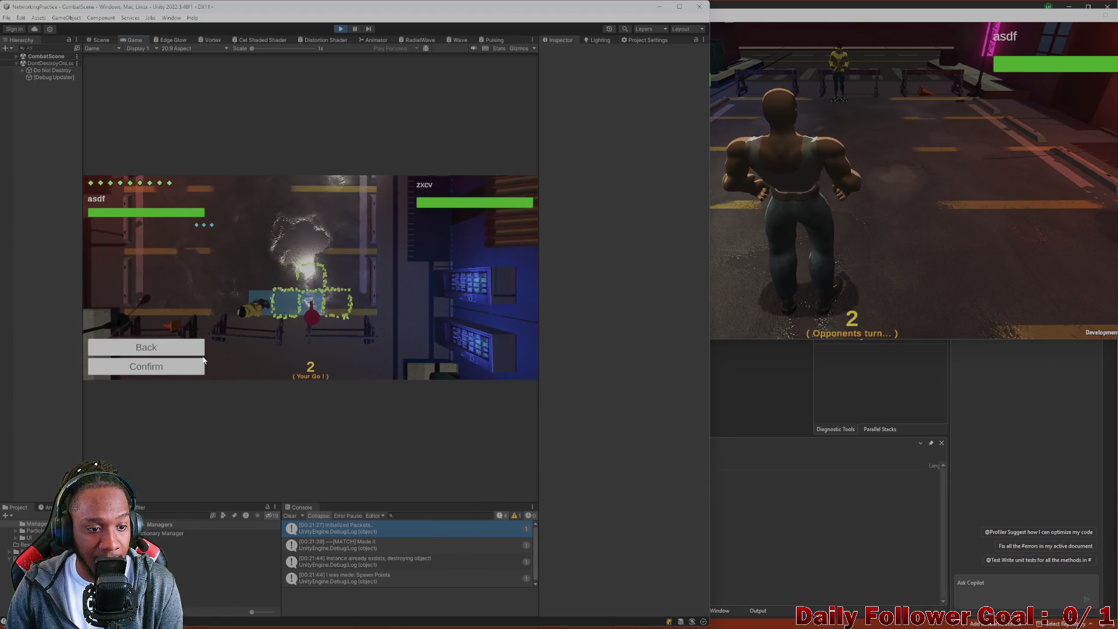
left_click(152, 345)
left_click(156, 365)
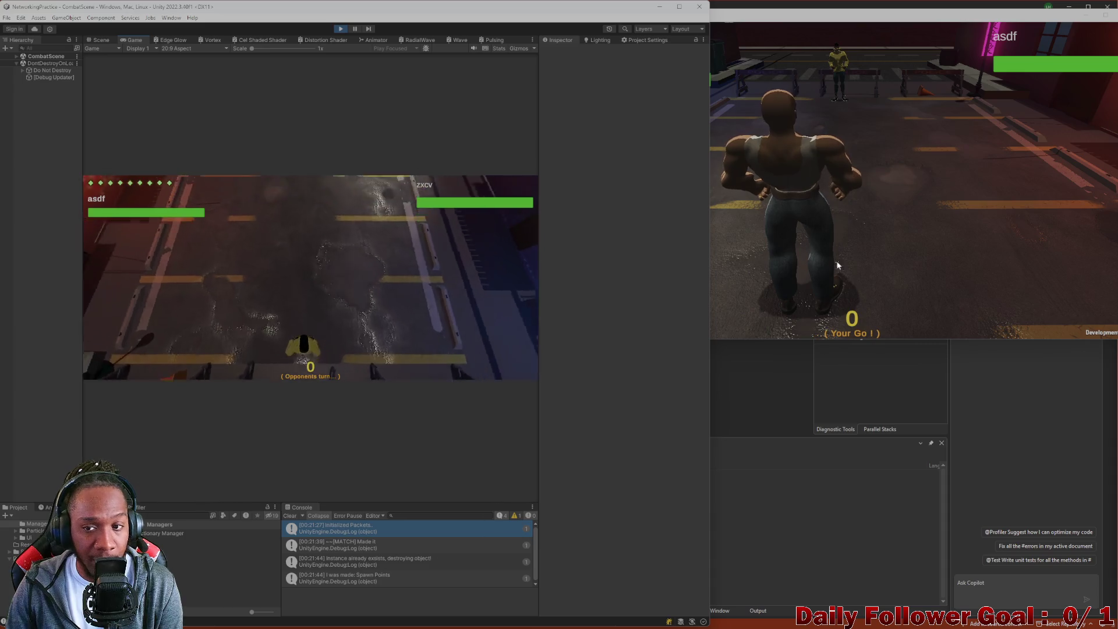
In the standalone game, roll the die, move the second character, and end its turn.
left_click(799, 221)
left_click(657, 191)
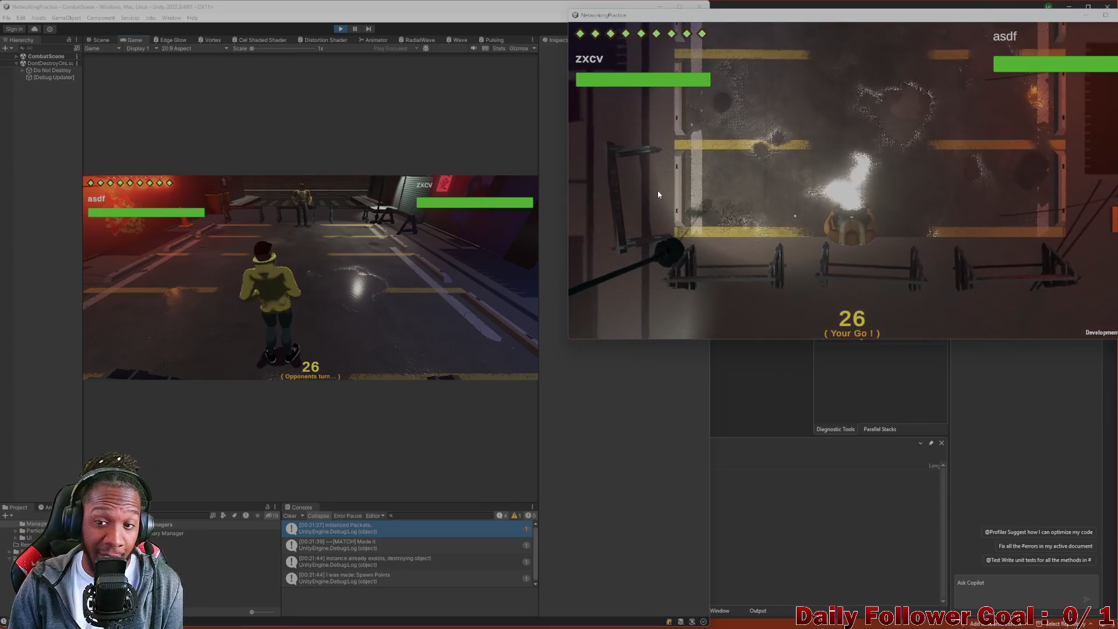
left_click(815, 233)
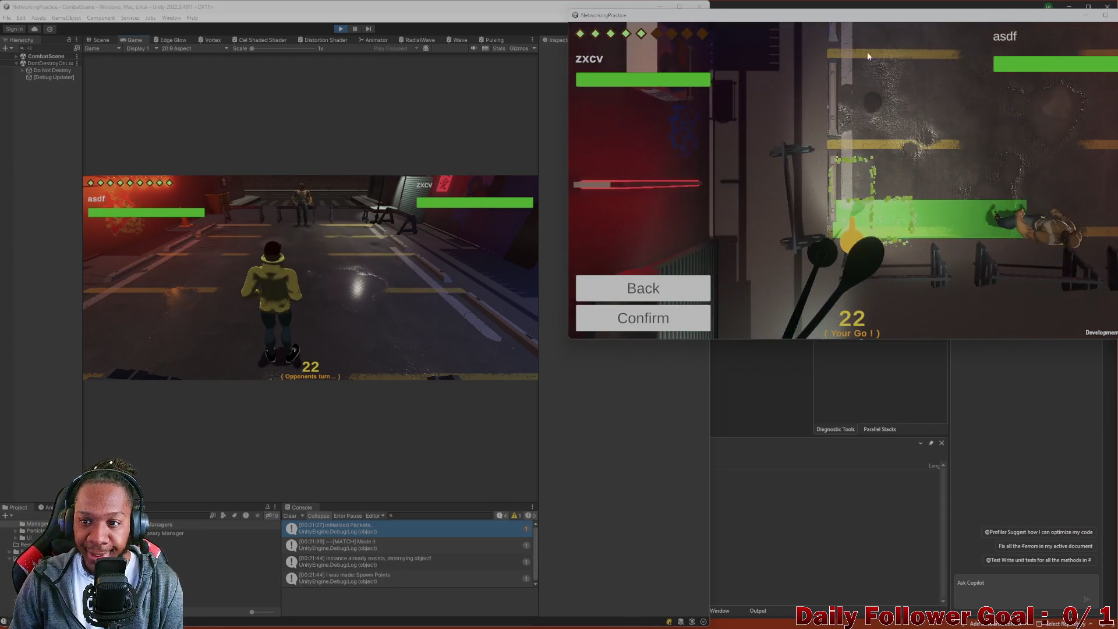
left_click(656, 323)
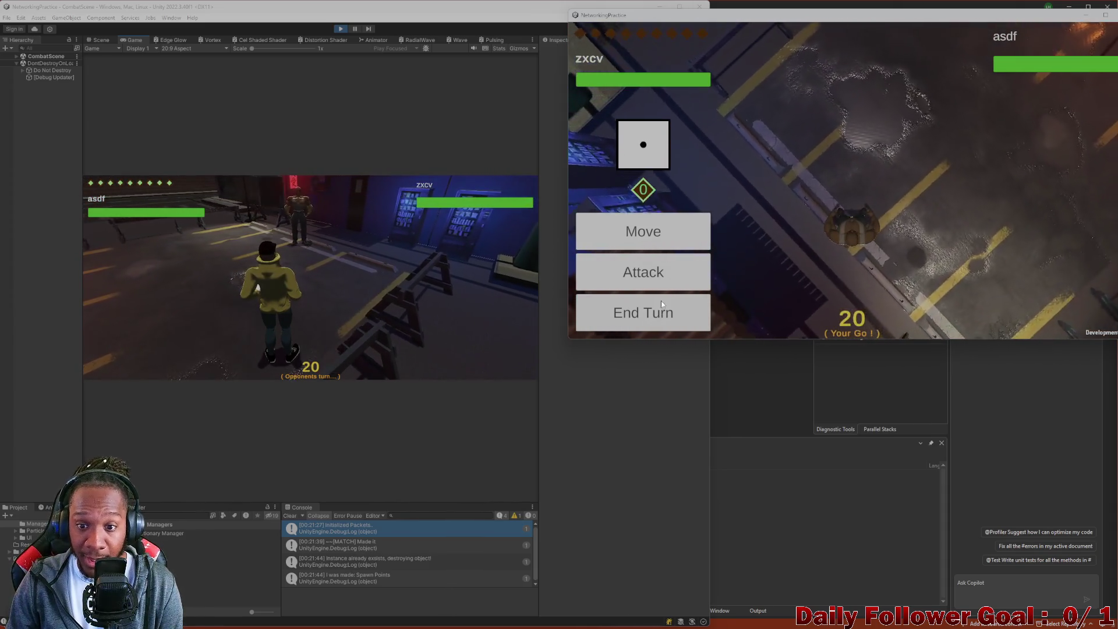
left_click(662, 301)
Roll for the editor player and make two confirmed moves to chosen tiles.
left_click(192, 282)
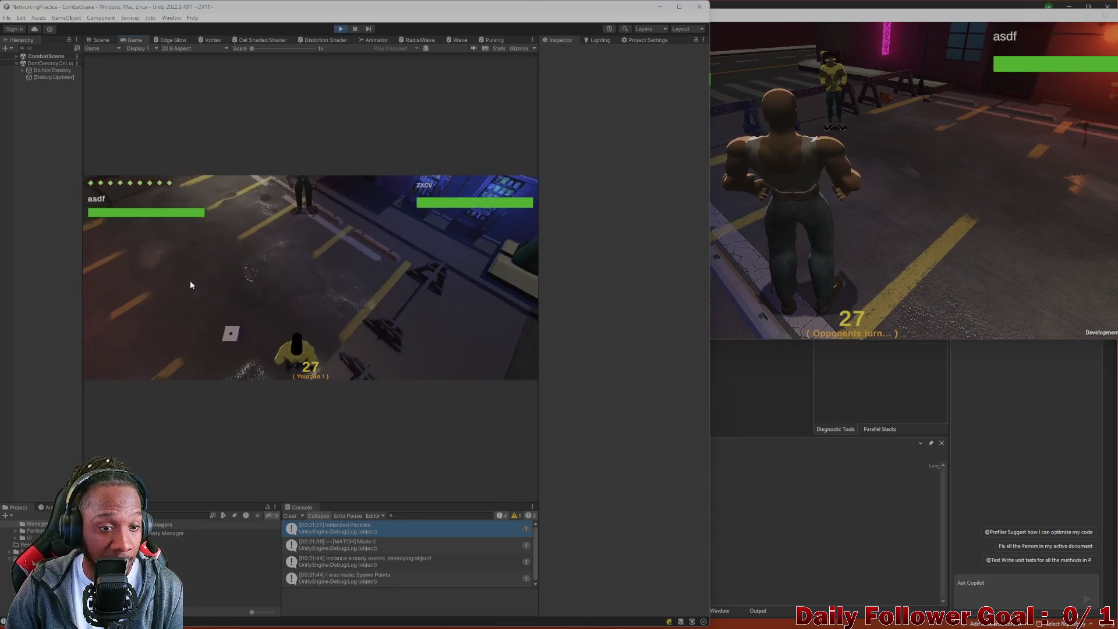
left_click(145, 331)
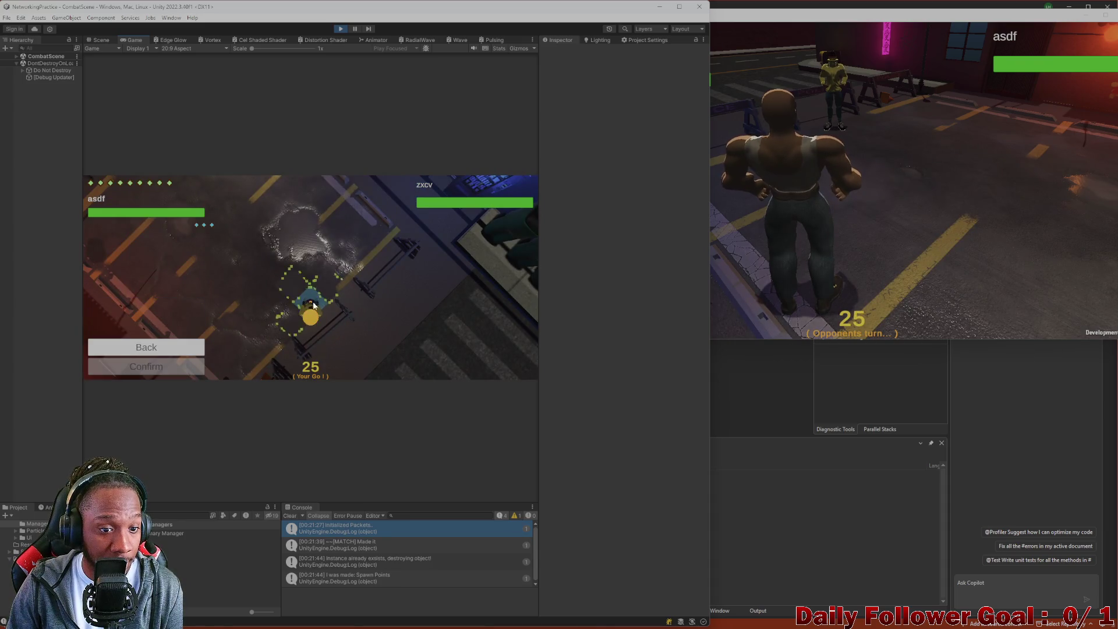
left_click(294, 315)
left_click(324, 299)
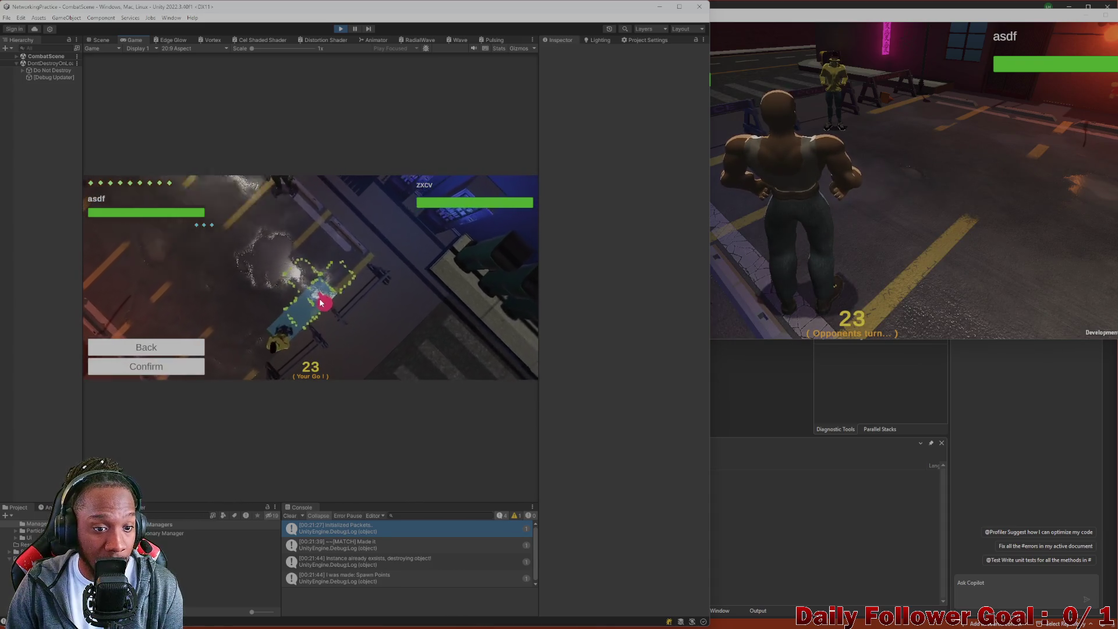
left_click(152, 365)
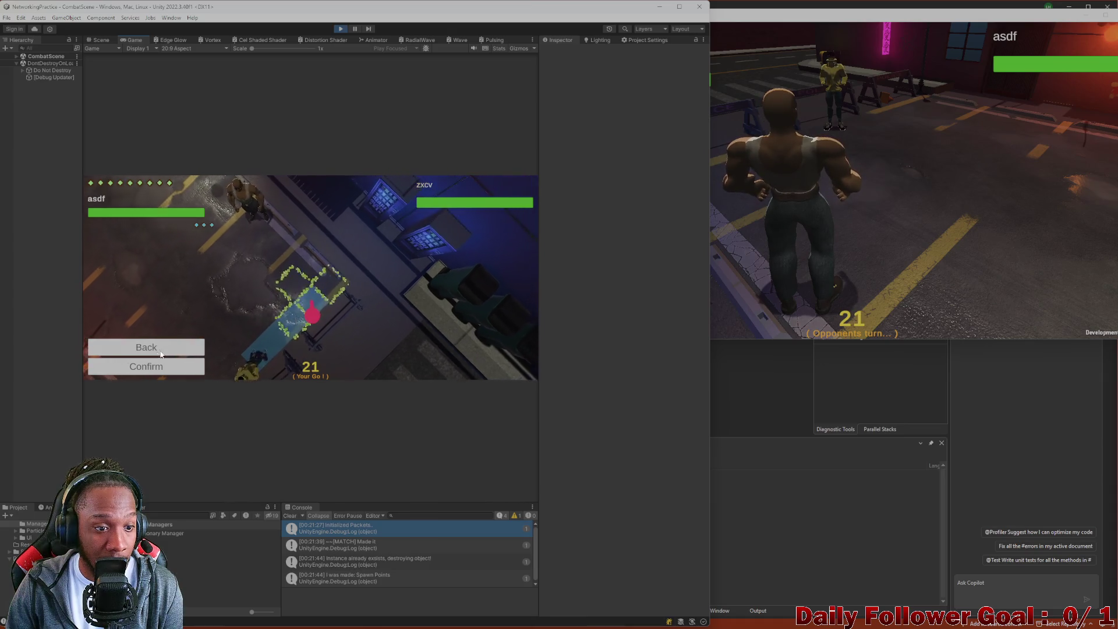
left_click(169, 316)
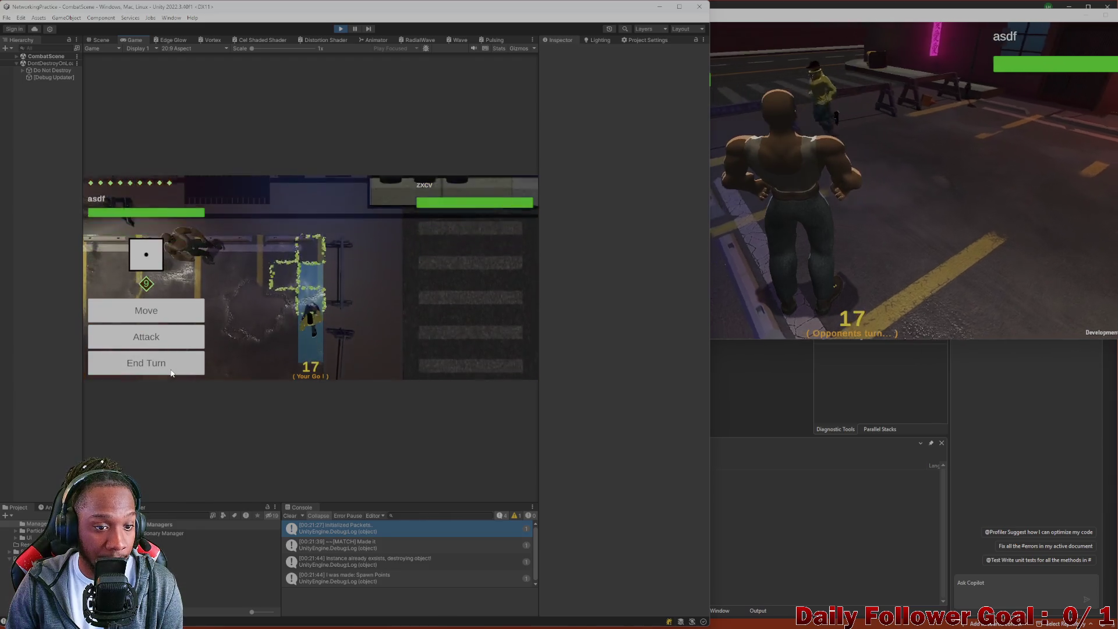
left_click(192, 314)
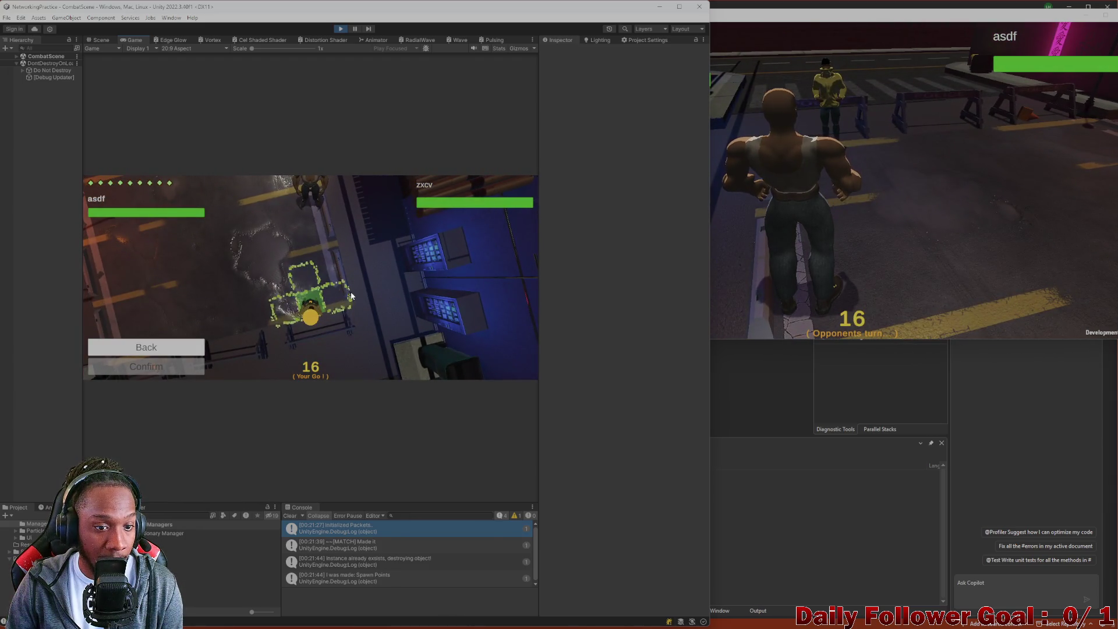
left_click(322, 310)
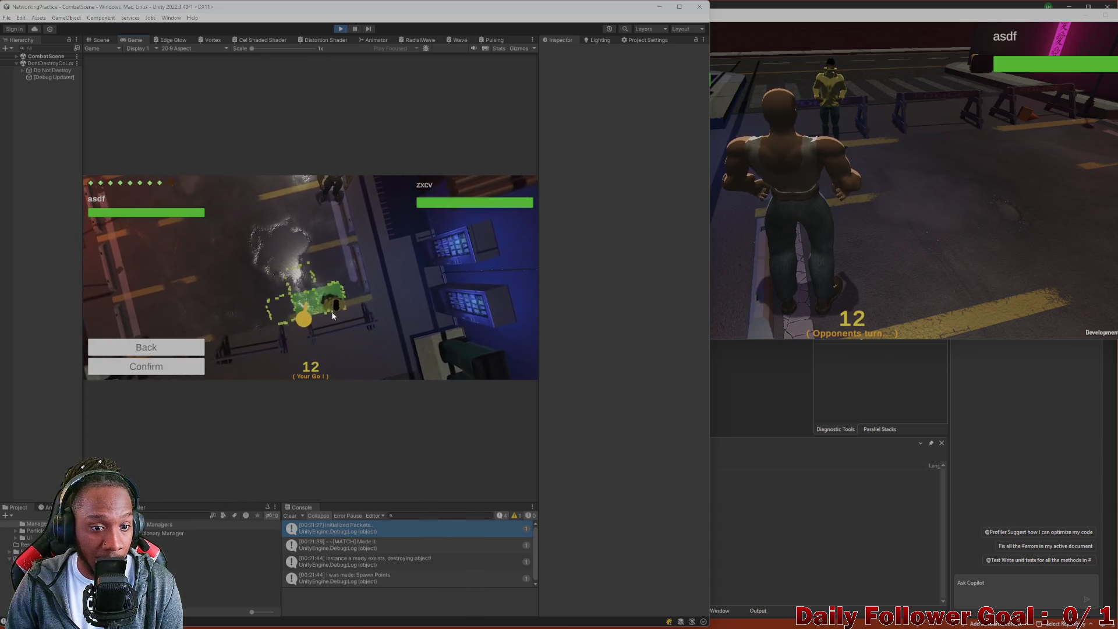
left_click(146, 366)
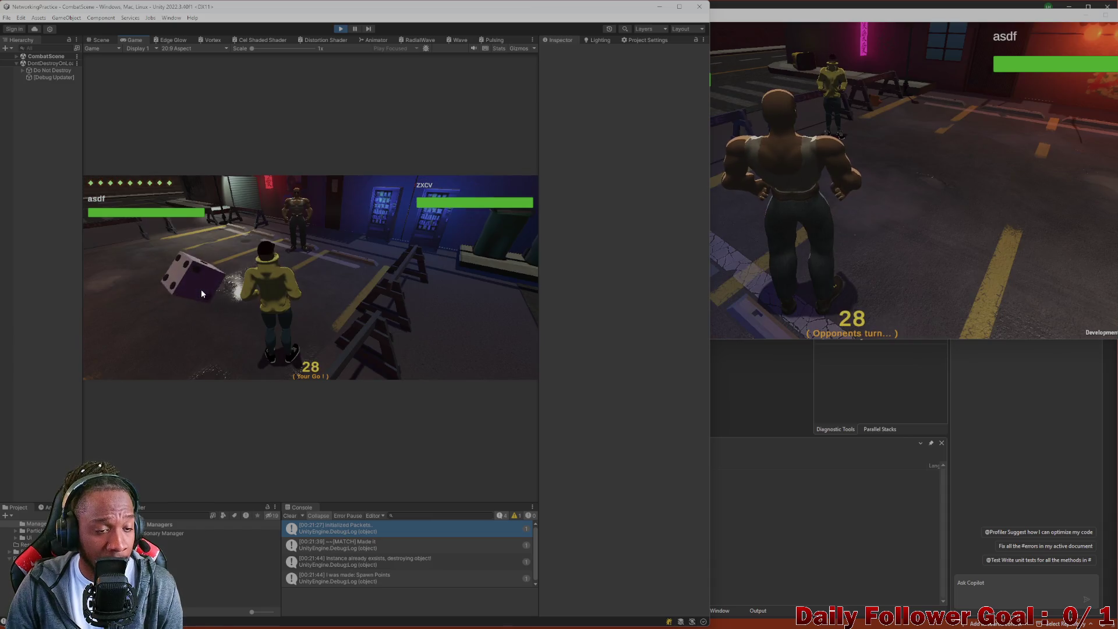
Roll for the new turn, confirm a move, and pick a multi-tile destination.
left_click(201, 289)
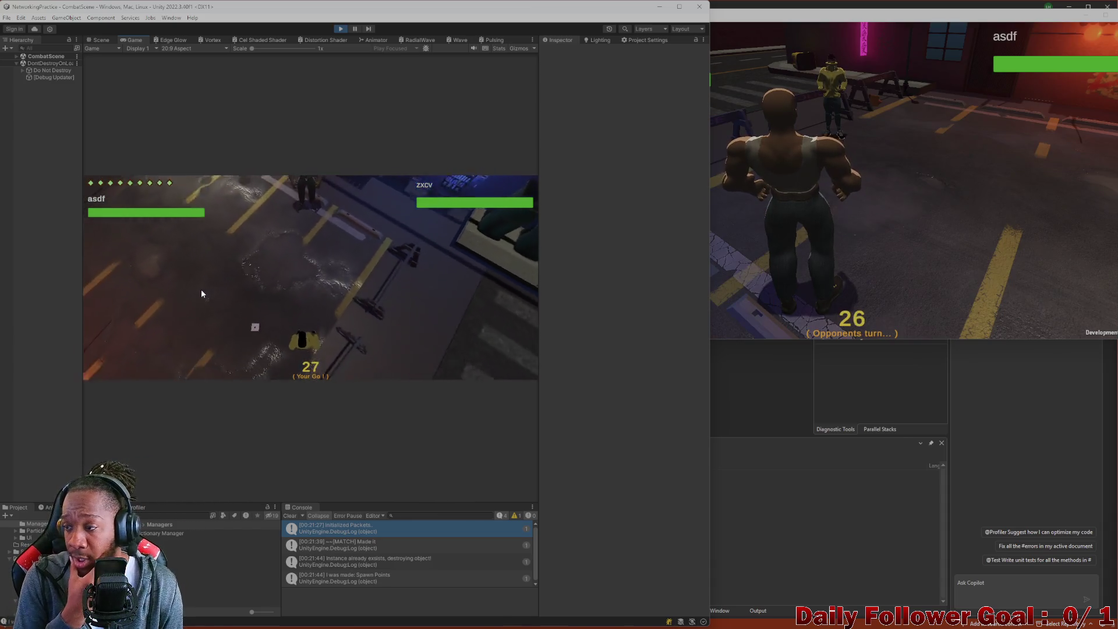
left_click(138, 318)
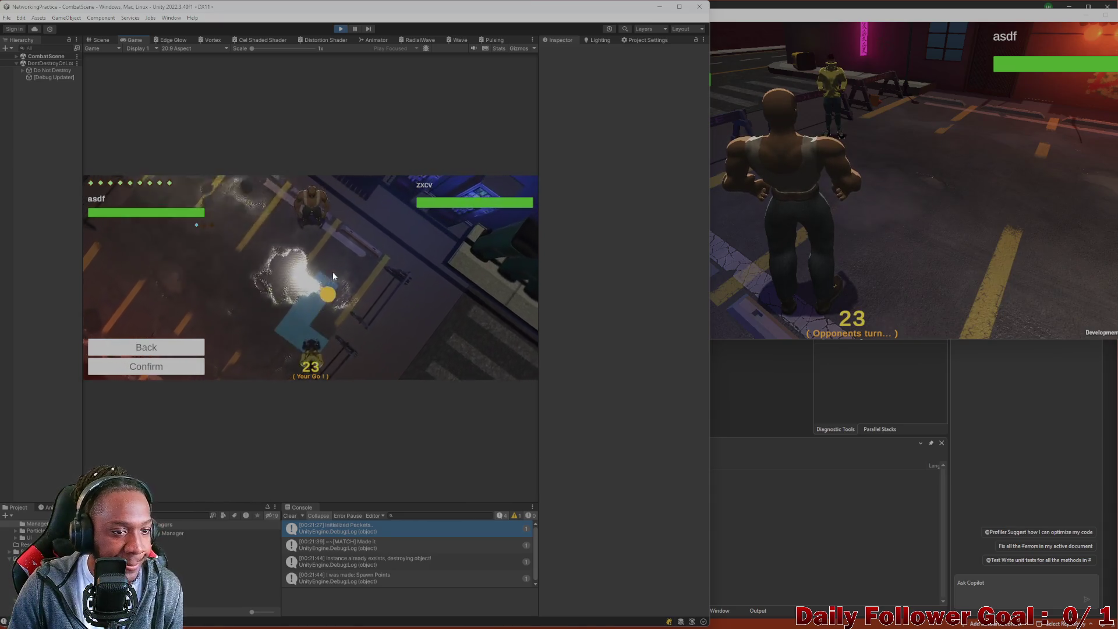
left_click(142, 366)
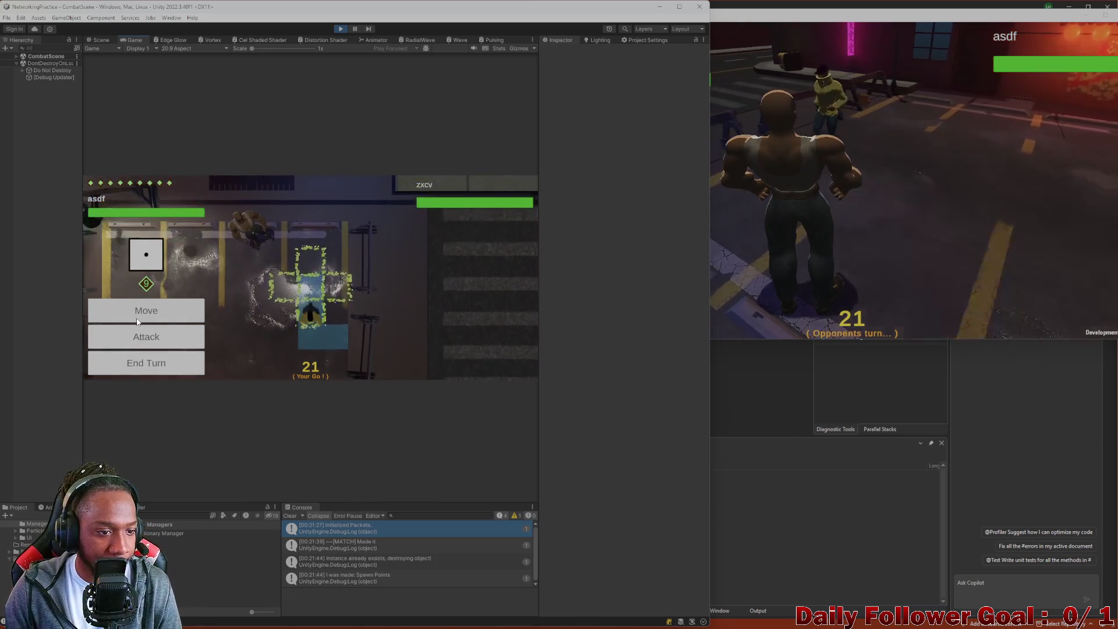
left_click(174, 316)
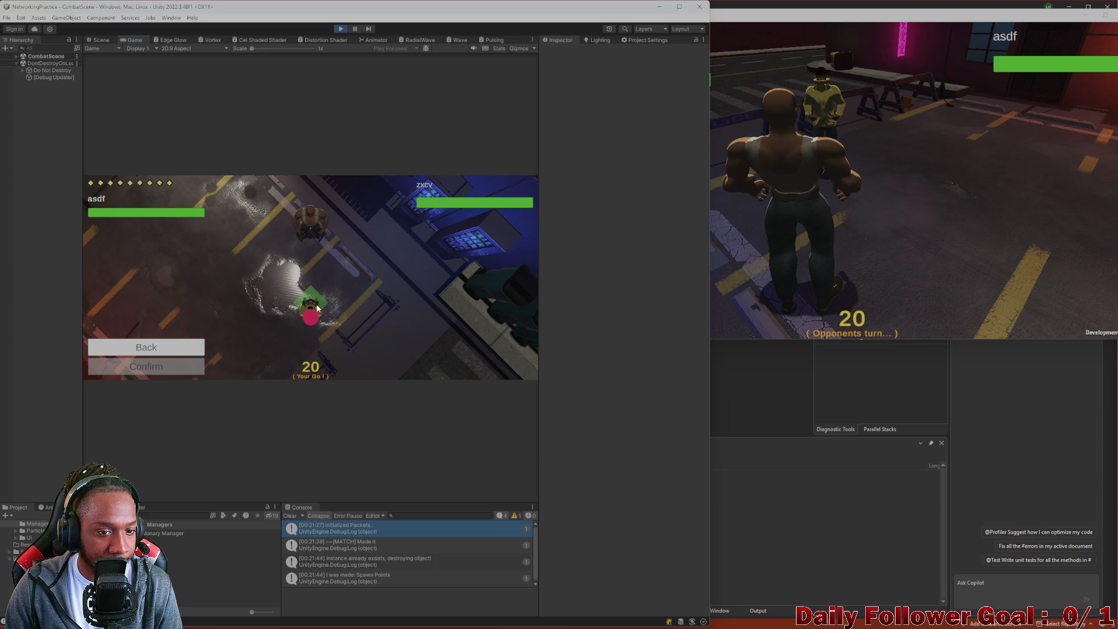
left_click(334, 278)
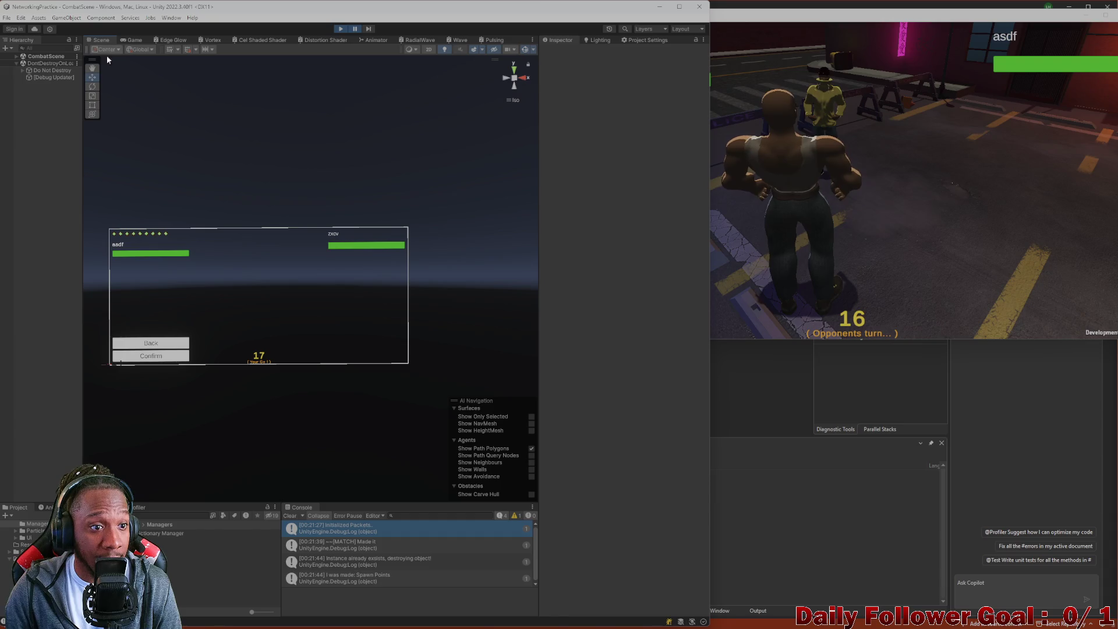
Orbit the Scene view, frame the Street Filler (1) piece, and select the Connection Aura.
mouse_move(107, 59)
left_mouse_down()
mouse_move(318, 286)
mouse_move(334, 353)
mouse_move(334, 252)
mouse_move(274, 248)
left_mouse_up()
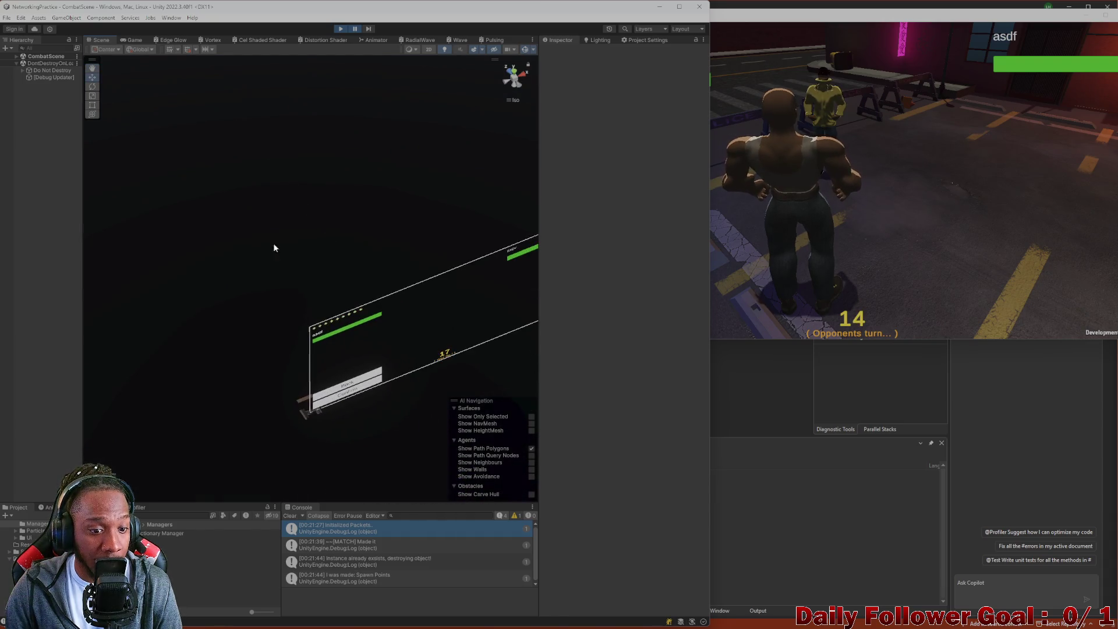
left_click(305, 413)
key("f")
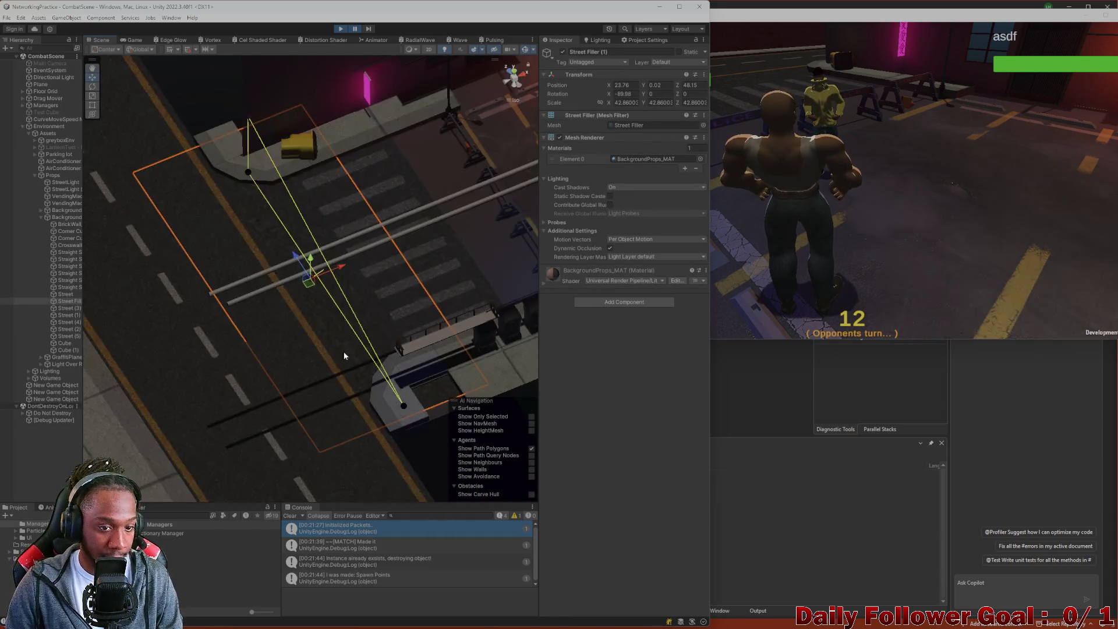
scroll(435, 133, "down", 2)
left_click(512, 99)
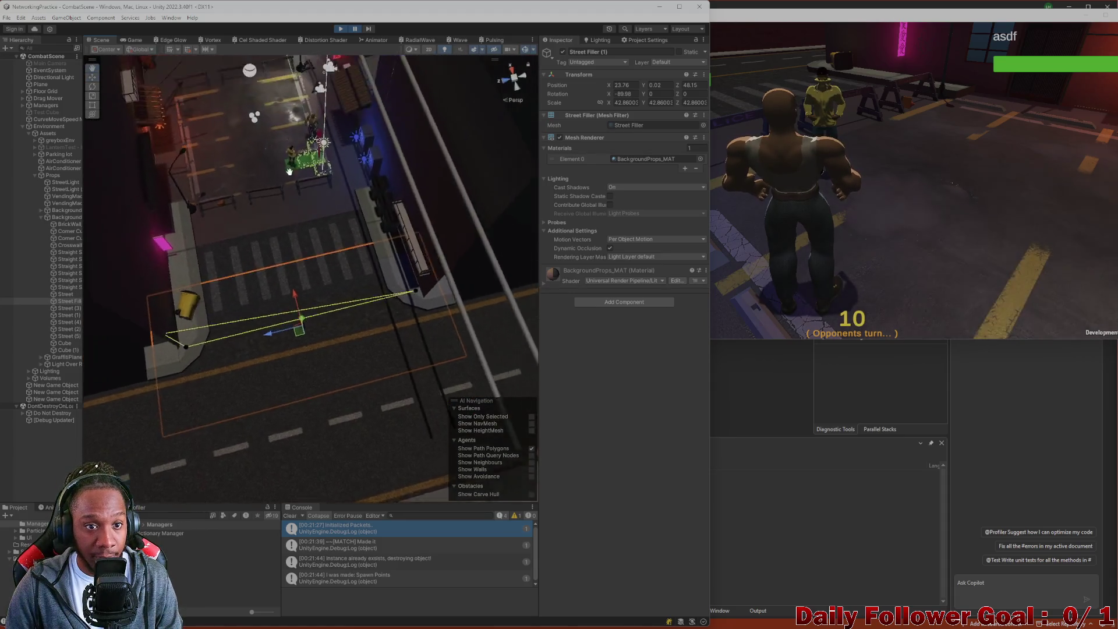
key("f")
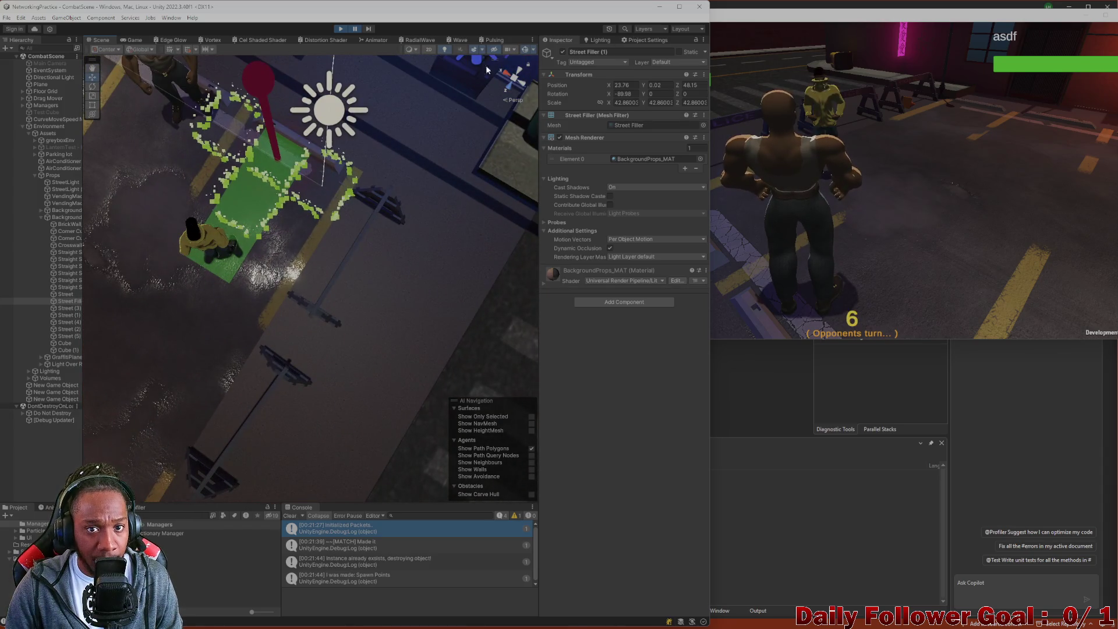
left_click(267, 149)
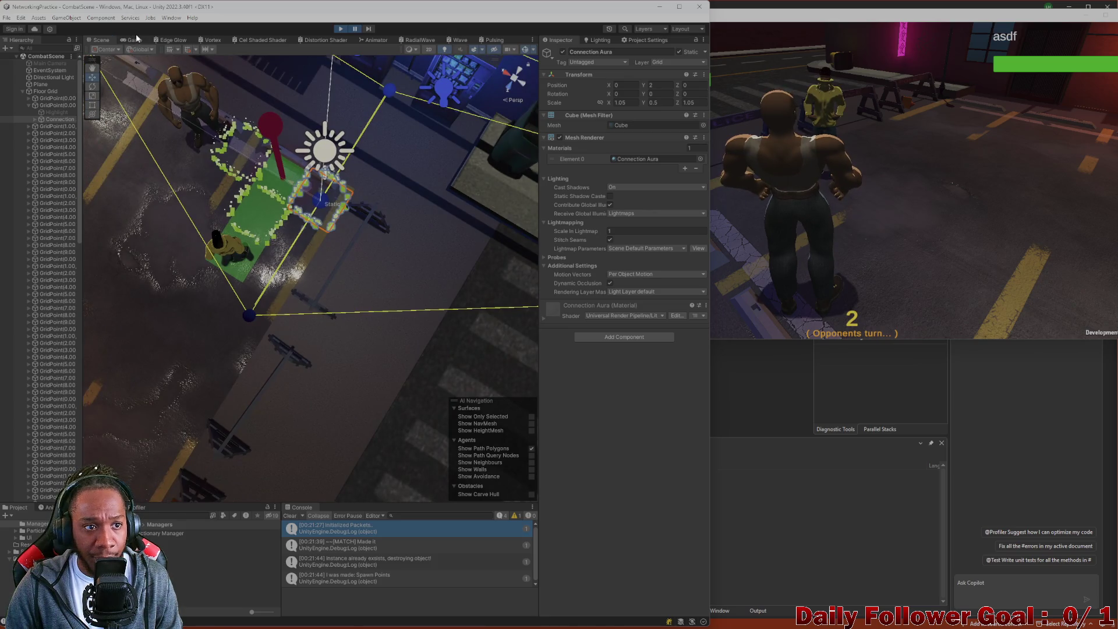
Try picking up the player's marker in the Game view, then return to the Scene view.
left_click(135, 40)
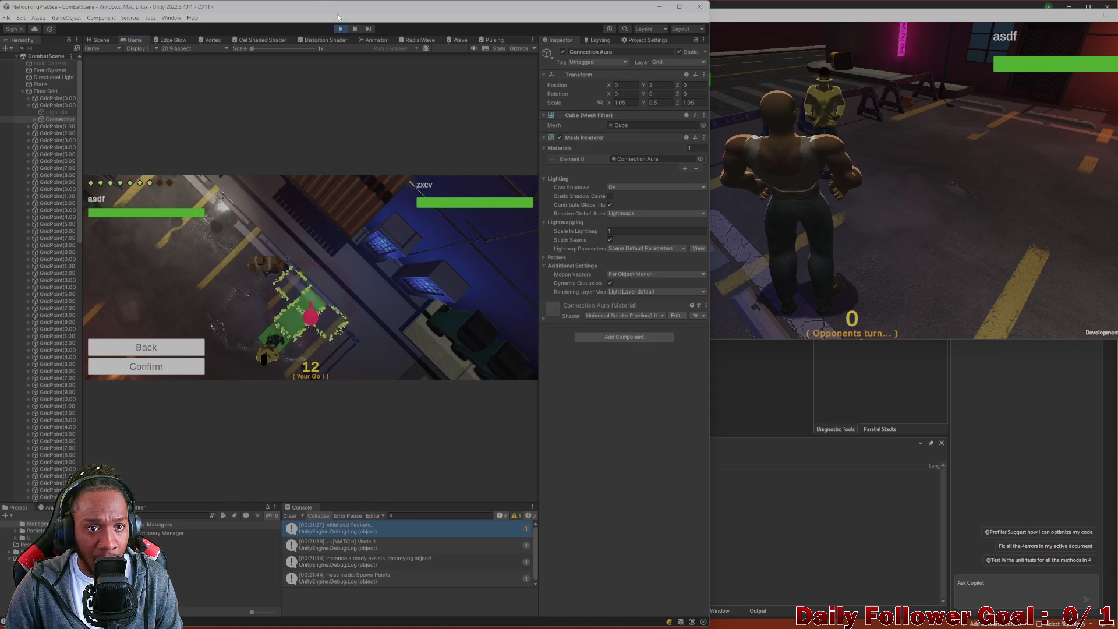
left_click(292, 261)
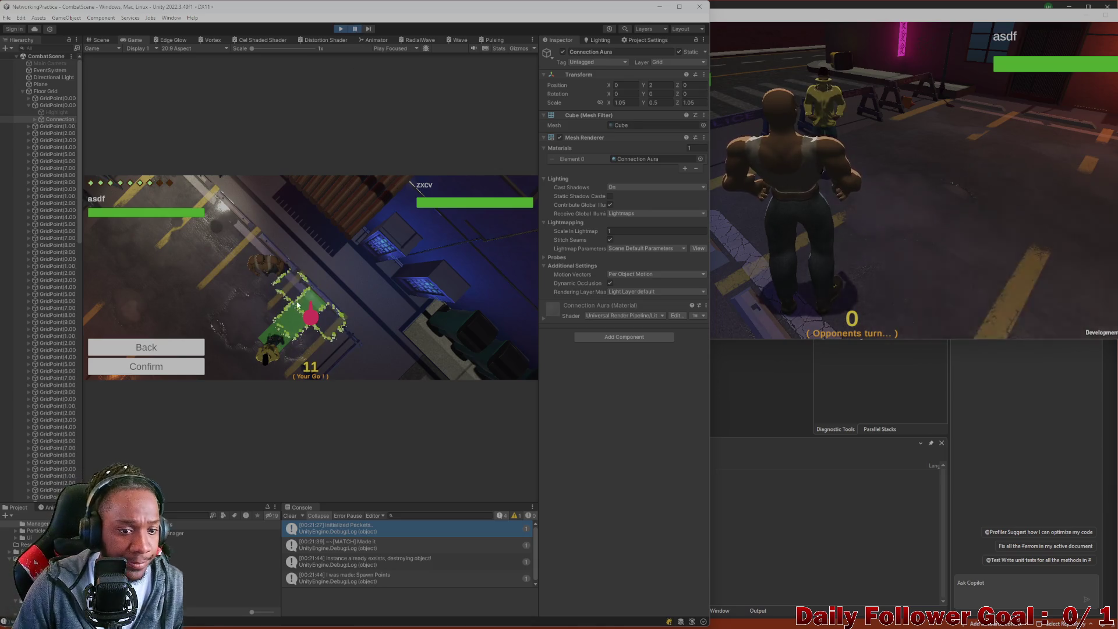
left_click(100, 39)
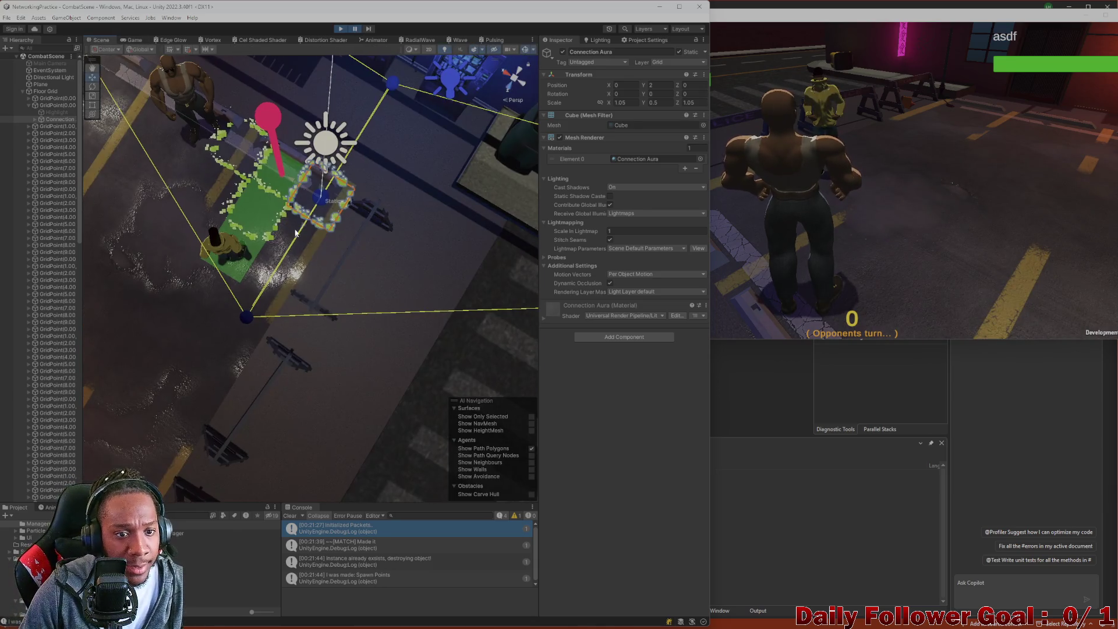
scroll(280, 228, "up", 3)
scroll(280, 228, "down", 3)
Locate the red marker in the Hierarchy, collapse Floor Grid, and select Drag Mover.
left_click(280, 216)
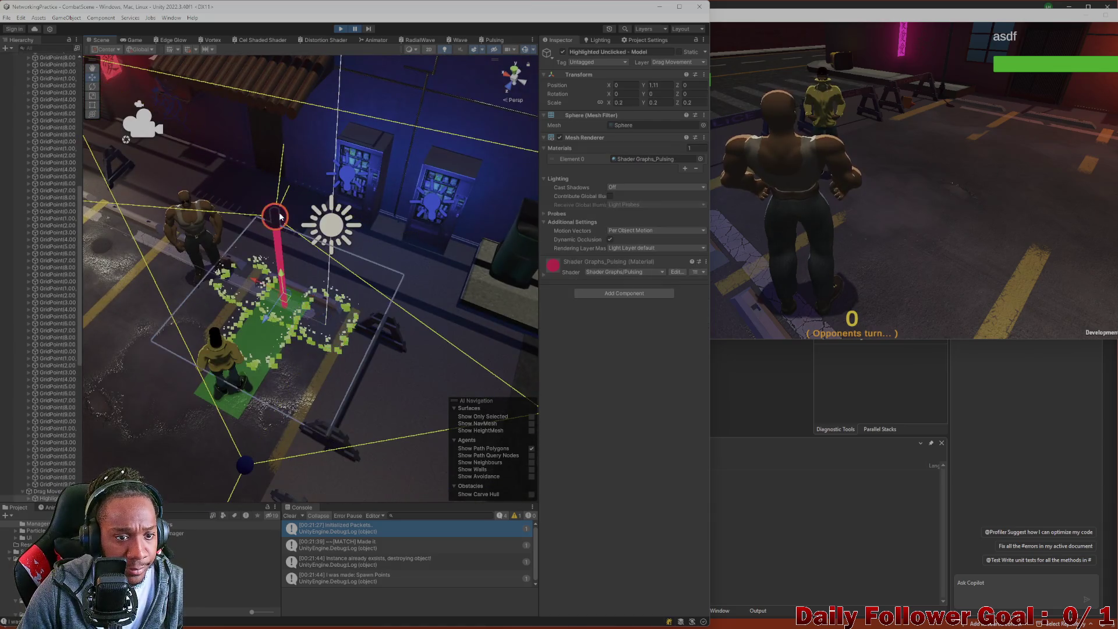
scroll(55, 246, "up", 3)
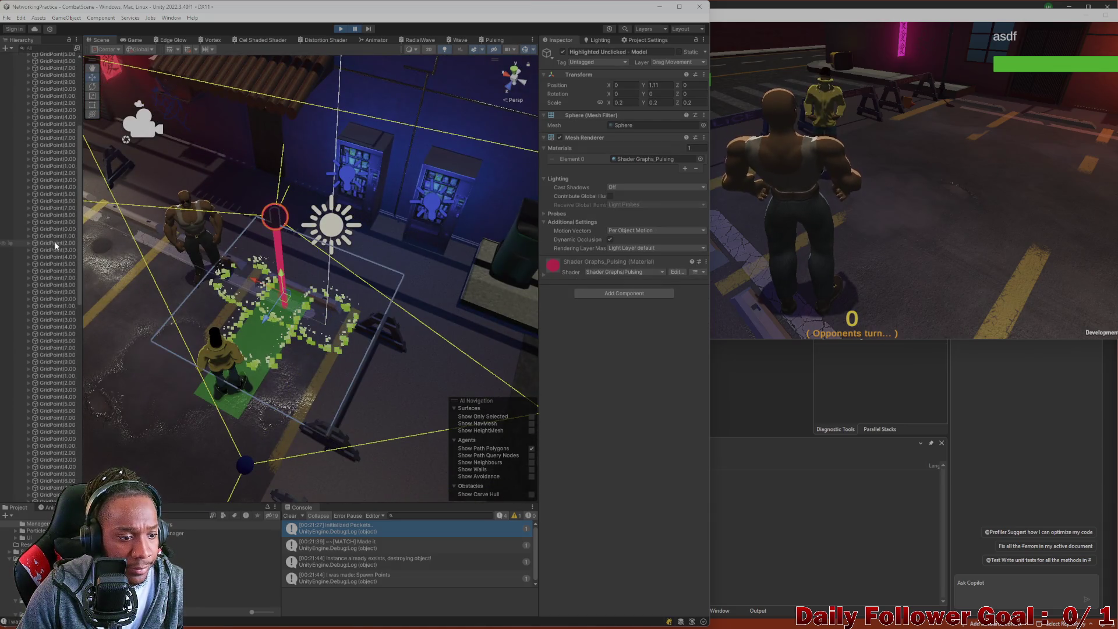
left_click(276, 225)
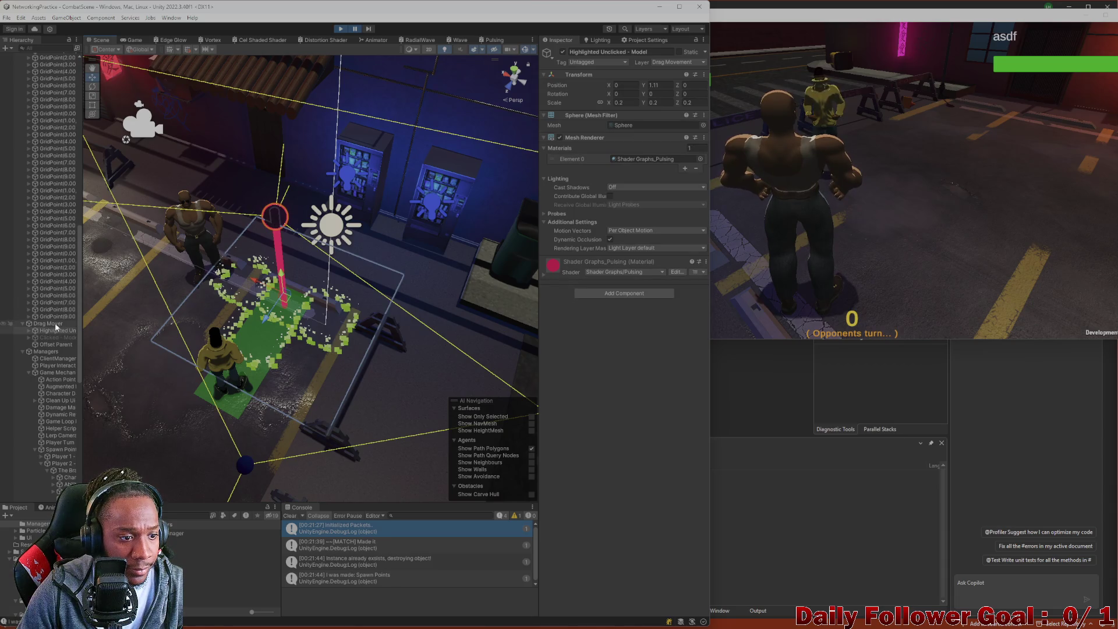
scroll(30, 264, "up", 15)
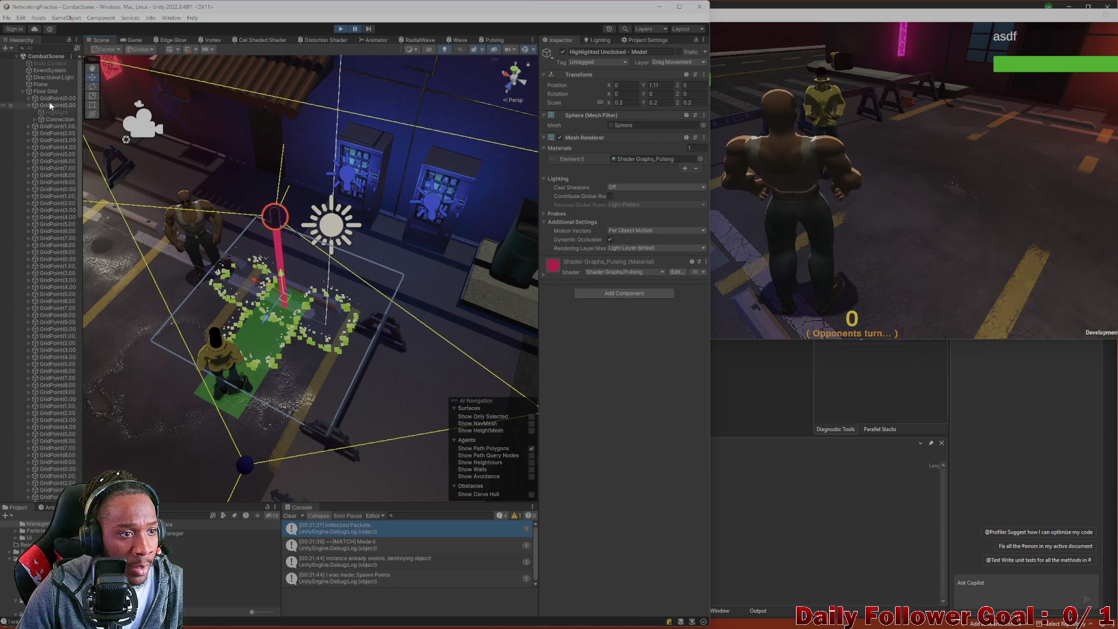
left_click(22, 91)
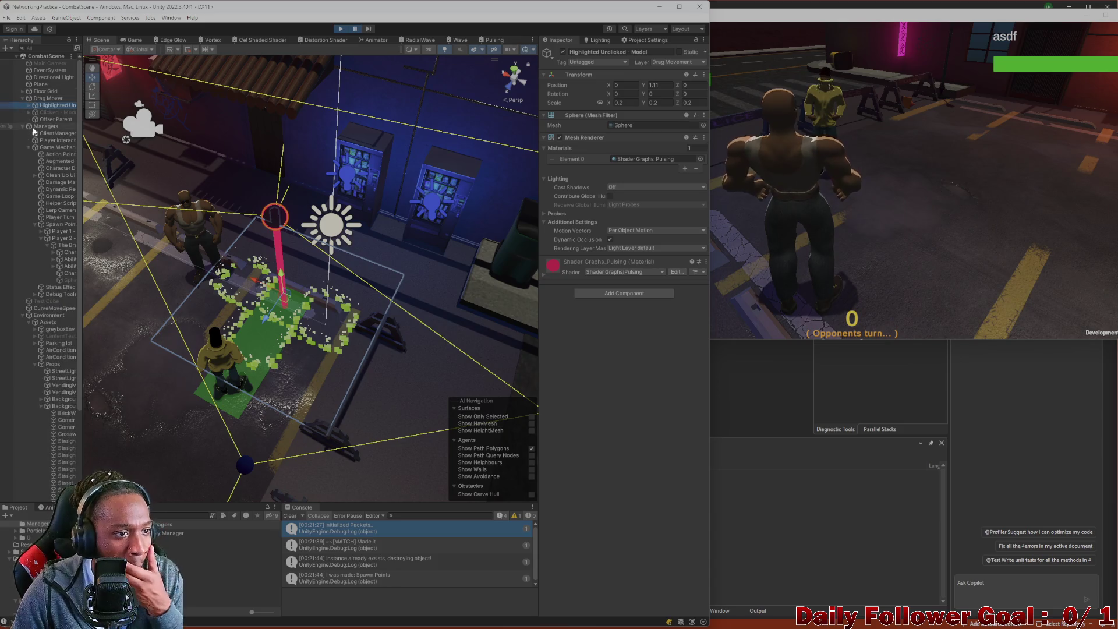
left_click(273, 244)
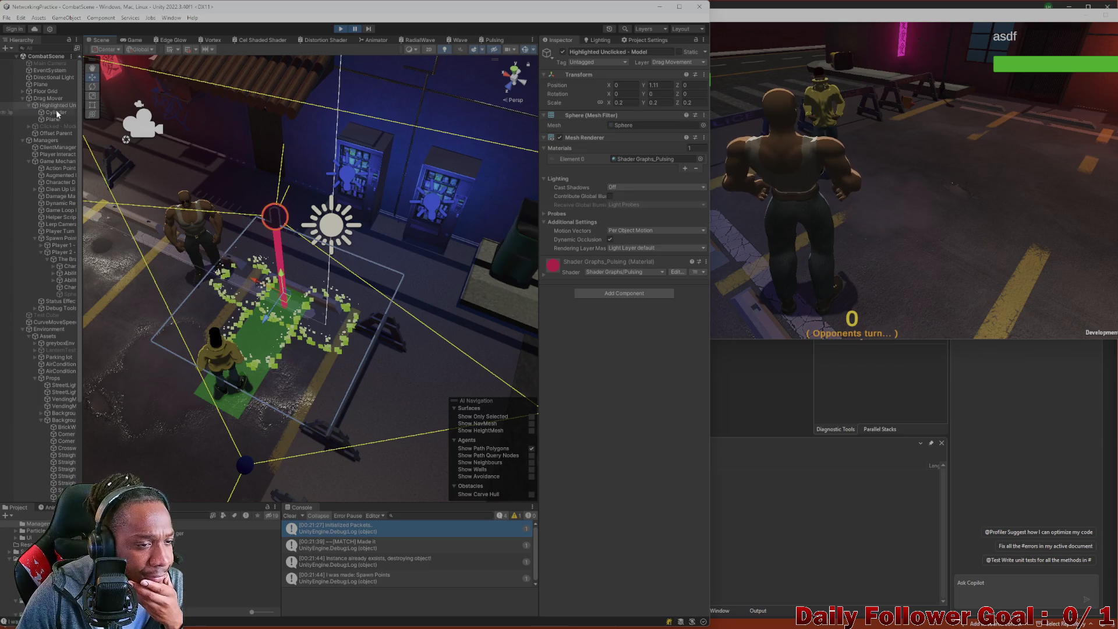
left_click(36, 99)
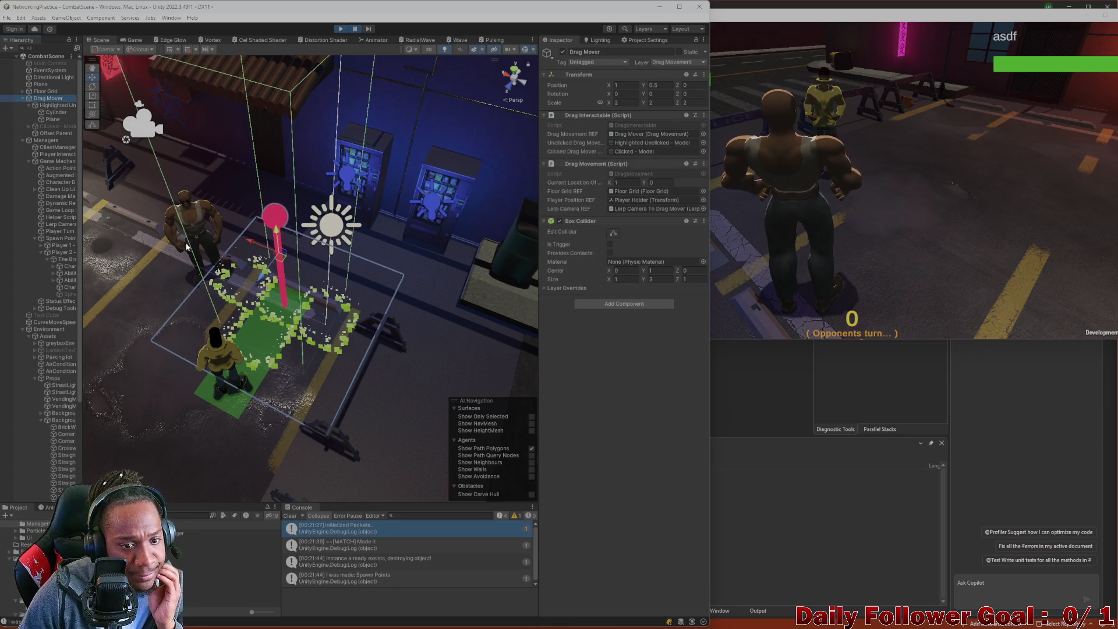
Orbit the Scene view around the grid and select and frame Drag Mover.
mouse_move(186, 248)
left_mouse_down()
mouse_move(302, 302)
mouse_move(325, 377)
mouse_move(323, 275)
mouse_move(315, 395)
mouse_move(290, 395)
mouse_move(474, 120)
left_mouse_up()
left_click(516, 80)
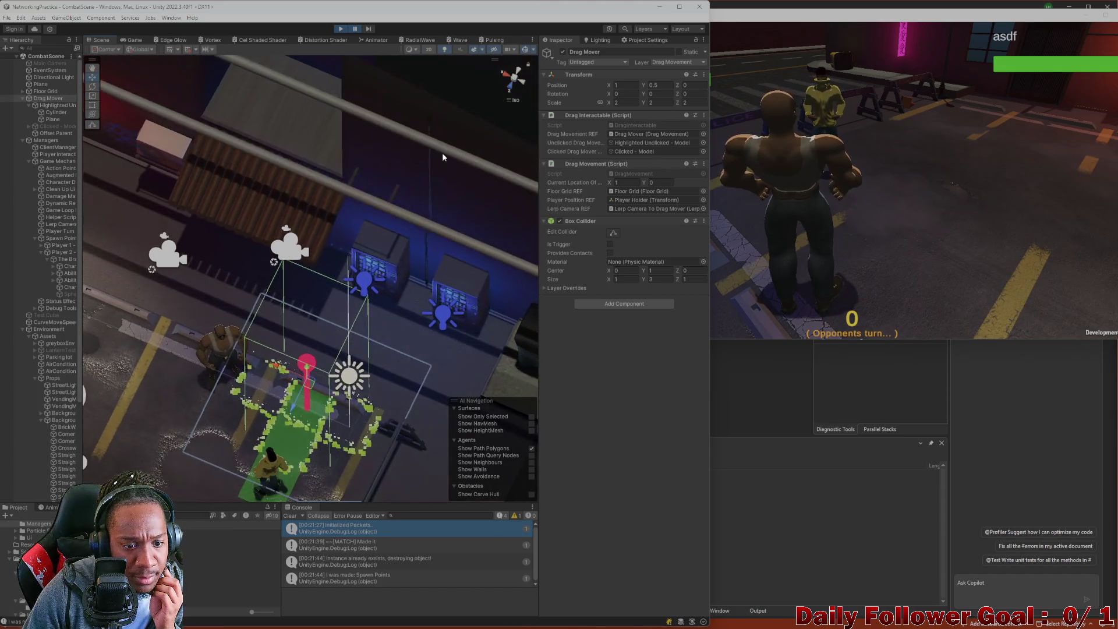
mouse_move(303, 343)
left_mouse_down()
mouse_move(278, 408)
mouse_move(260, 317)
mouse_move(275, 248)
mouse_move(341, 282)
mouse_move(363, 357)
mouse_move(83, 398)
mouse_move(316, 358)
mouse_move(290, 261)
left_mouse_up()
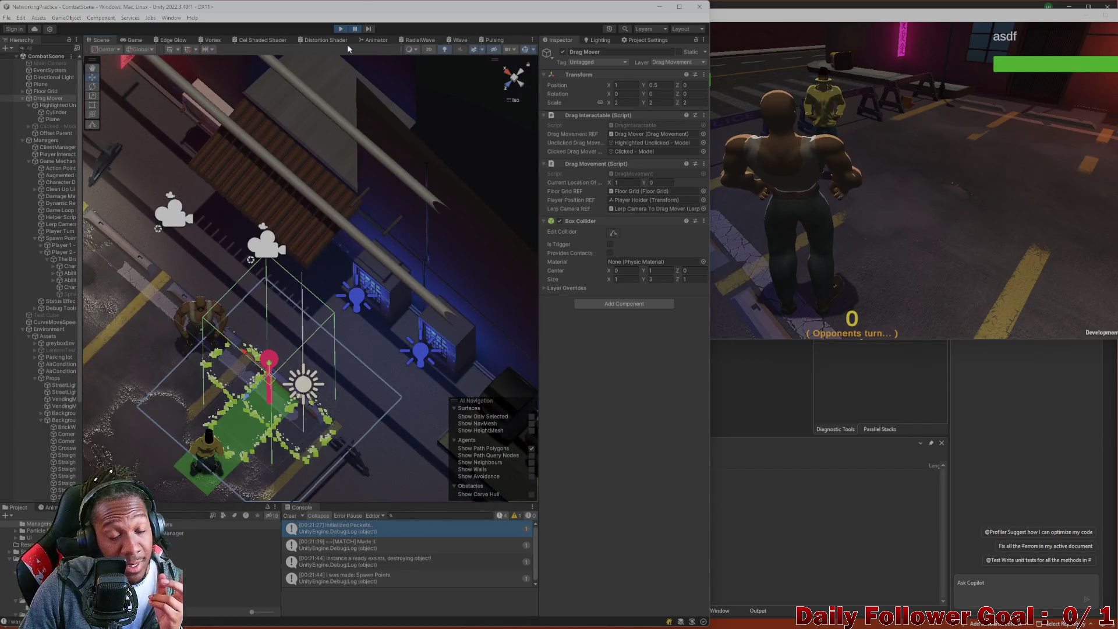
left_click_drag(326, 104, 66, 134)
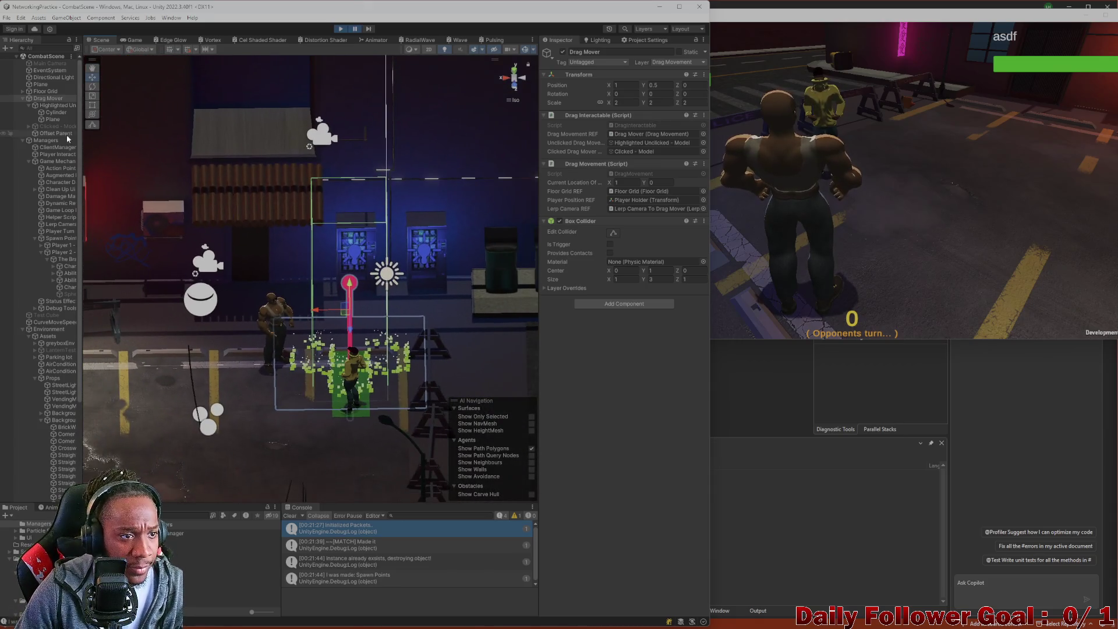
left_click(50, 105)
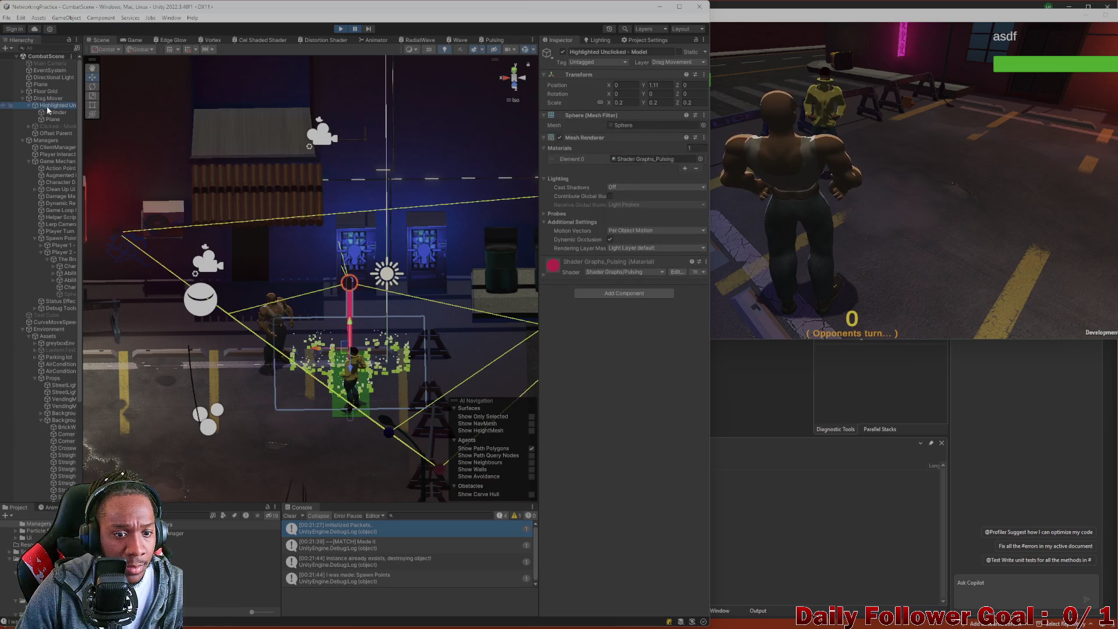
double_click(36, 99)
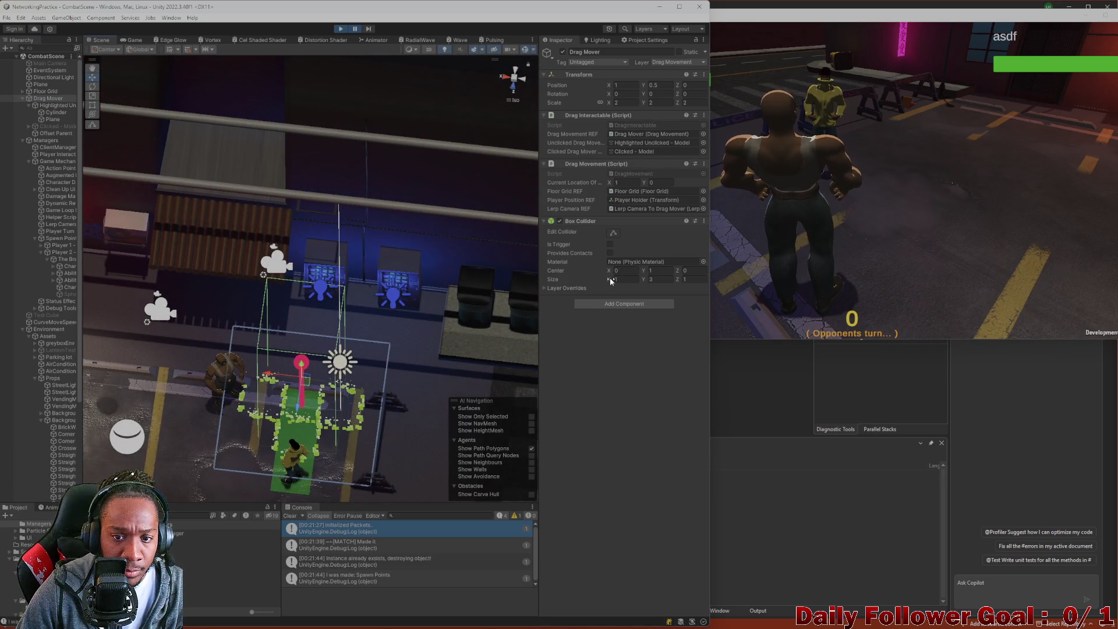
Set the Box Collider's Size X and Z to 0.5, leaving Y at 3.
left_click_drag(610, 277, 603, 283)
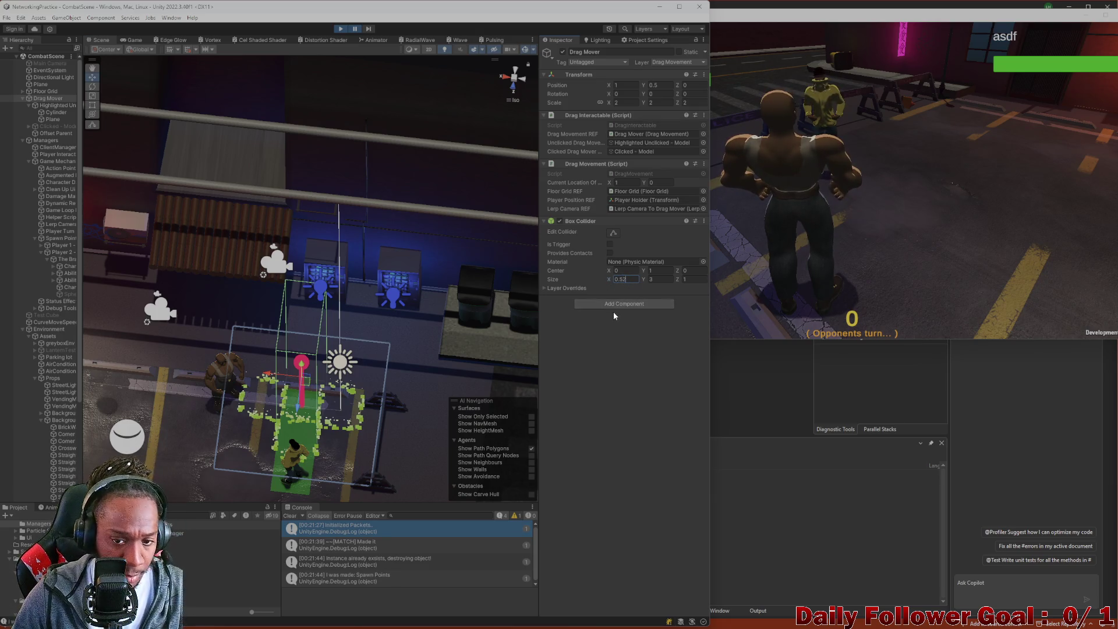
key("BackSpace")
left_click(691, 279)
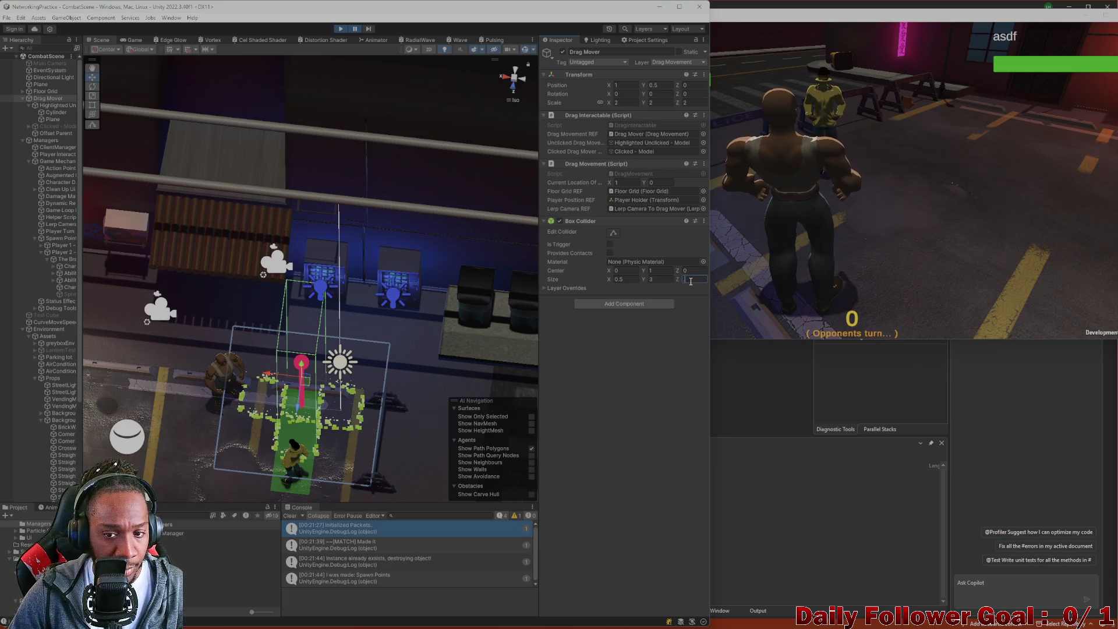
type("0.5")
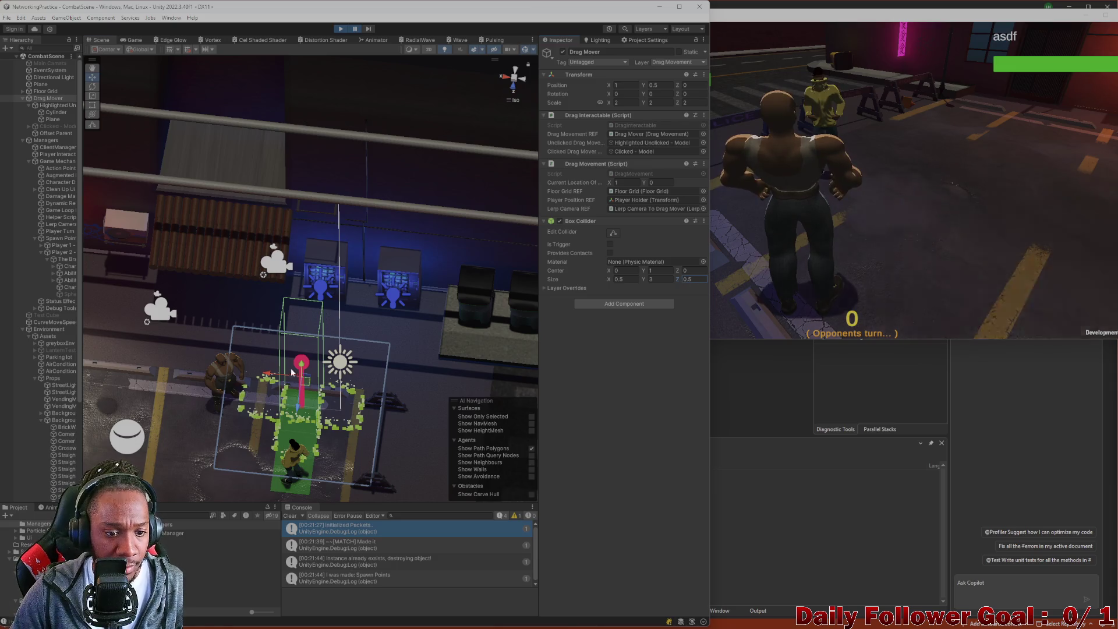
left_click_drag(292, 373, 269, 363)
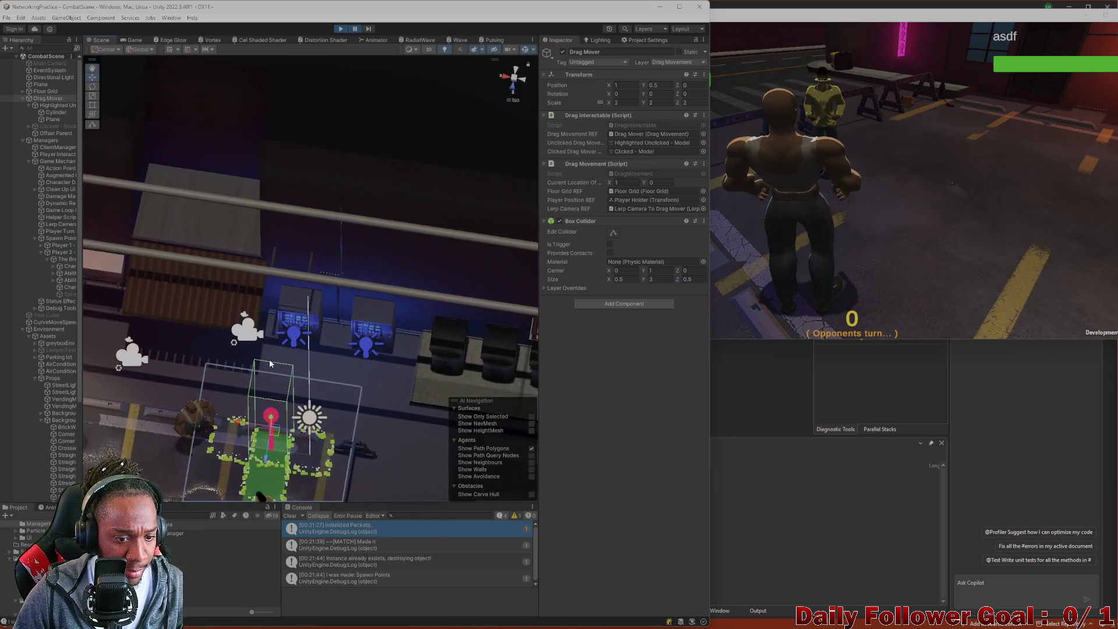
In the editor game view, drag the player's movement marker toward another grid tile.
left_click(134, 41)
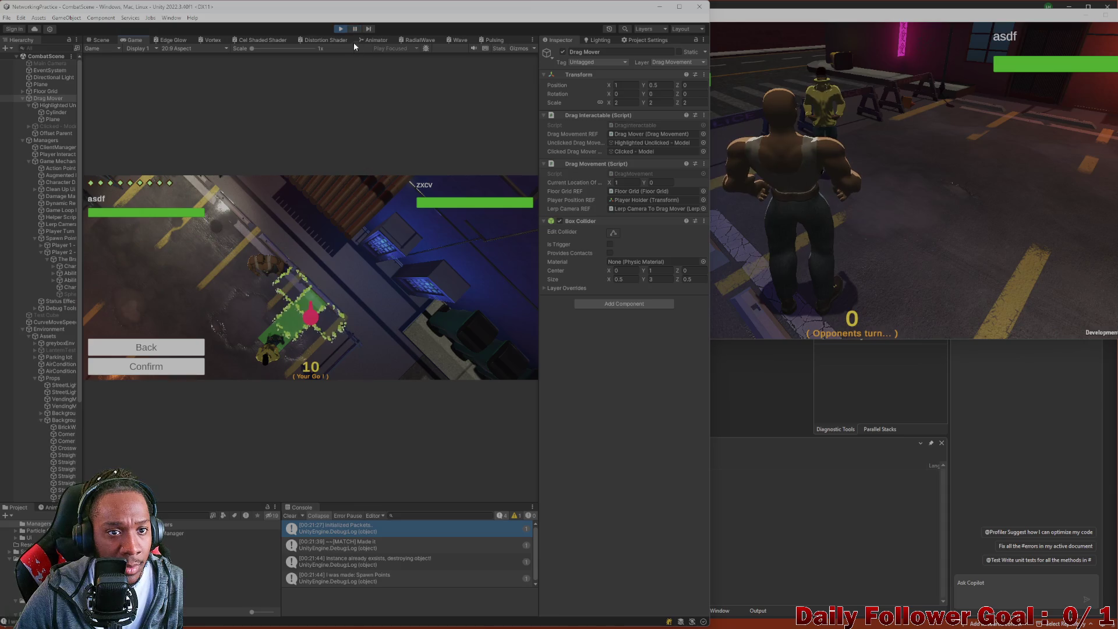
left_click(353, 338)
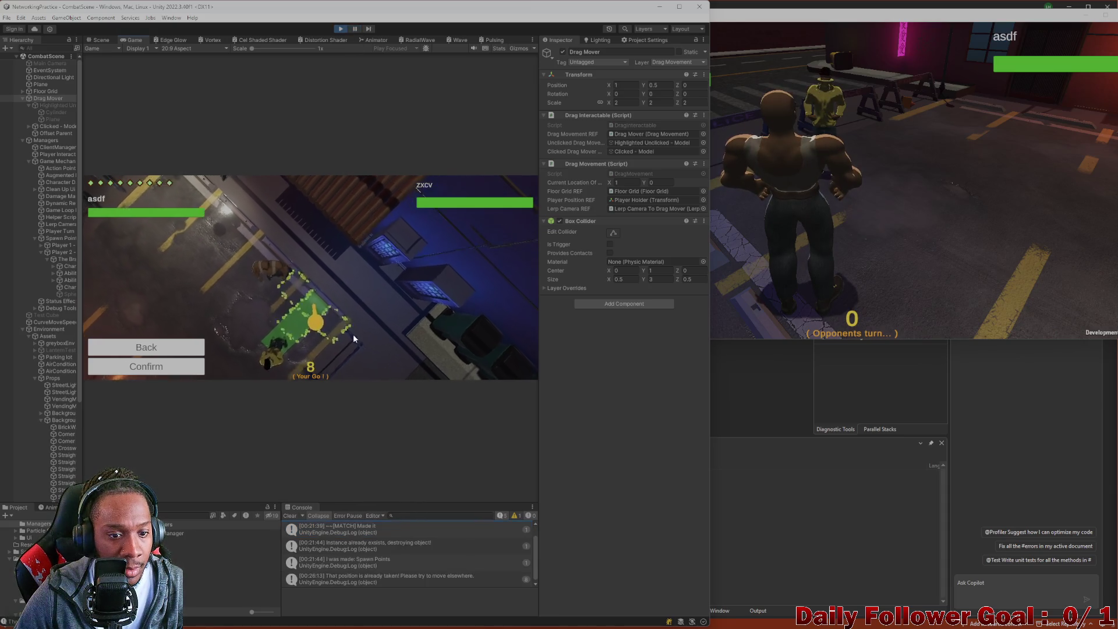
mouse_move(353, 334)
left_mouse_down()
mouse_move(364, 333)
mouse_move(289, 295)
mouse_move(235, 247)
mouse_move(307, 314)
mouse_move(297, 317)
mouse_move(350, 335)
mouse_move(289, 251)
mouse_move(357, 348)
left_mouse_up()
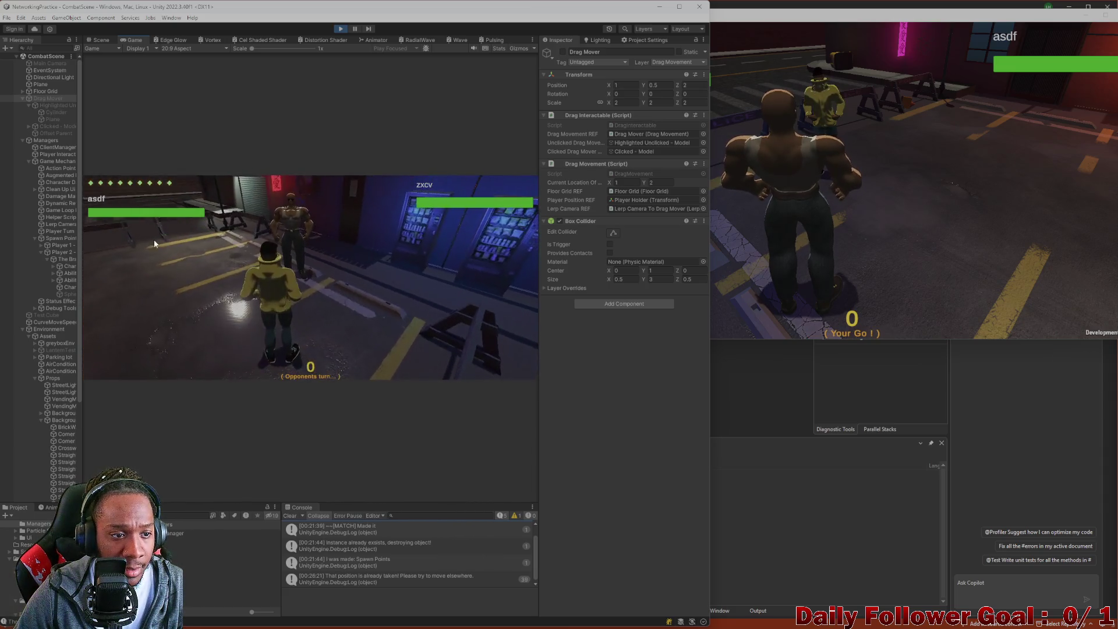
On the second client, use the top-down camera, move to a chosen tile, confirm, and end the turn.
left_click(785, 157)
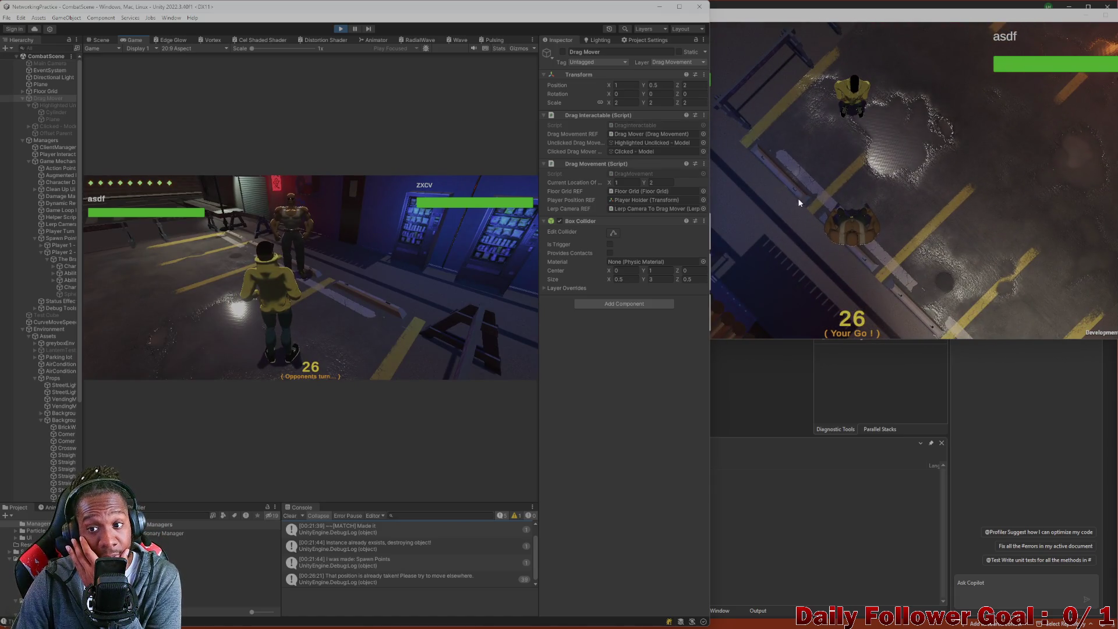
left_click(816, 215)
left_click(693, 217)
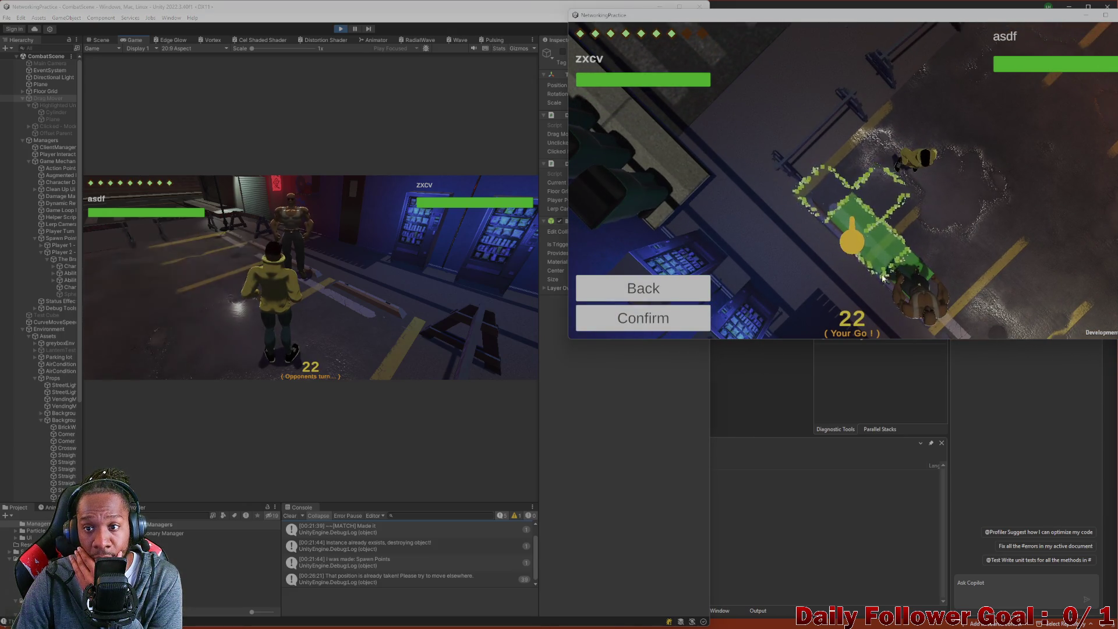
left_click(864, 256)
left_click(627, 316)
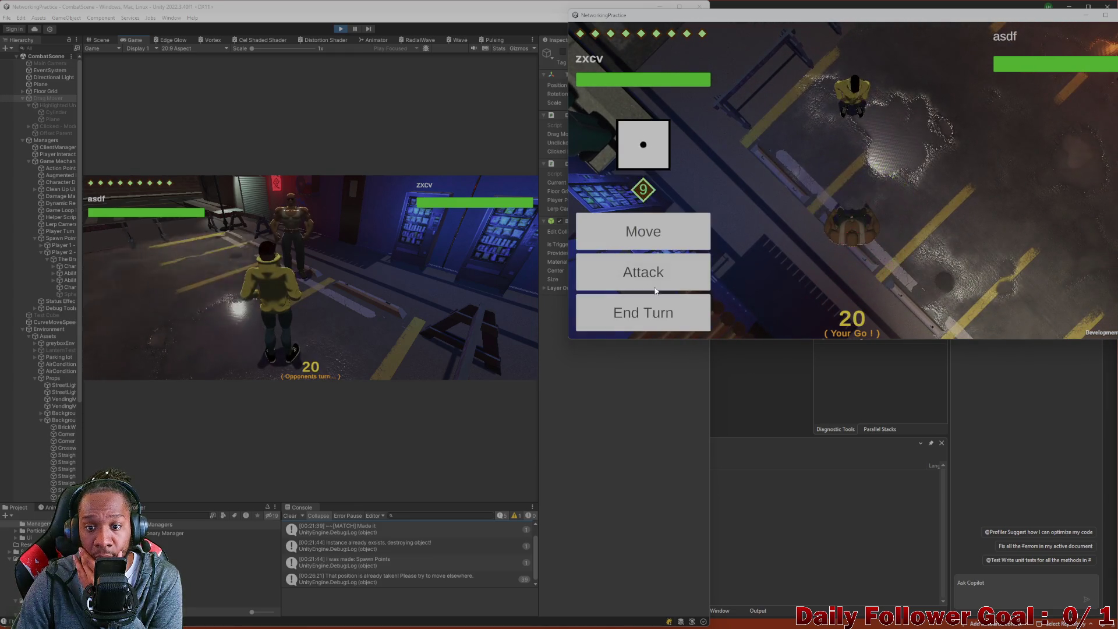
left_click(654, 316)
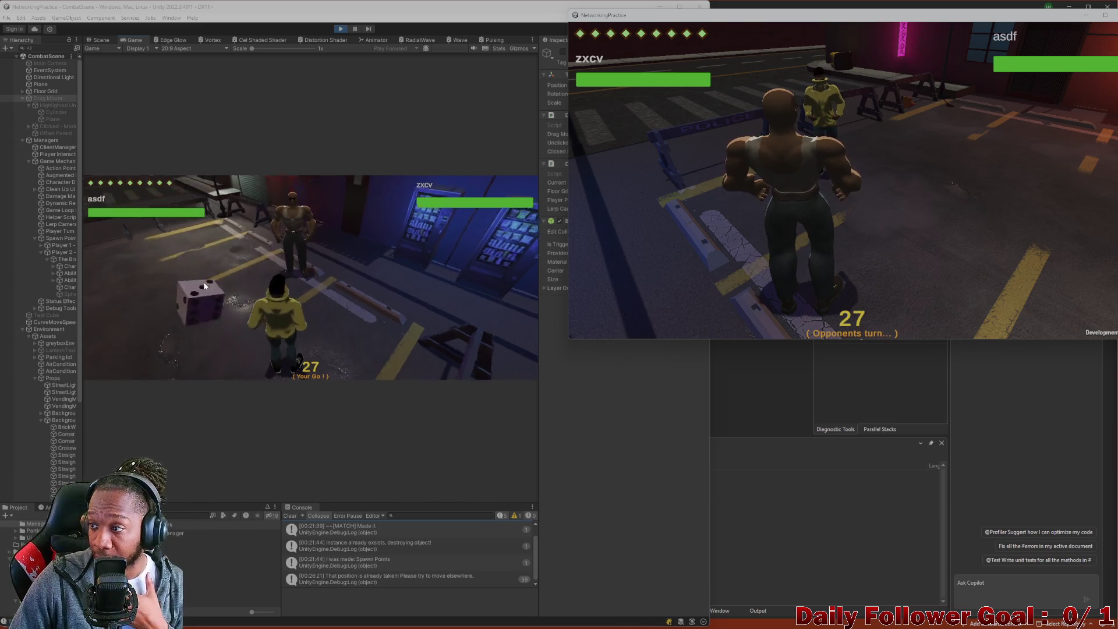
Start a move on the other client, drag the mover one tile, and center the grid in the Scene view.
left_click(187, 312)
left_click(186, 313)
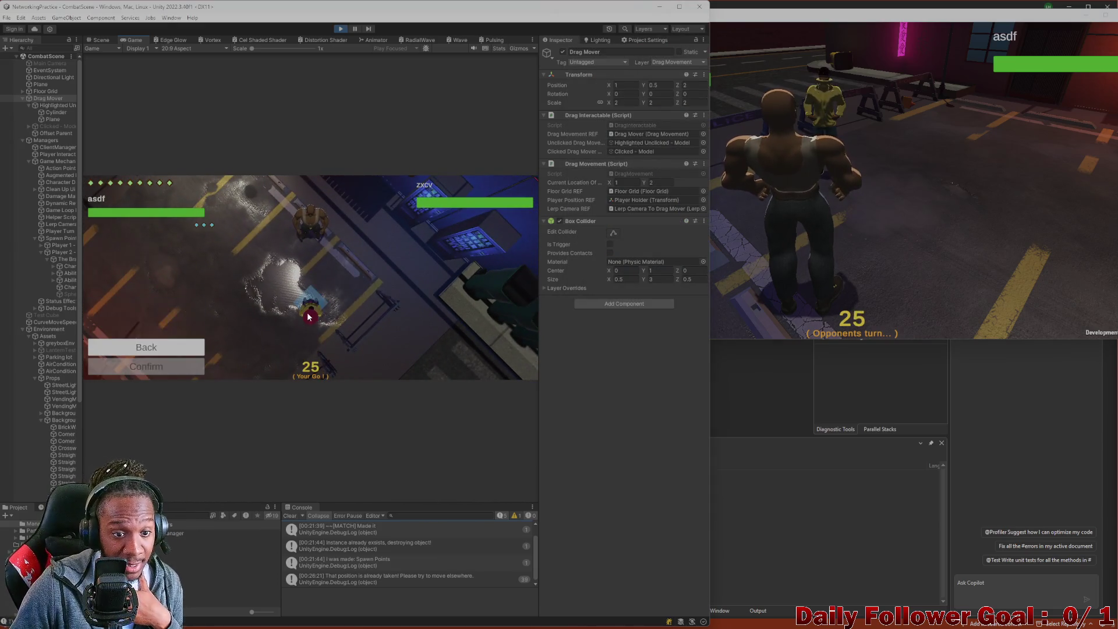
left_click_drag(323, 306, 294, 326)
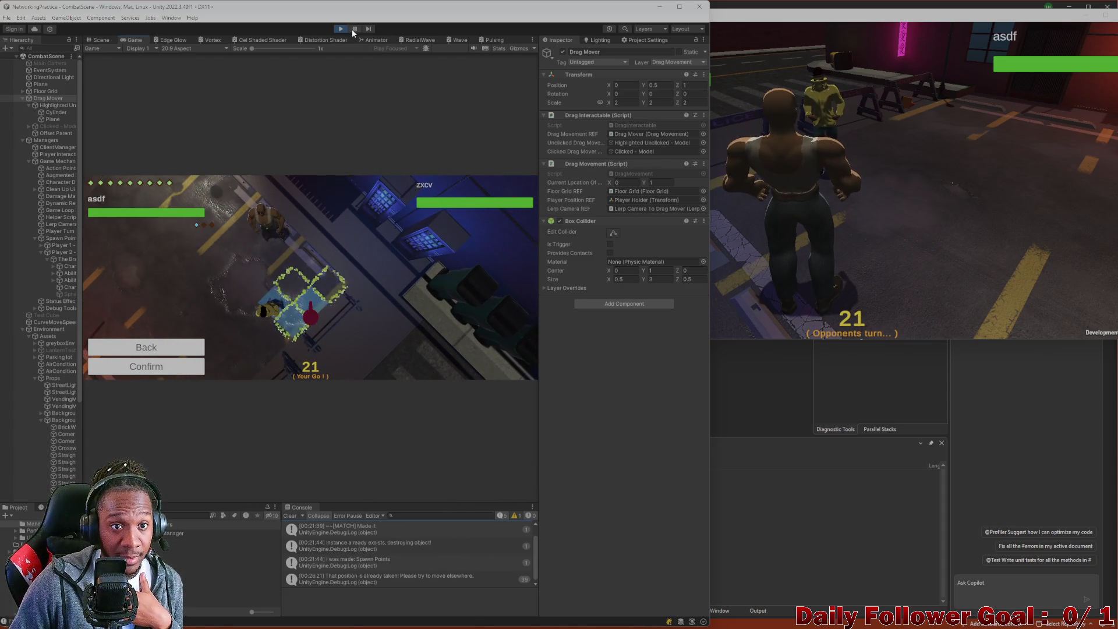
left_click(101, 40)
mouse_move(301, 356)
left_mouse_down()
mouse_move(298, 337)
mouse_move(297, 382)
mouse_move(346, 307)
left_mouse_up()
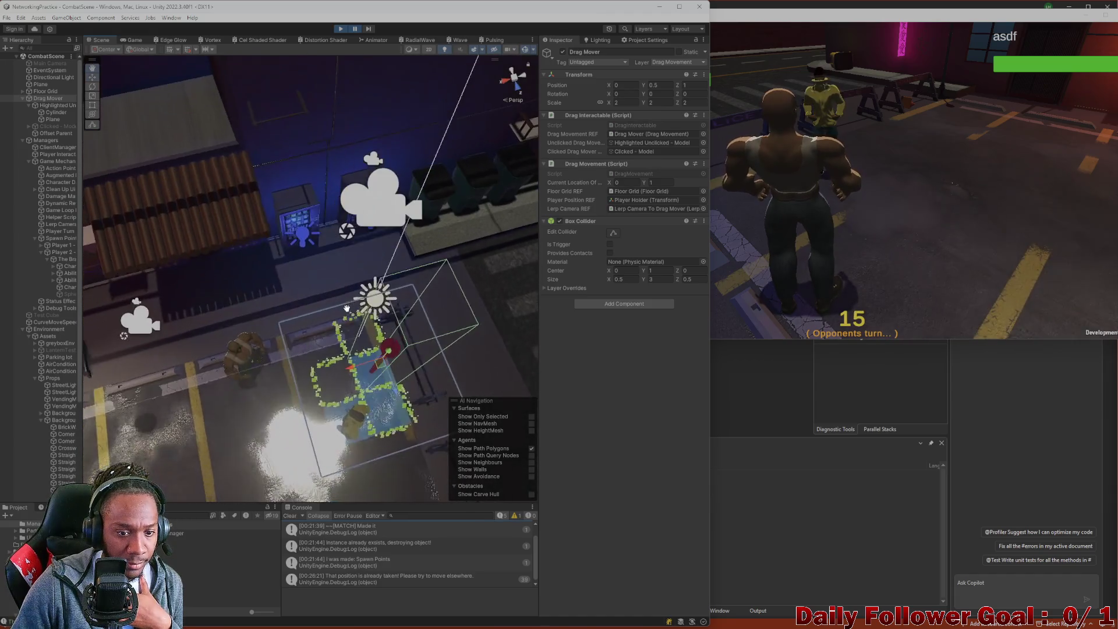
Inspect grid cells and GridPoint(1.00, 1.00), then select GridPoint(0.00, 0.00) and collapse its children.
left_click(336, 389)
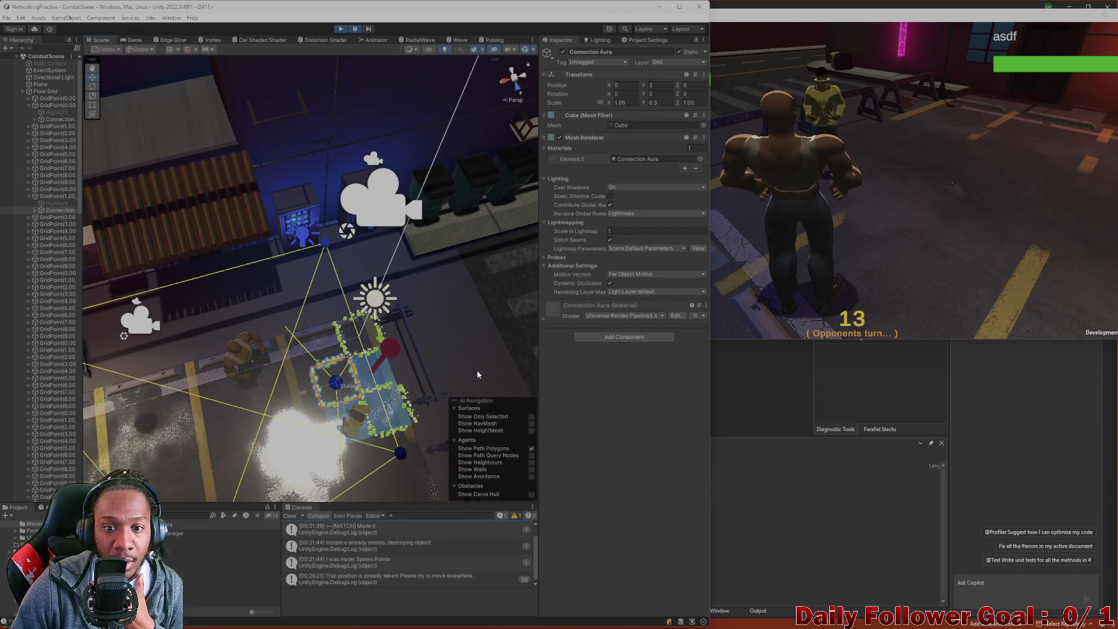
left_click(41, 197)
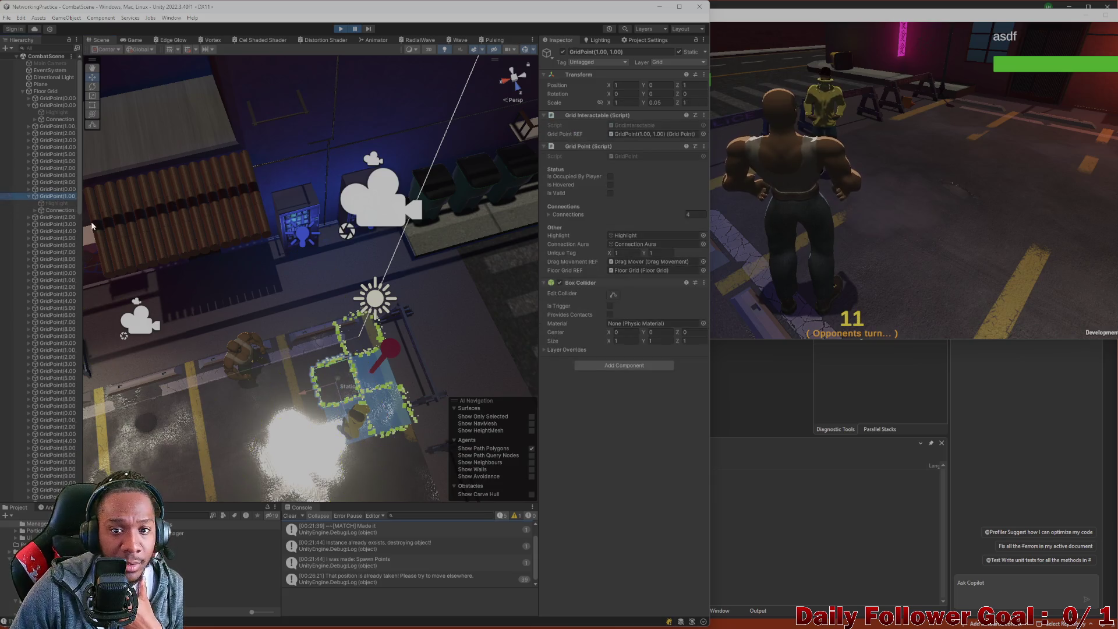
left_click(361, 338)
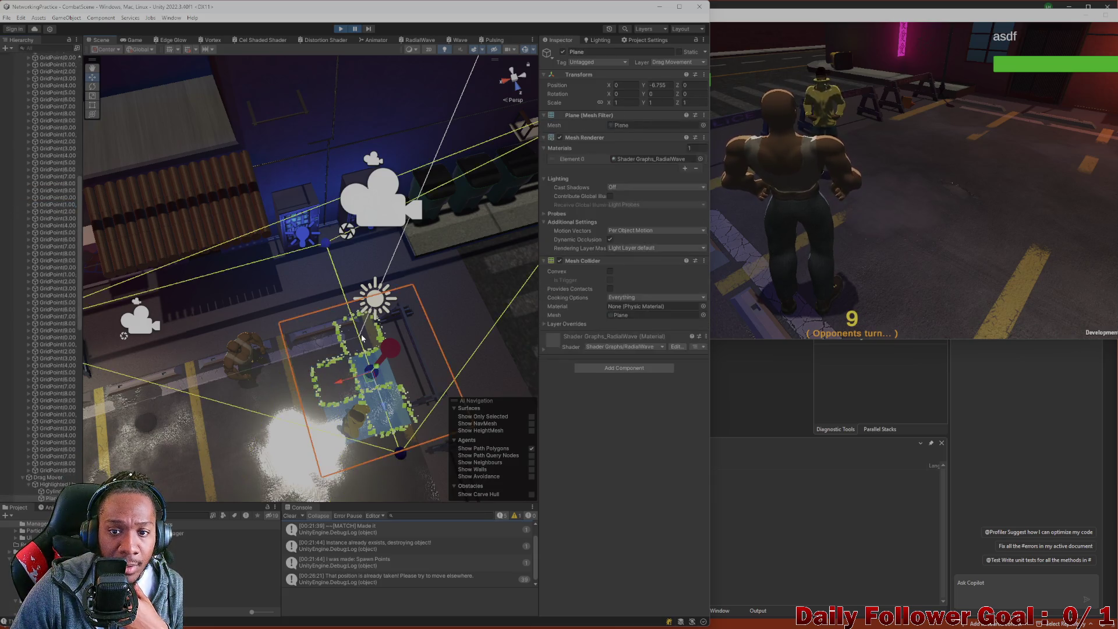
left_click(363, 340)
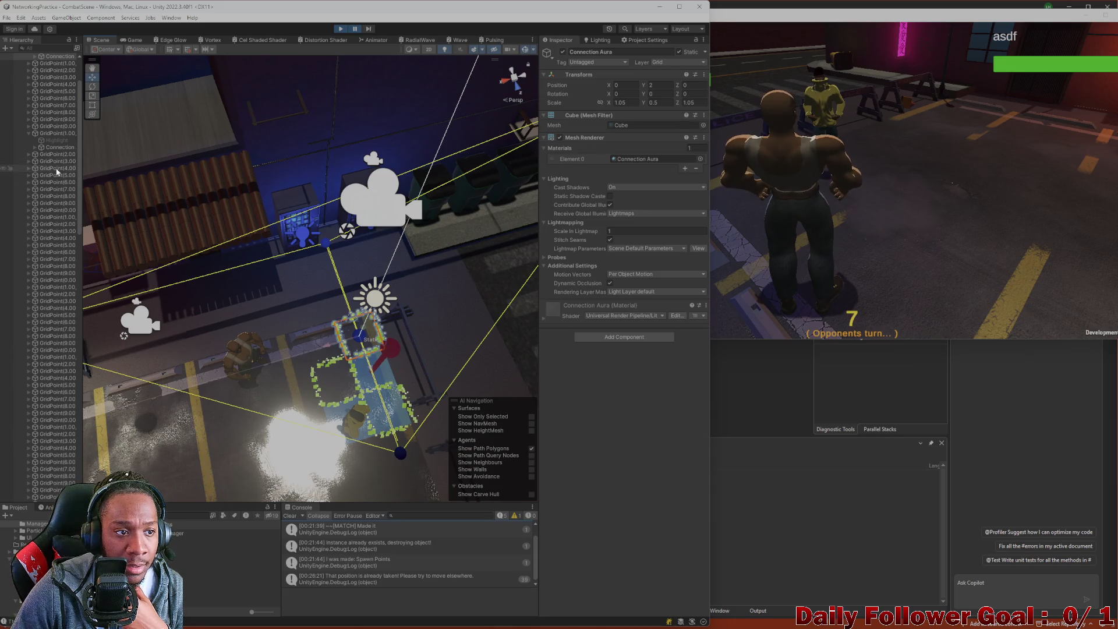
scroll(57, 171, "up", 5)
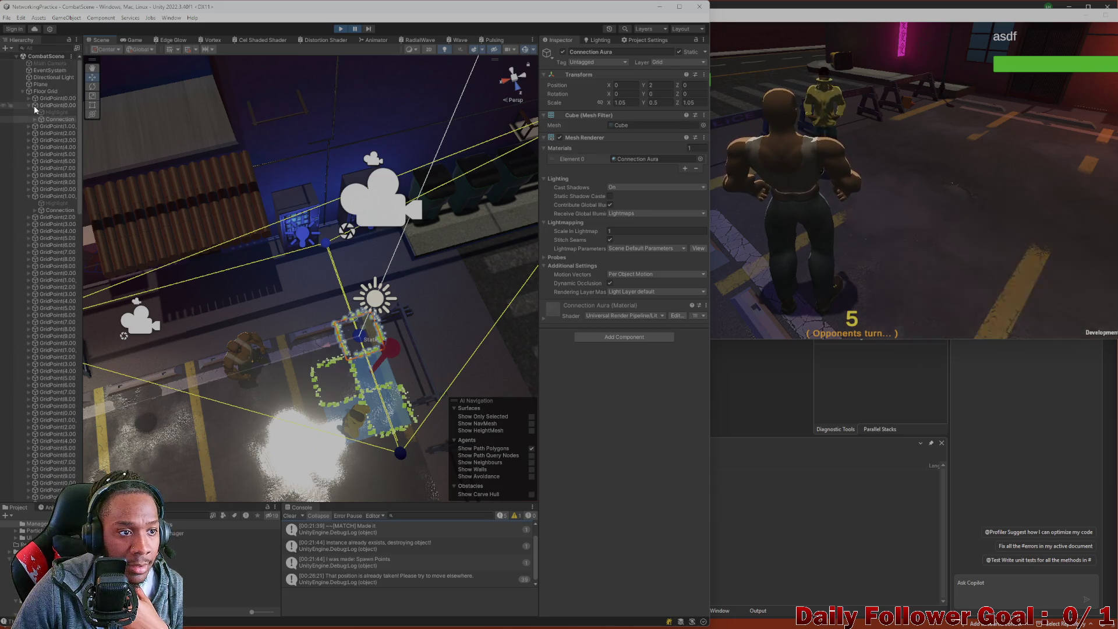
left_click(35, 105)
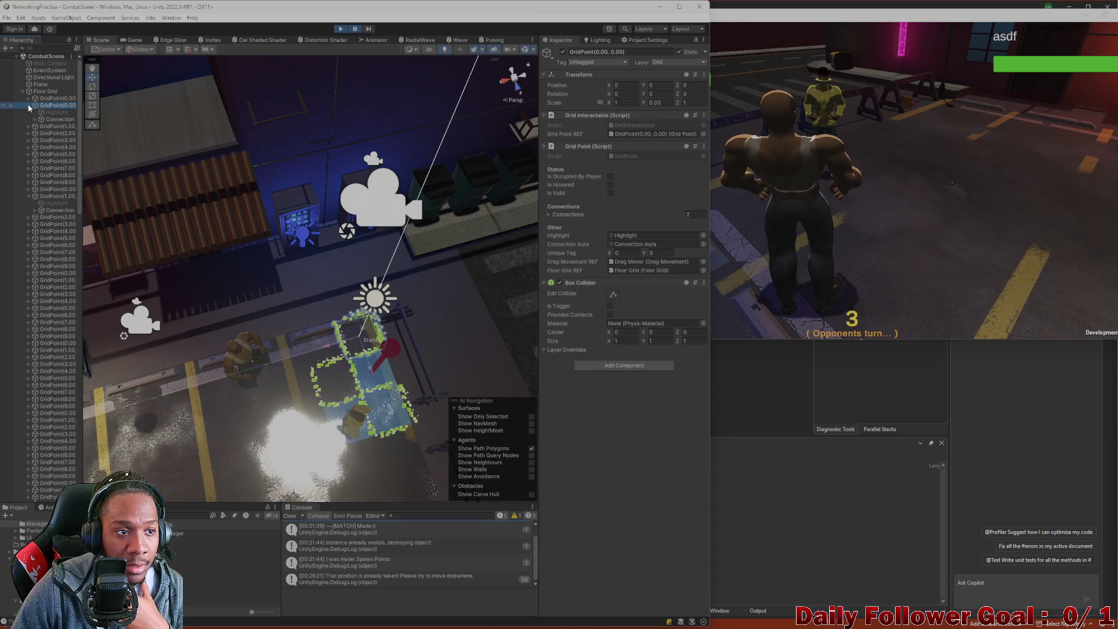
left_click(28, 106)
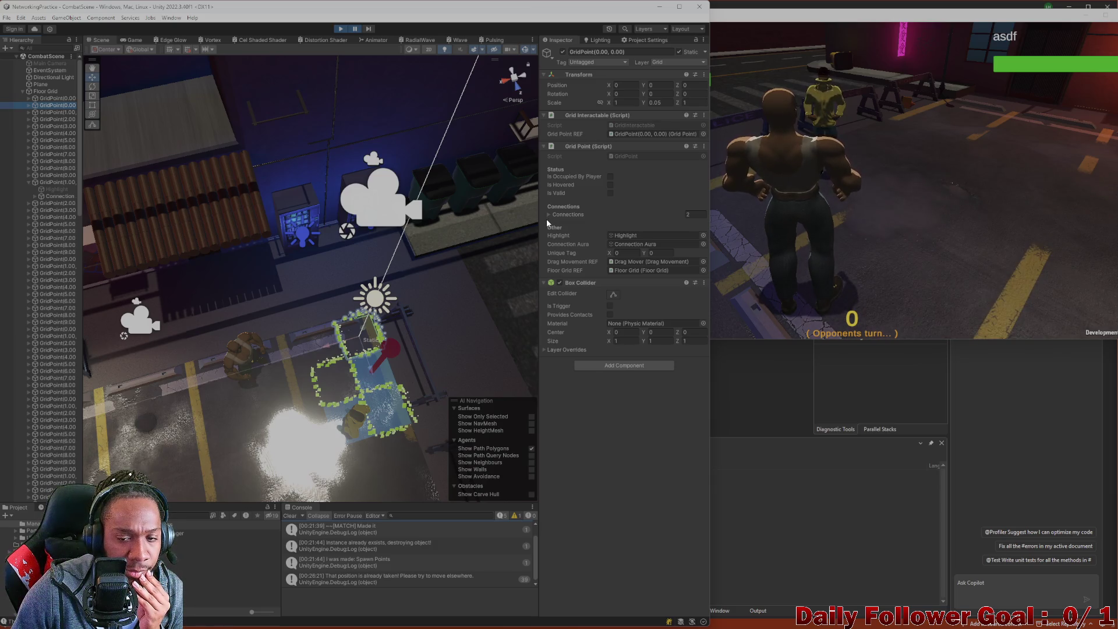
Expand and collapse GridPoint(0.00, 0.00)'s Connections list, then fold the Floor Grid points.
left_click(547, 214)
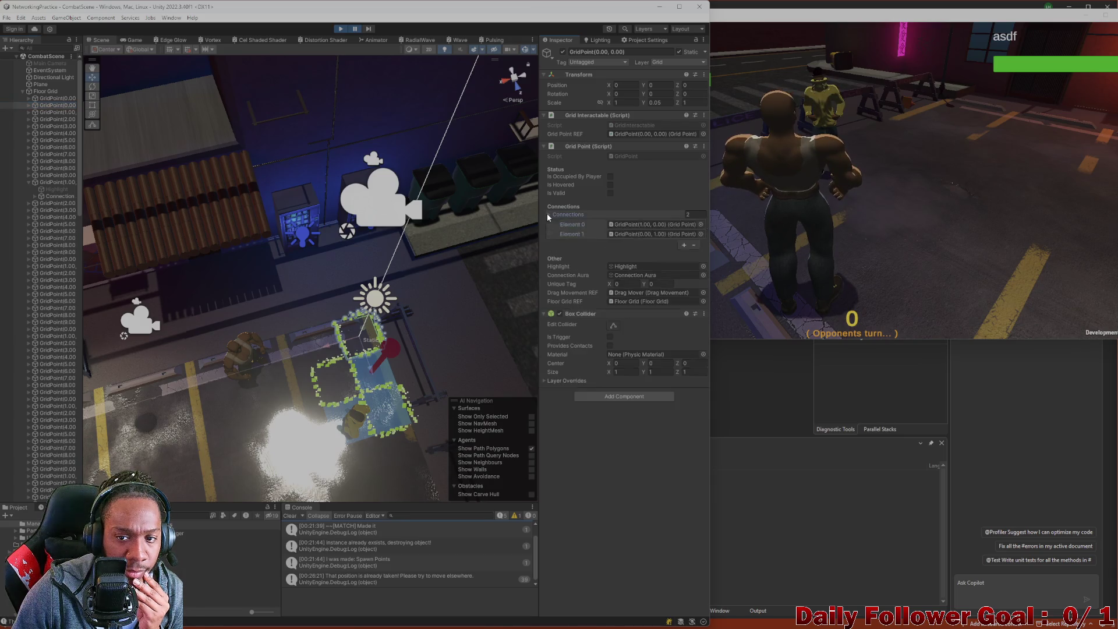
left_click(547, 215)
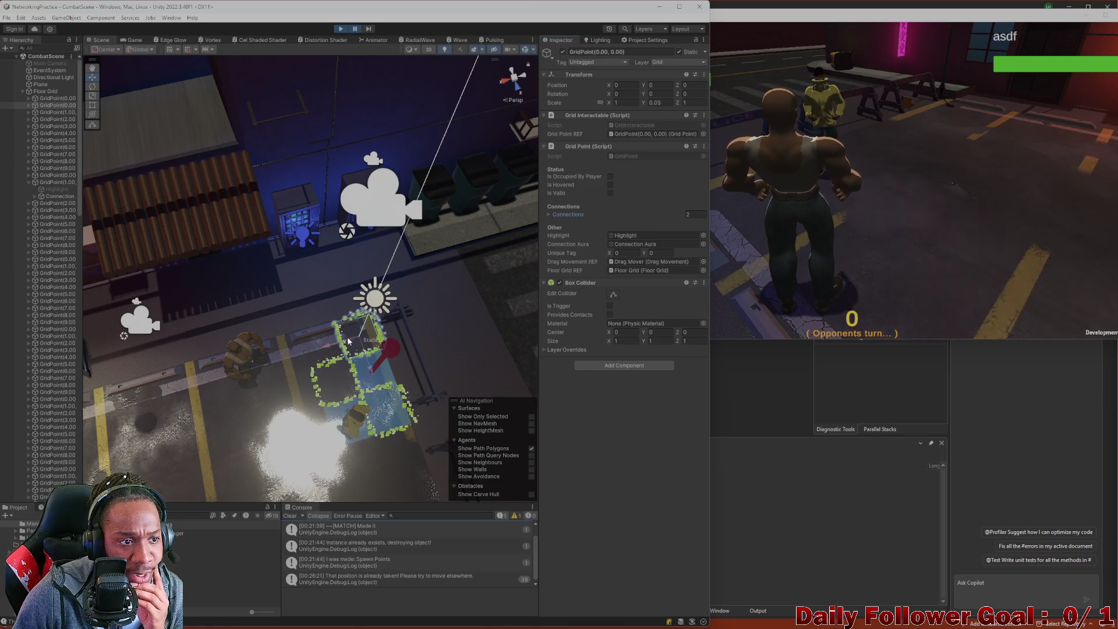
left_click(22, 91)
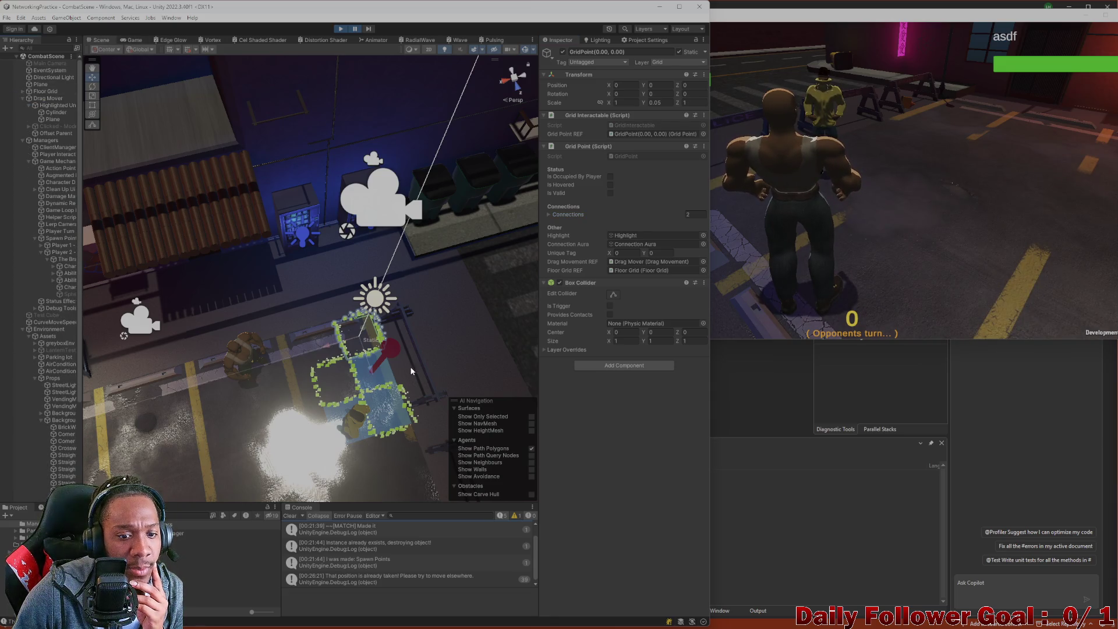
Inspect the Highlight and red sphere, then open the Drag Mover's DragInteractable script.
left_click(393, 351)
left_click(387, 355)
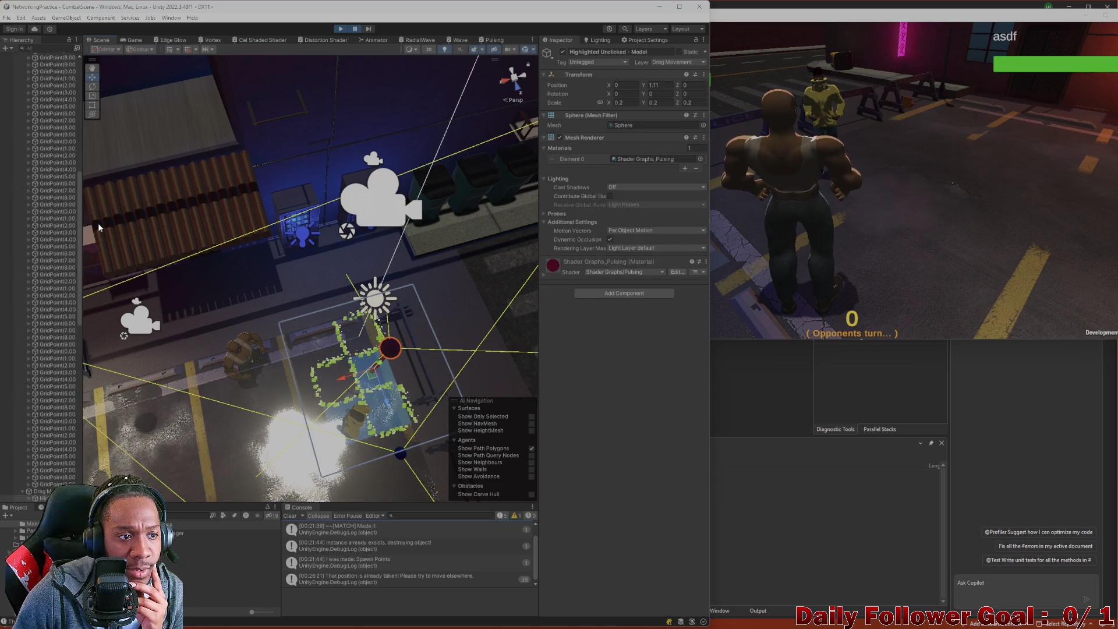
scroll(7, 227, "up", 5)
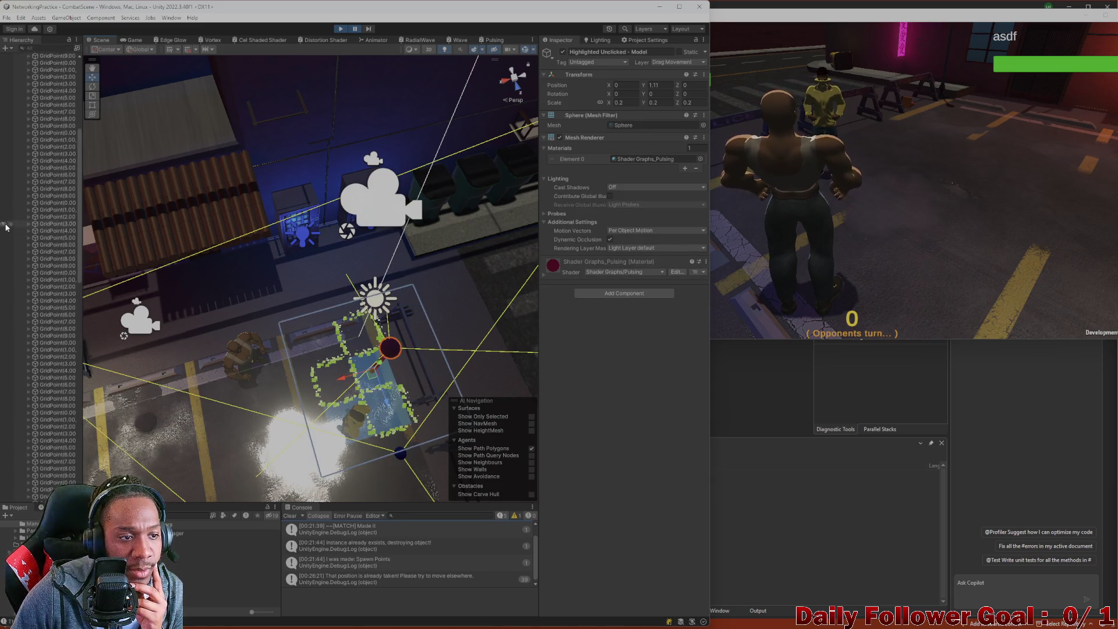
scroll(11, 174, "up", 5)
scroll(23, 105, "up", 2)
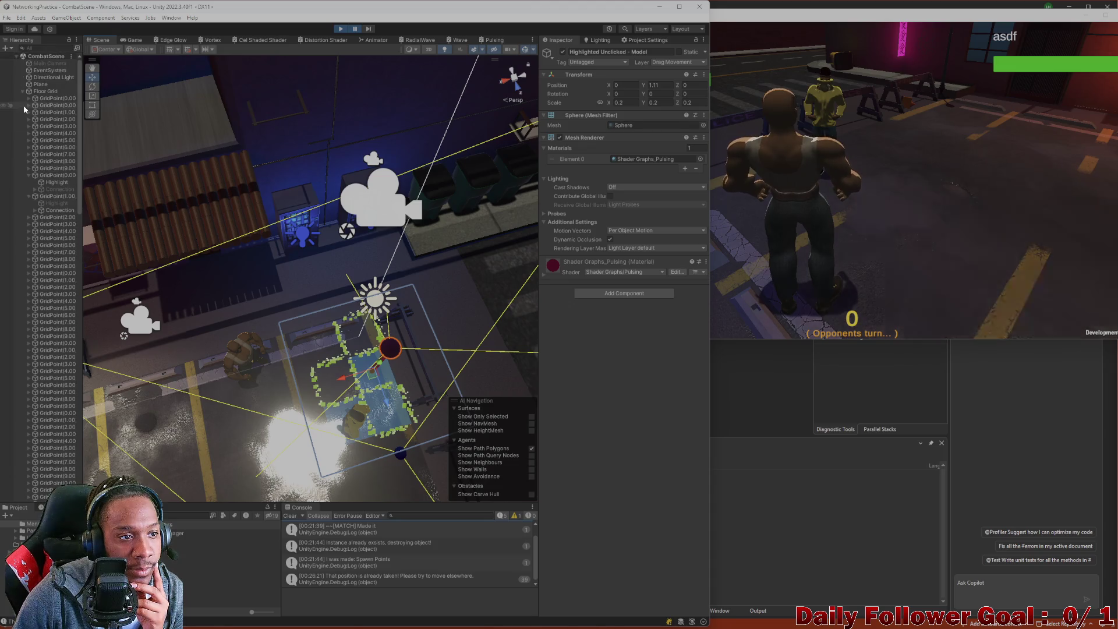
left_click(23, 92)
left_click(25, 109)
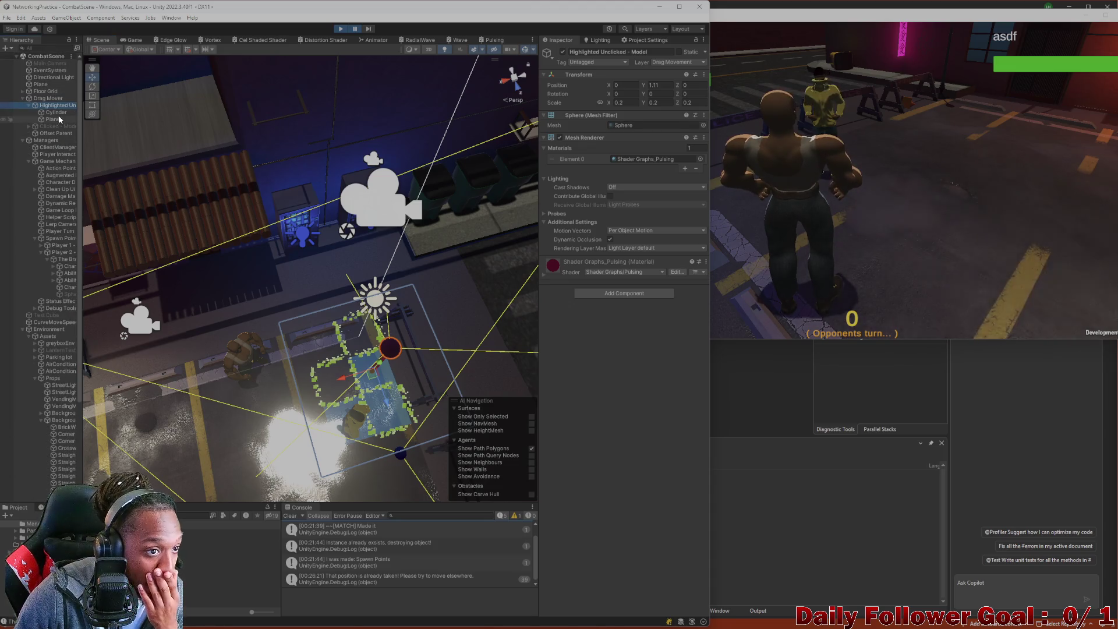
left_click(37, 98)
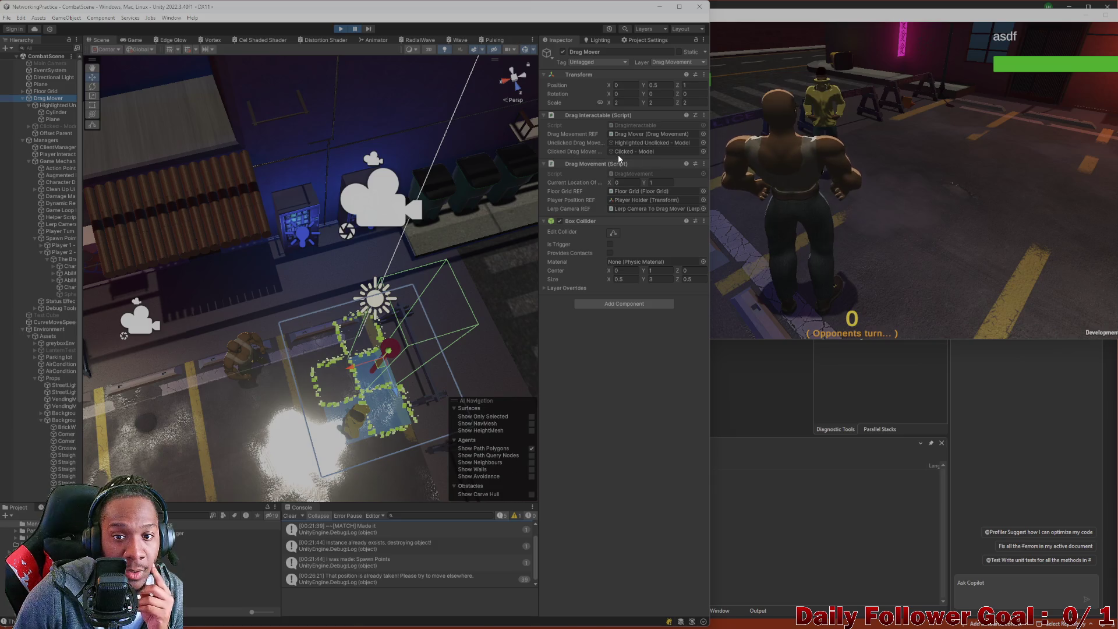
double_click(641, 125)
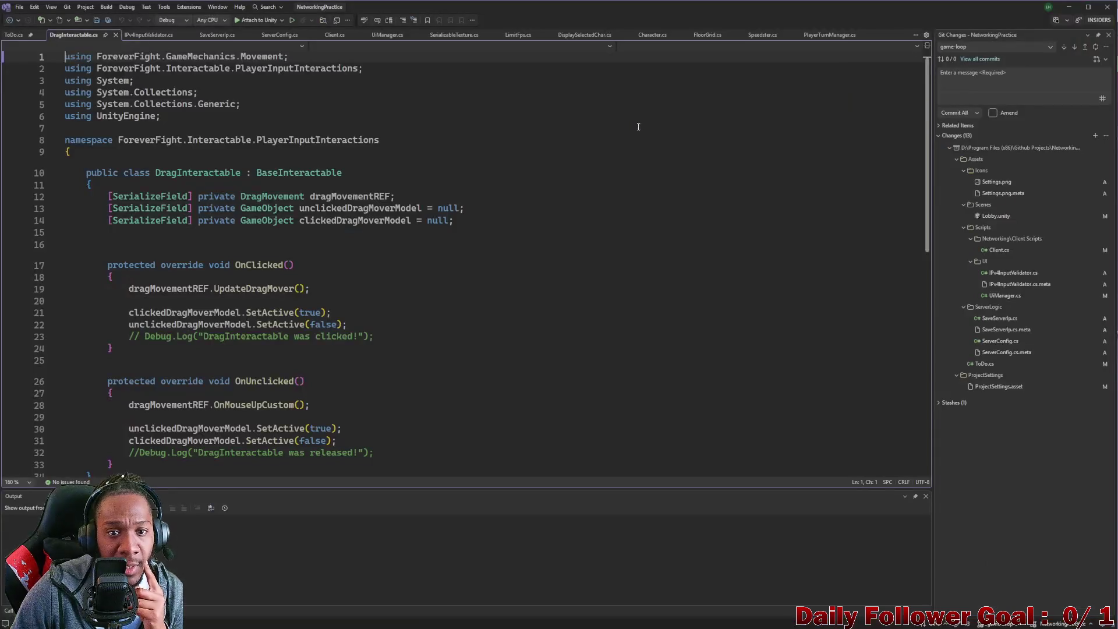
Follow UpdateDragMover to its definition in DragMovement.cs, read the logic, and return to Unity.
scroll(638, 126, "down", 4)
scroll(275, 250, "up", 3)
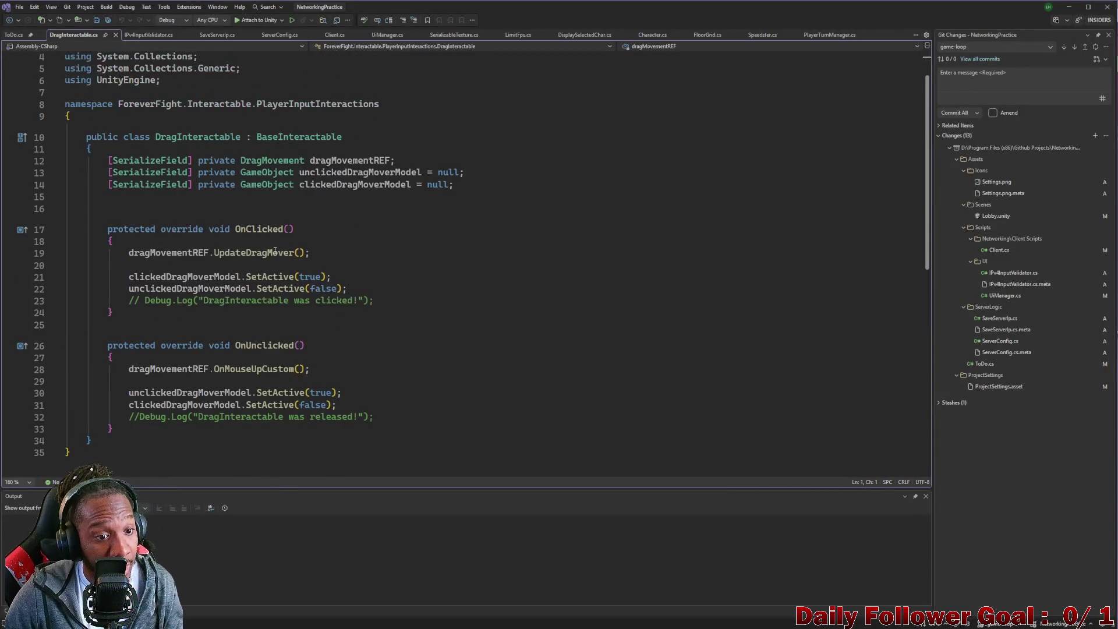
left_click(241, 253)
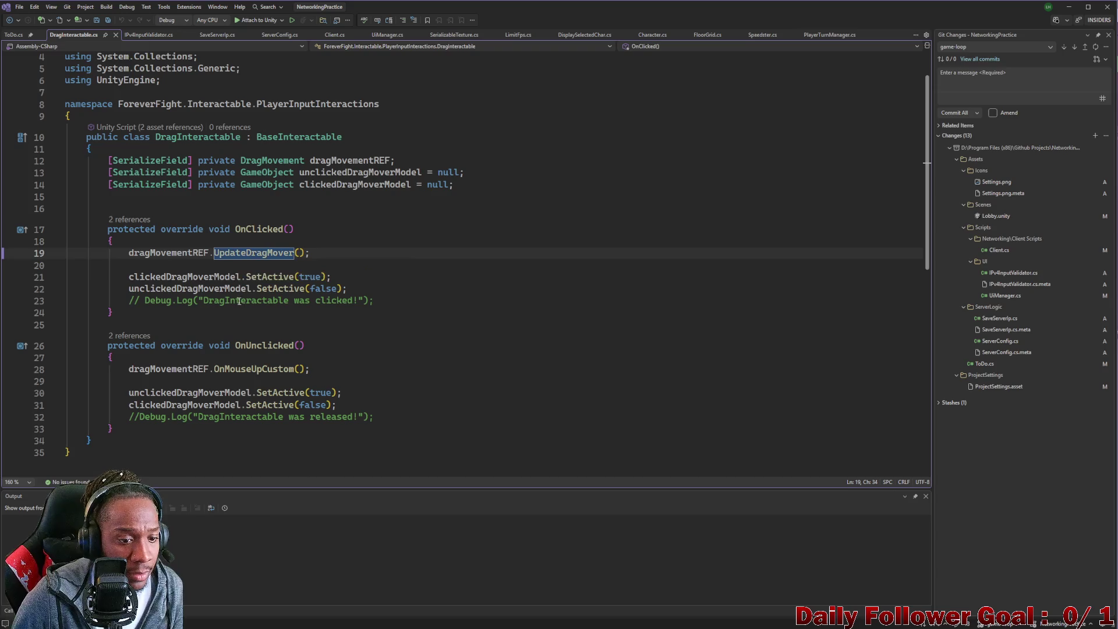
right_click(245, 258)
left_click(277, 334)
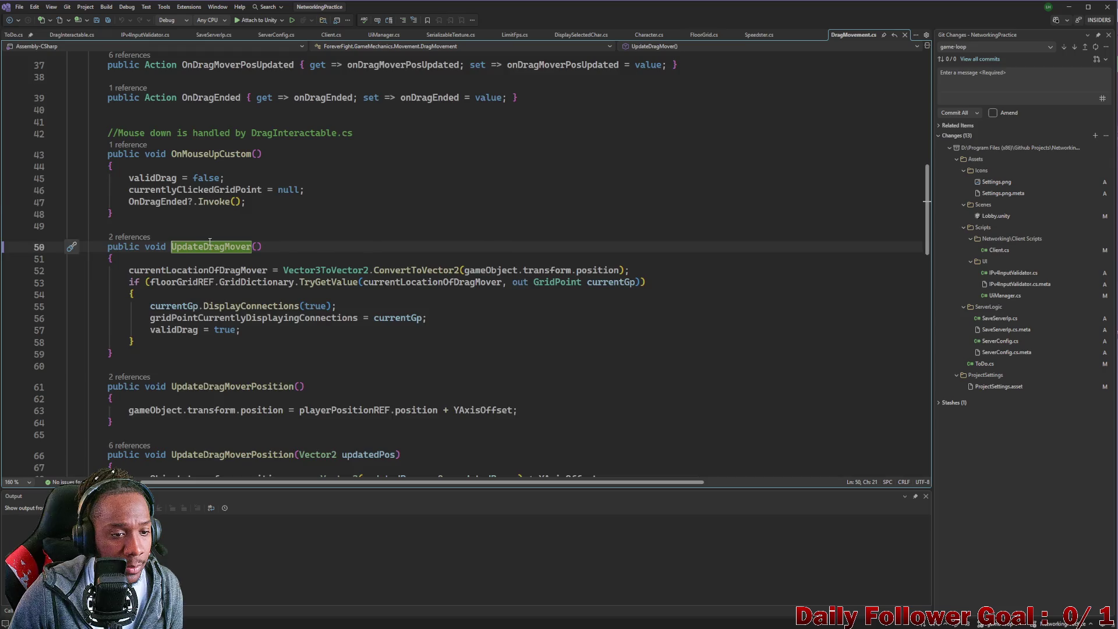
scroll(209, 242, "down", 5)
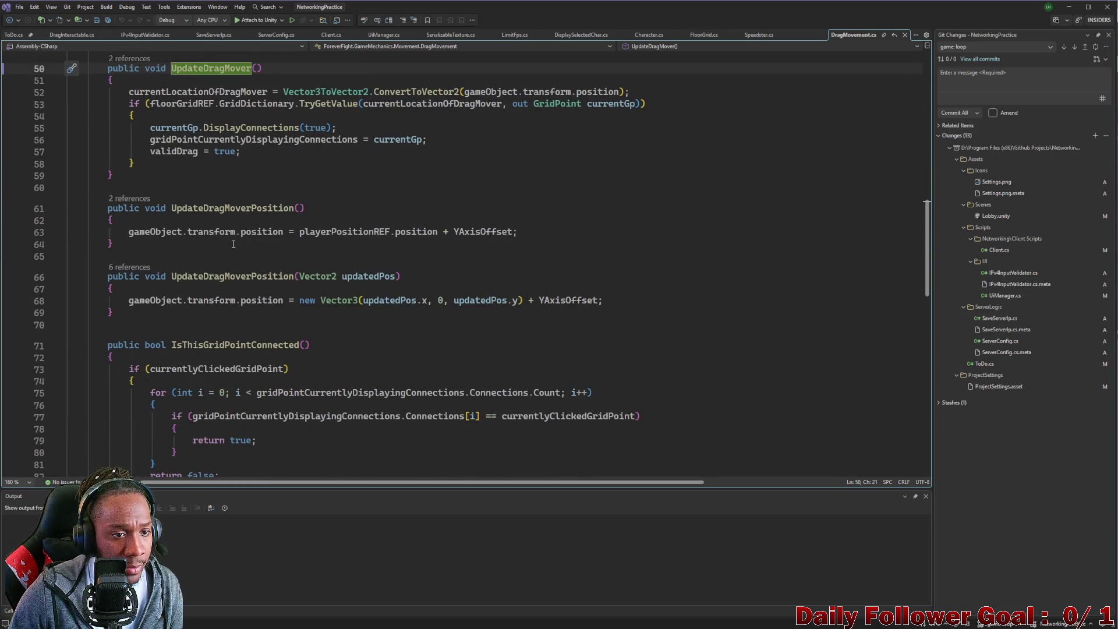
scroll(273, 231, "down", 10)
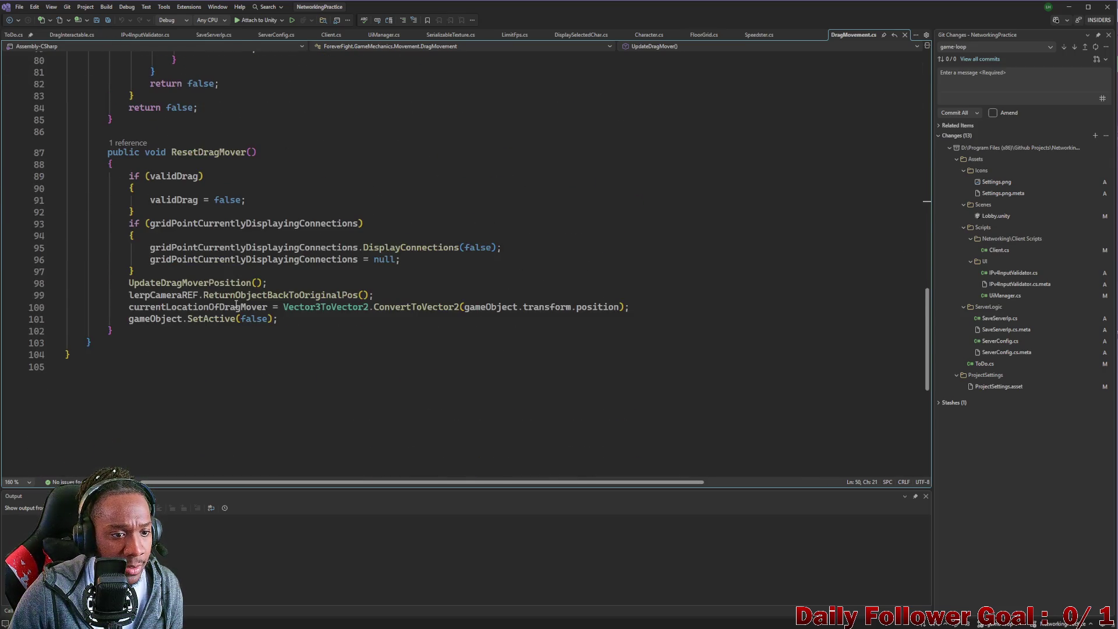
scroll(234, 303, "up", 6)
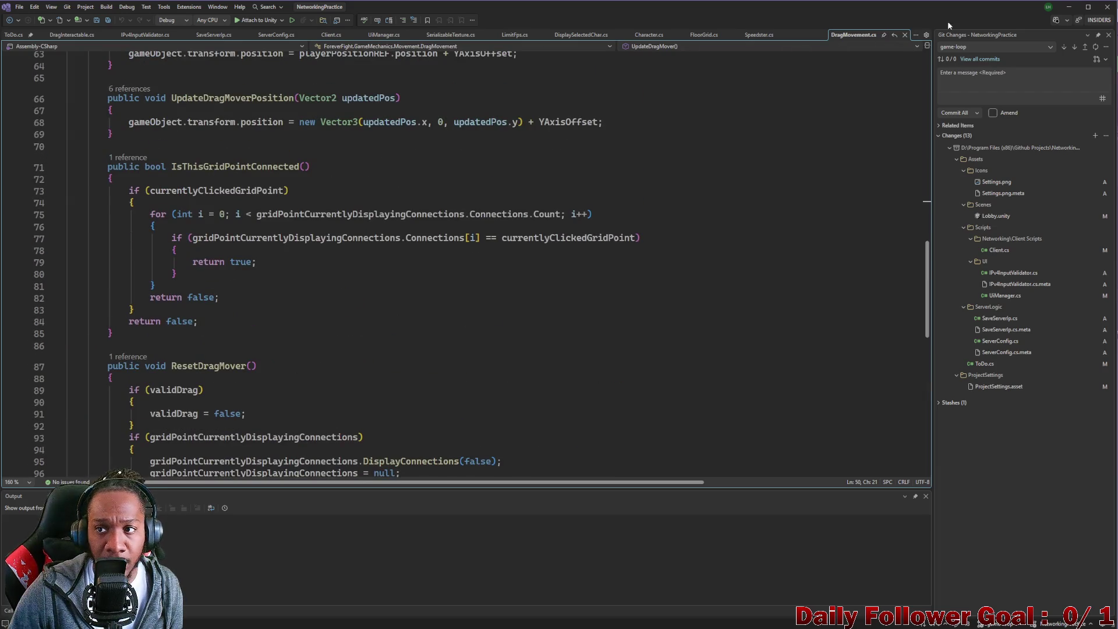
left_click(1069, 7)
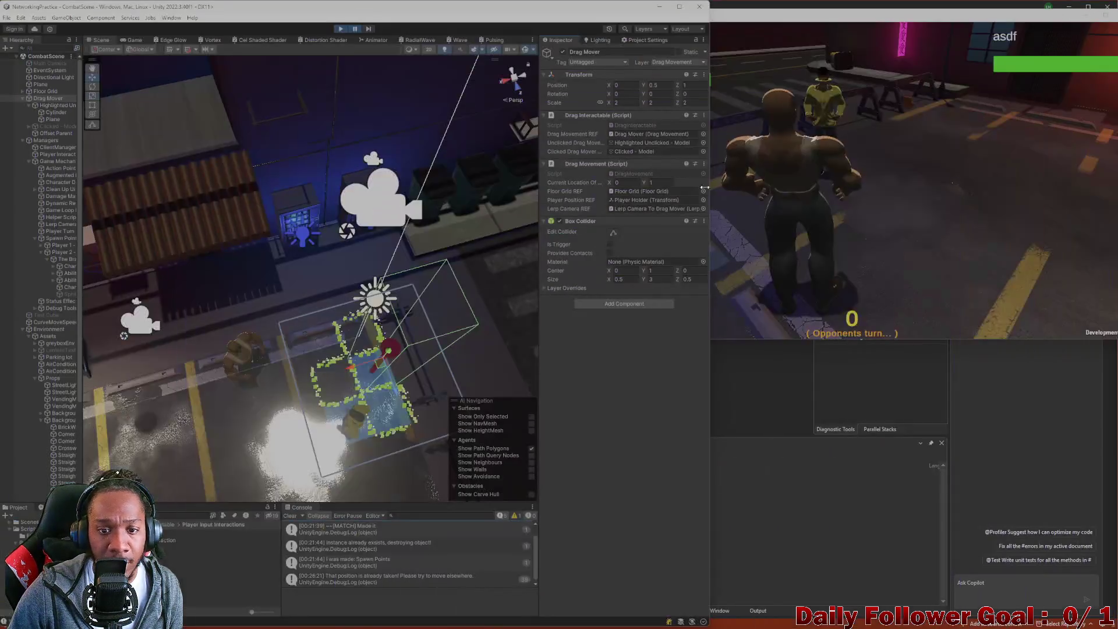
Select GridPoint(0.00, 0.00) under Floor Grid and open its GridInteractable.cs in Visual Studio.
left_click(354, 338)
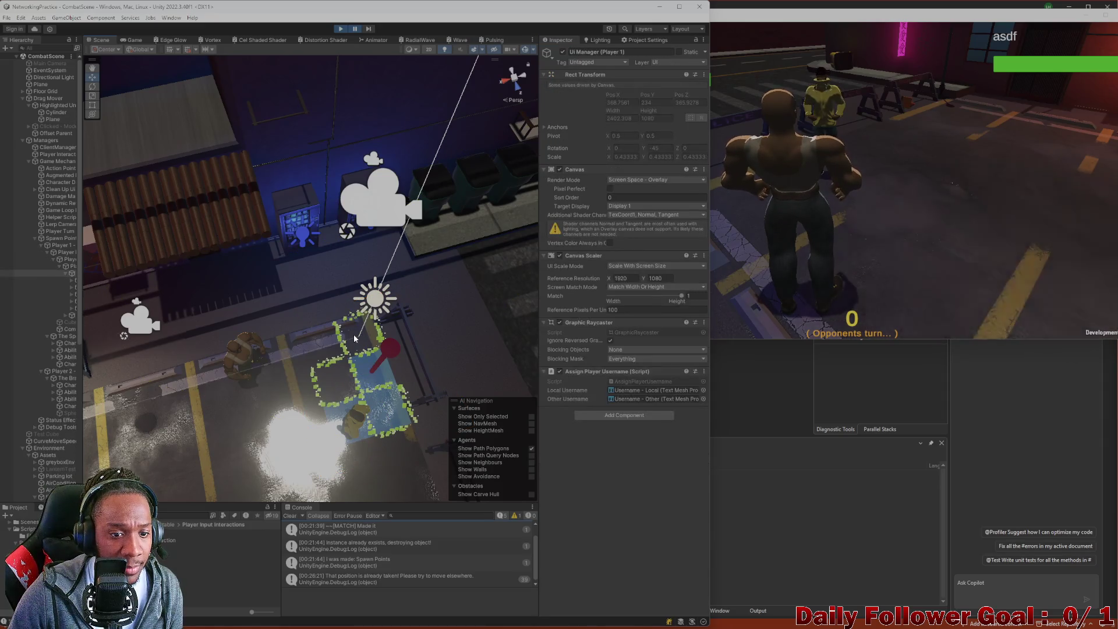
left_click(354, 333)
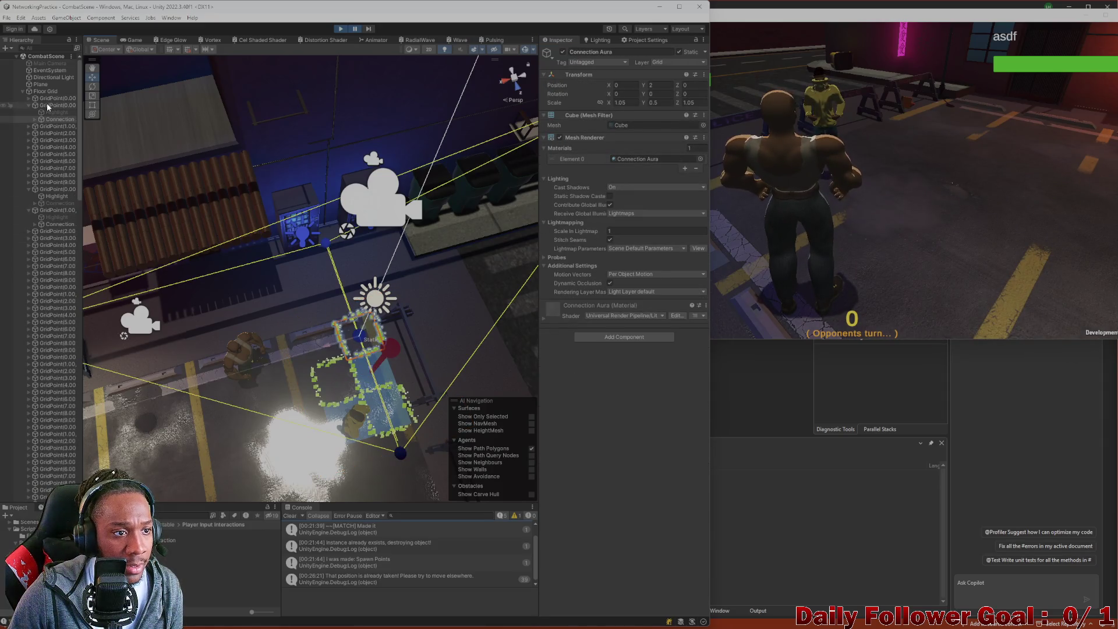
left_click(46, 103)
left_click(23, 92)
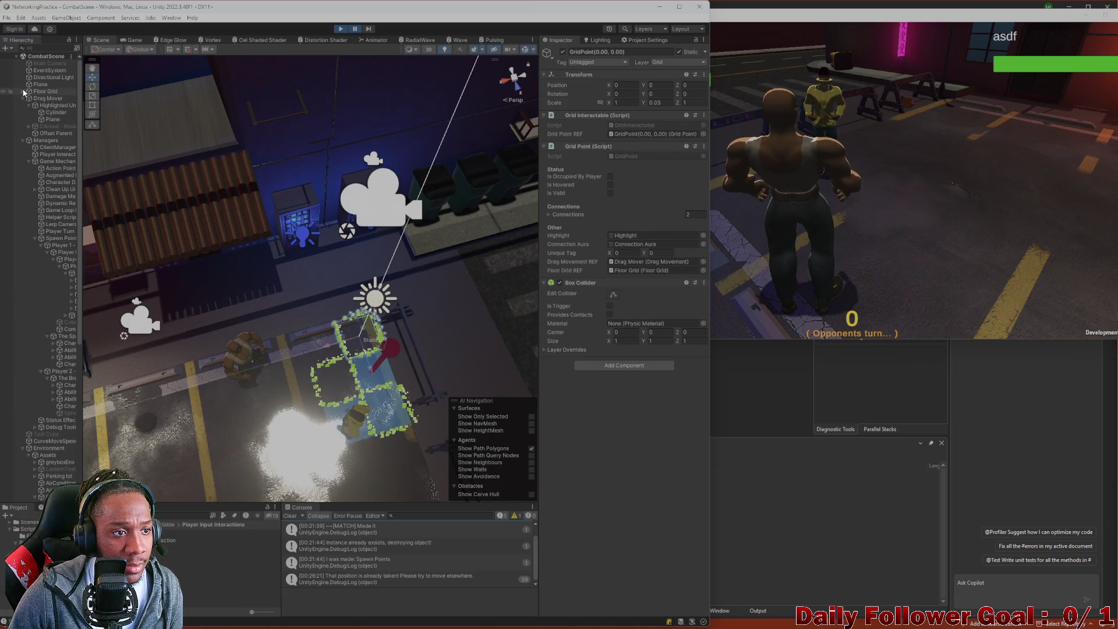
left_click(24, 92)
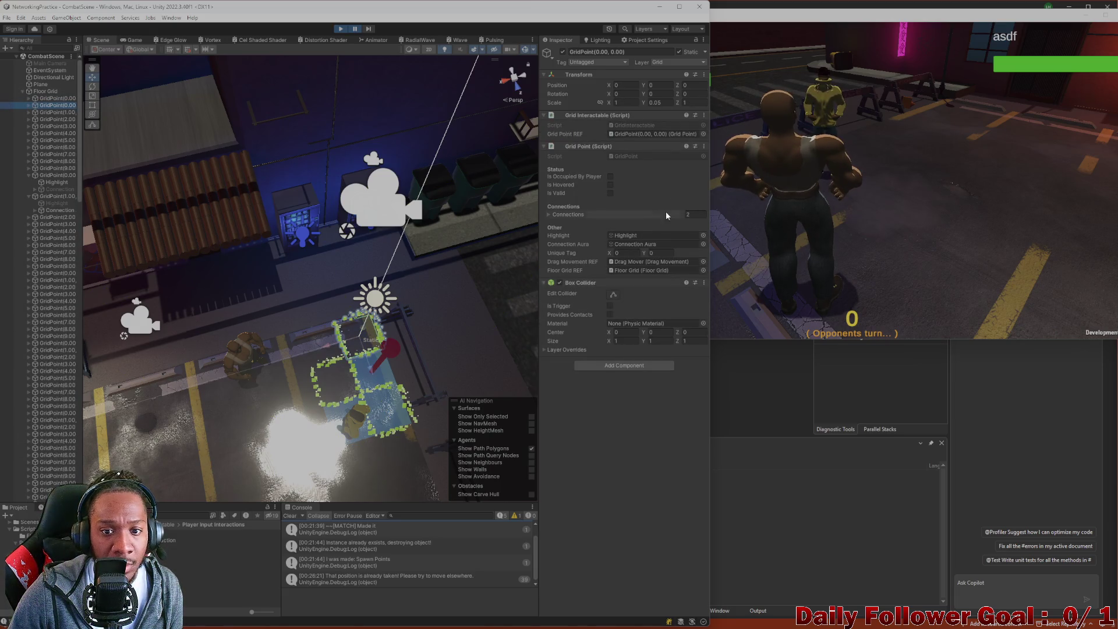
left_click(23, 92)
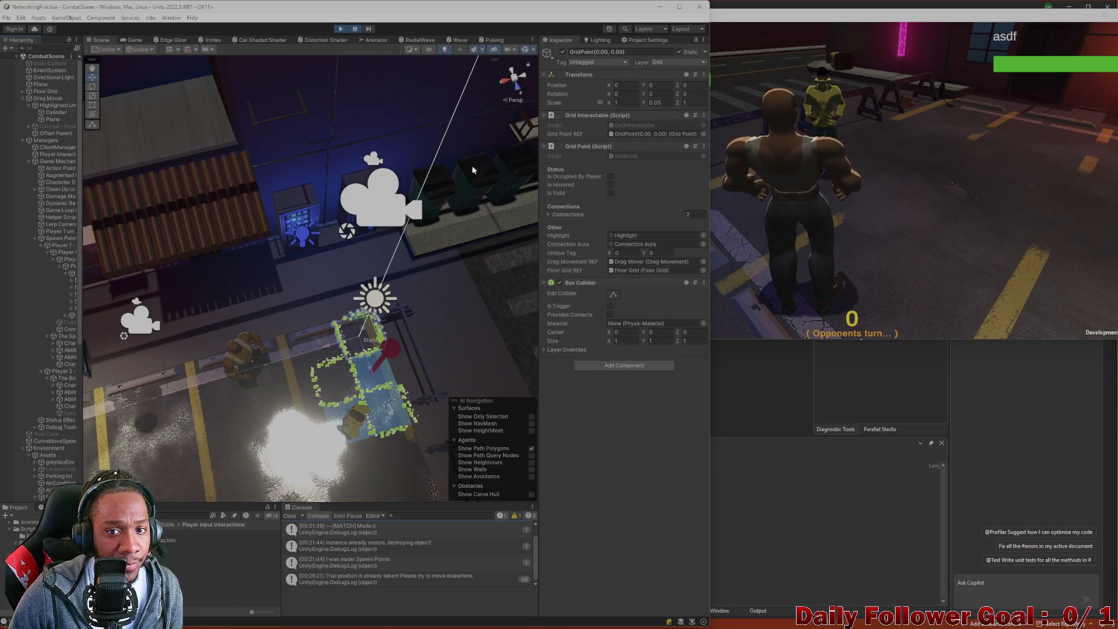
double_click(631, 124)
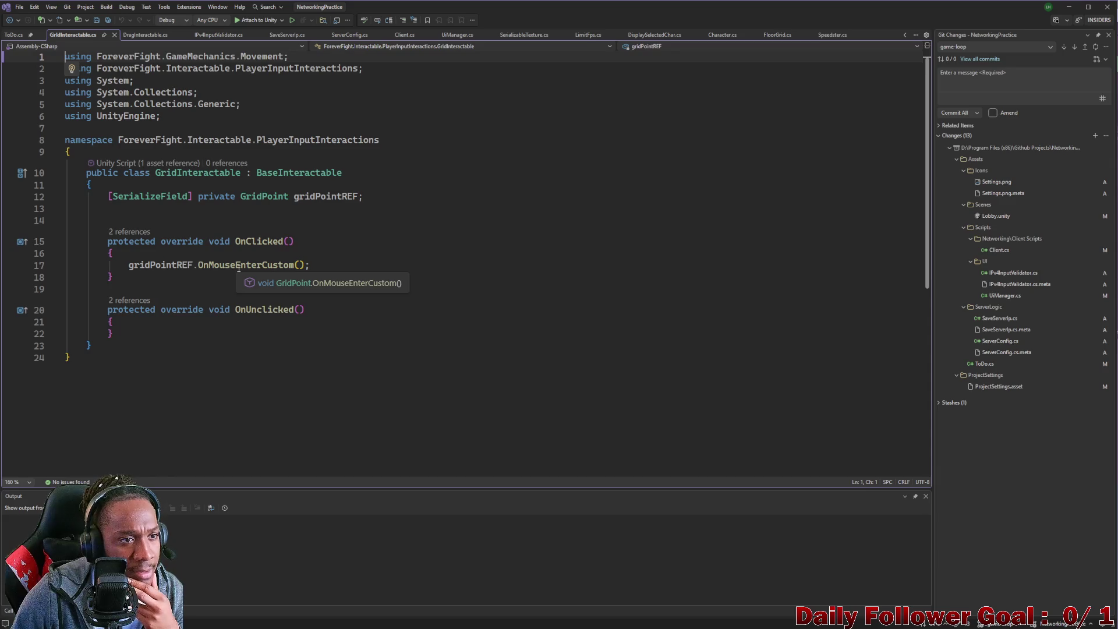
Go to OnMouseEnterCustom's definition in GridPoint.cs and scroll through Awake, ShowHighlight and FindConnections.
left_click(238, 267)
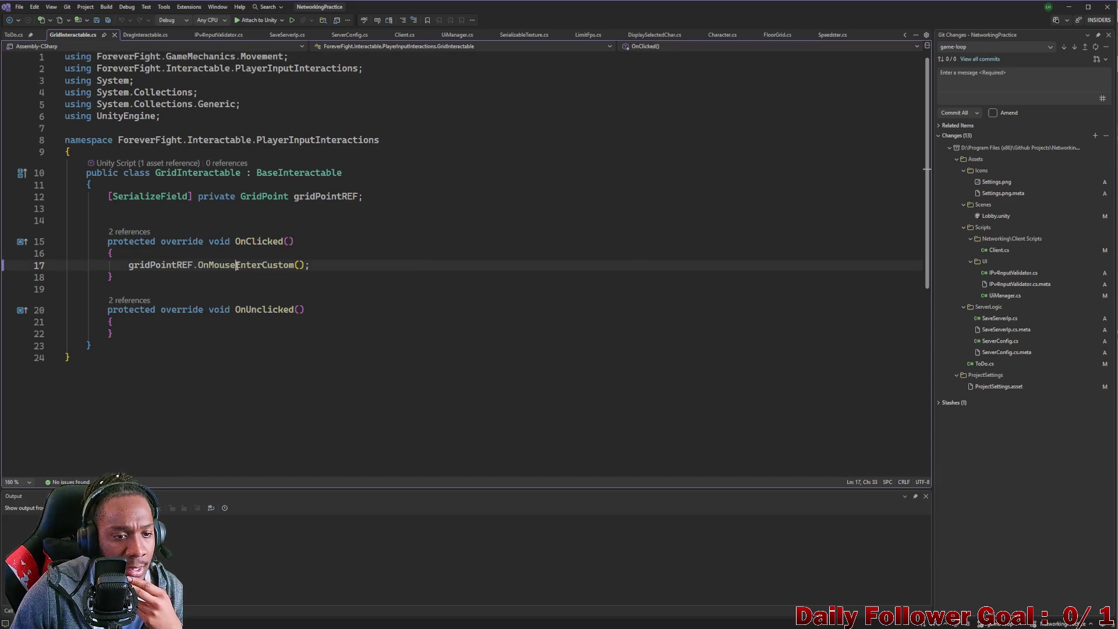
right_click(236, 269)
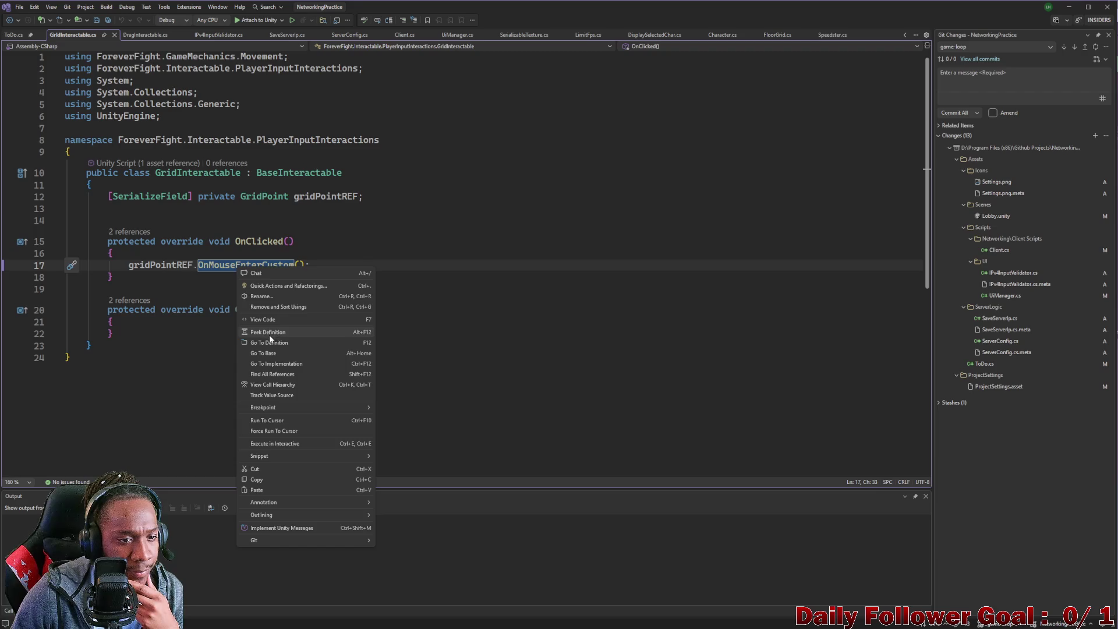
left_click(272, 343)
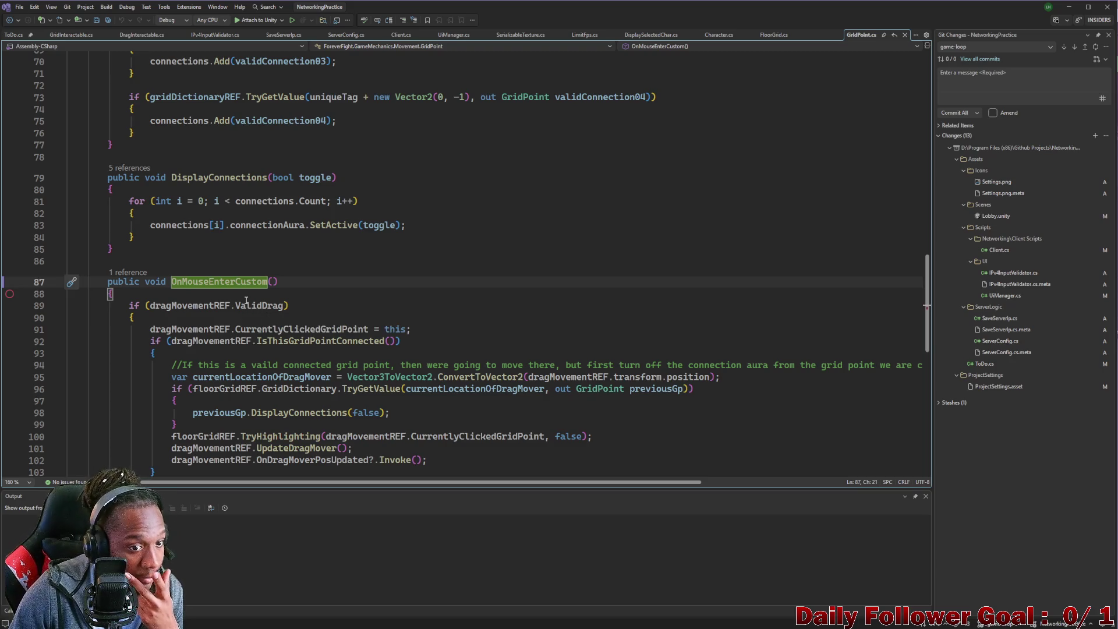
scroll(218, 297, "down", 2)
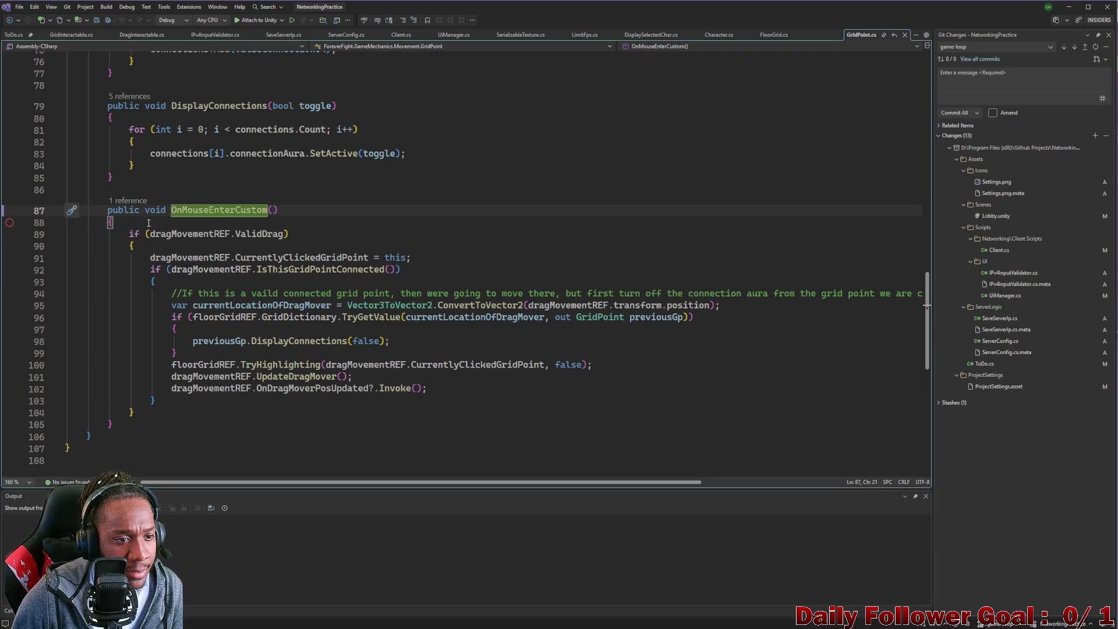
scroll(149, 225, "up", 19)
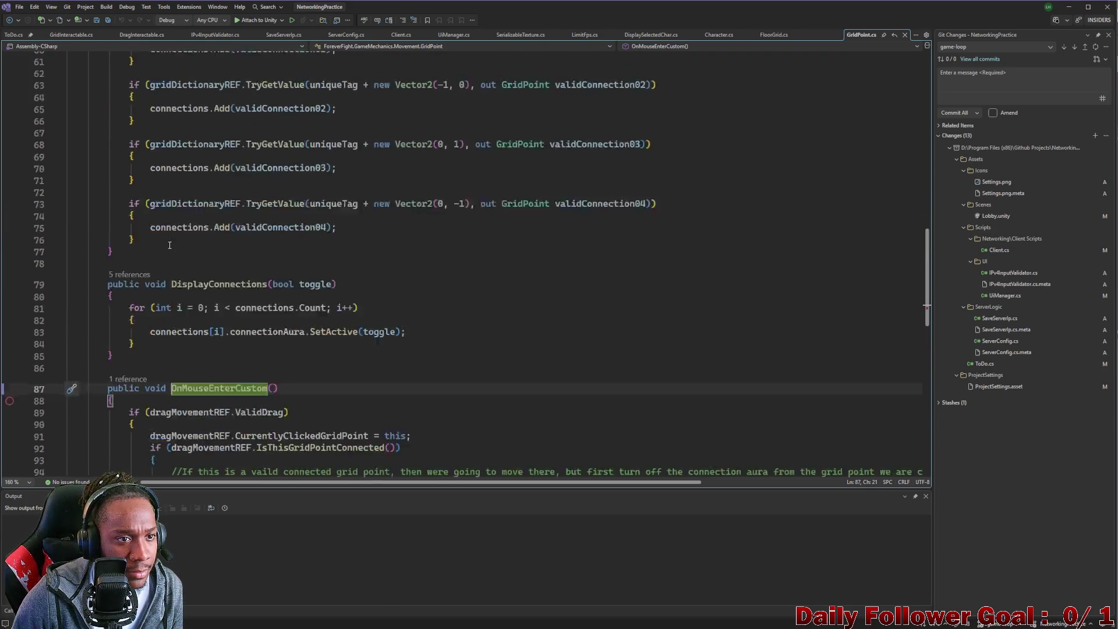
scroll(170, 246, "down", 19)
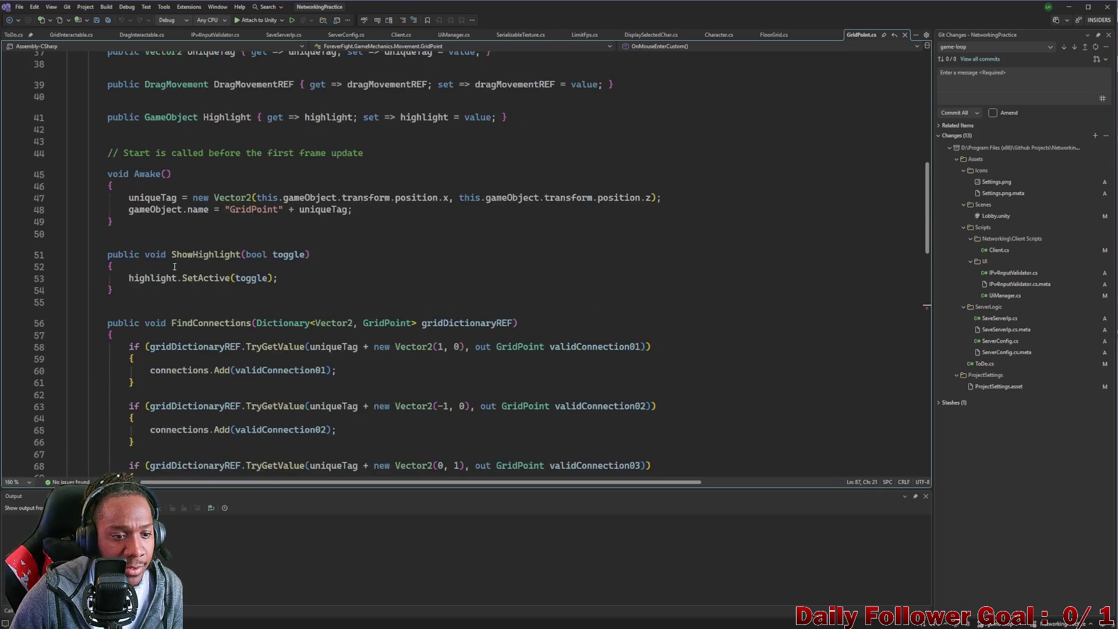
Add a new Debug.Log($"") statement as the first line of OnMouseEnterCustom.
left_click(156, 228)
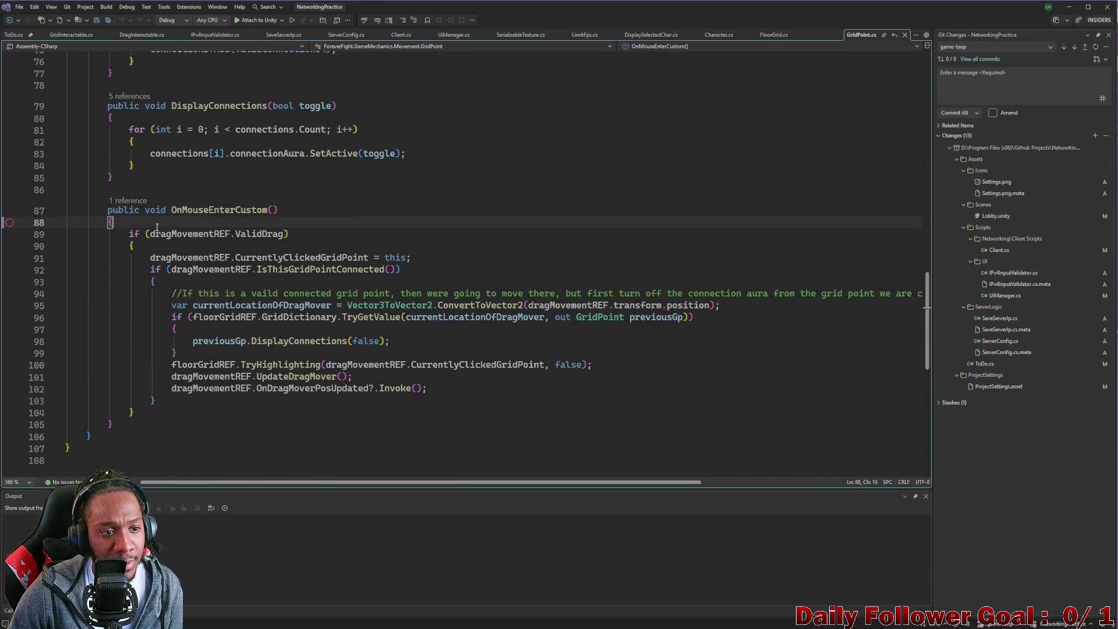
key("Return")
type("debu")
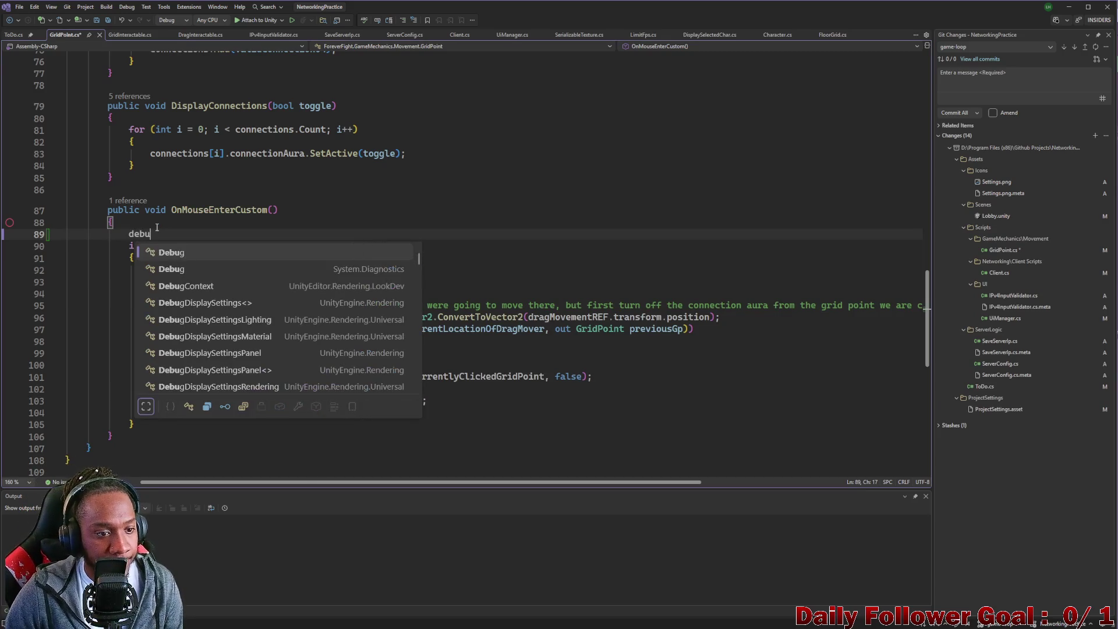
key("Tab")
type(".Log()'")
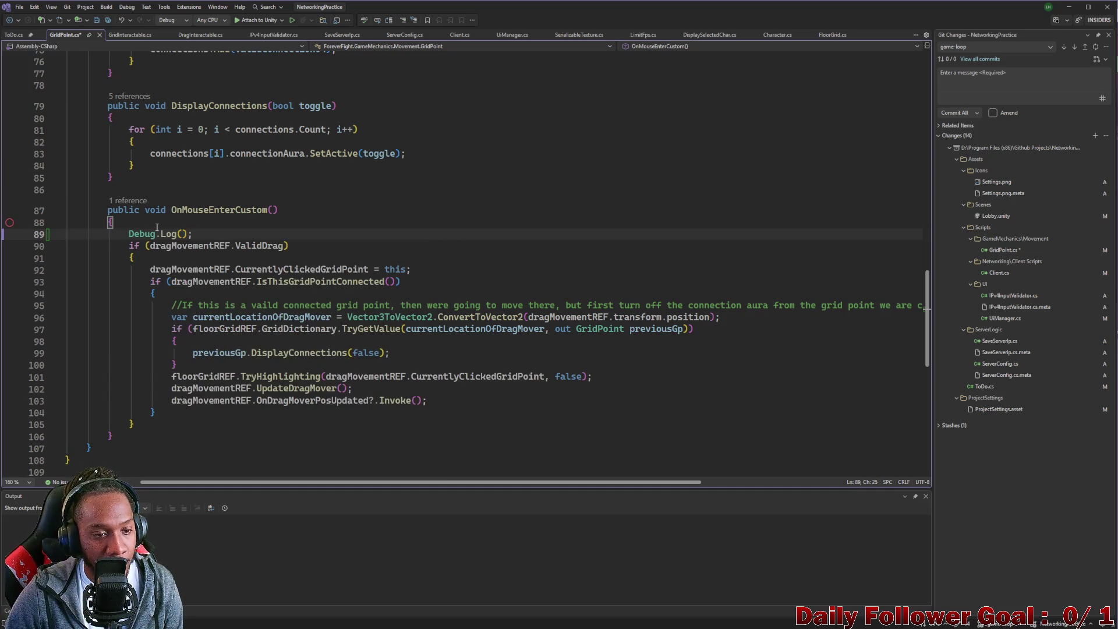
key("Left")
key("Left")
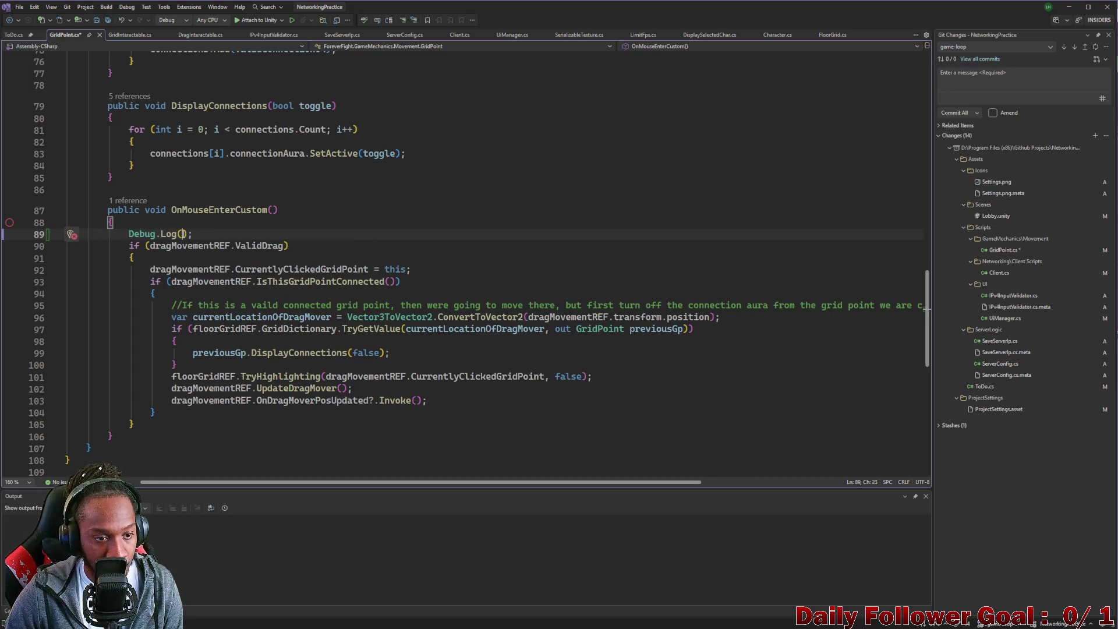
type("\"")
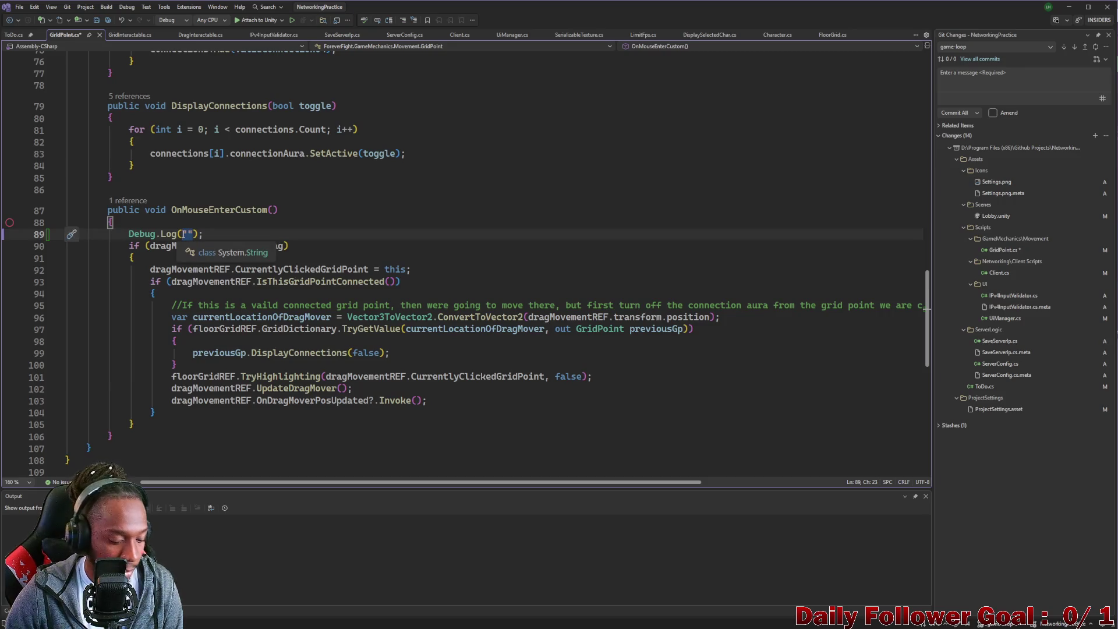
type("$")
key("Right")
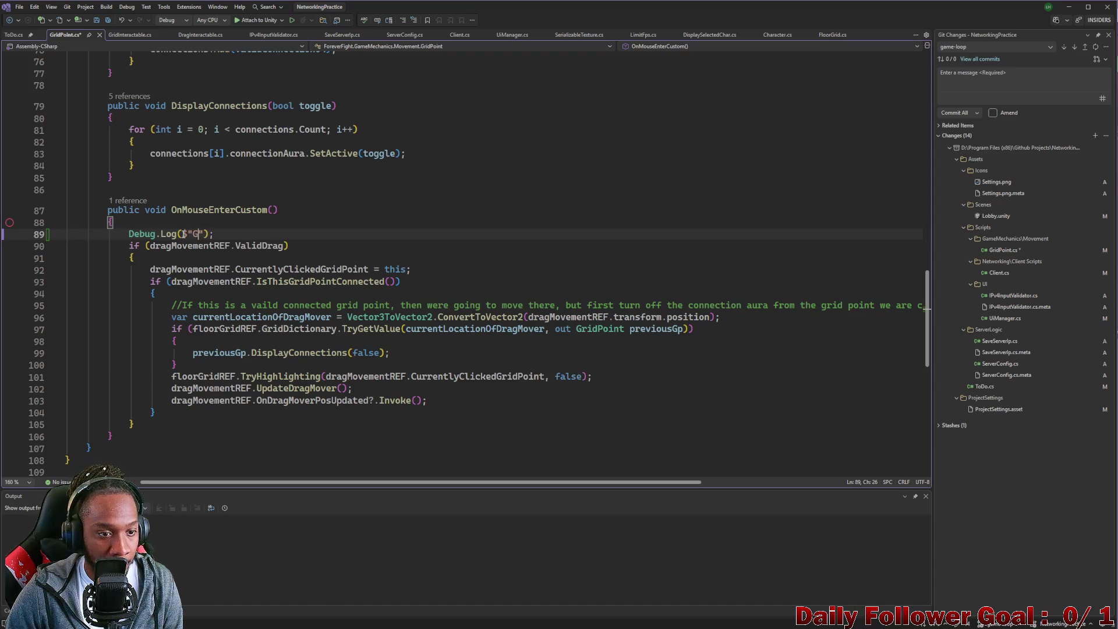
Fill in the message "[GRID] Unique Tag: {uniqueTag}" and save GridPoint.cs.
type("[]")
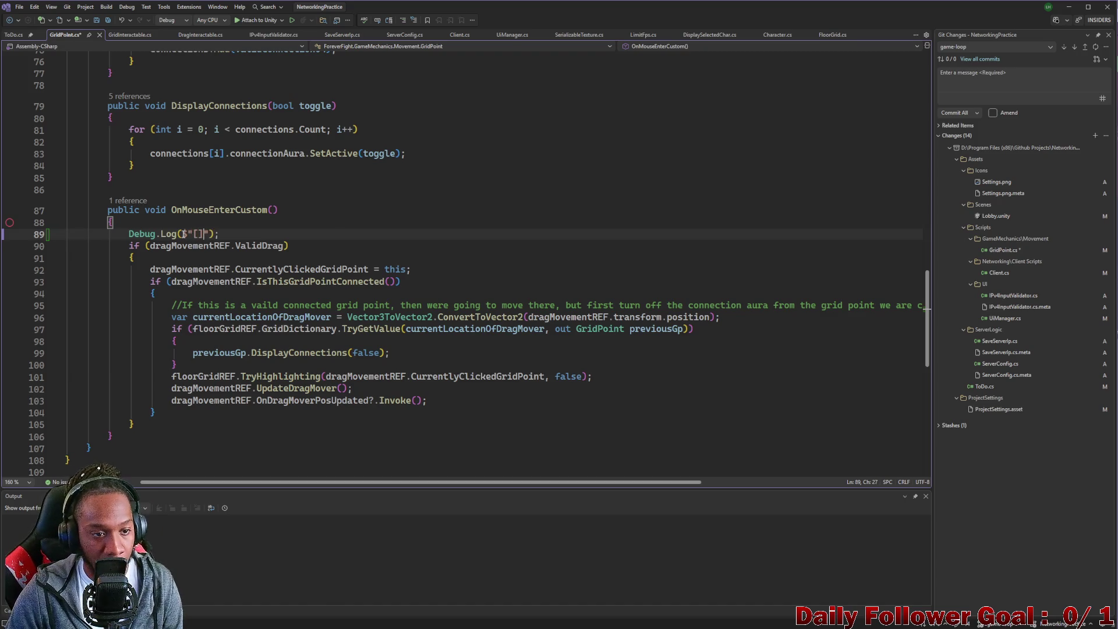
type("G")
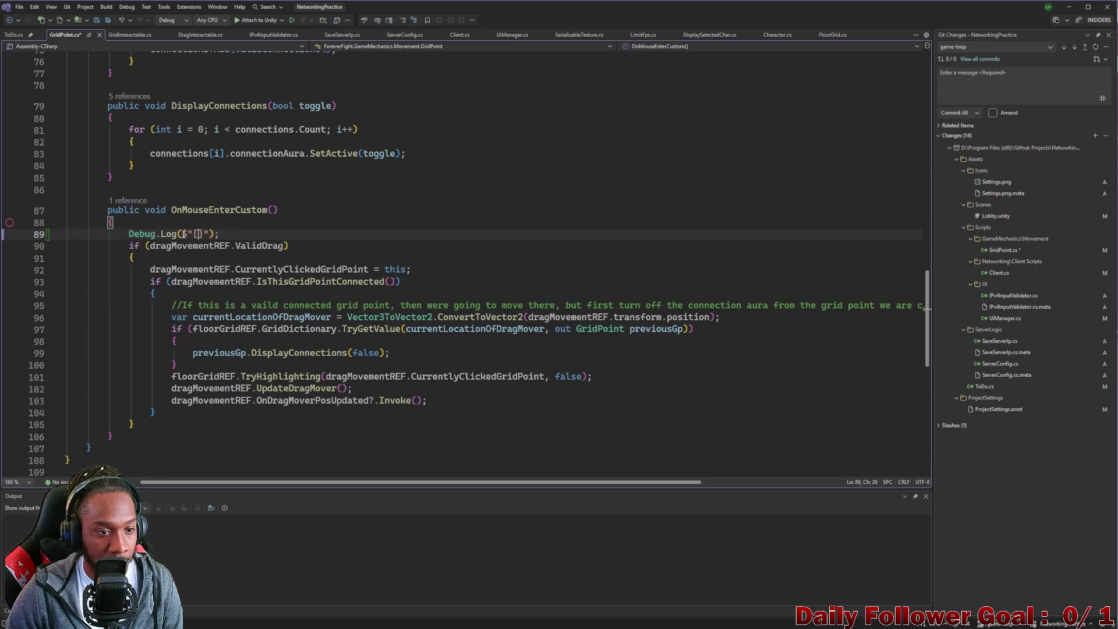
type("RIS")
key("BackSpace")
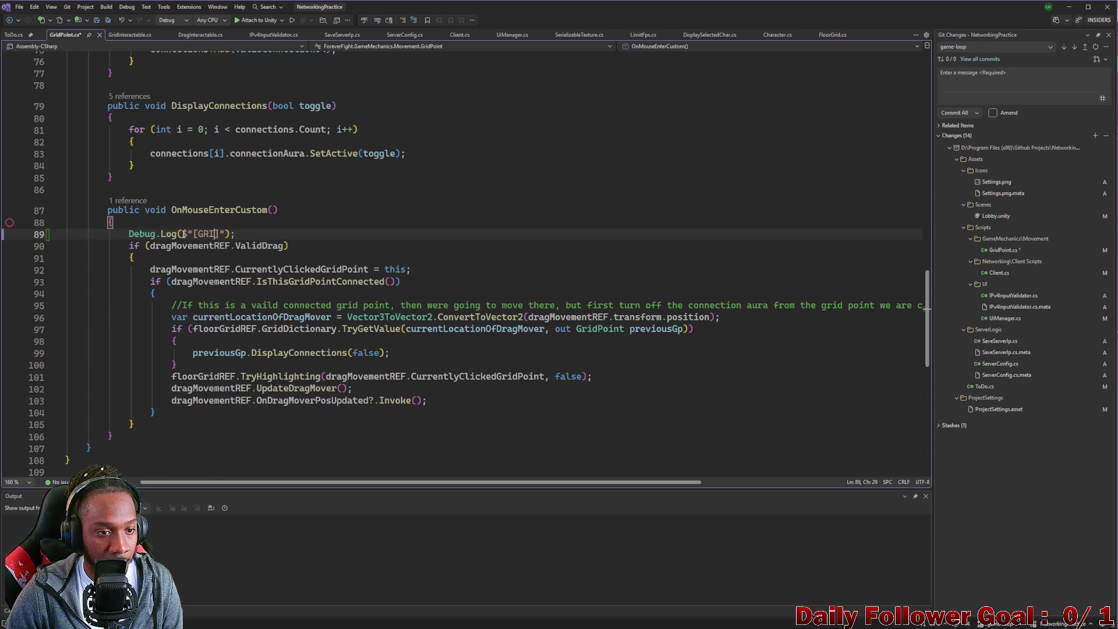
type("D")
key("Right")
type("Un")
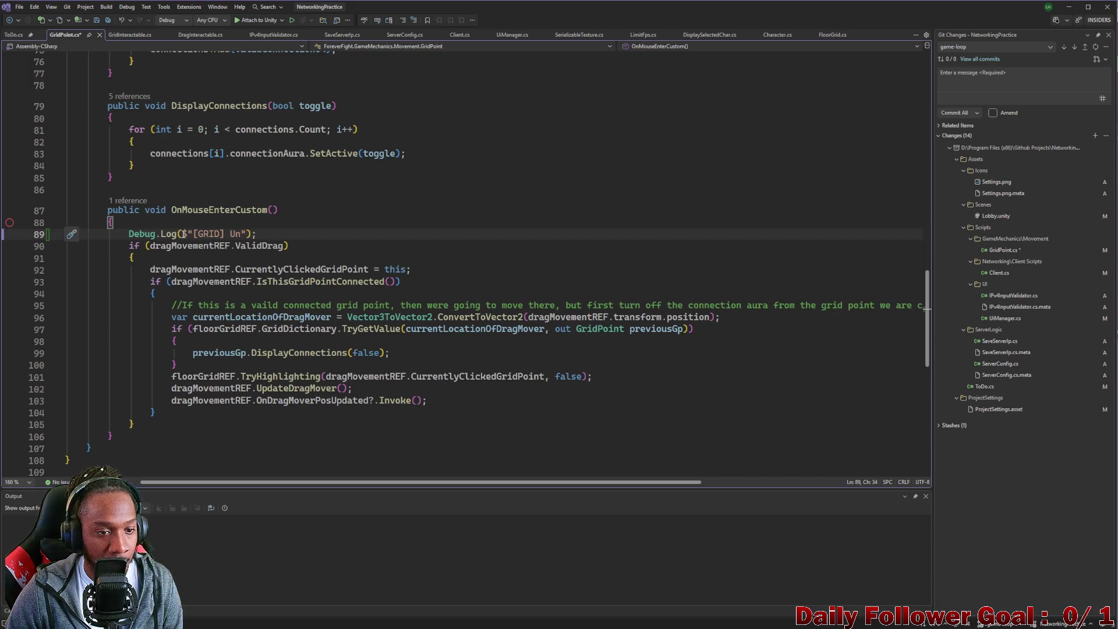
type("ique T")
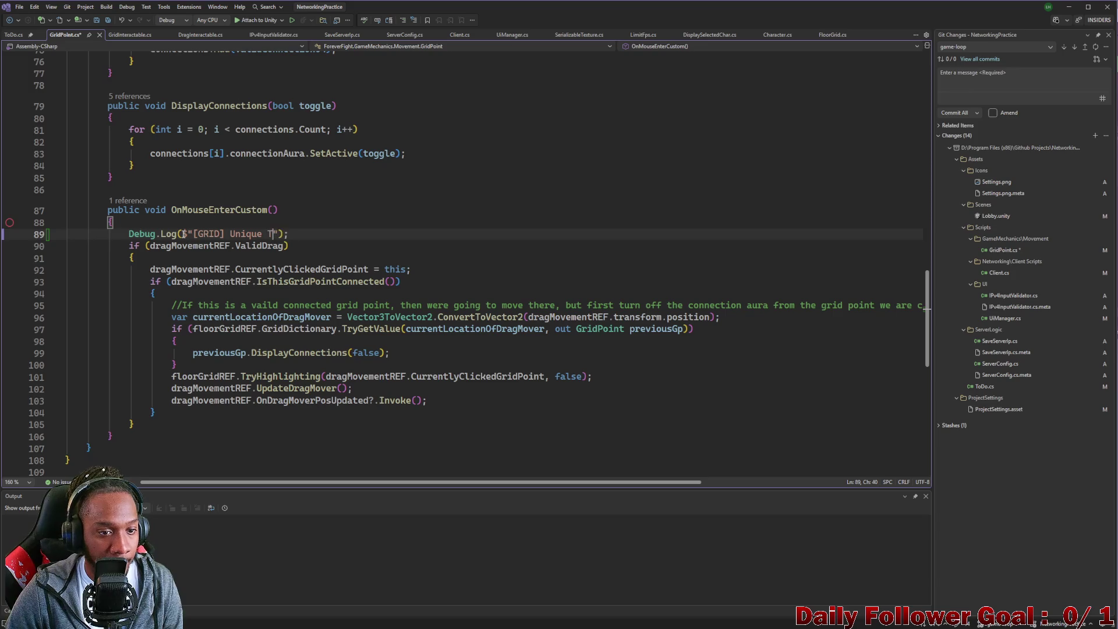
type("ag {")
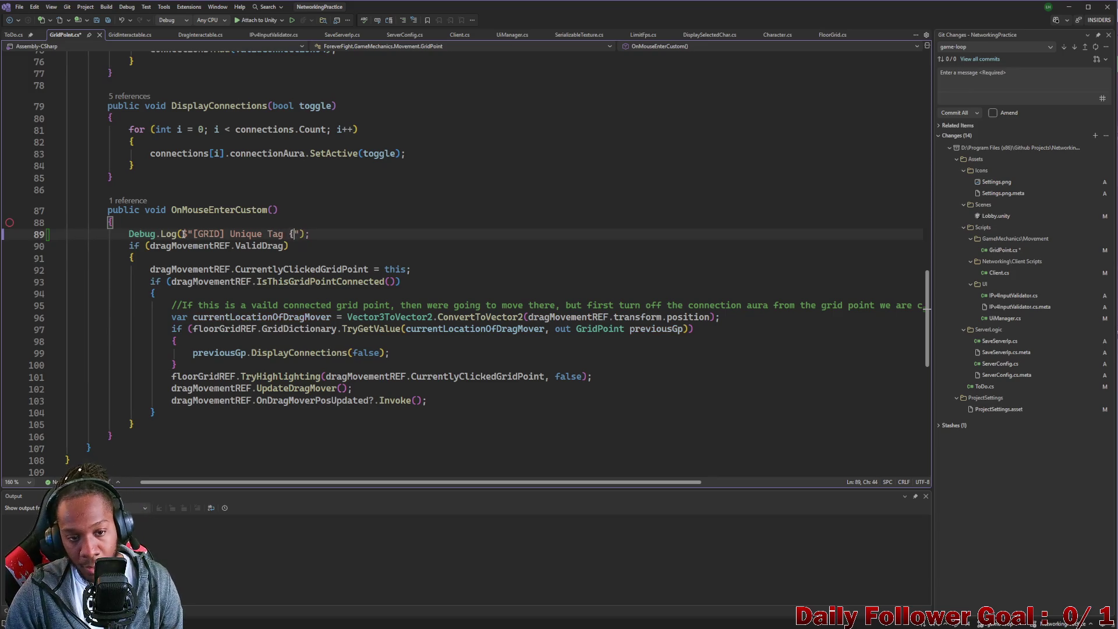
type("u")
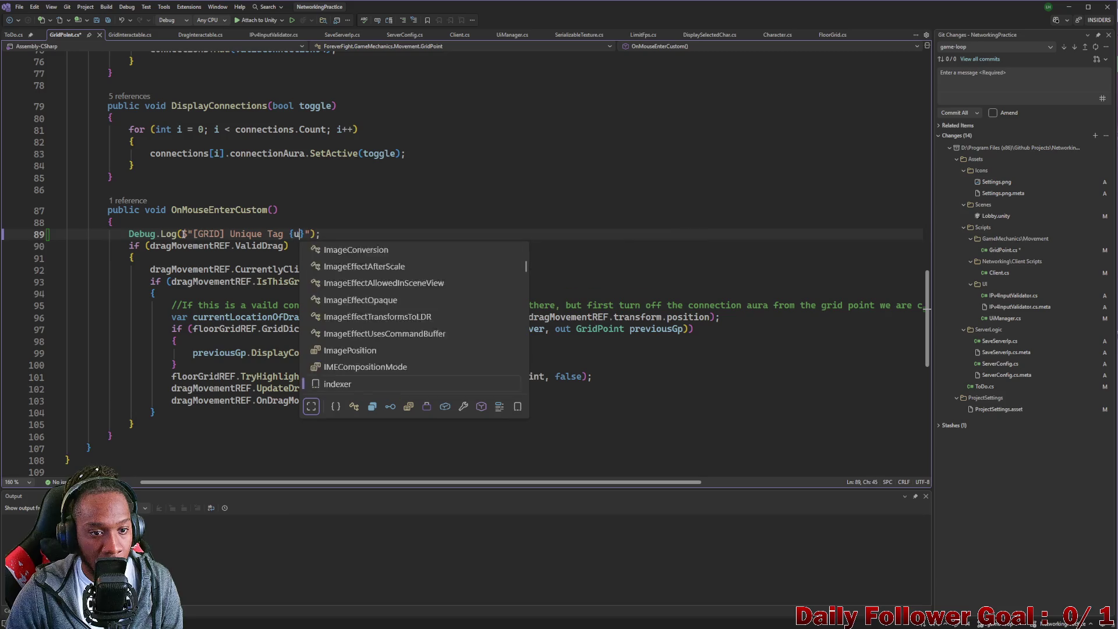
type("niqueTag")
key("Tab")
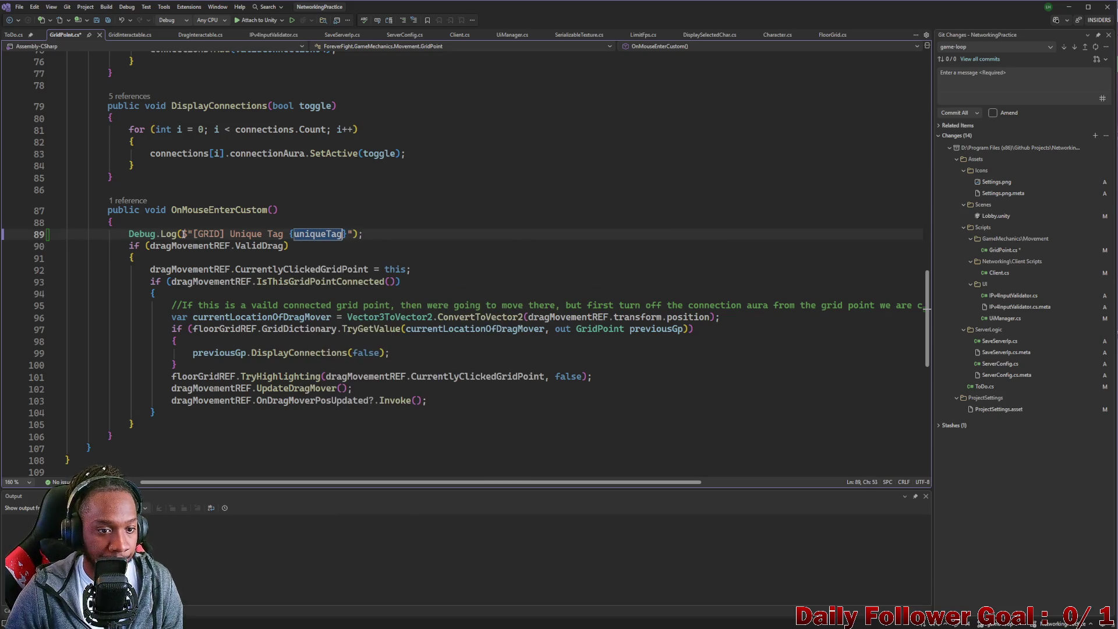
left_click(283, 234)
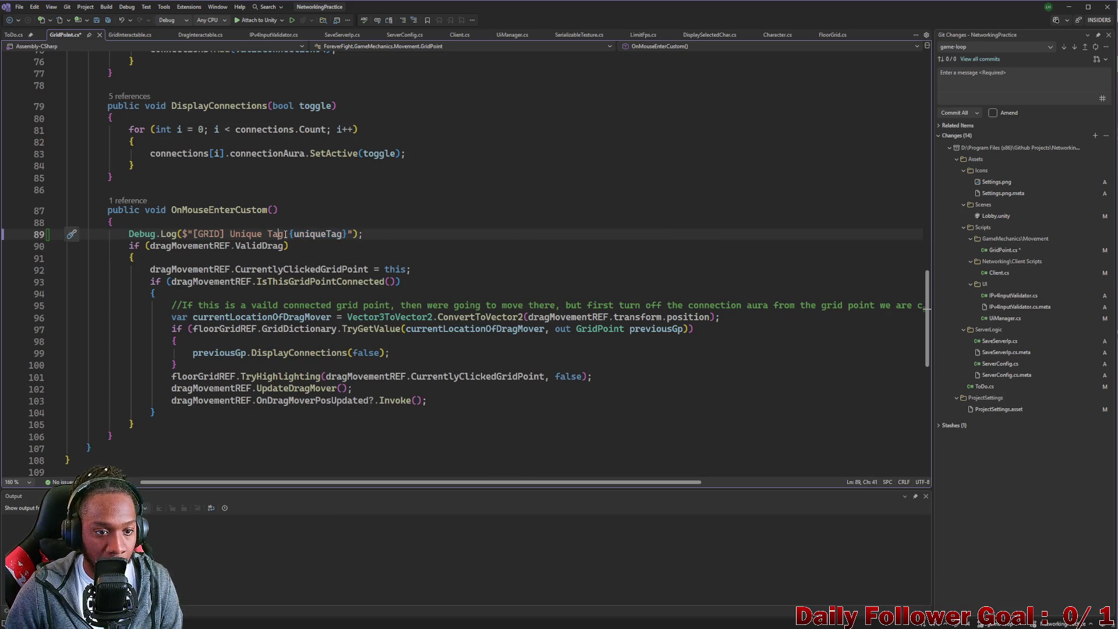
type(":")
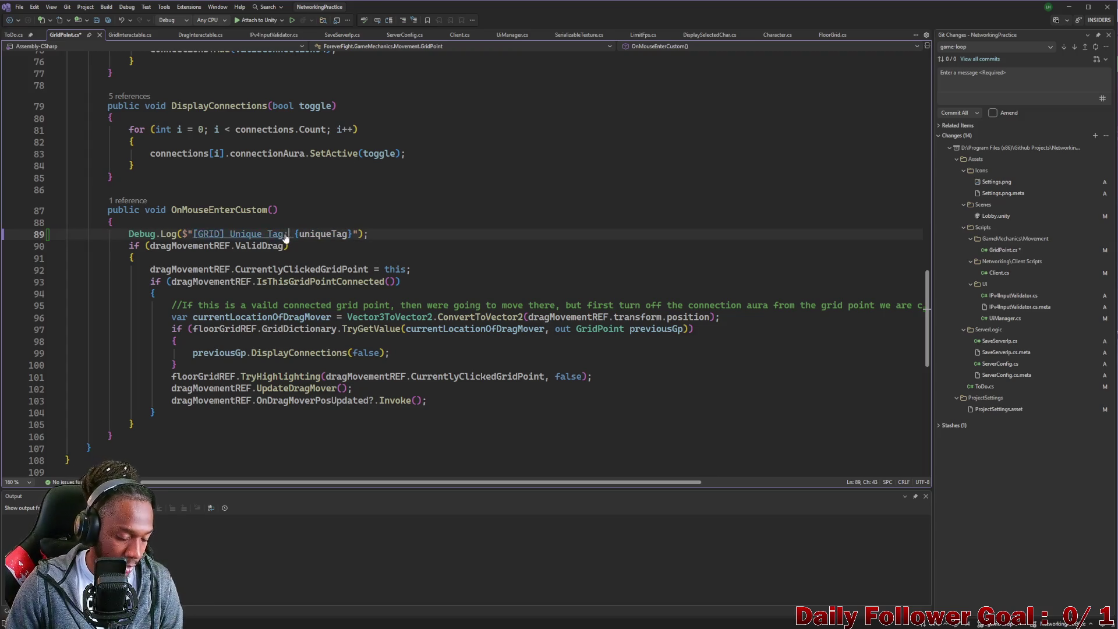
key("ctrl+s")
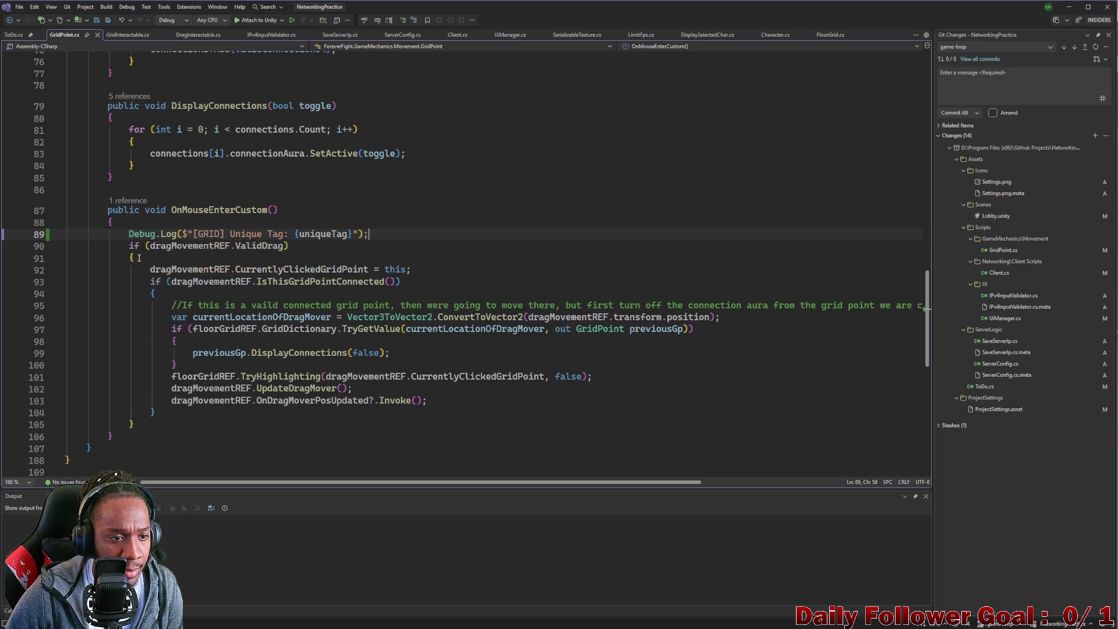
Copy the log line into the ValidDrag block, change it to "[GRID] Drag is valid", and save.
triple_click(143, 235)
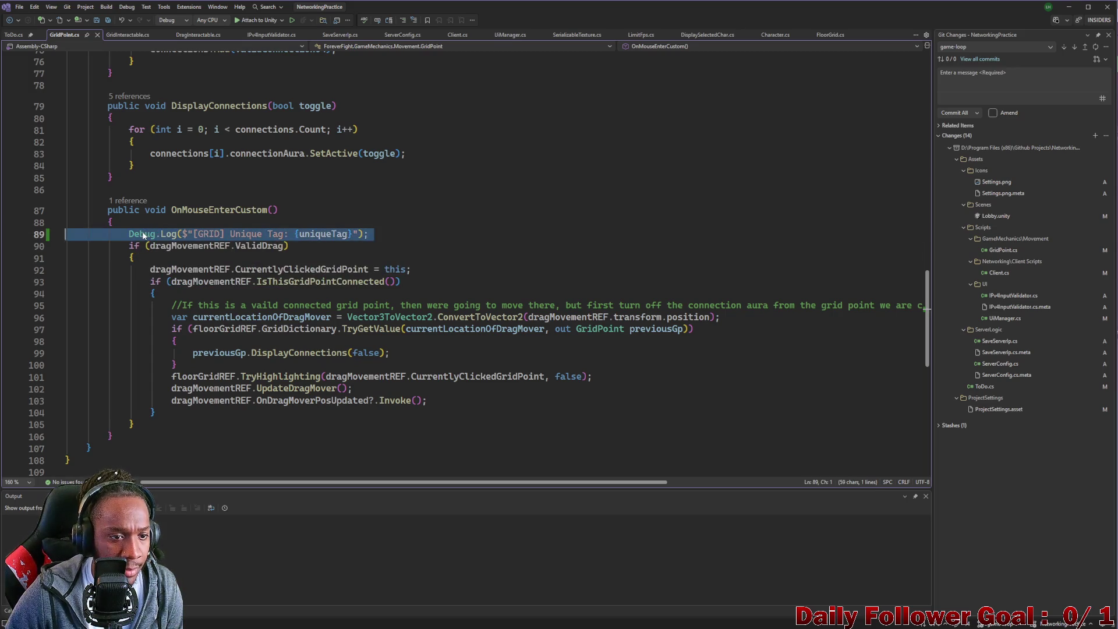
left_click(180, 257)
key("Return")
type("Debug.Log($\"[GRID] Unique Tag: {uniqueTag}\");")
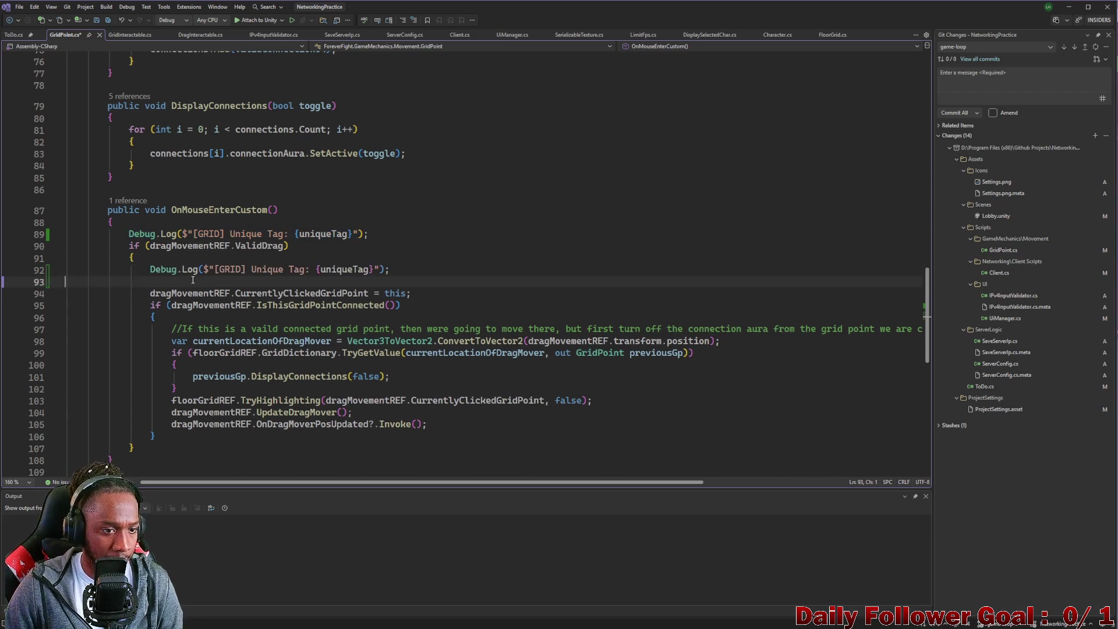
key("BackSpace")
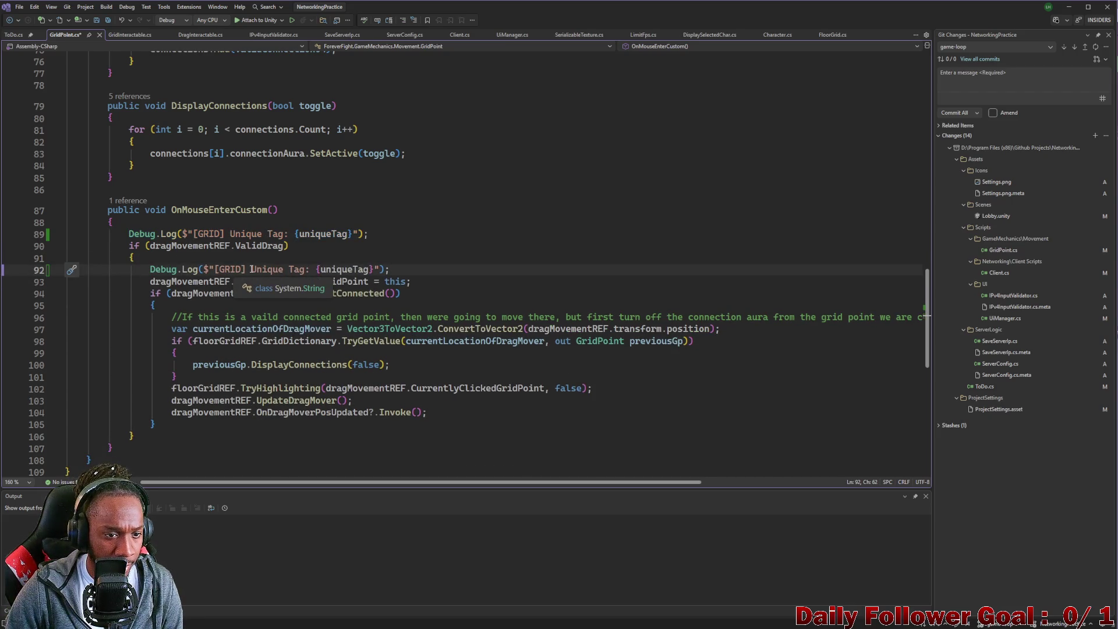
left_click_drag(251, 269, 375, 273)
key("BackSpace")
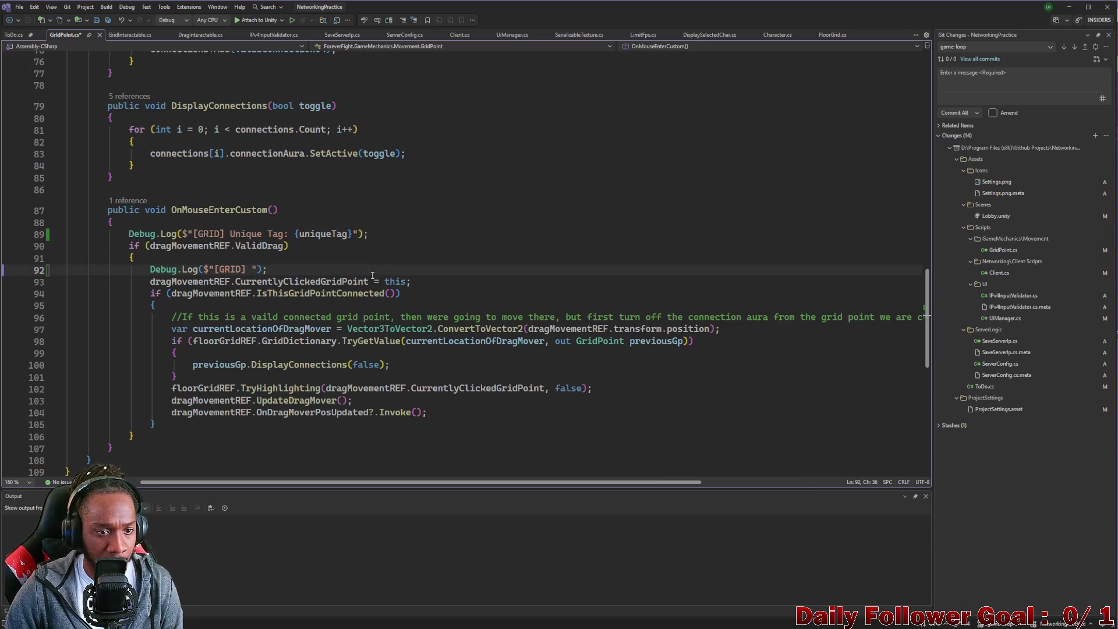
type("DR")
key("BackSpace")
type("rag ")
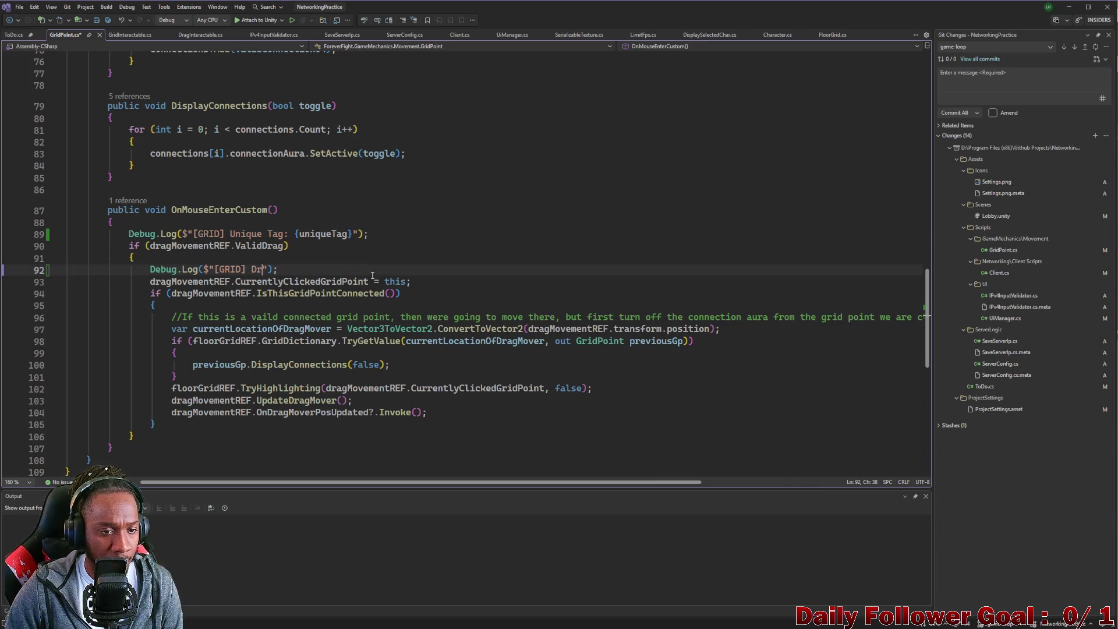
type("is vb")
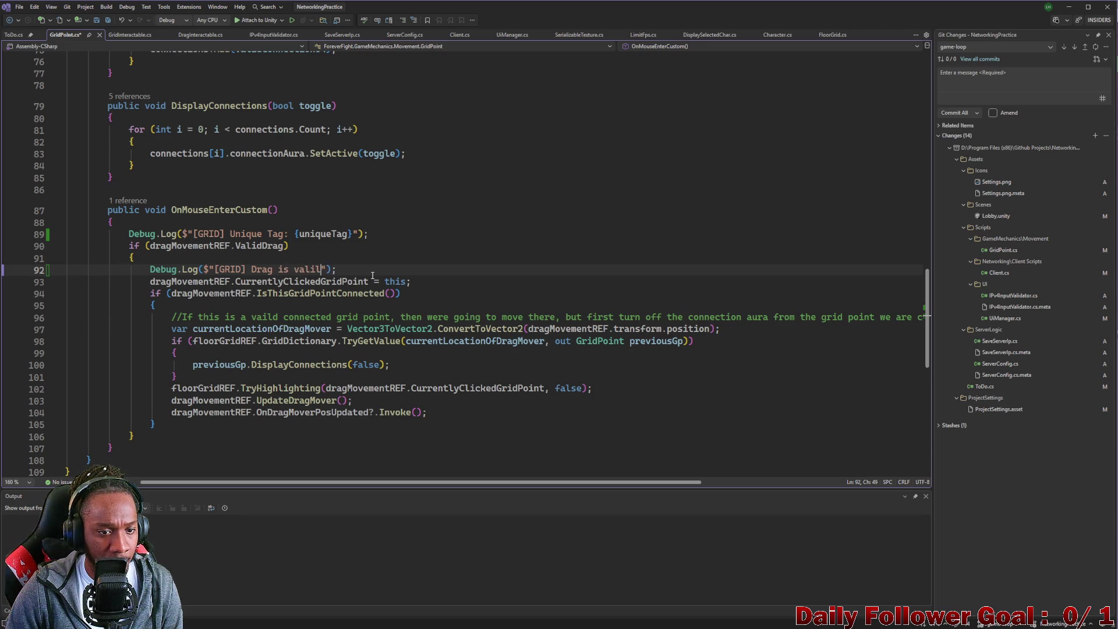
type("d")
key("ctrl+s")
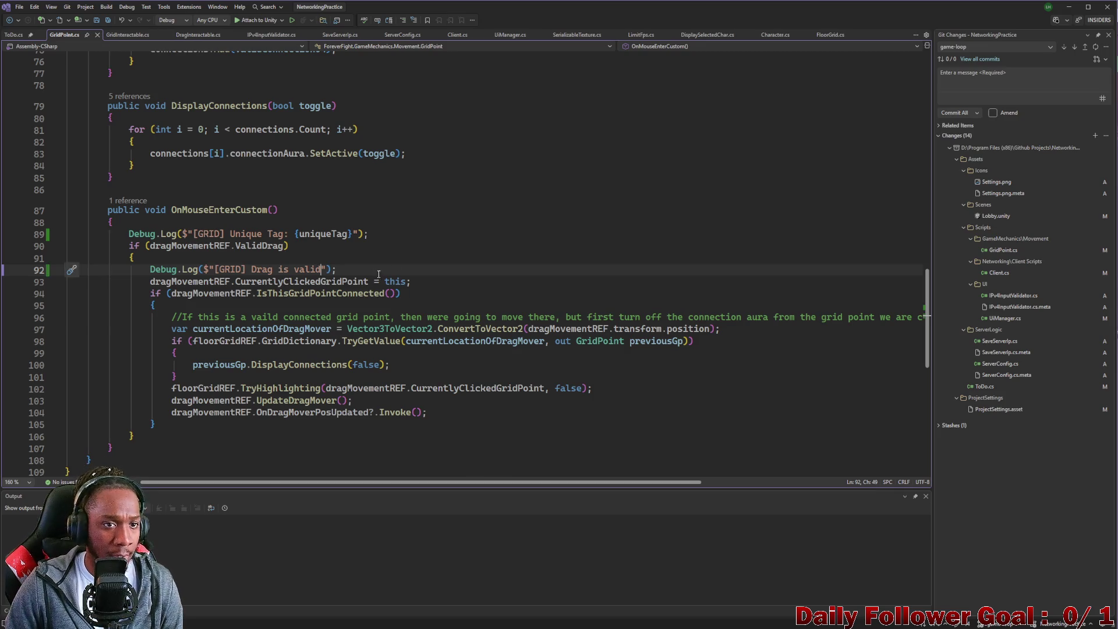
left_click(1069, 7)
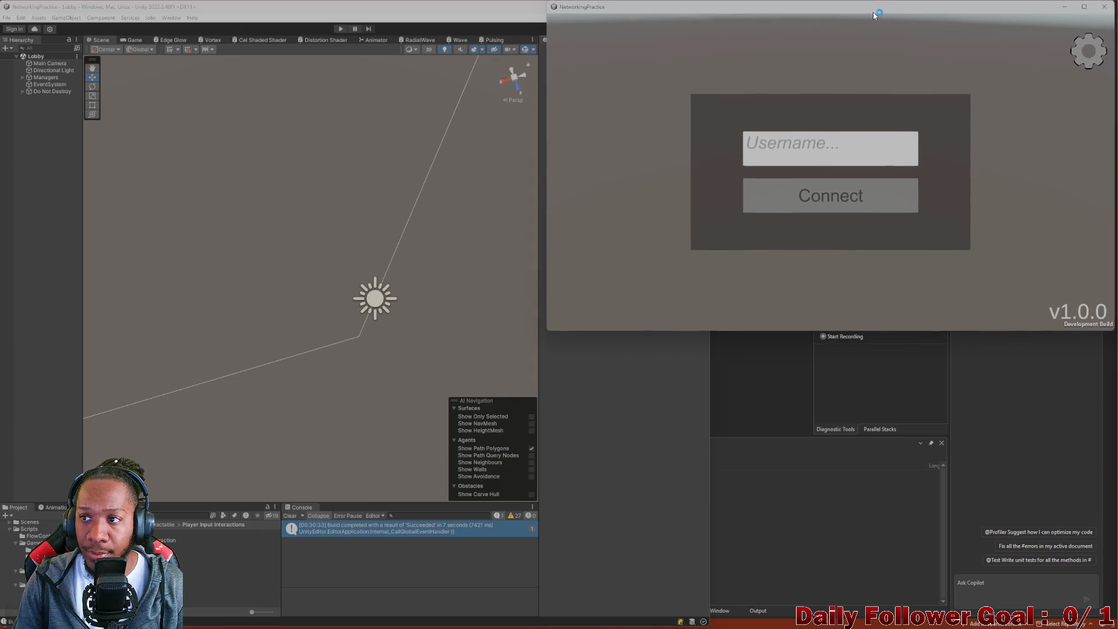
Enter play mode and connect both clients to the lobby as 'asdf' and 'zxcv'.
left_click(362, 101)
left_click(342, 29)
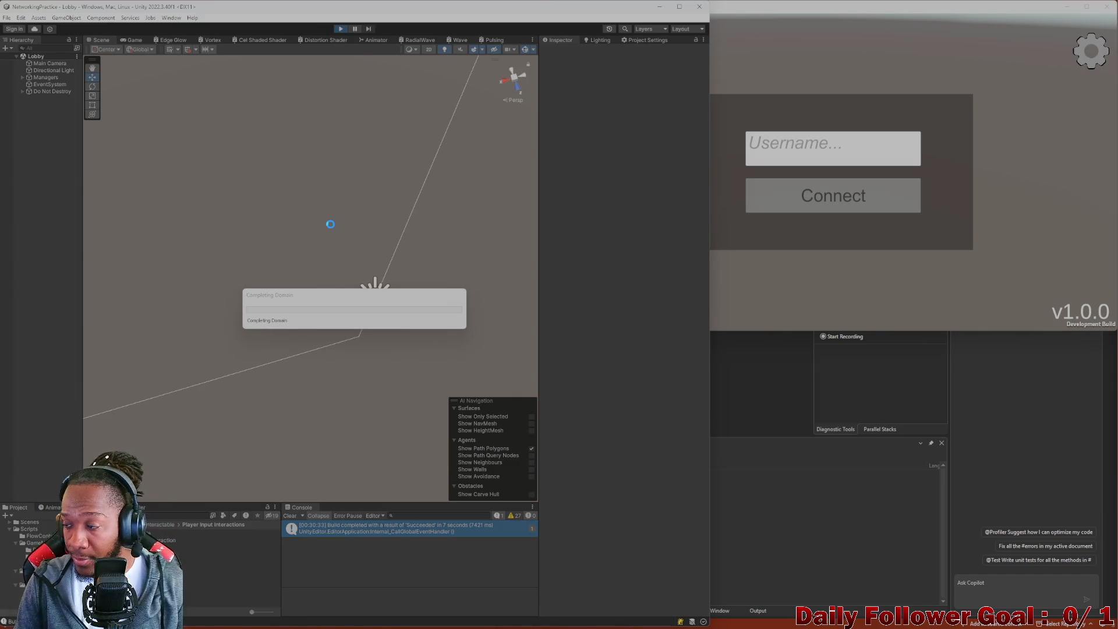
left_click(324, 262)
type("asdf")
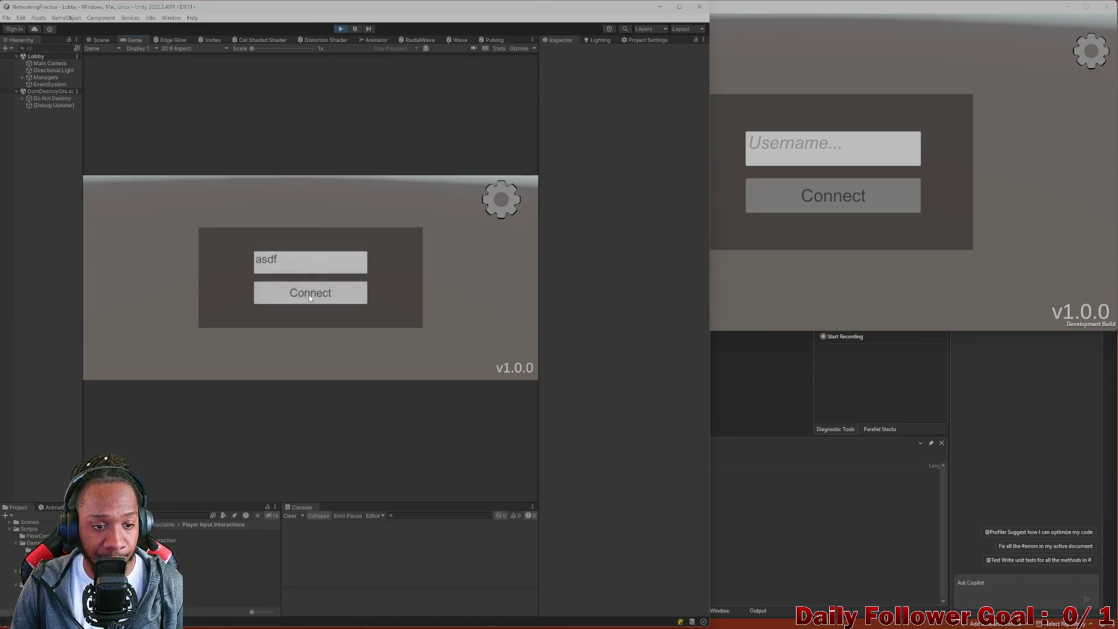
left_click(309, 294)
left_click(810, 155)
type("zxcv")
left_click(812, 200)
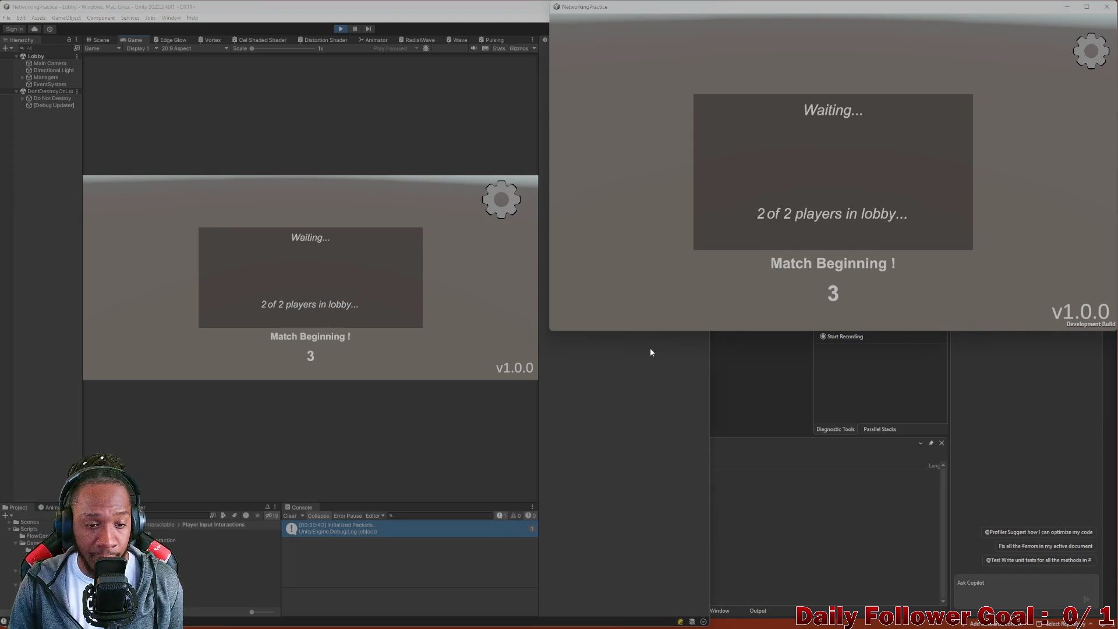
Clear the console, then confirm The Brawn in the editor and The Speedster in the standalone client.
left_click(291, 513)
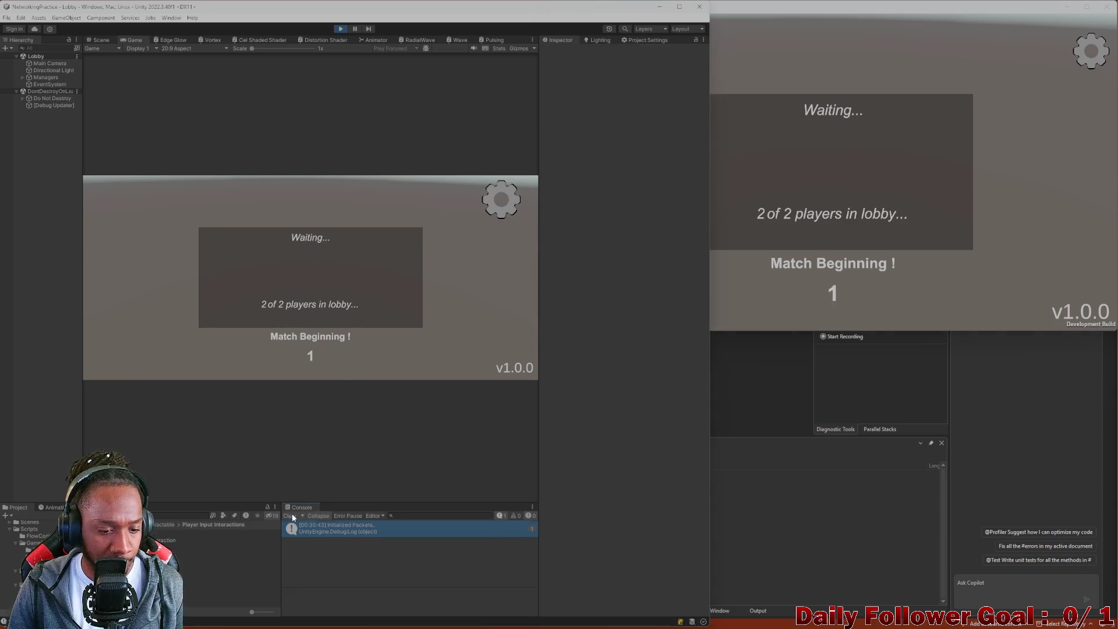
left_click(292, 515)
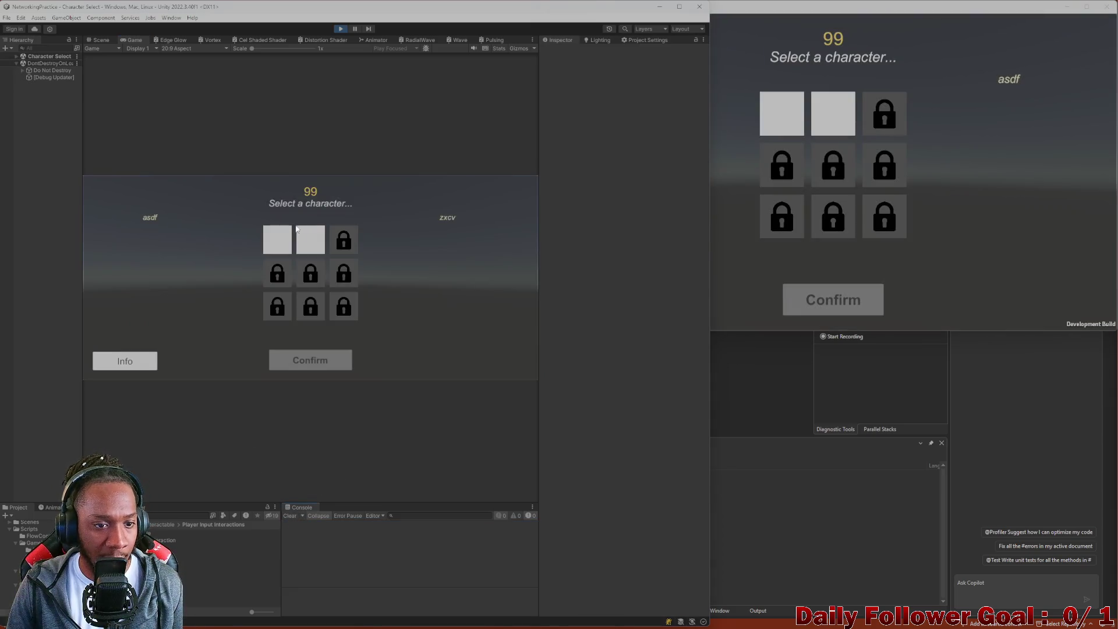
left_click(310, 239)
left_click(330, 367)
left_click(782, 113)
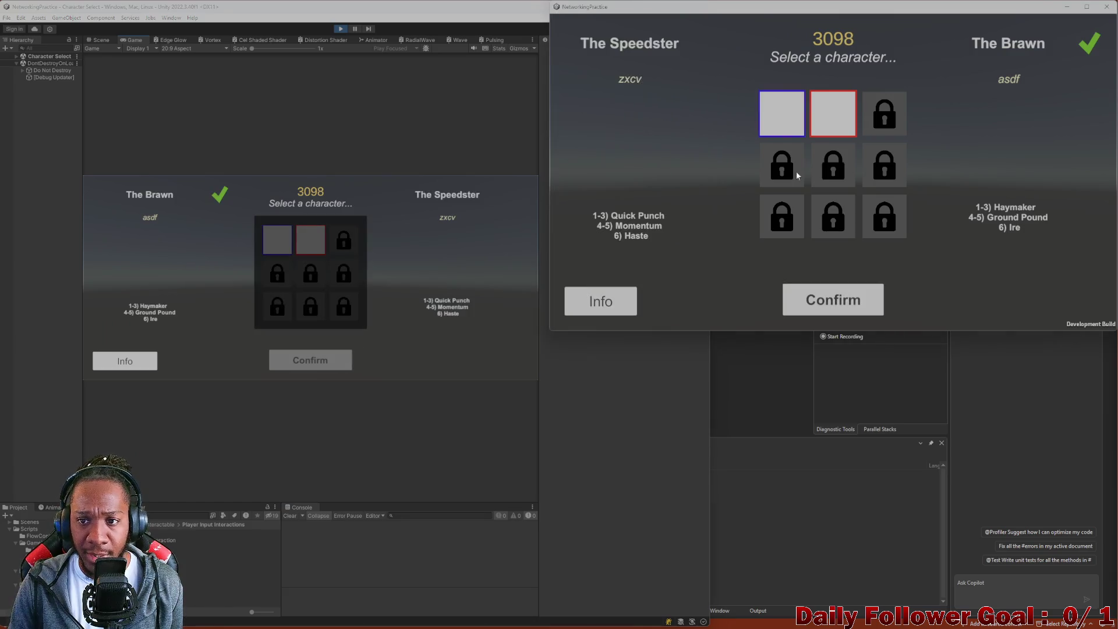
left_click(834, 297)
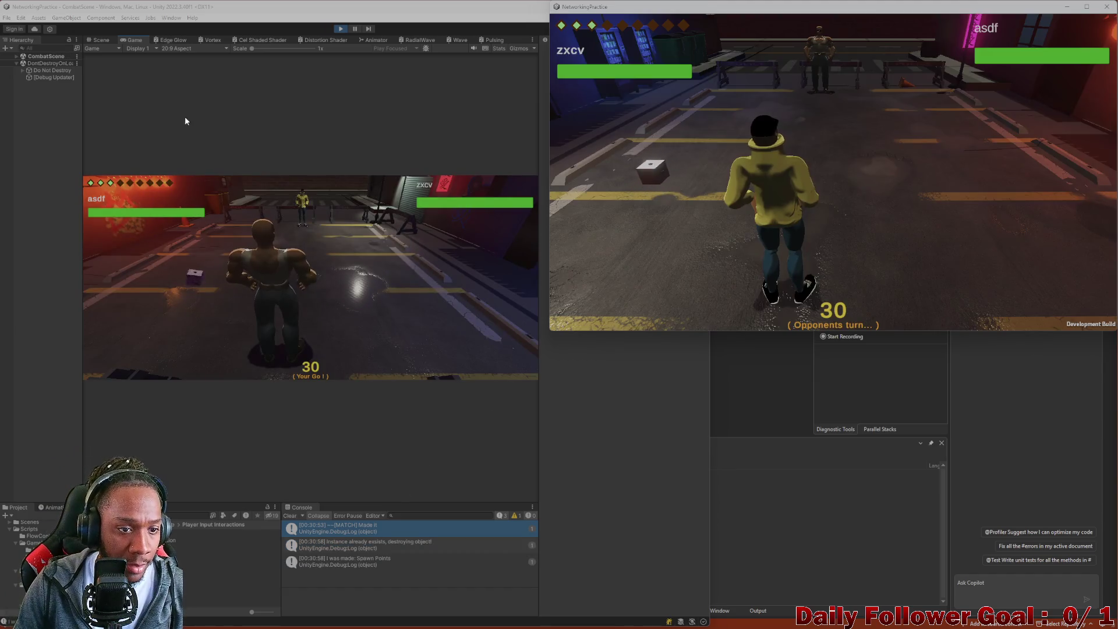
Enter movement mode and drag a planned path across the grid points.
left_click(394, 327)
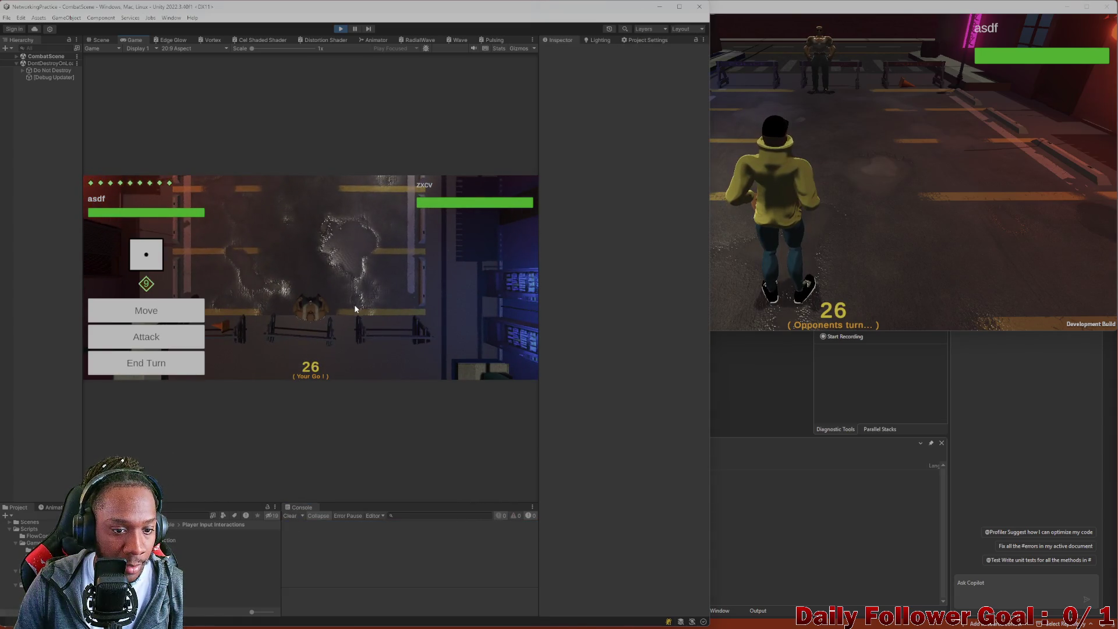
key("Return")
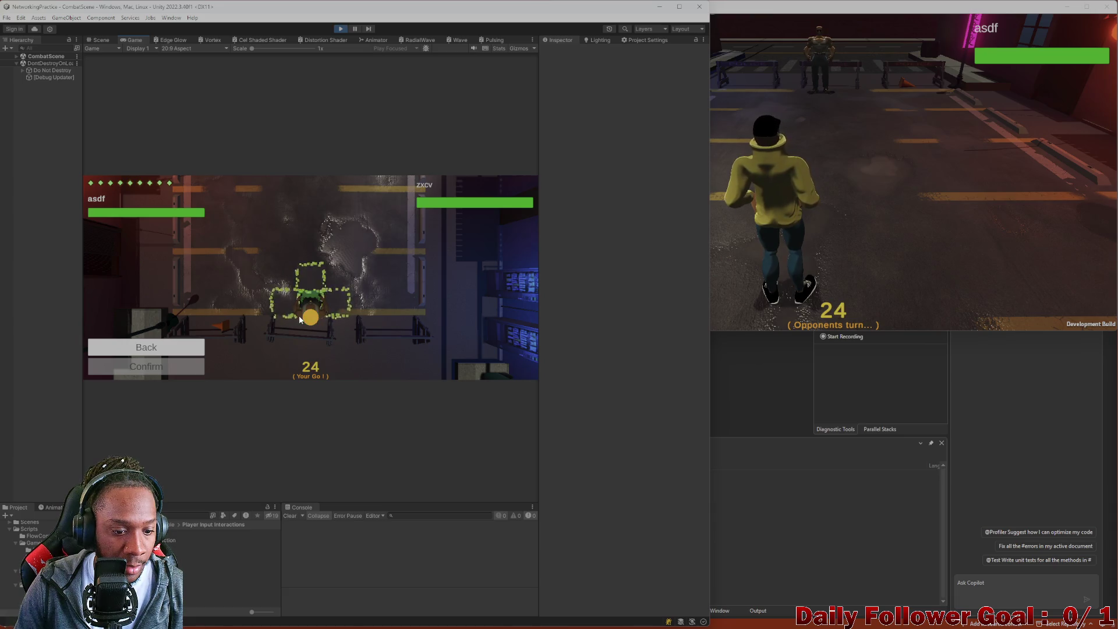
left_click_drag(301, 319, 308, 280)
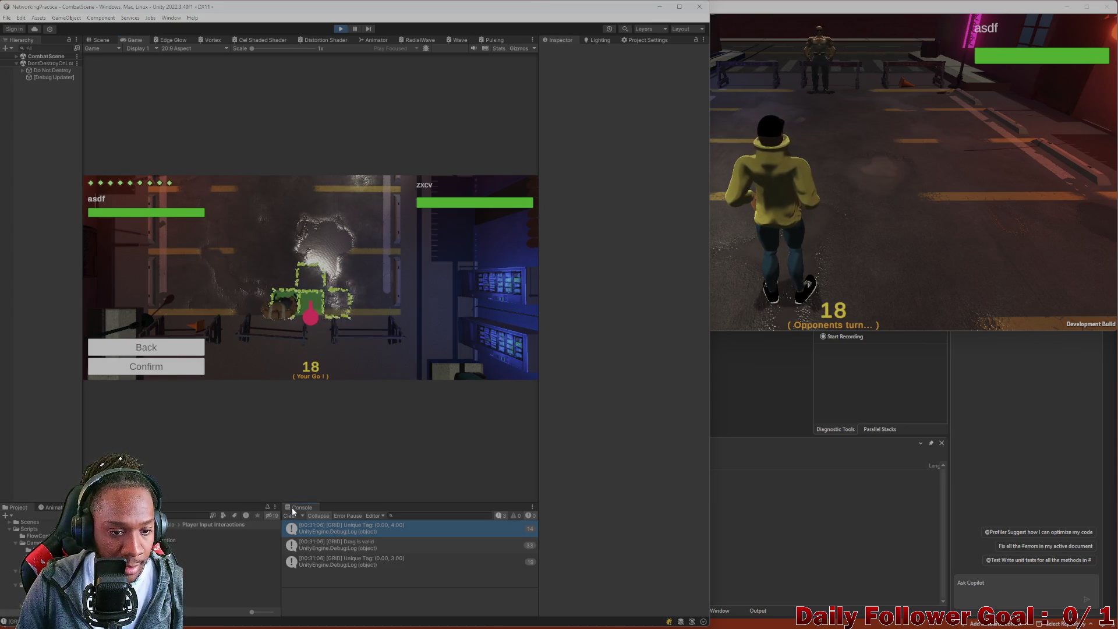
mouse_move(310, 312)
left_mouse_down()
mouse_move(326, 315)
mouse_move(248, 393)
left_mouse_up()
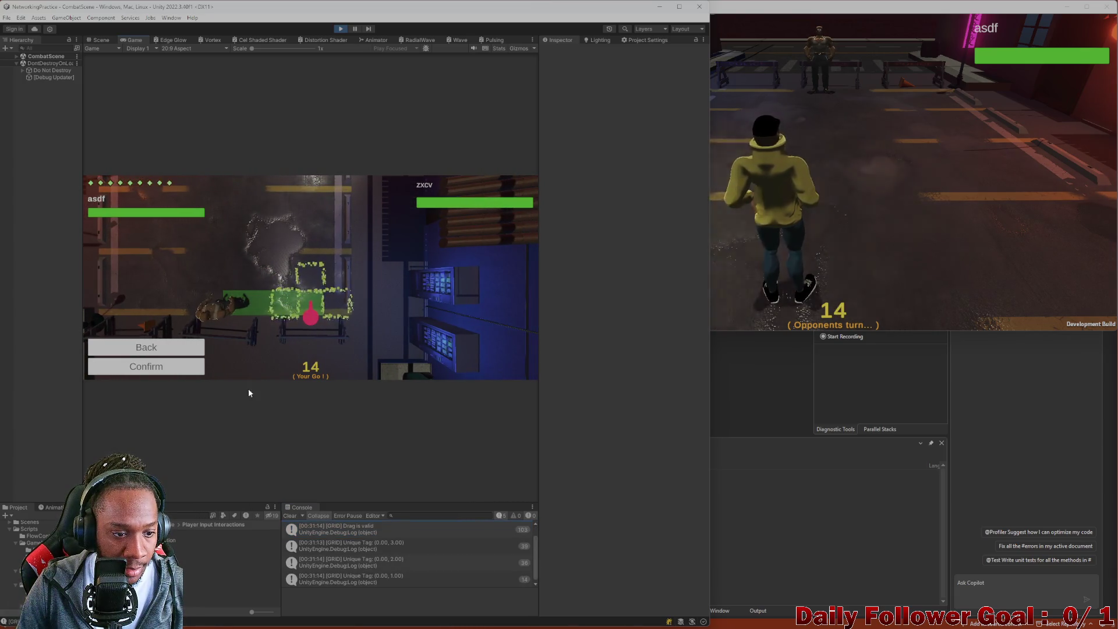
Re-plan the path with a cleared console to check the [GRID] logs, then confirm the move.
left_click(289, 515)
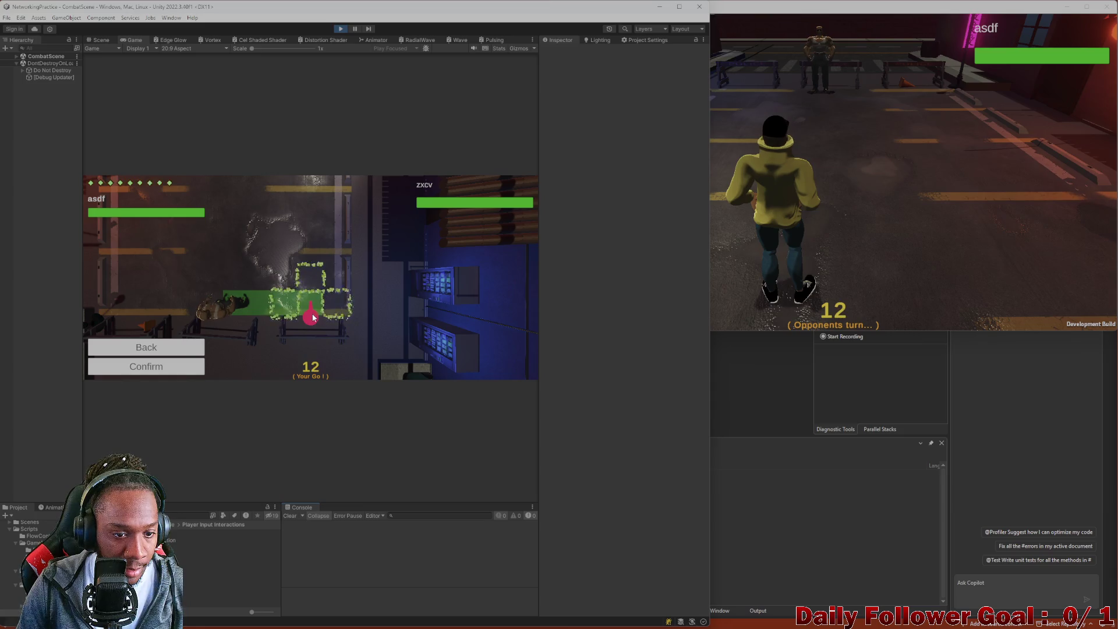
left_click_drag(312, 317, 315, 317)
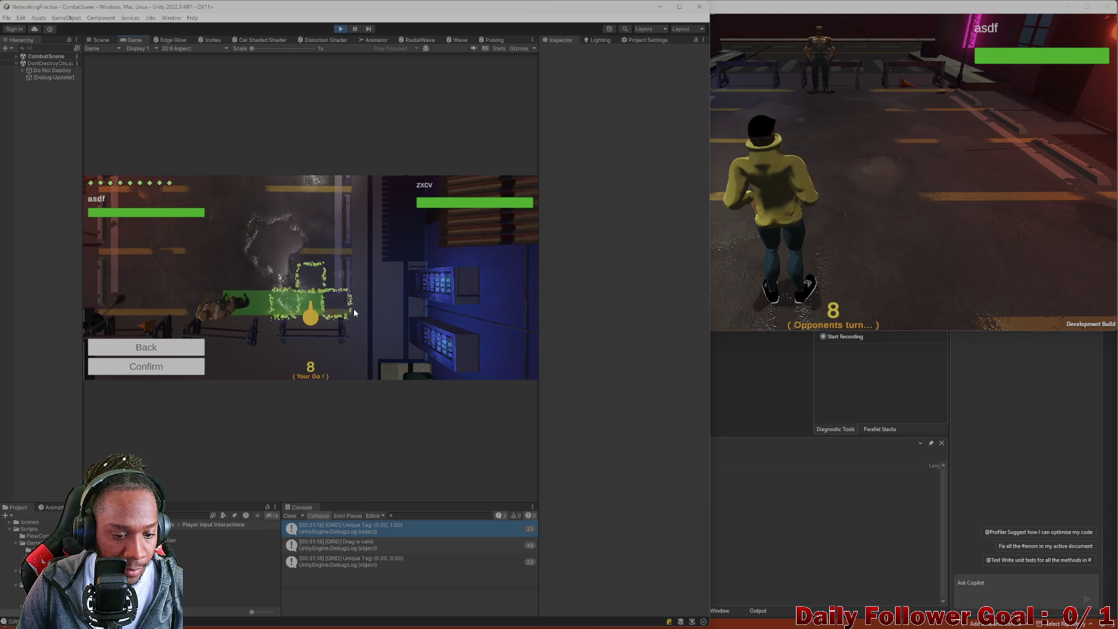
left_click(341, 313)
left_click_drag(340, 313, 304, 308)
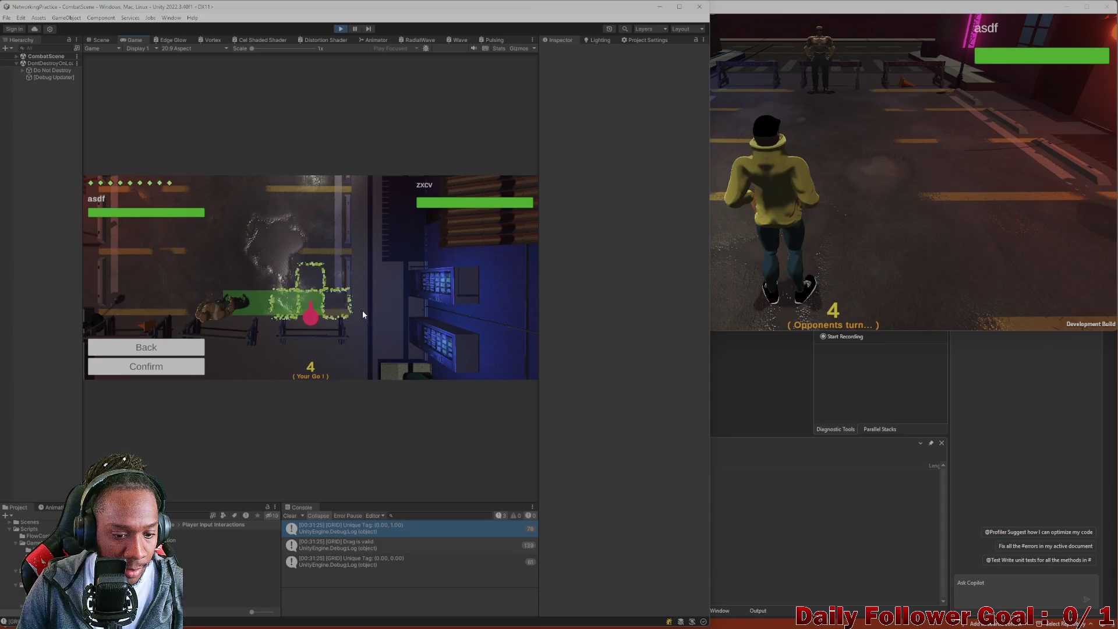
left_click(314, 318)
left_click(313, 317)
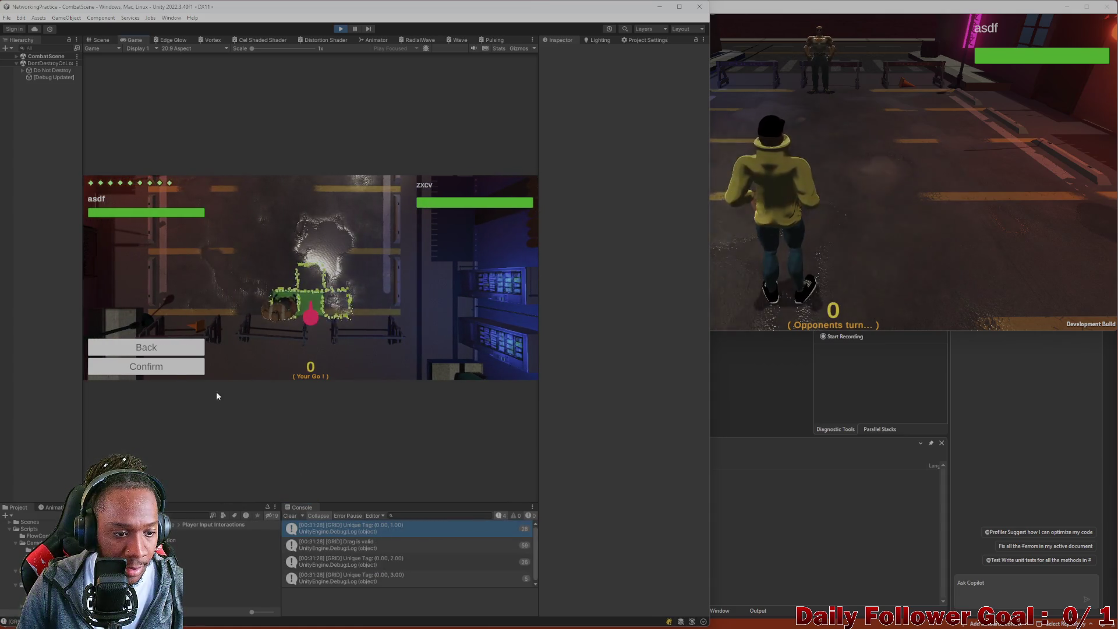
left_click(180, 368)
left_click(813, 236)
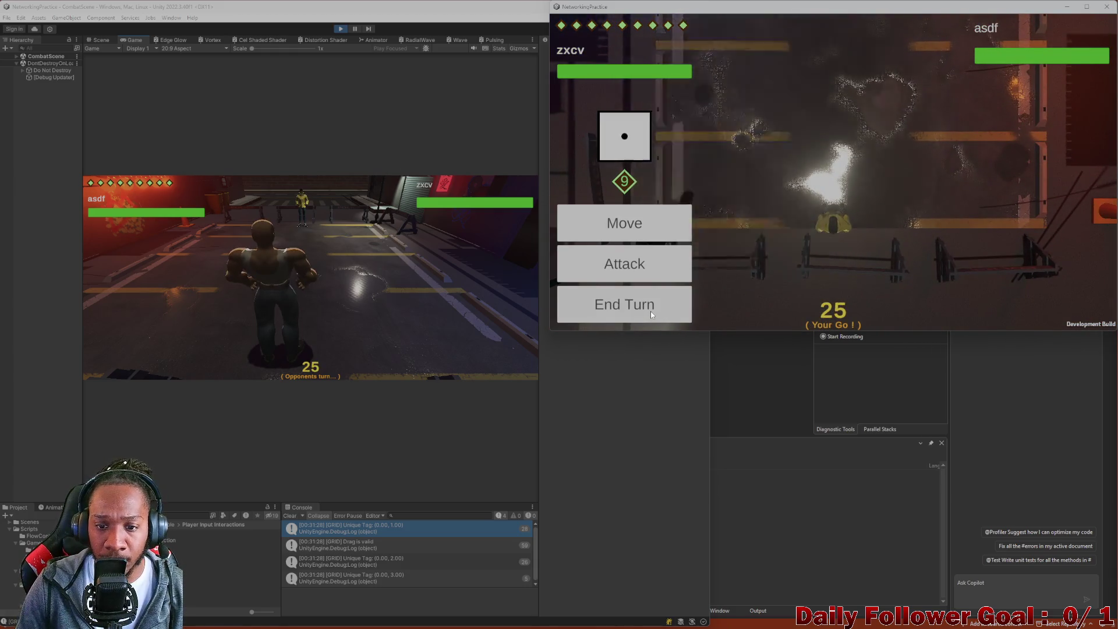
End the build player's turn, then plan a move path across the grid in the editor game.
left_click(651, 311)
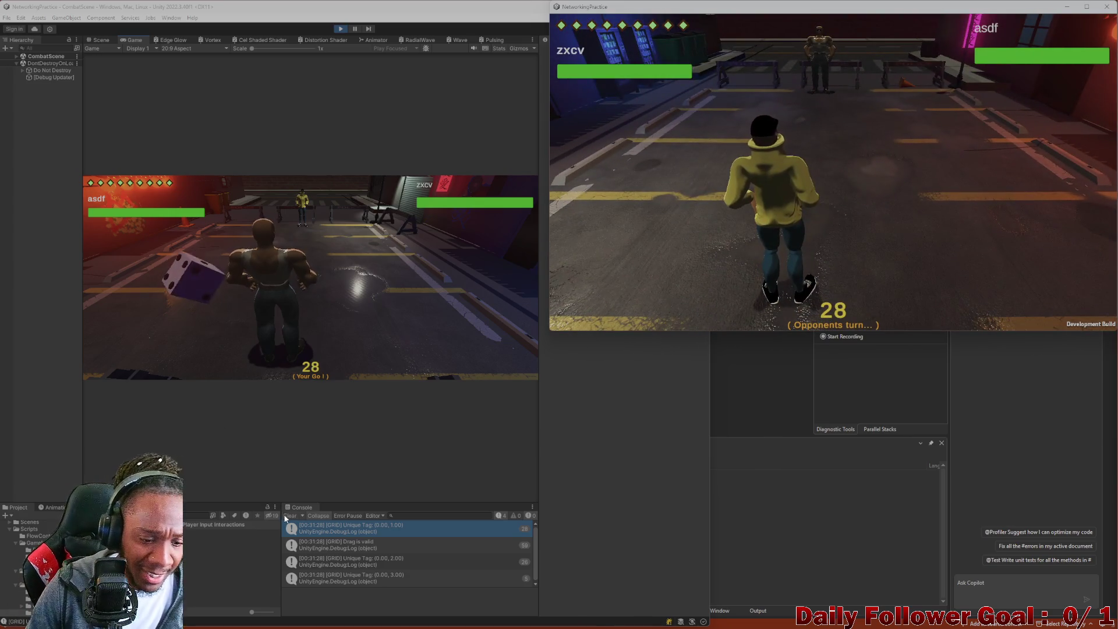
left_click(224, 407)
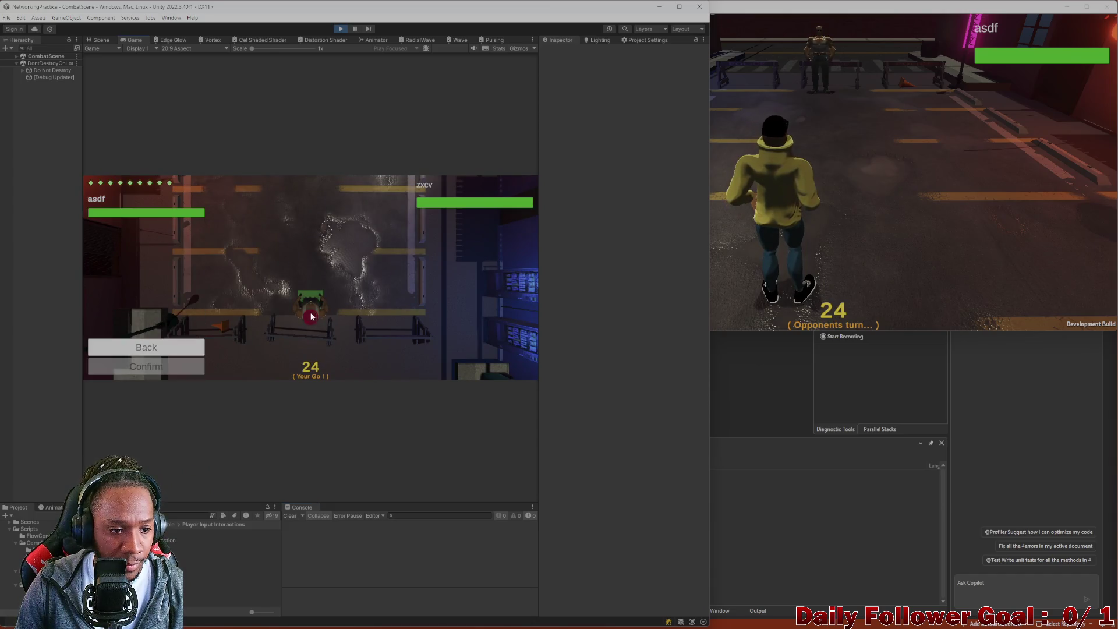
left_click(311, 317)
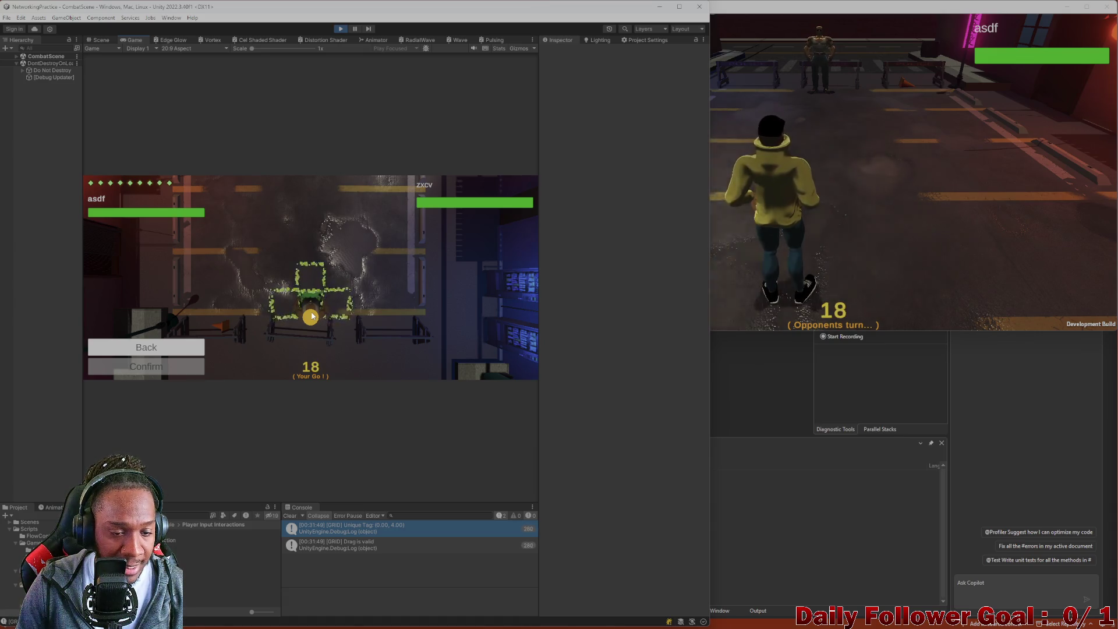
mouse_move(311, 316)
left_mouse_down()
mouse_move(300, 307)
mouse_move(325, 306)
mouse_move(309, 316)
left_mouse_up()
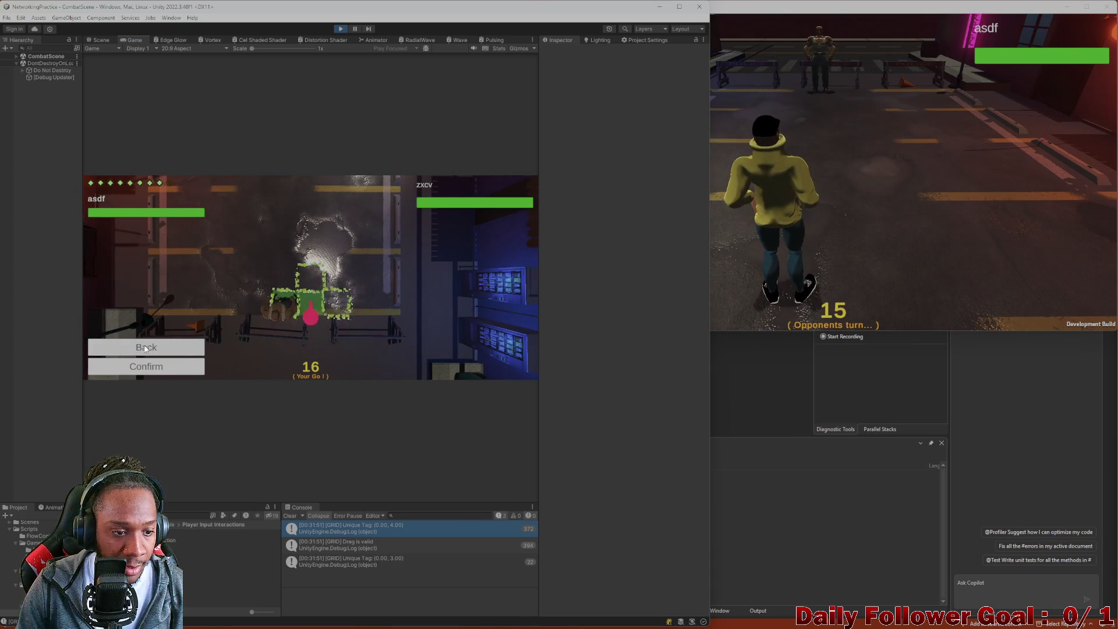
left_click(158, 349)
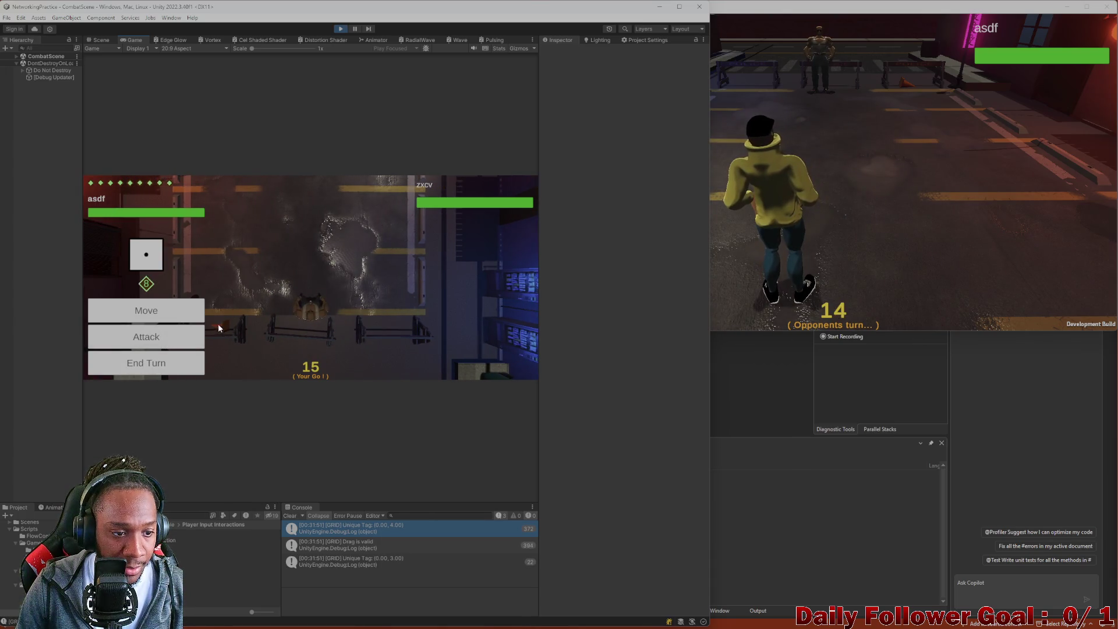
left_click(173, 321)
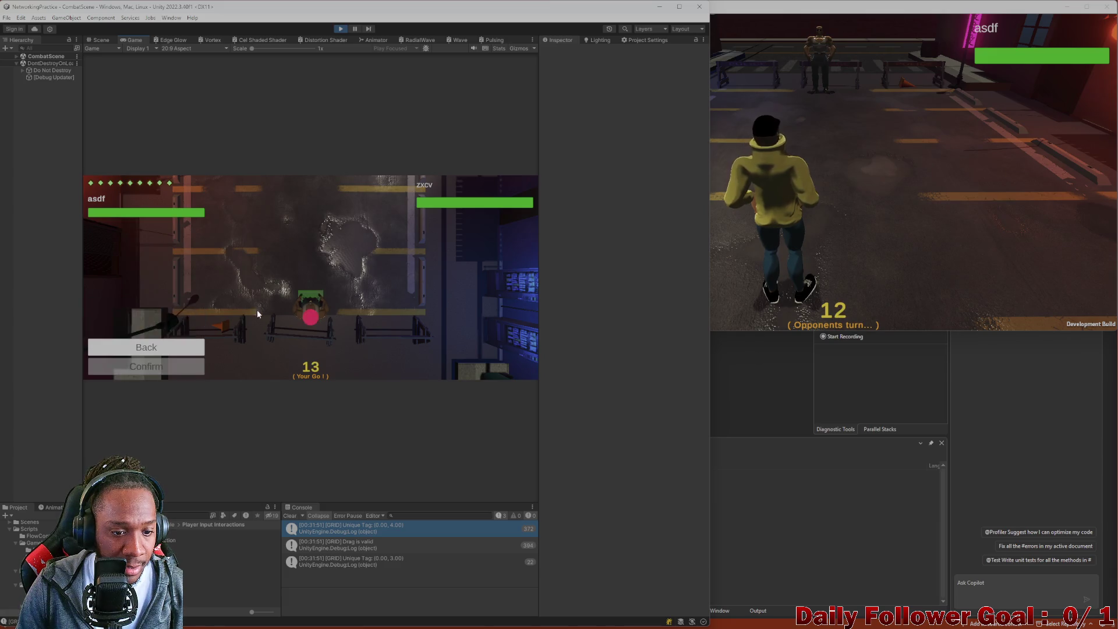
left_click_drag(308, 311, 354, 314)
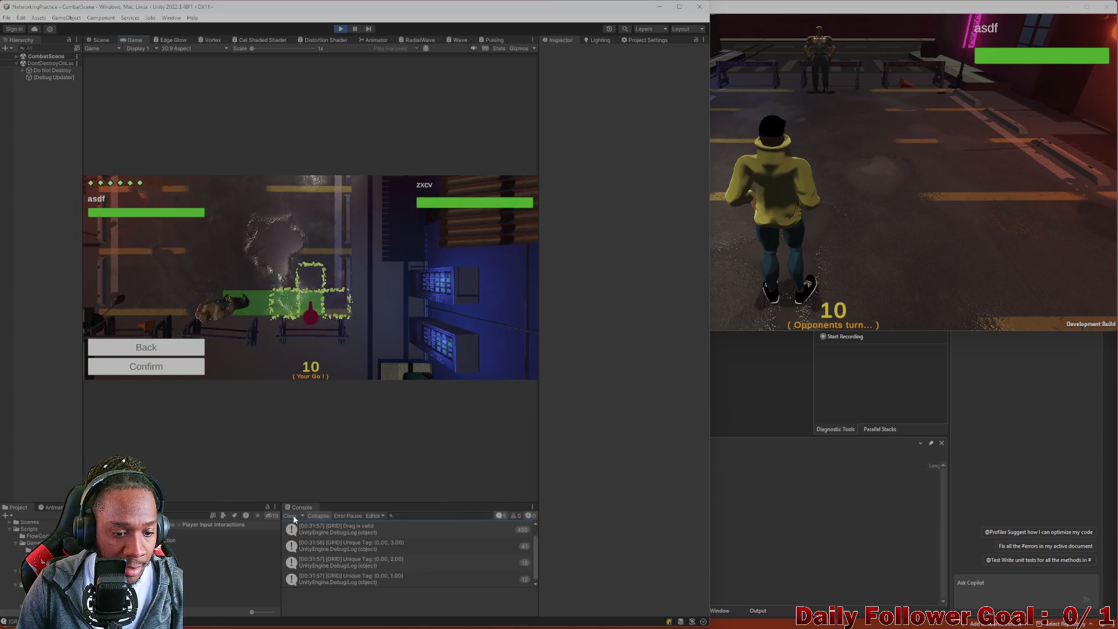
Clear the Console and close the standalone NetworkingPractice build window.
left_click(291, 515)
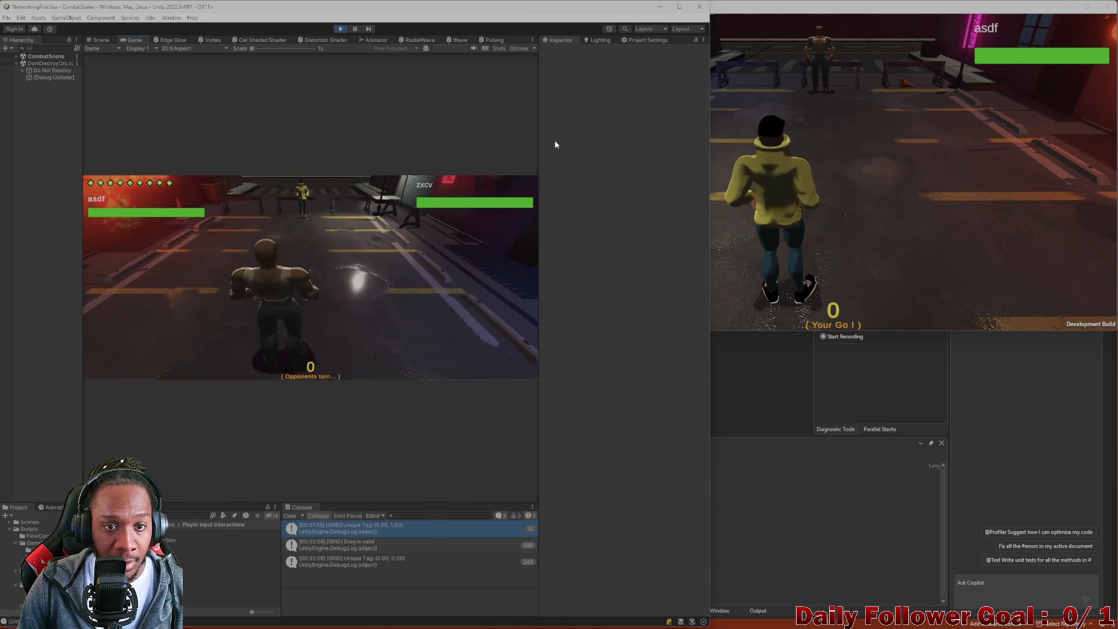
left_click(832, 81)
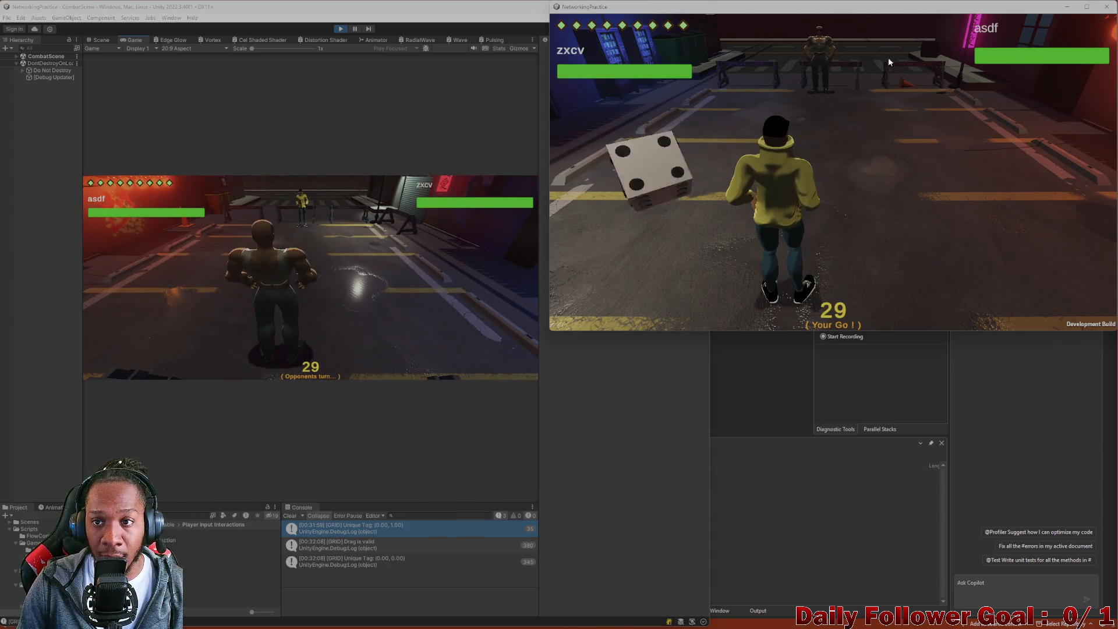
left_click(1108, 6)
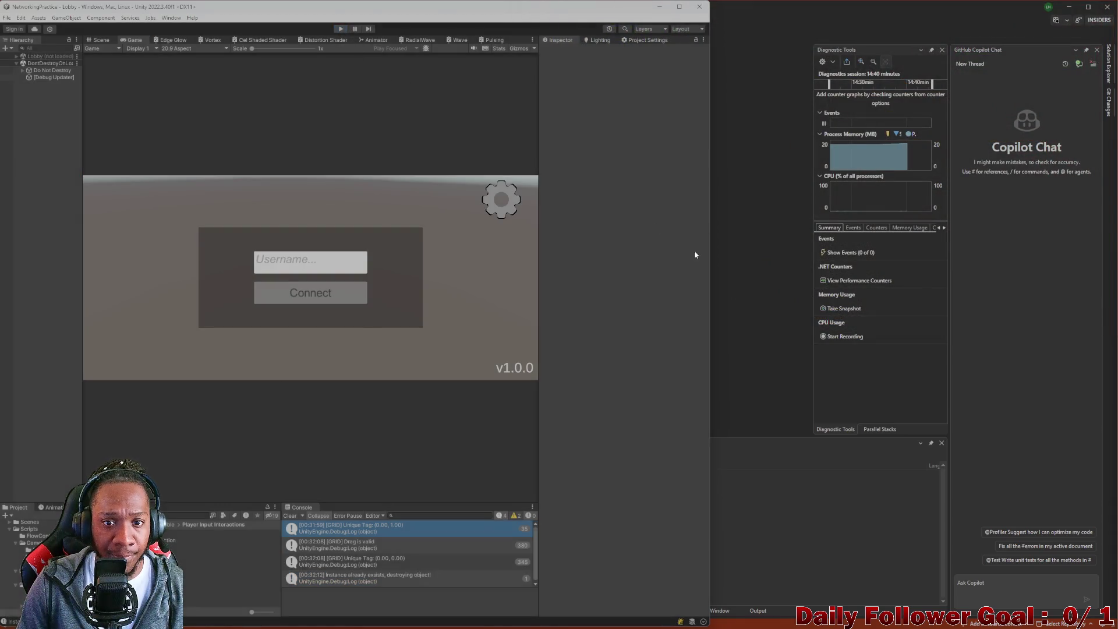
Open GridPoint.cs and review the usages of dragMovementREF, CurrentlyClickedGridPoint and IsThisGridPointConnected.
left_click(728, 309)
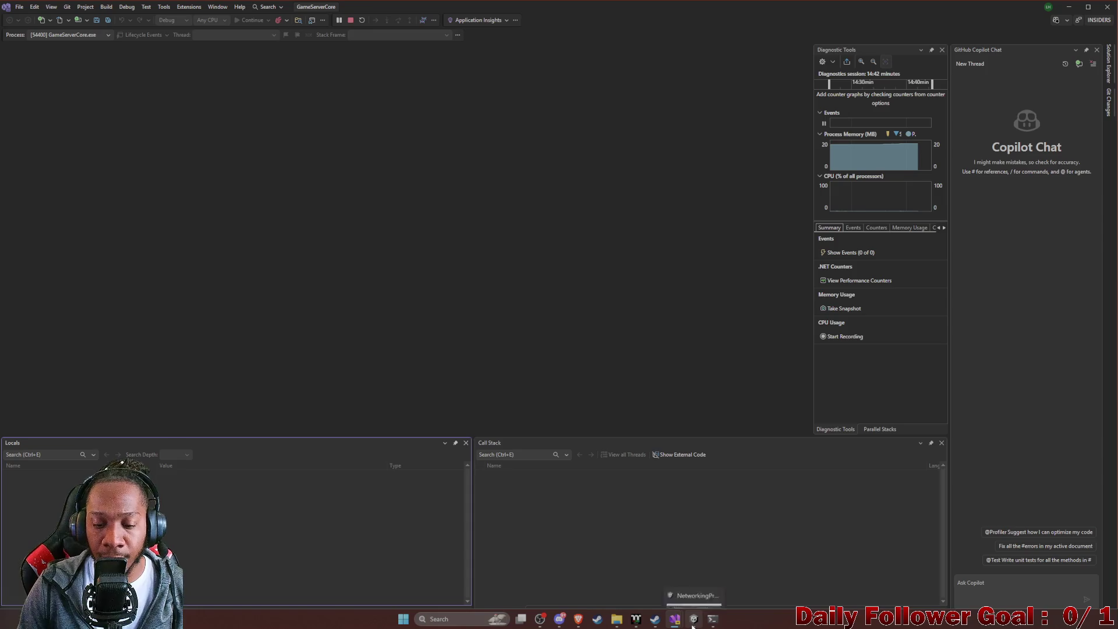
mouse_move(674, 618)
left_click(688, 571)
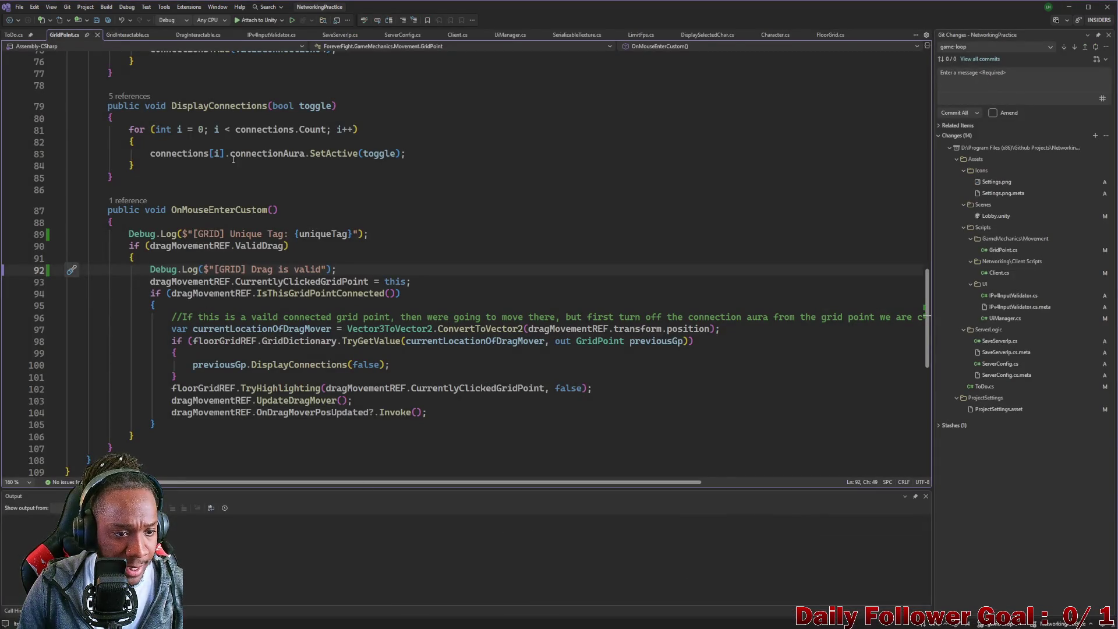
left_click(230, 281)
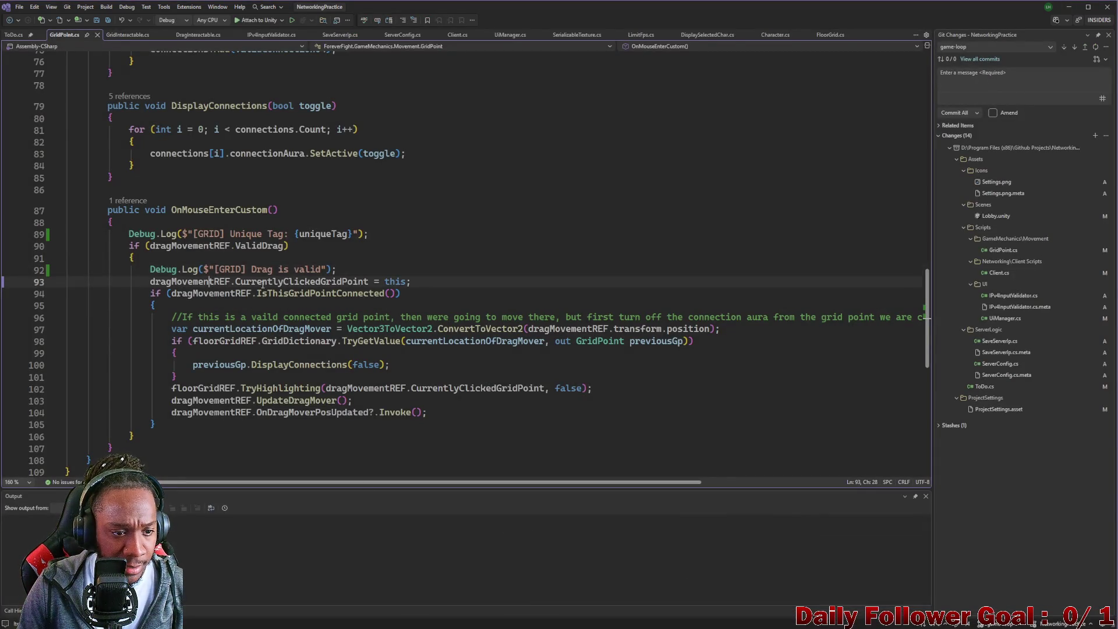
left_click(274, 282)
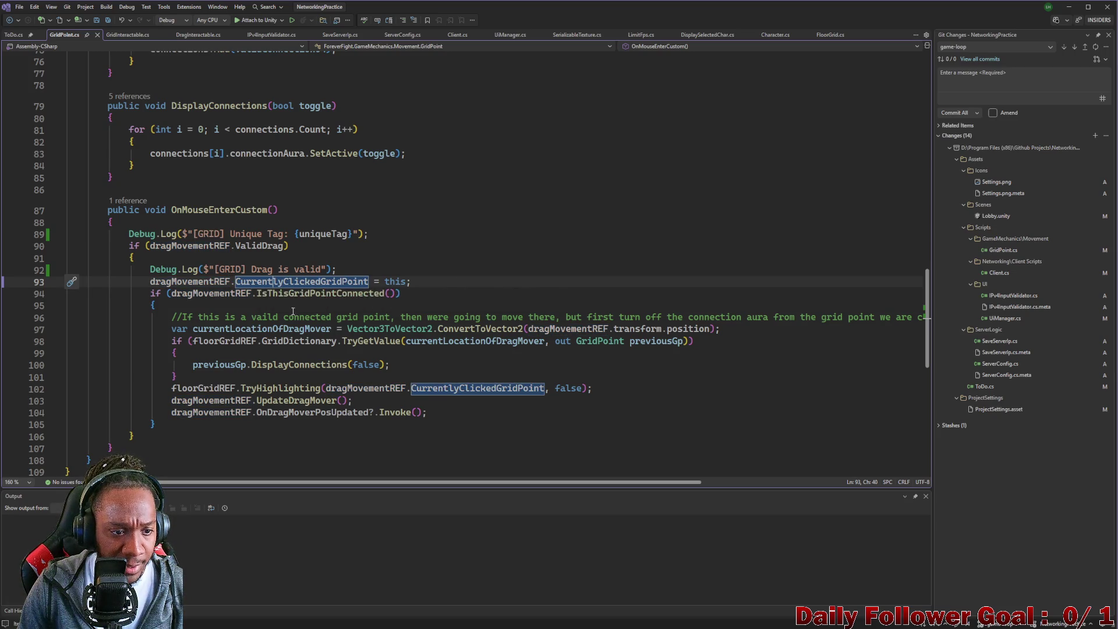
left_click(321, 293)
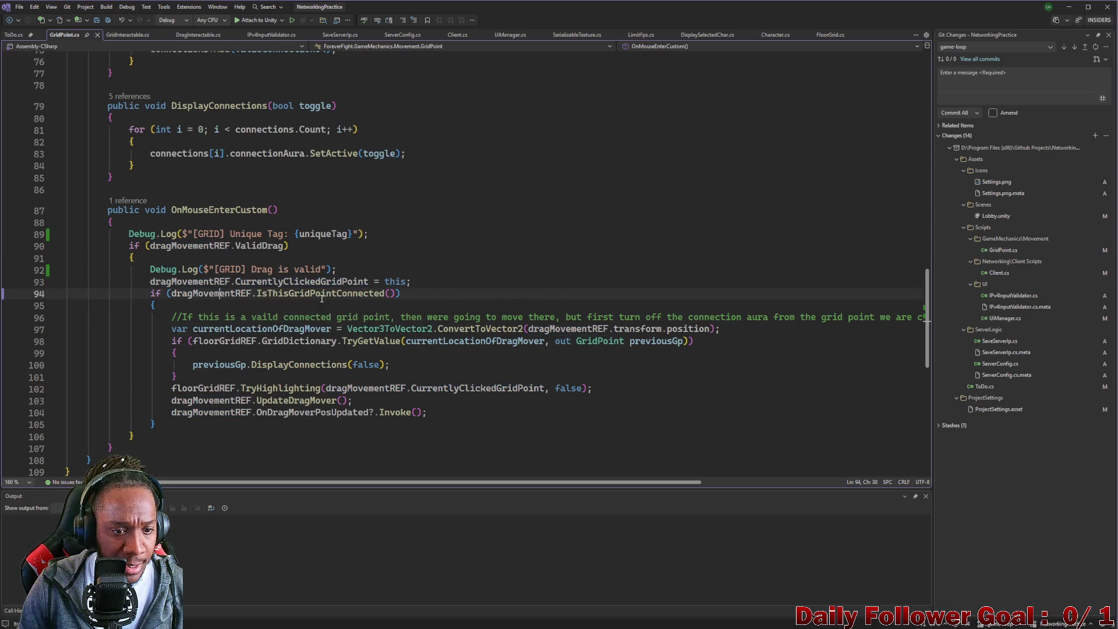
Copy the 'Drag is valid' log into the connected branch as '[GRID] This GP is connected' and save.
left_click(201, 308)
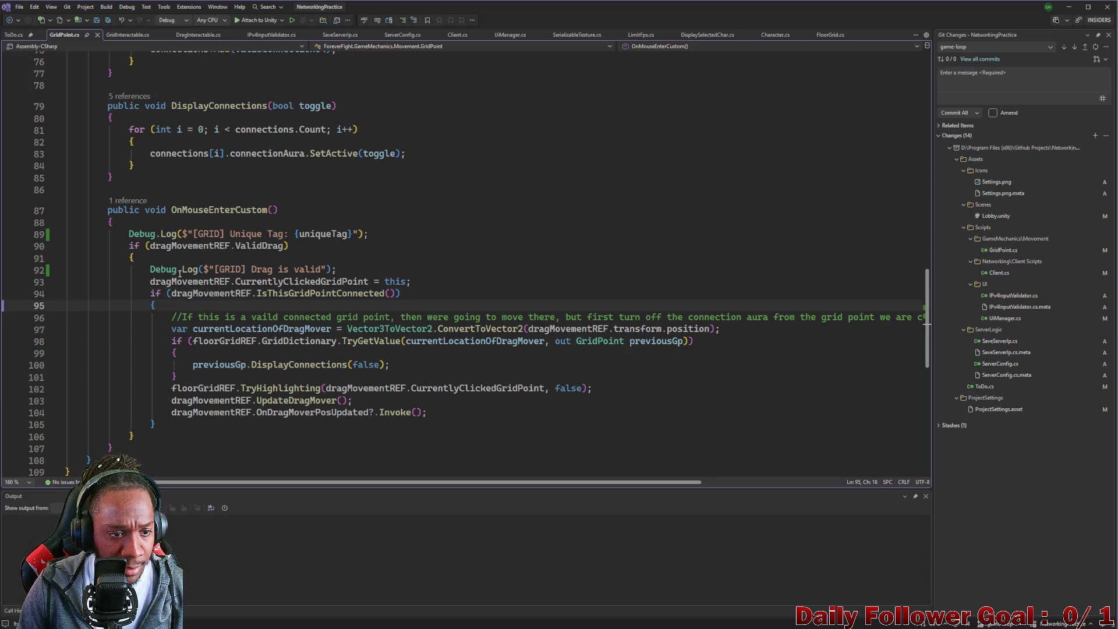
triple_click(221, 269)
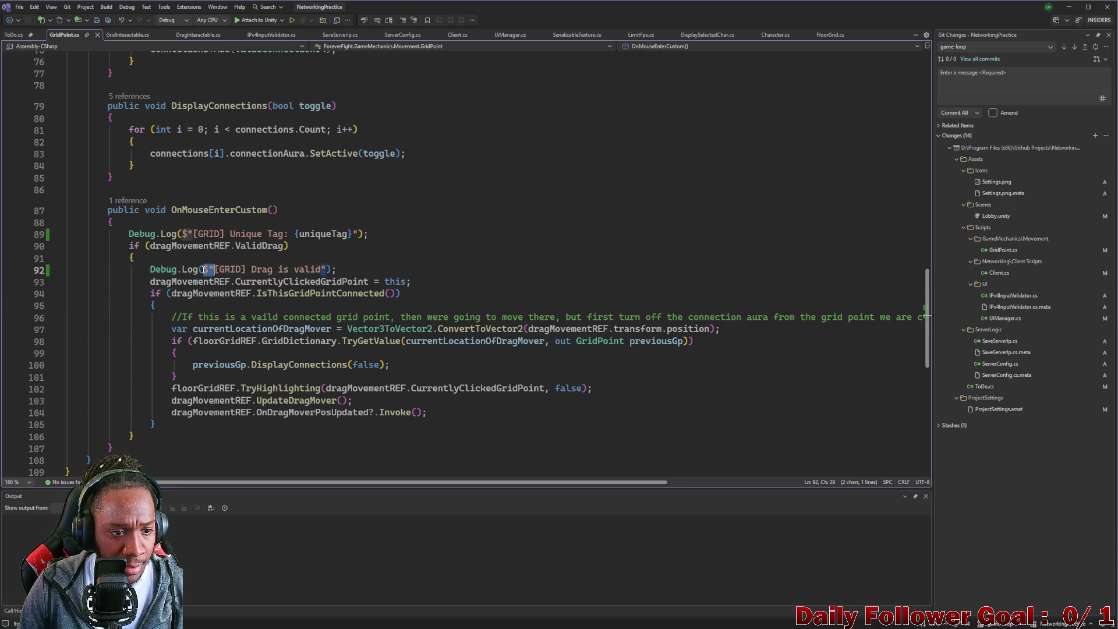
left_click(232, 305)
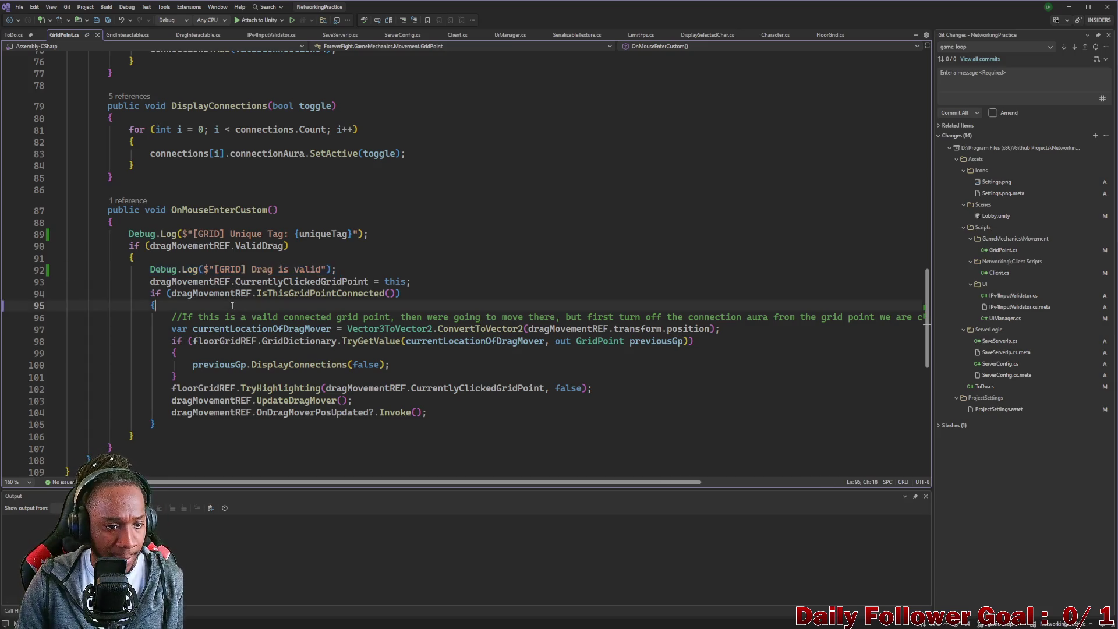
key("Return")
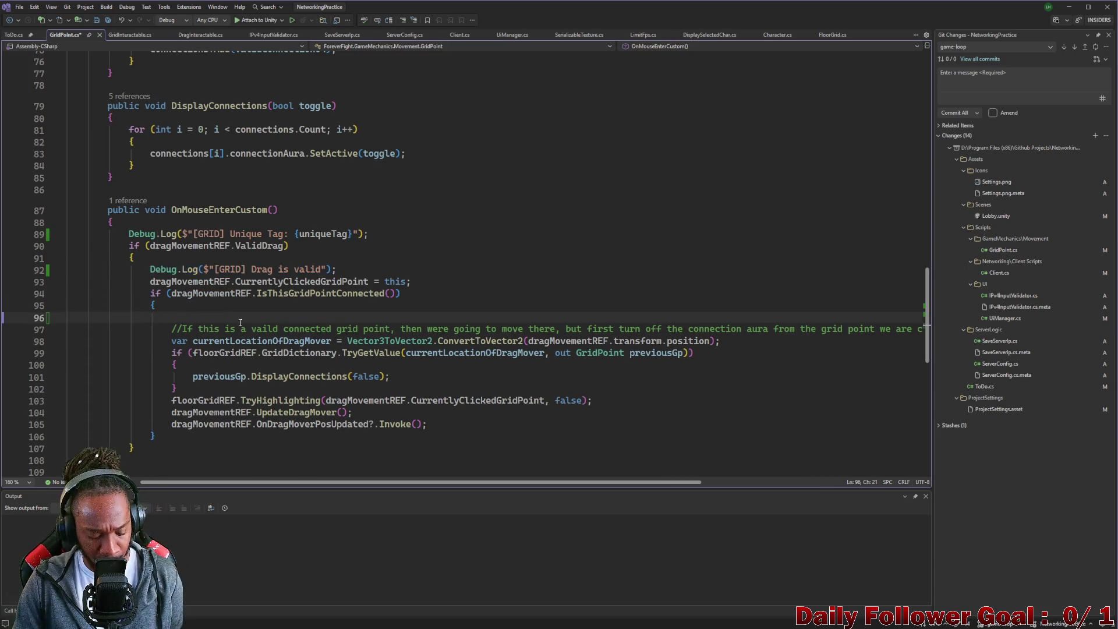
type("Debug.Log($\"[GRID] Drag is valid\");")
key("BackSpace")
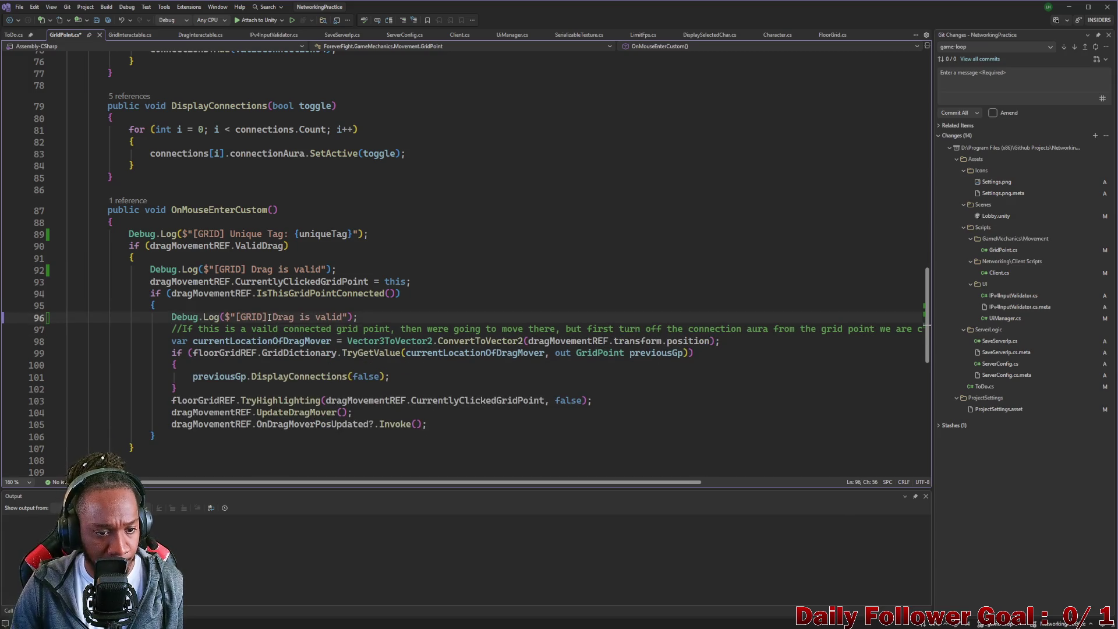
left_click_drag(271, 317, 330, 319)
key("BackSpace")
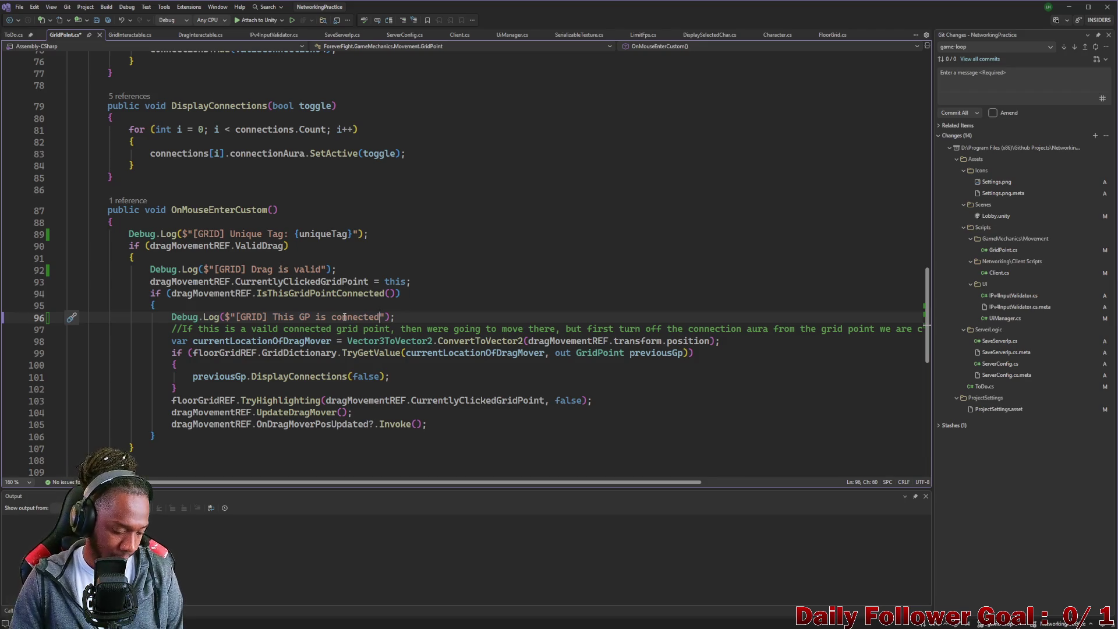
key("ctrl+s")
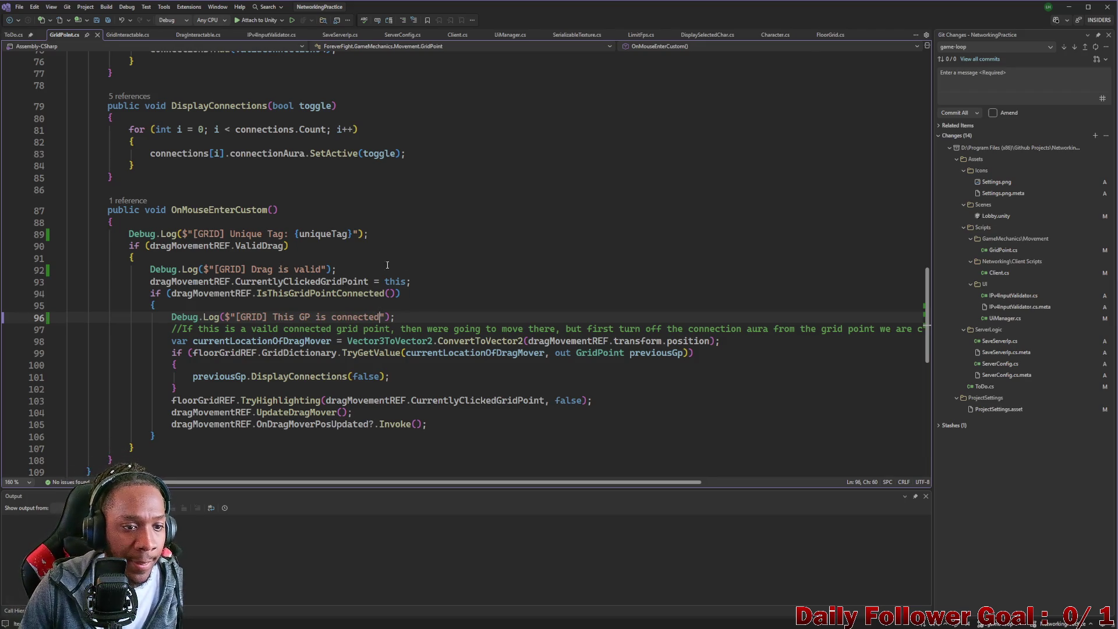
Comment out the line 92 'Drag is valid' log and save GridPoint.cs.
left_click(150, 270)
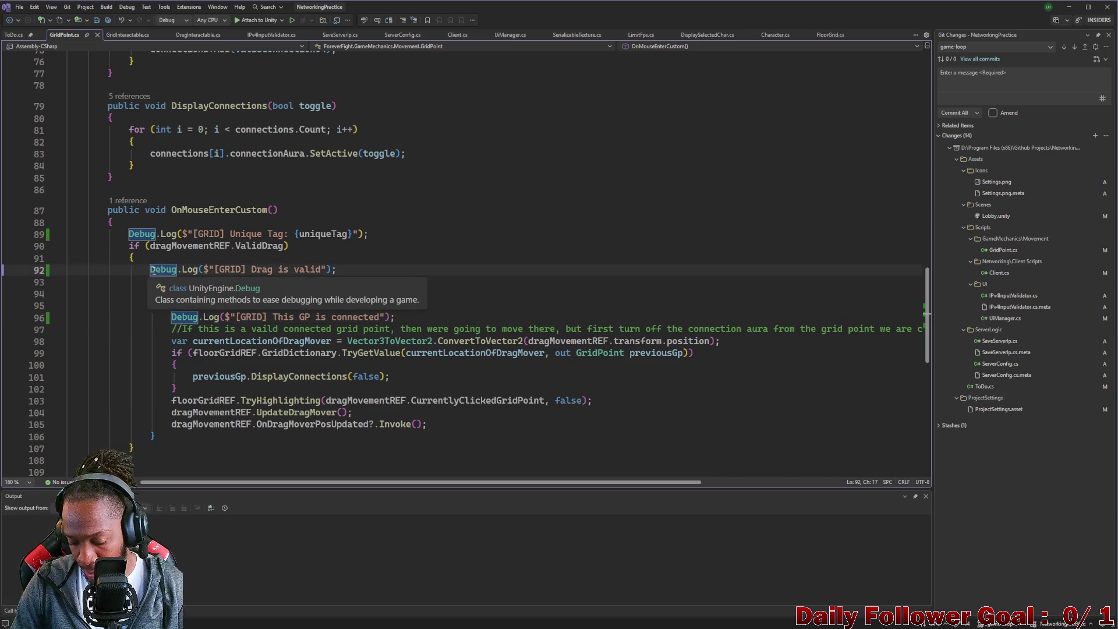
type("//")
key("ctrl+s")
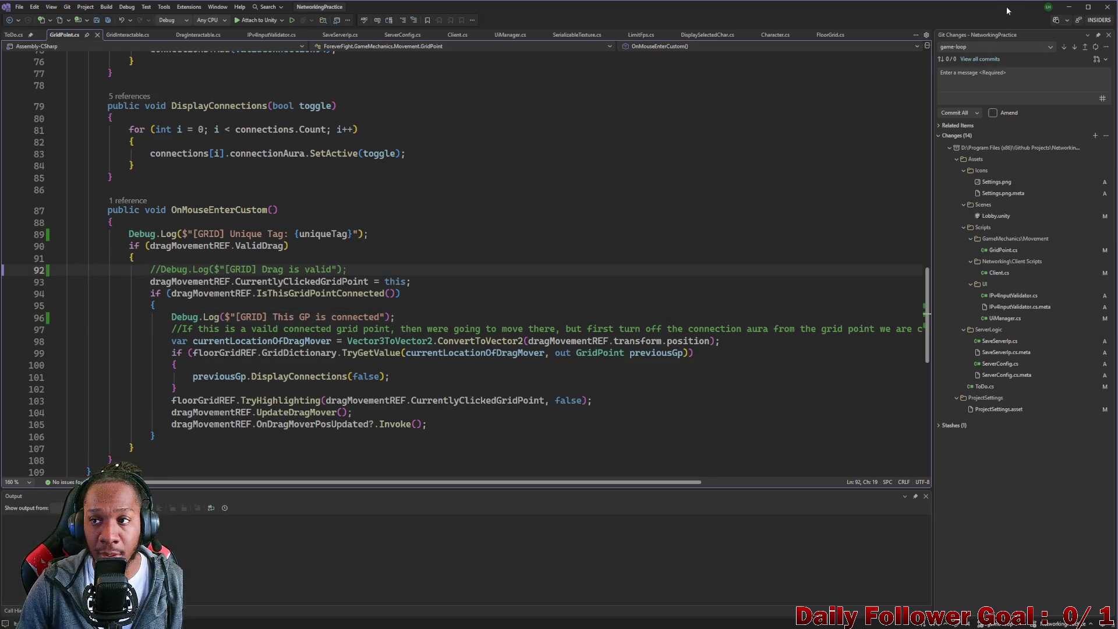
left_click(1068, 7)
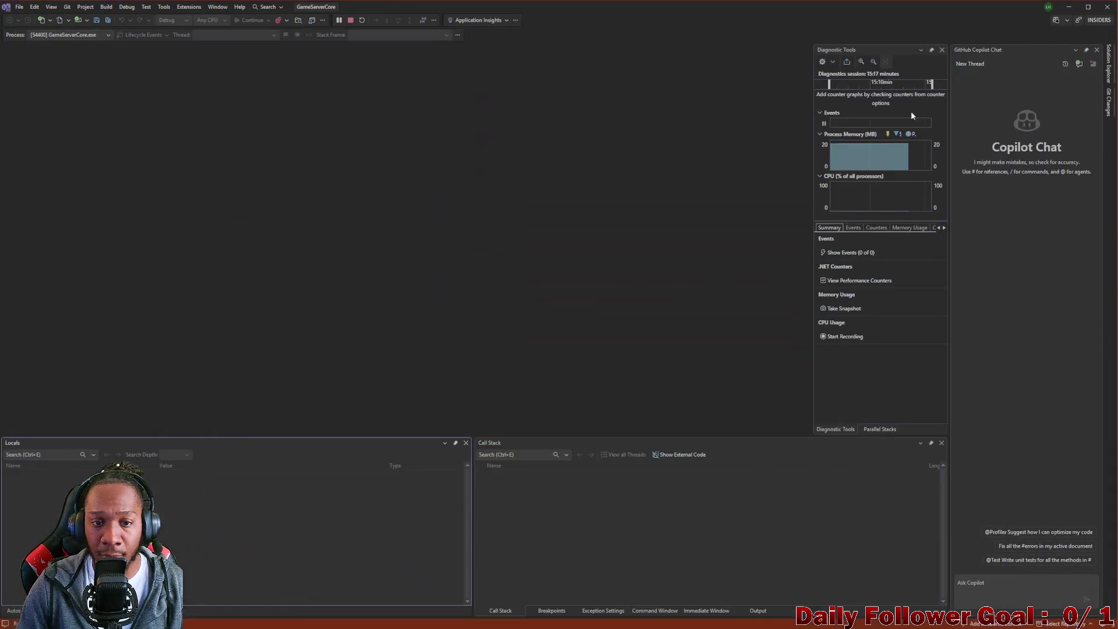
Clear the Console, search assets for 'Interaction', and open Character Select, panning to its panel.
left_click(1068, 7)
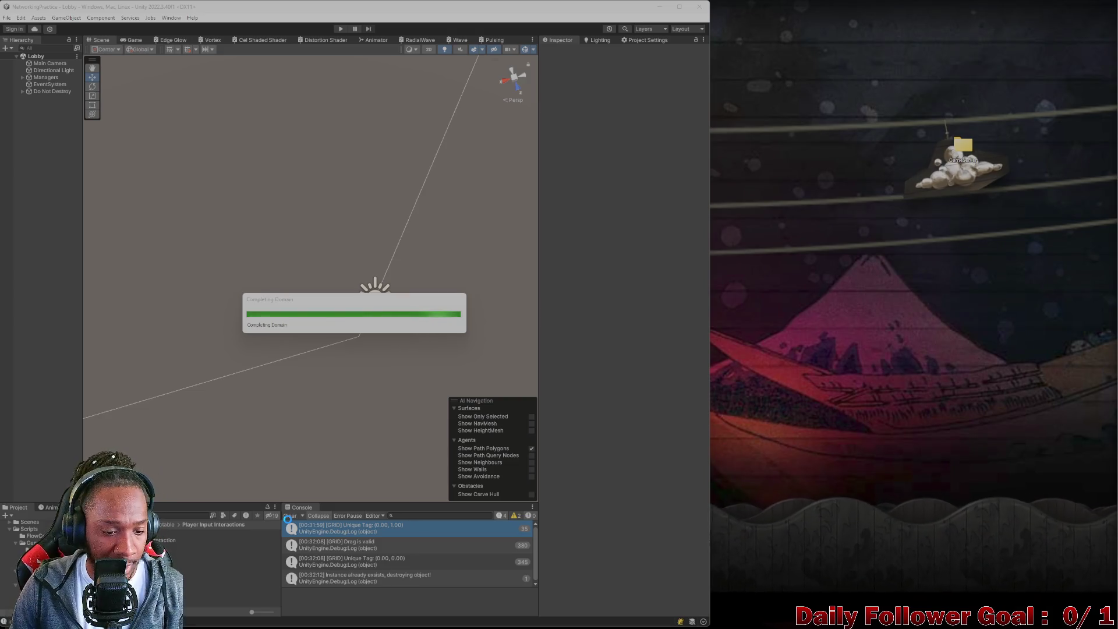
left_click(289, 516)
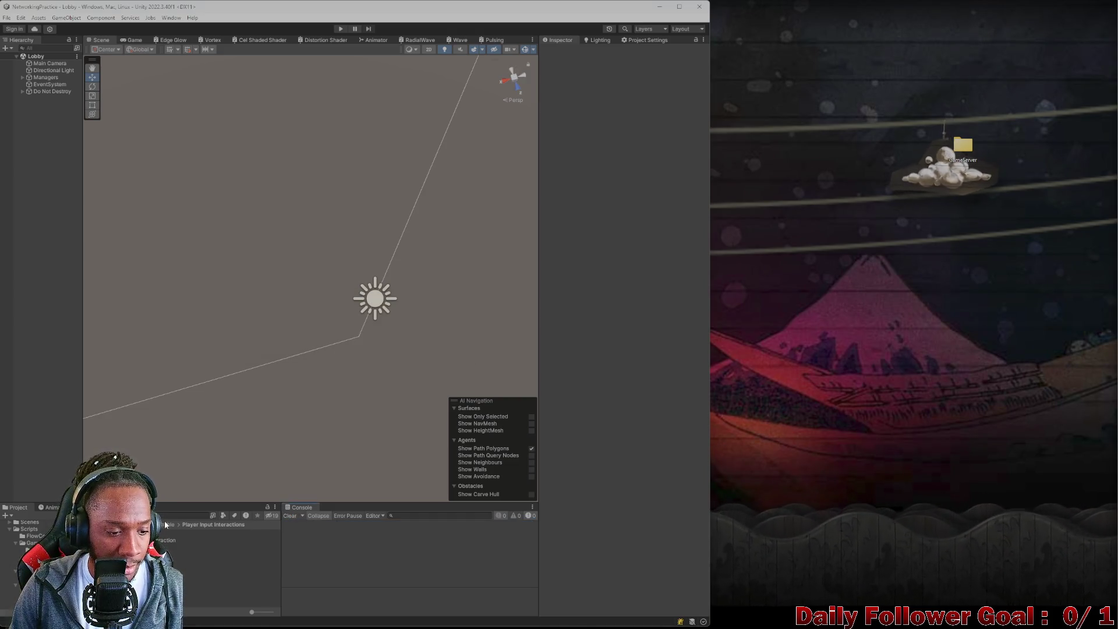
left_click(155, 515)
type("Interaction")
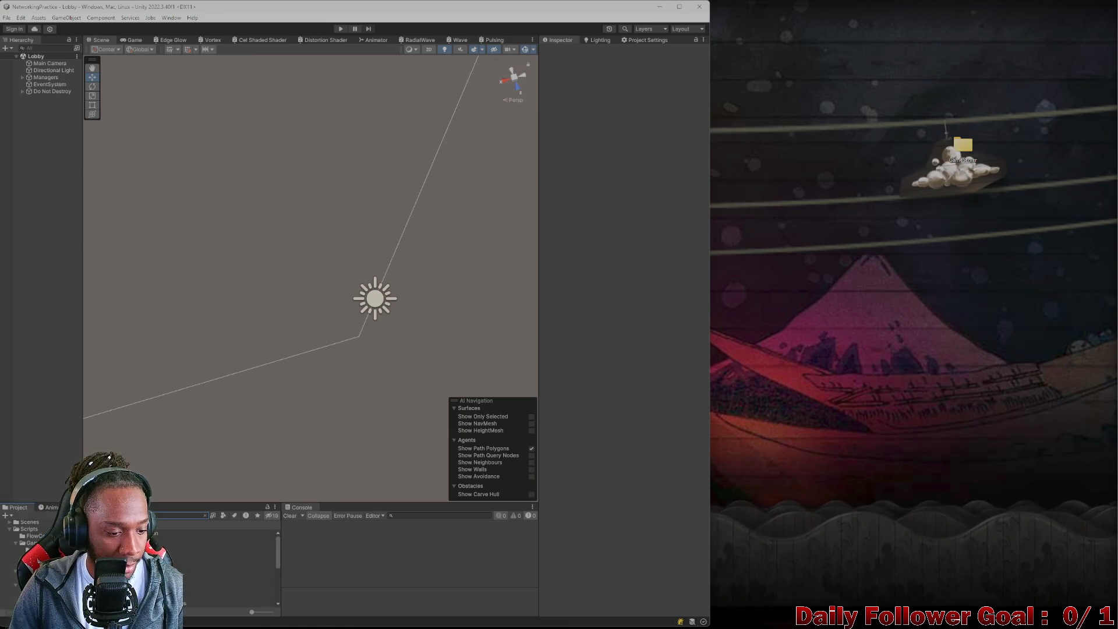
double_click(169, 569)
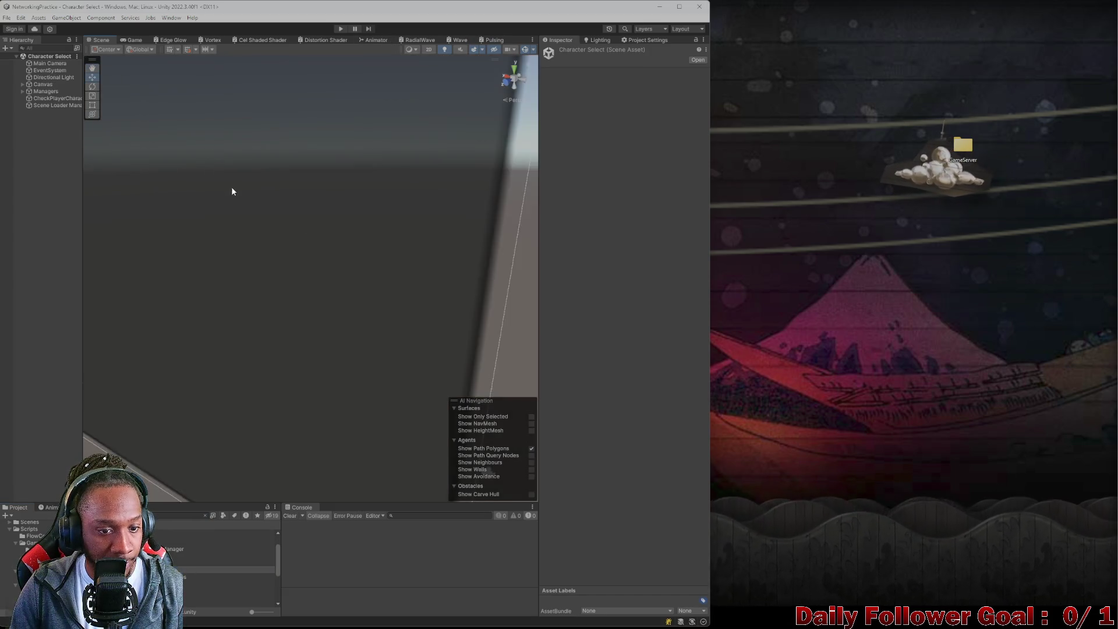
scroll(242, 177, "down", 3)
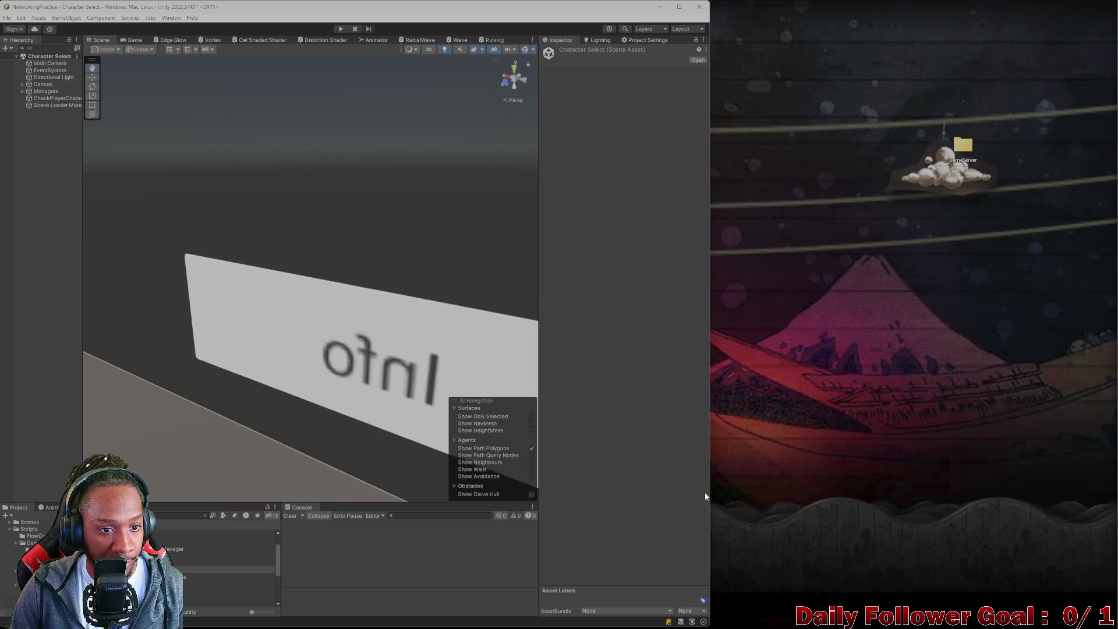
mouse_move(411, 294)
left_mouse_down()
mouse_move(250, 304)
mouse_move(377, 325)
mouse_move(149, 309)
mouse_move(287, 305)
mouse_move(407, 249)
mouse_move(247, 323)
mouse_move(337, 281)
mouse_move(367, 339)
mouse_move(229, 282)
mouse_move(247, 289)
mouse_move(443, 264)
left_mouse_up()
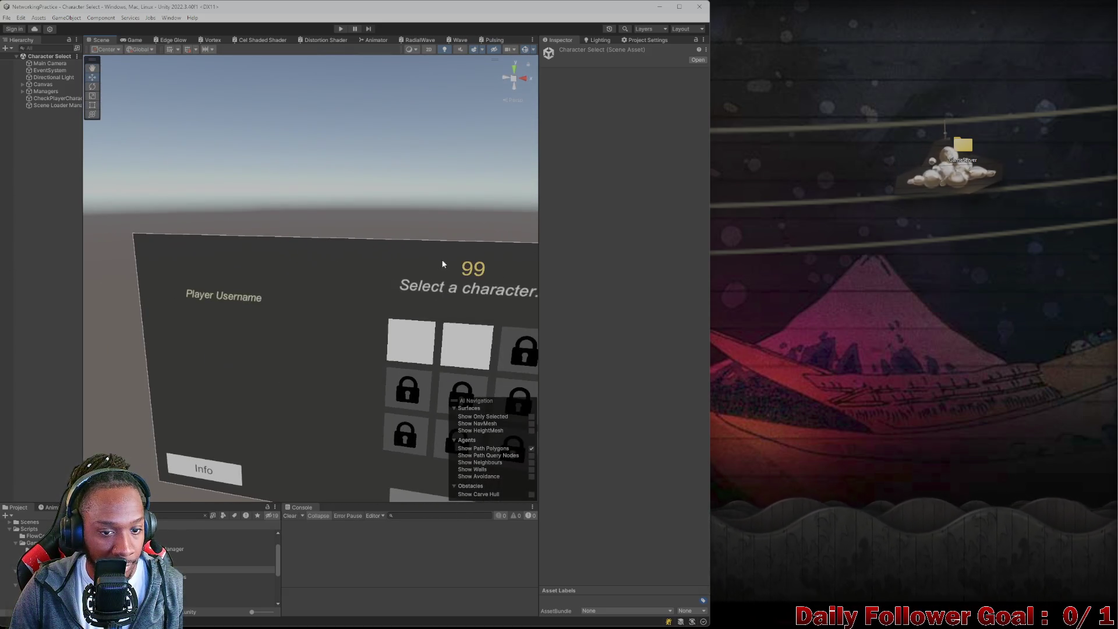
Set the Selection Countdown Timer's Time to 31, then open the Lobby scene.
left_click(470, 269)
scroll(624, 258, "down", 3)
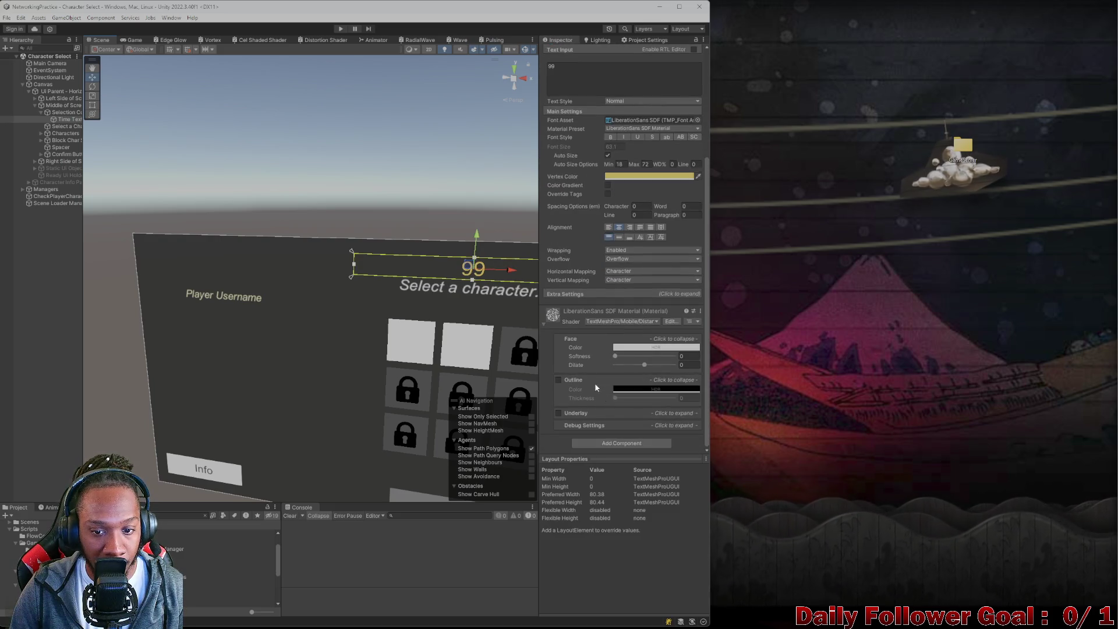
scroll(624, 257, "up", 3)
left_click(64, 111)
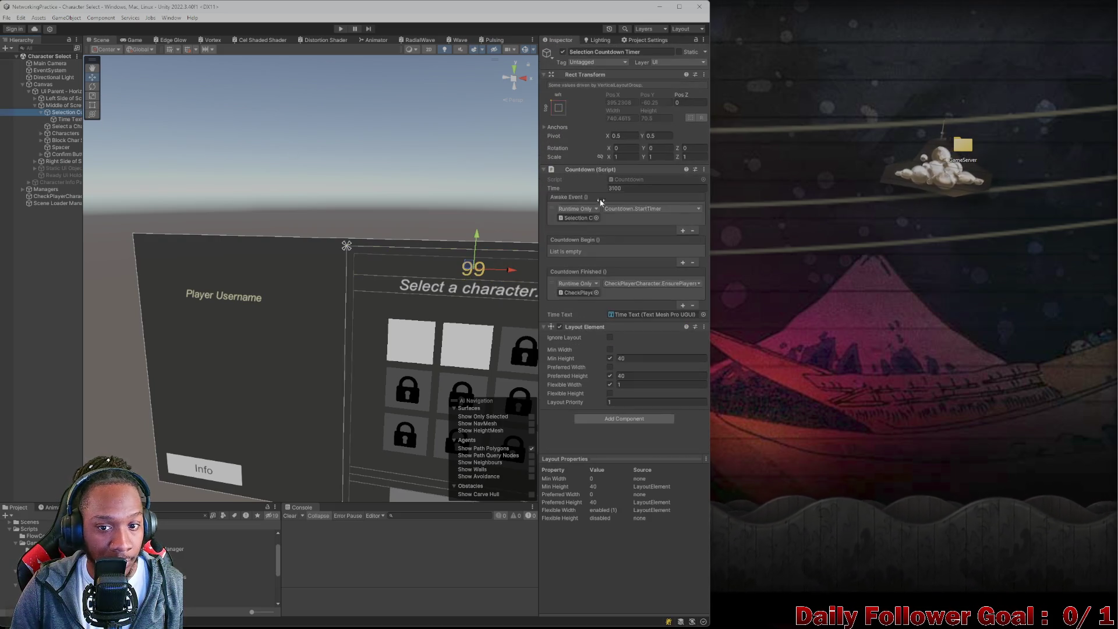
left_click(641, 188)
type("31")
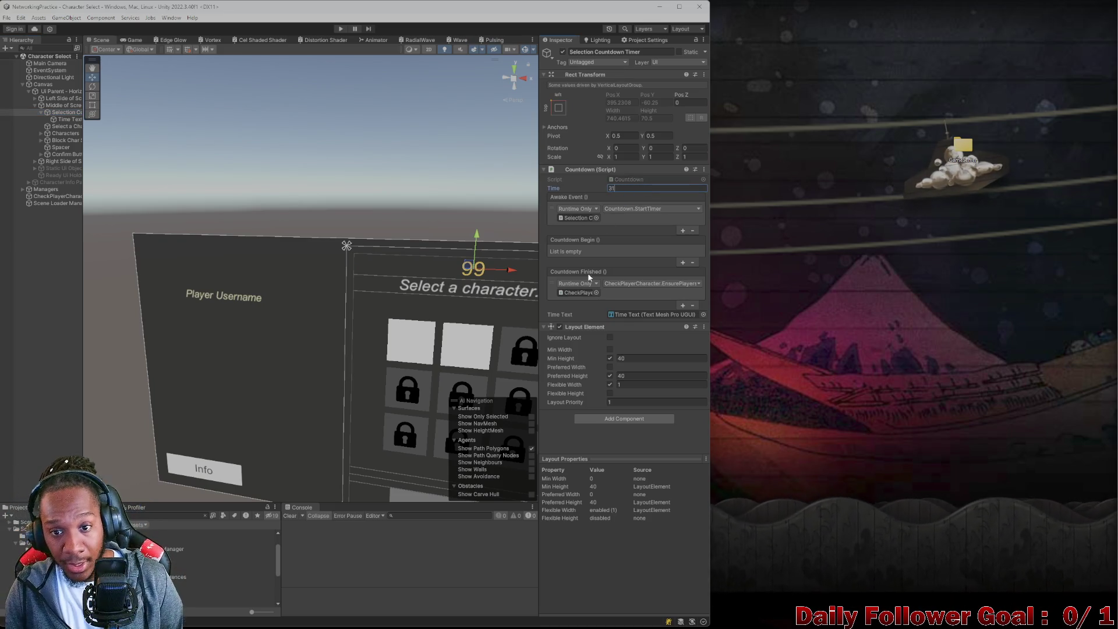
left_click(160, 515)
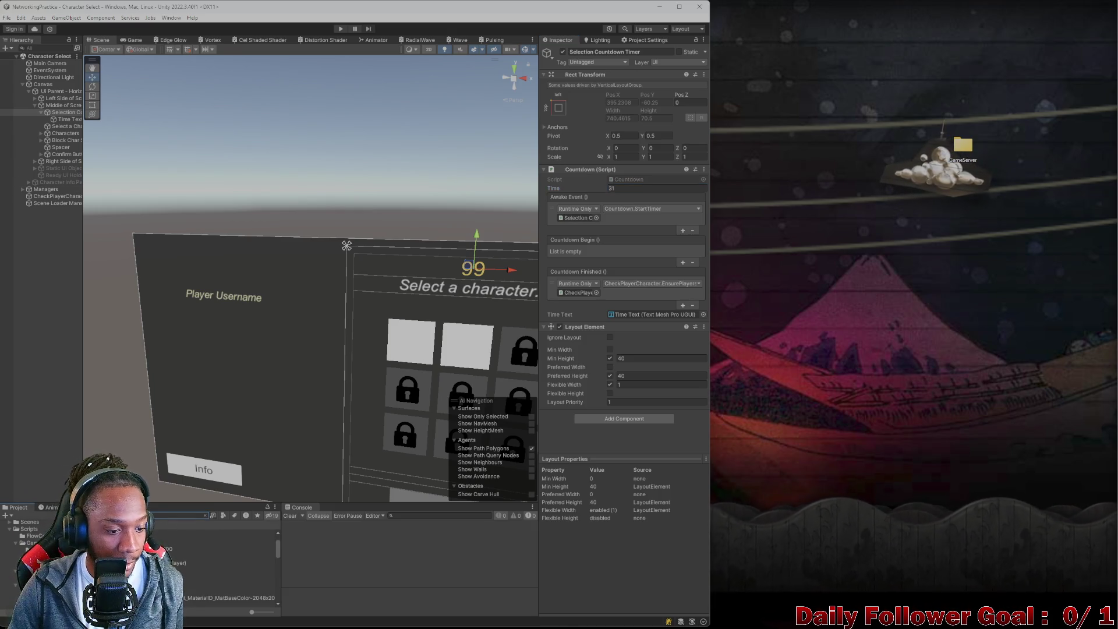
double_click(169, 539)
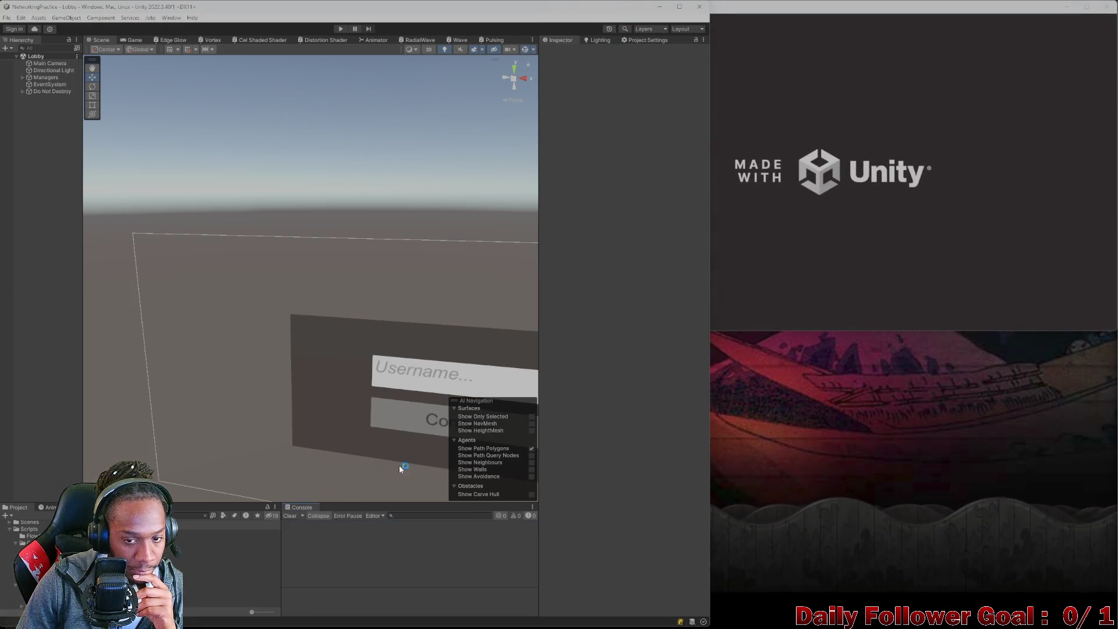
Enter Play mode and connect the editor as 'asdf' and the build as 'zxcv'.
left_click(340, 28)
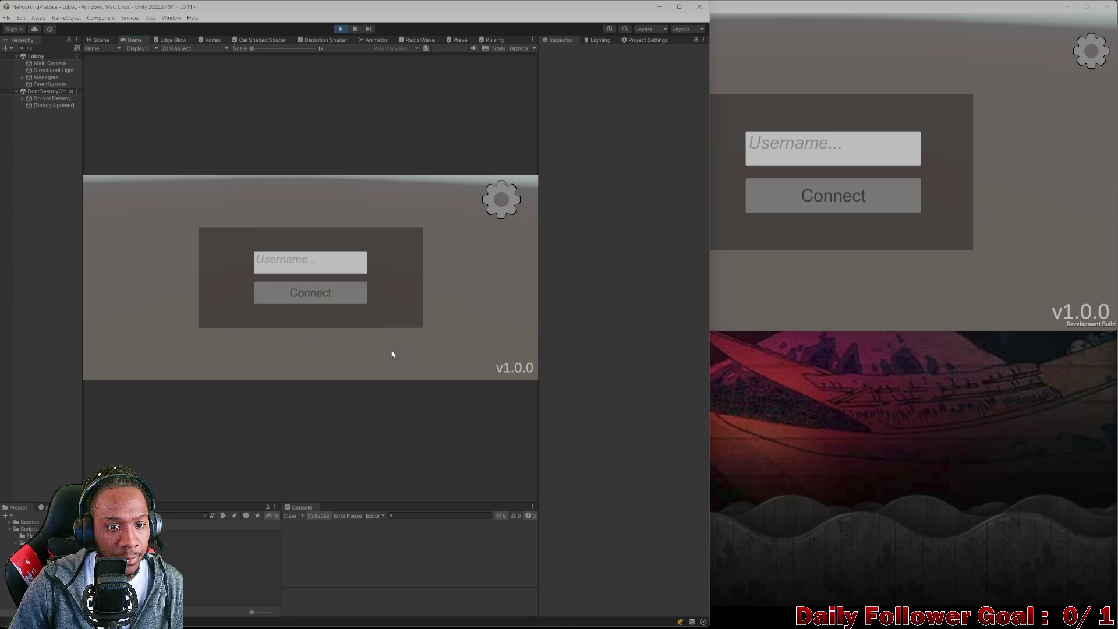
left_click(322, 270)
type("asdf")
left_click(310, 292)
left_click(832, 148)
type("zxcv")
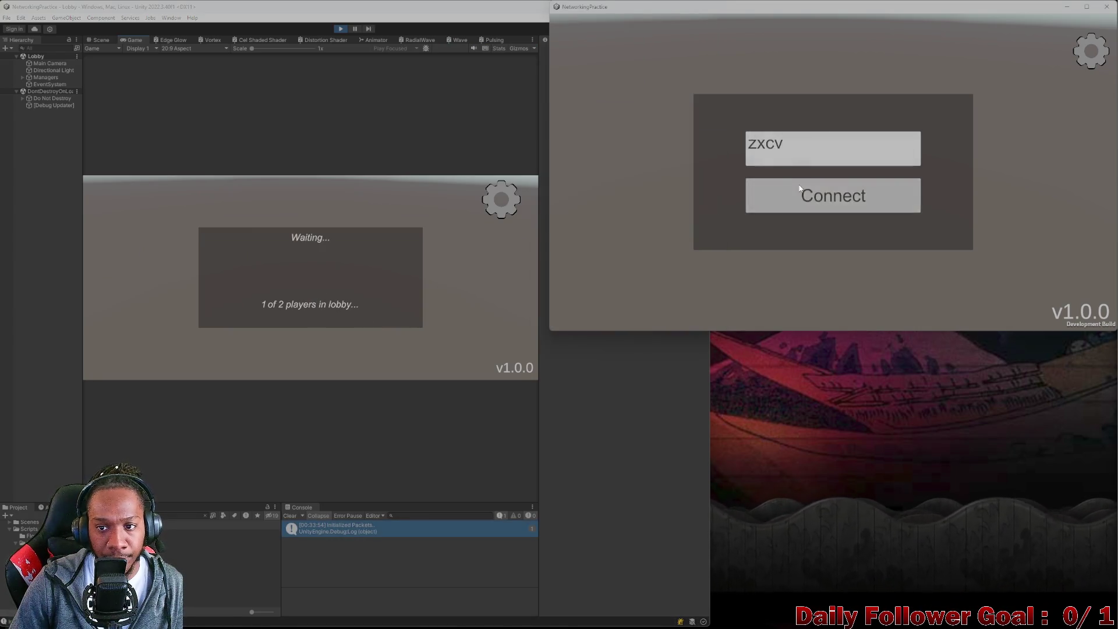
left_click(798, 195)
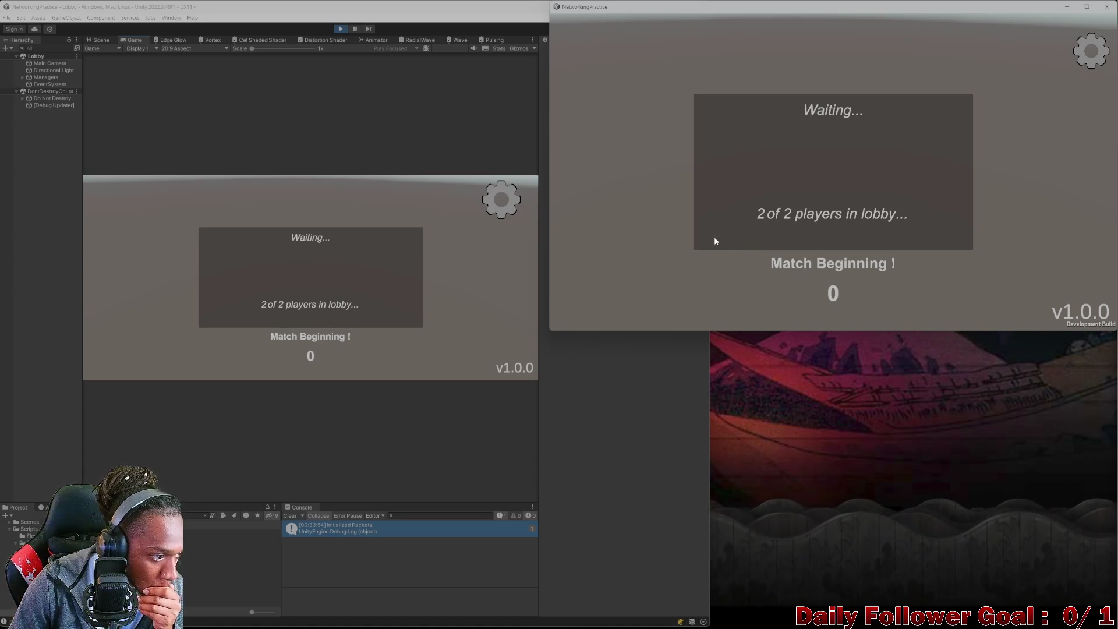
Lock in The Brawn in the editor and The Speedster in the build.
left_click(310, 239)
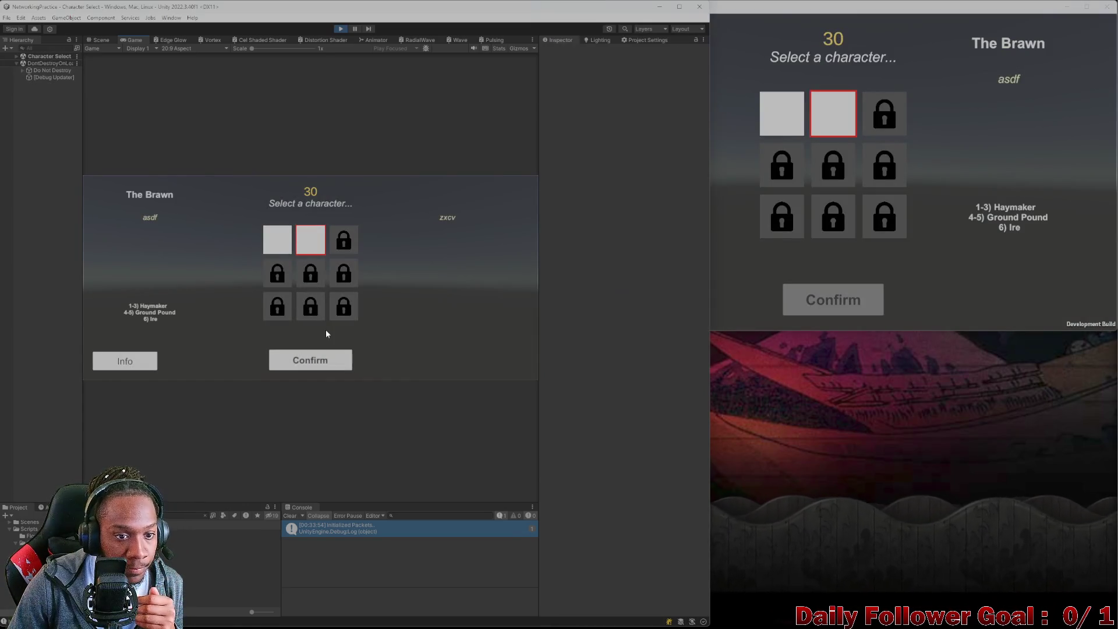
left_click(310, 359)
left_click(781, 114)
left_click(805, 290)
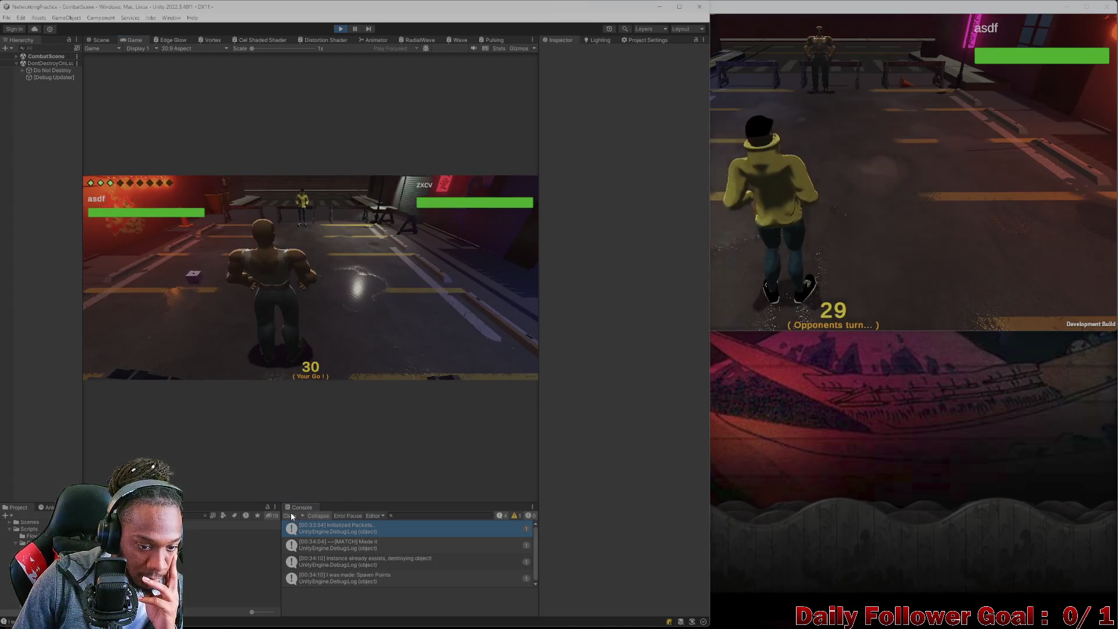
Clear the Console and pick grid points in the editor to check their [GRID] logs.
left_click(289, 515)
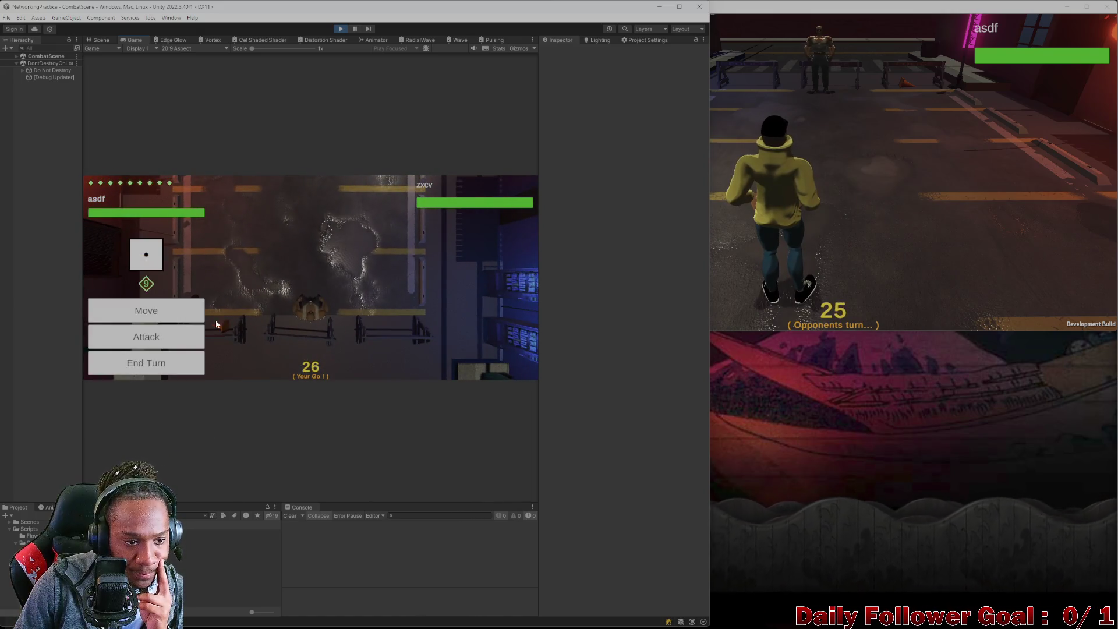
left_click(310, 318)
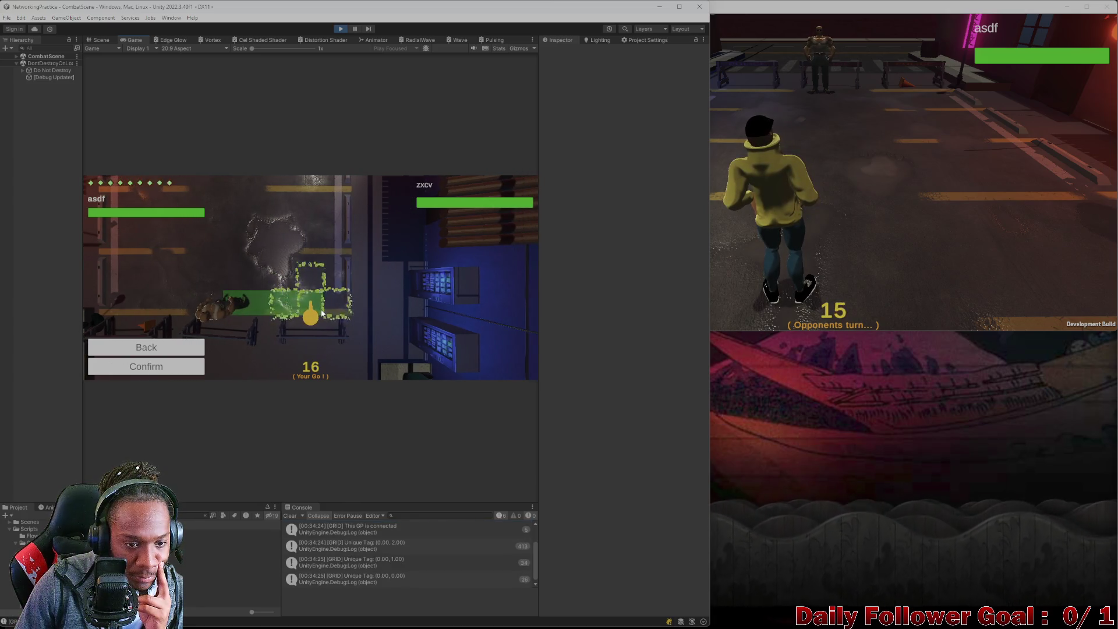
left_click(289, 516)
left_click(309, 313)
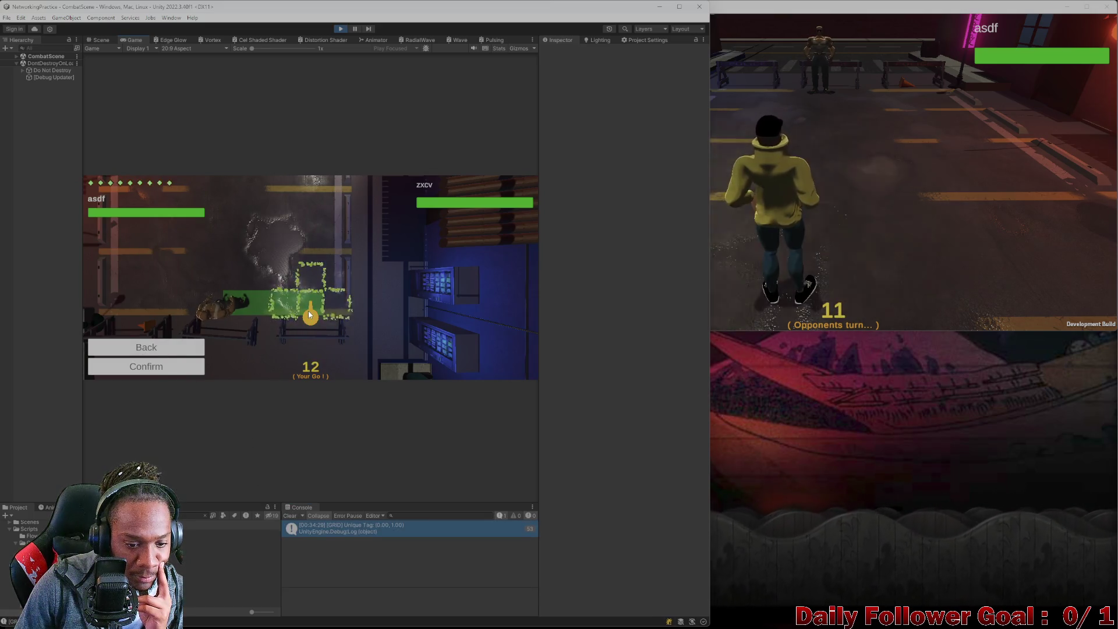
left_click(335, 312)
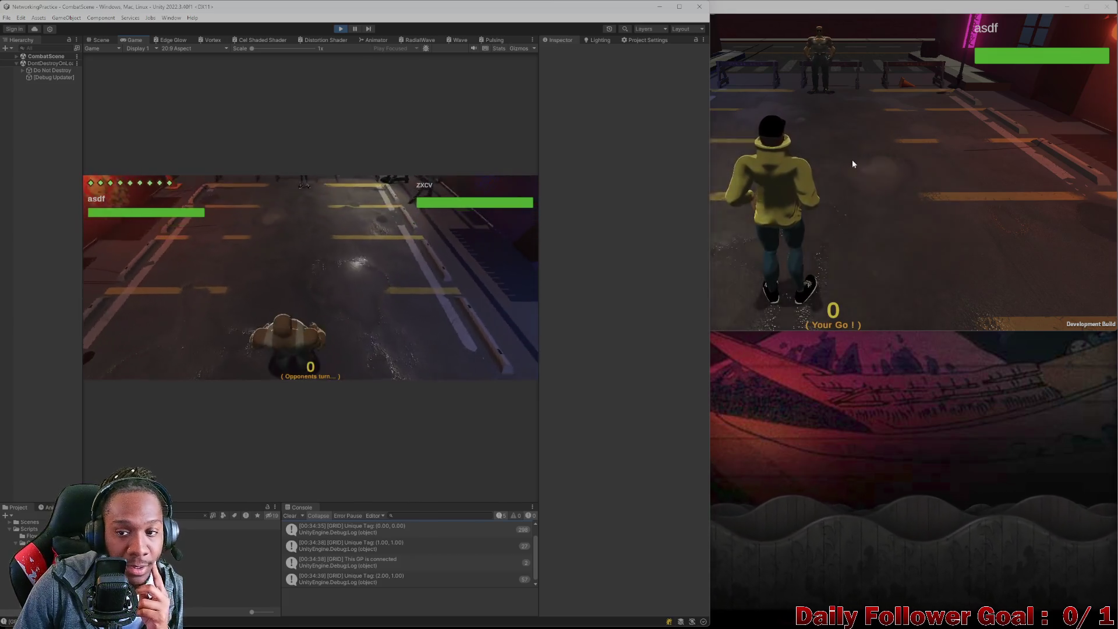
End the build player's turn and return to the editor game.
left_click(888, 181)
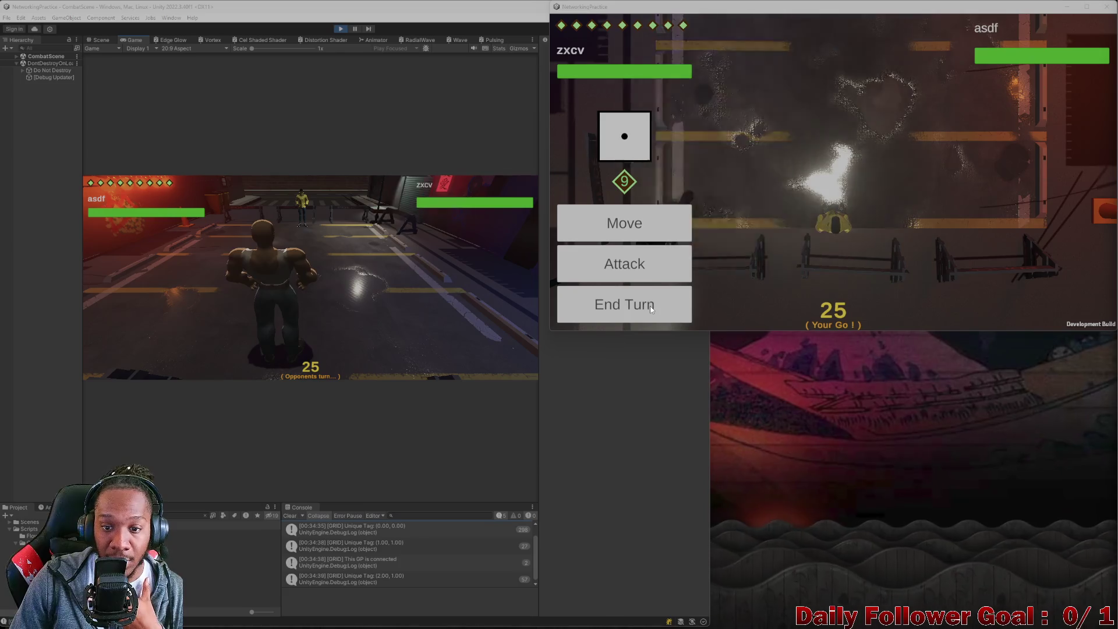
left_click(650, 305)
left_click(197, 276)
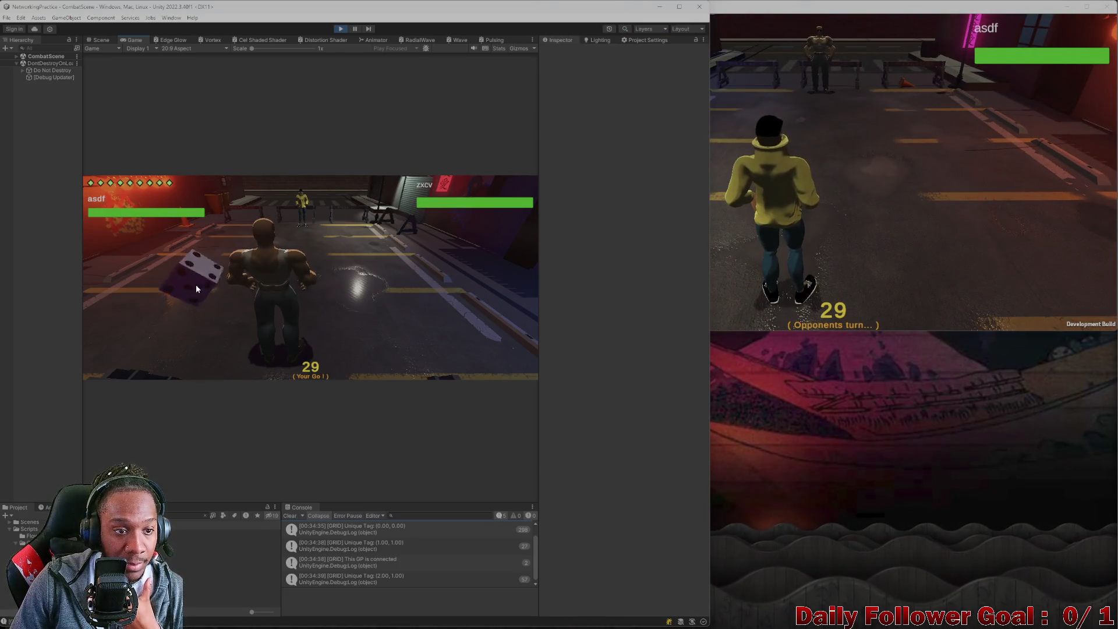
Plan another move to a grid point, clear the Console, and stop the play-test.
left_click(289, 515)
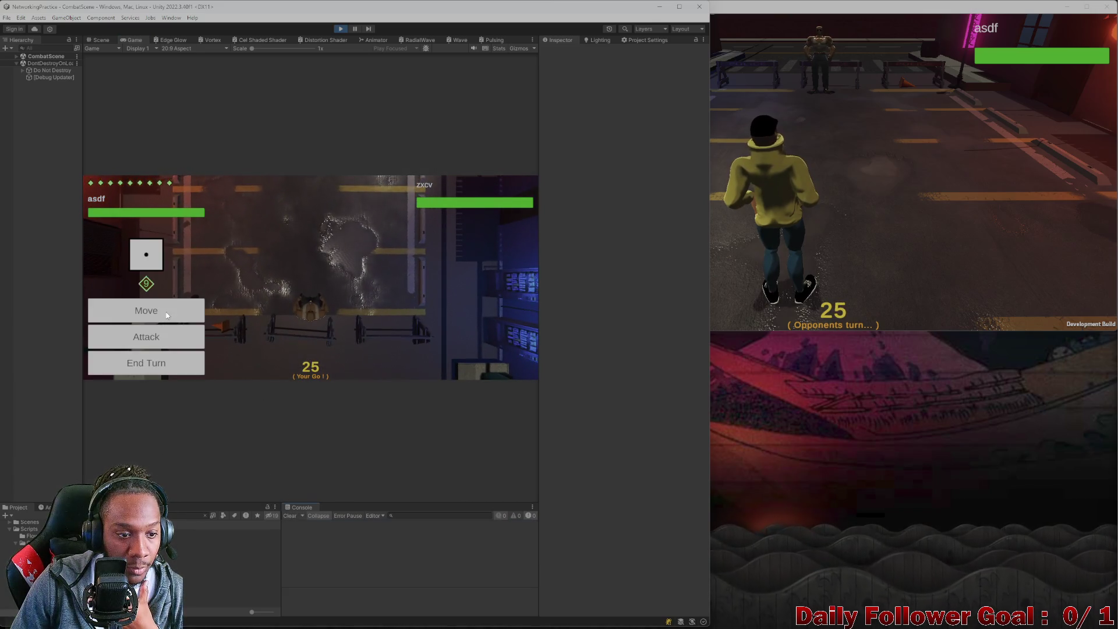
left_click(167, 315)
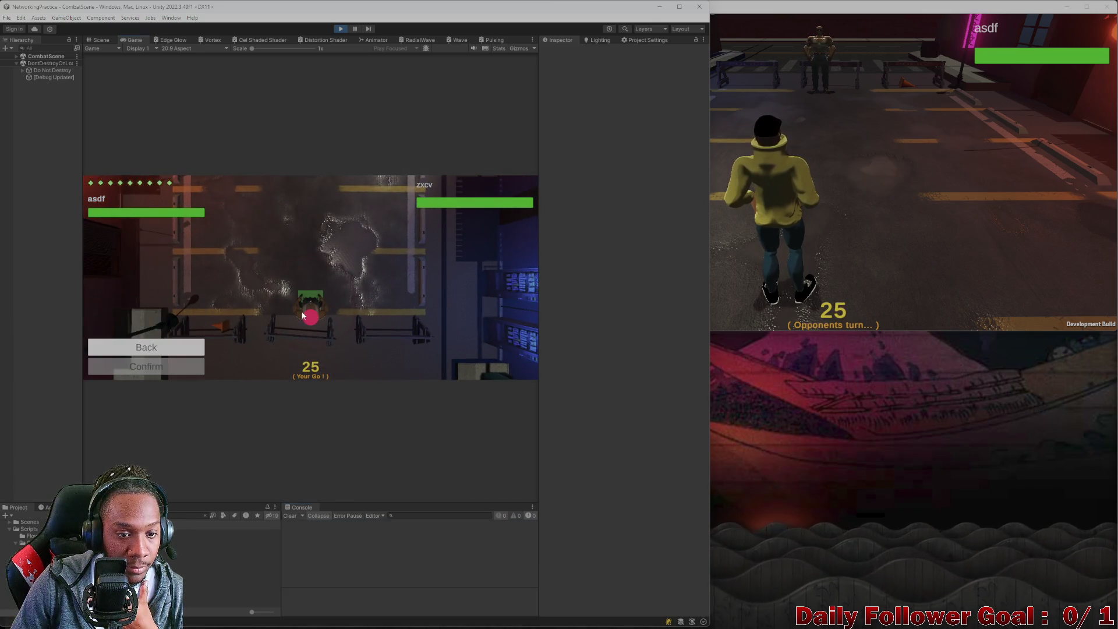
left_click(310, 314)
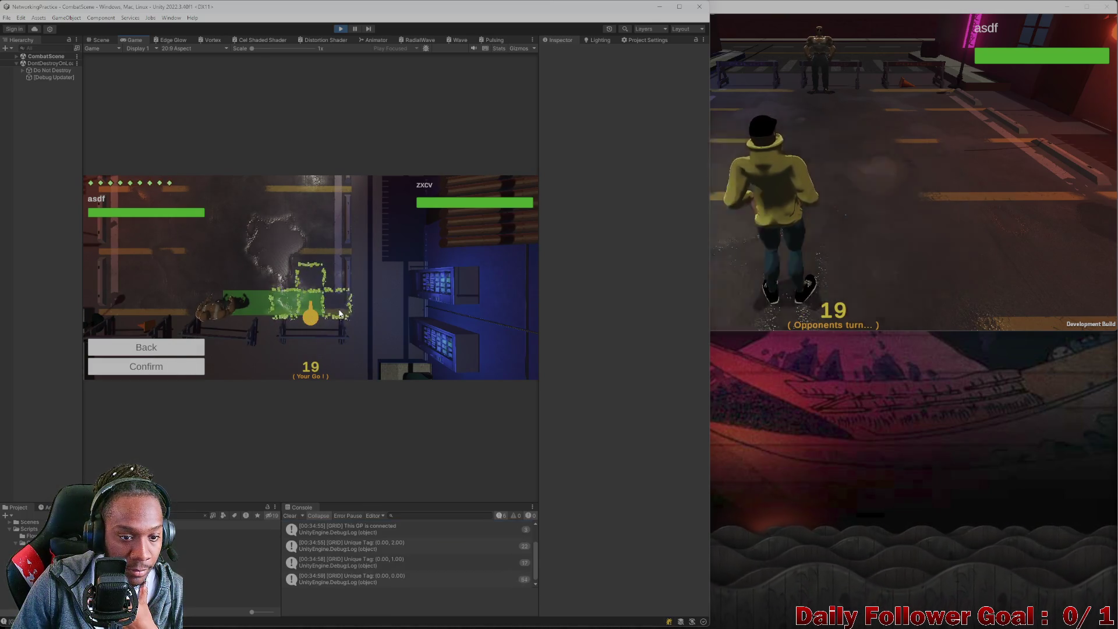
left_click(294, 517)
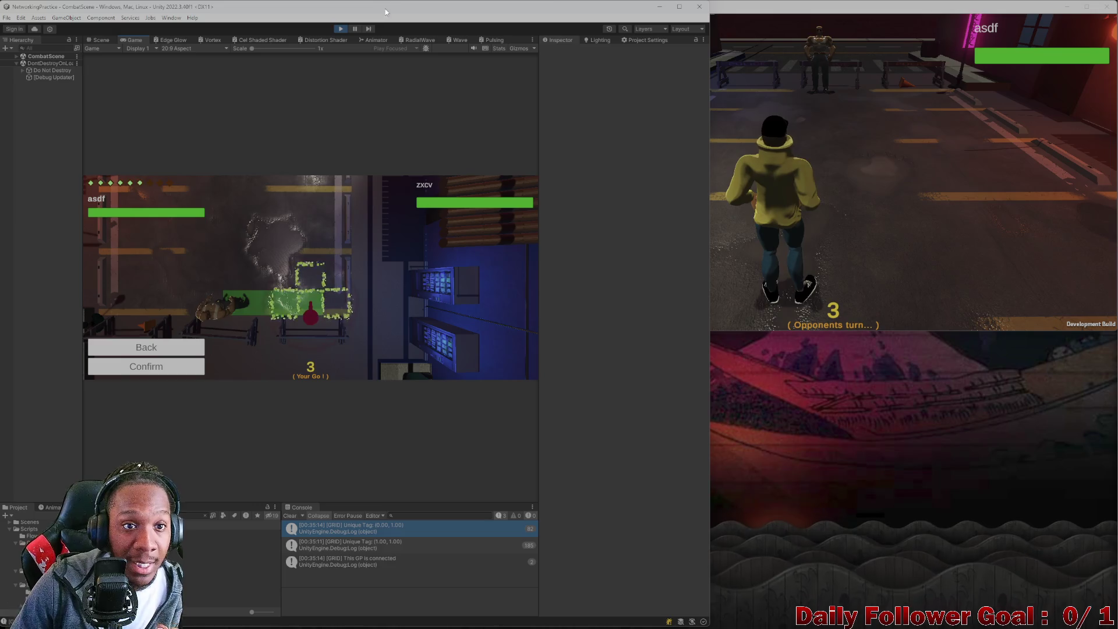
left_click(340, 28)
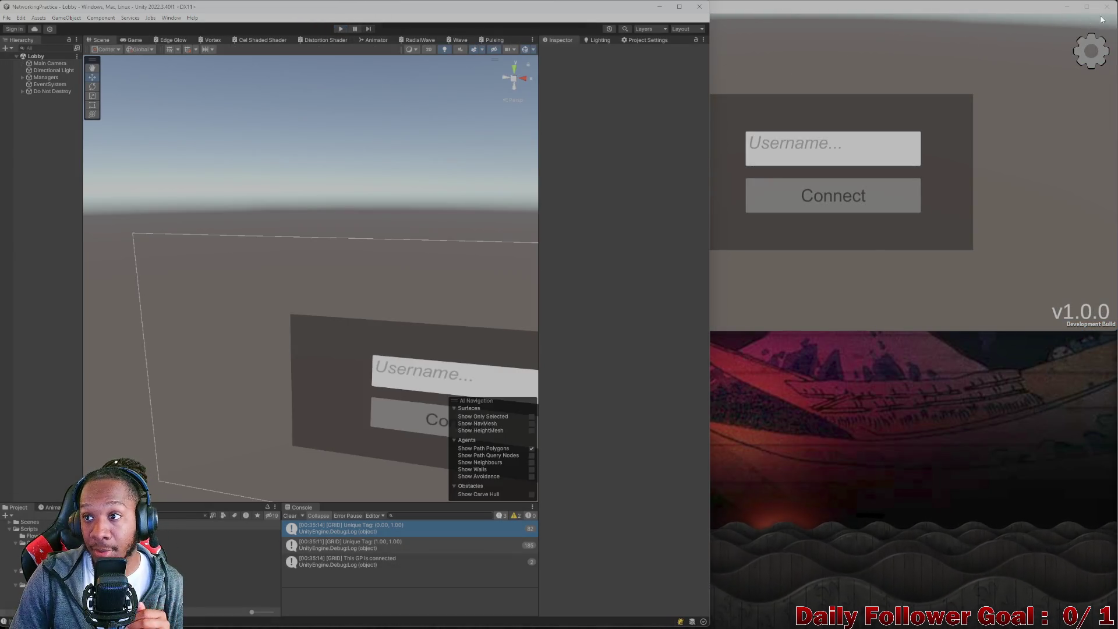
Minimize the game build and bring up Visual Studio's NetworkingPractice code window.
left_click(1067, 7)
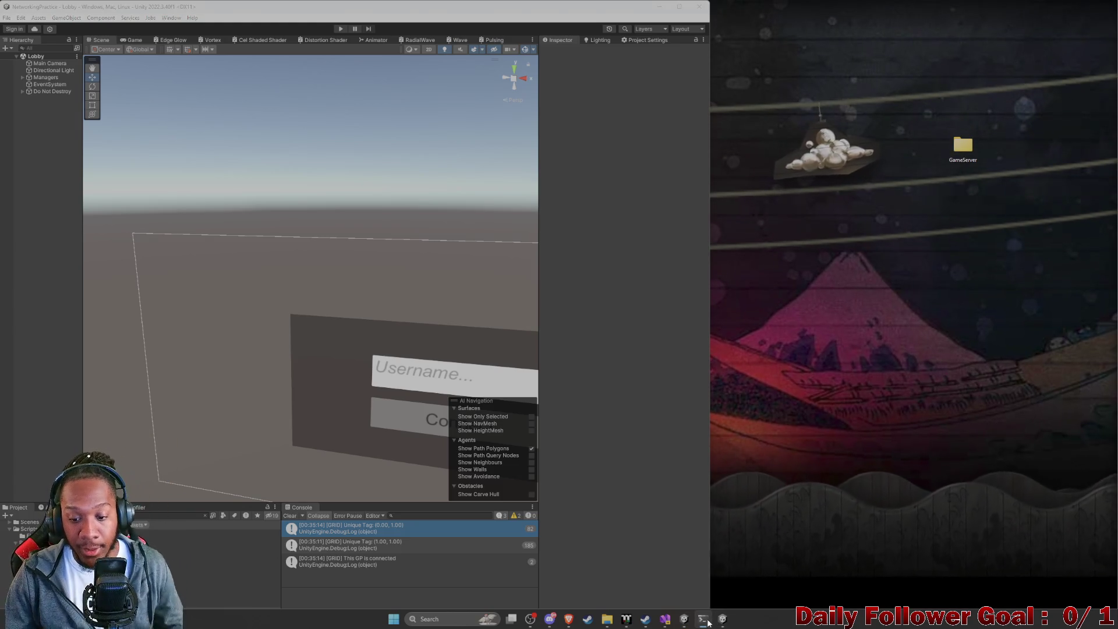
mouse_move(662, 618)
left_click(571, 579)
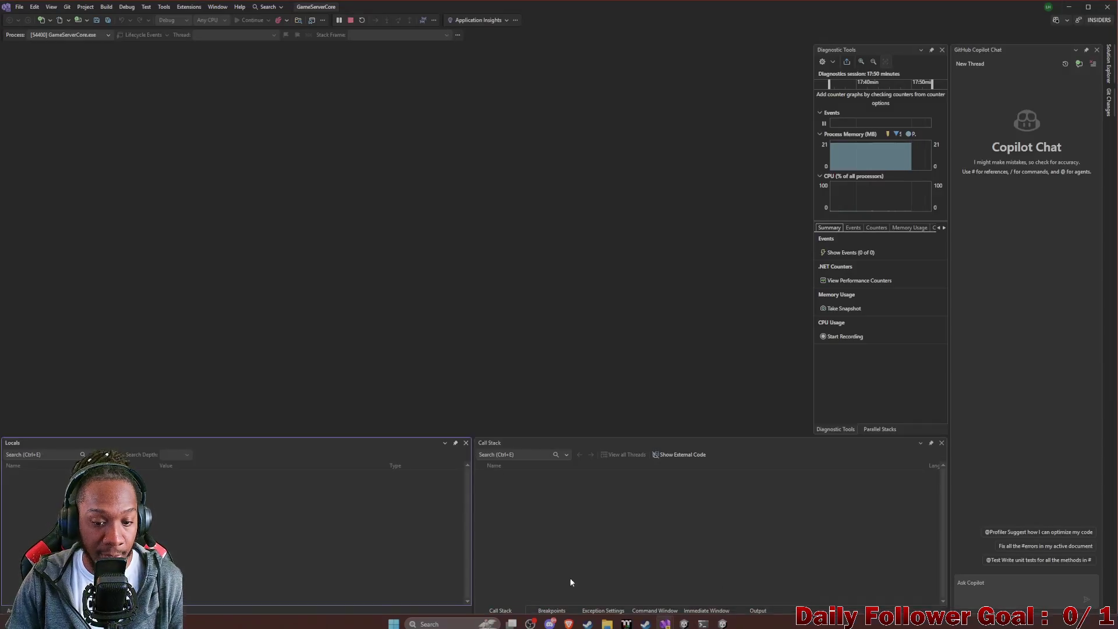
left_click(654, 579)
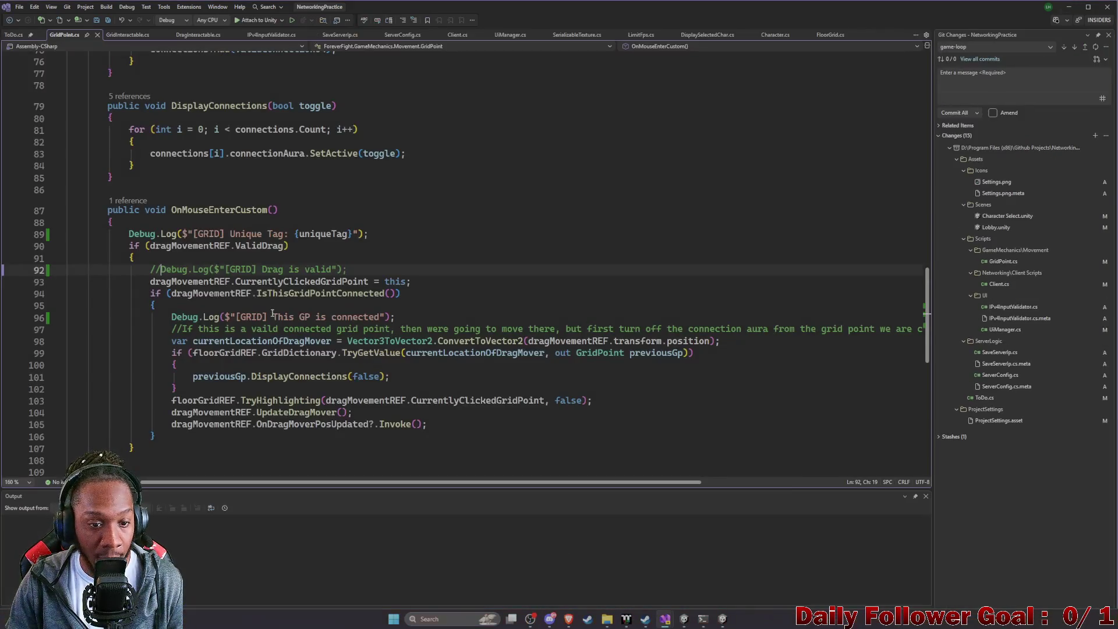
Go to IsThisGridPointConnected's definition in DragMovement.cs, then minimize both Visual Studio windows.
double_click(304, 294)
right_click(308, 296)
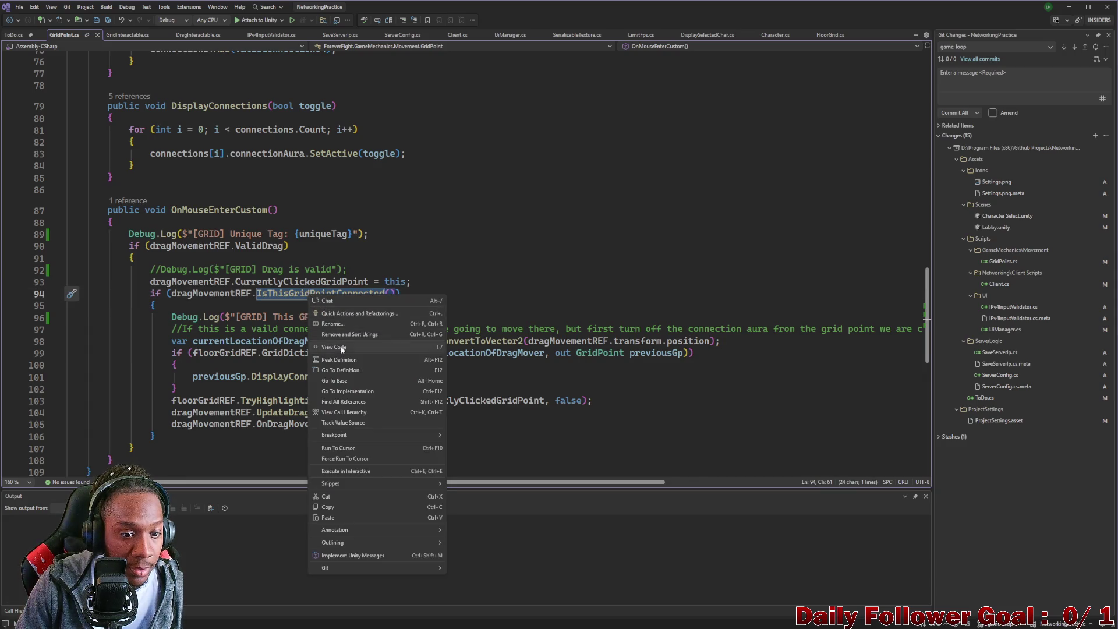
left_click(344, 369)
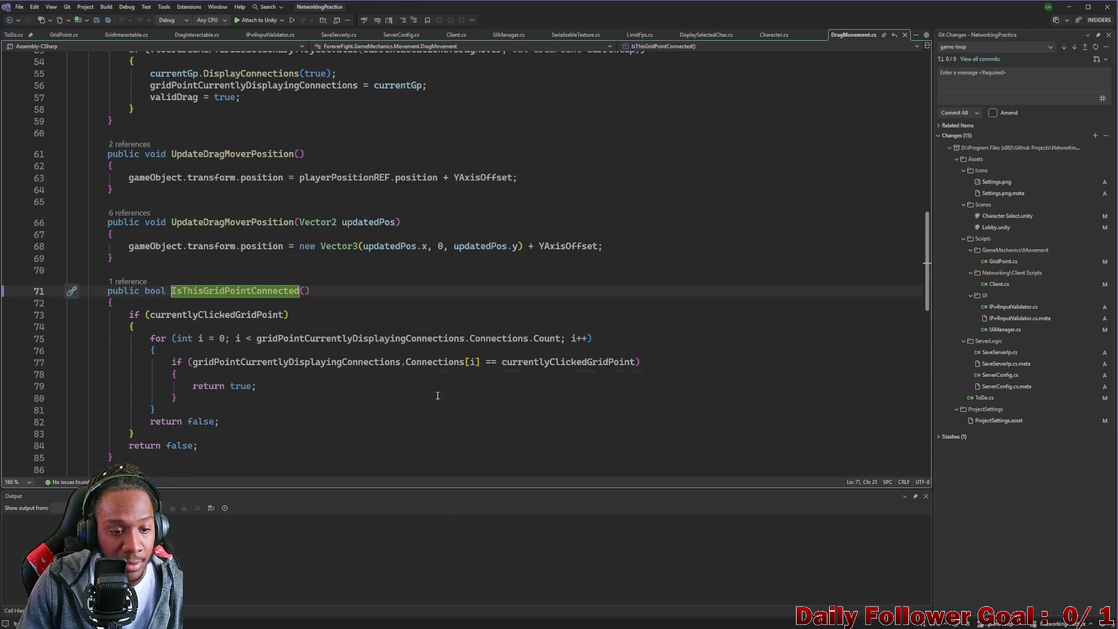
left_click(1067, 7)
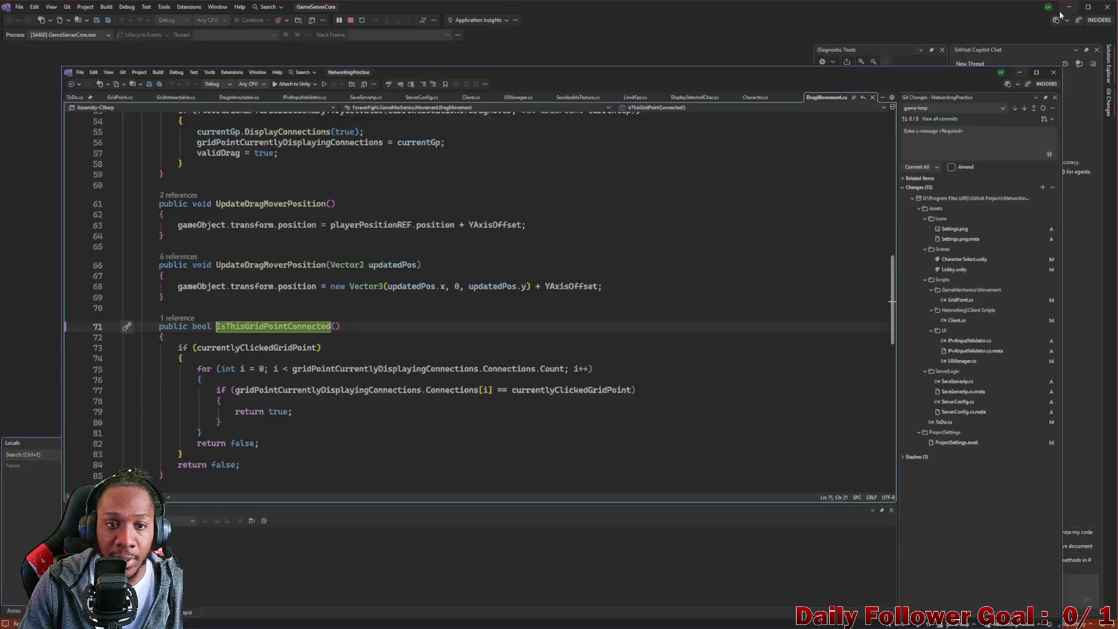
left_click(1068, 8)
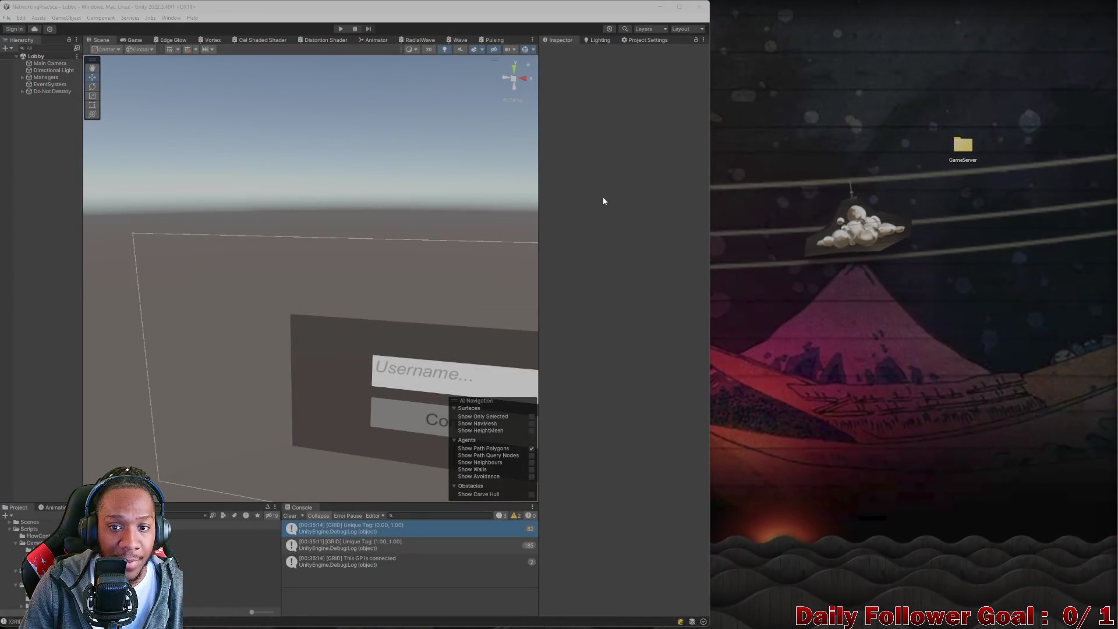
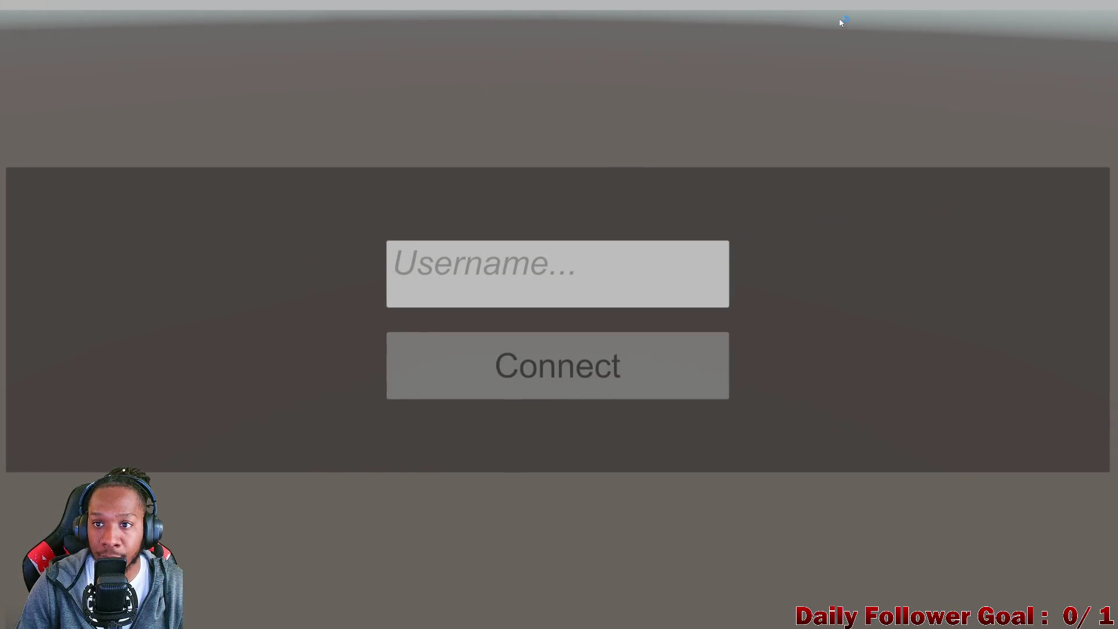
Shrink the fullscreen build into a side window and start Play in the editor.
mouse_move(841, 22)
left_mouse_down()
mouse_move(828, 34)
mouse_move(897, 12)
left_mouse_up()
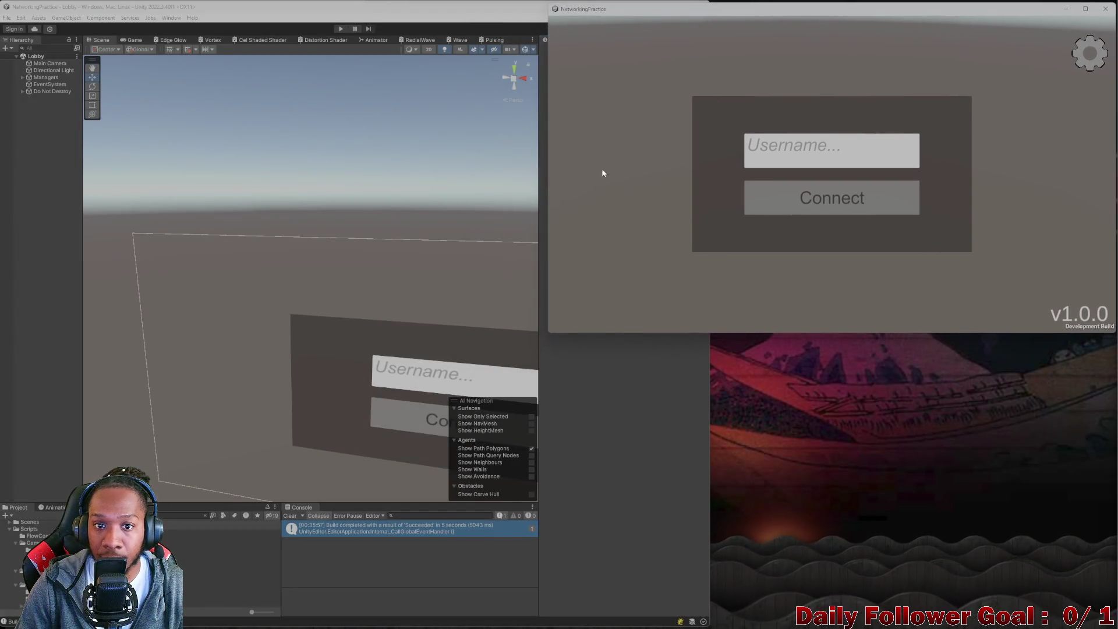
left_click(424, 159)
left_click(341, 28)
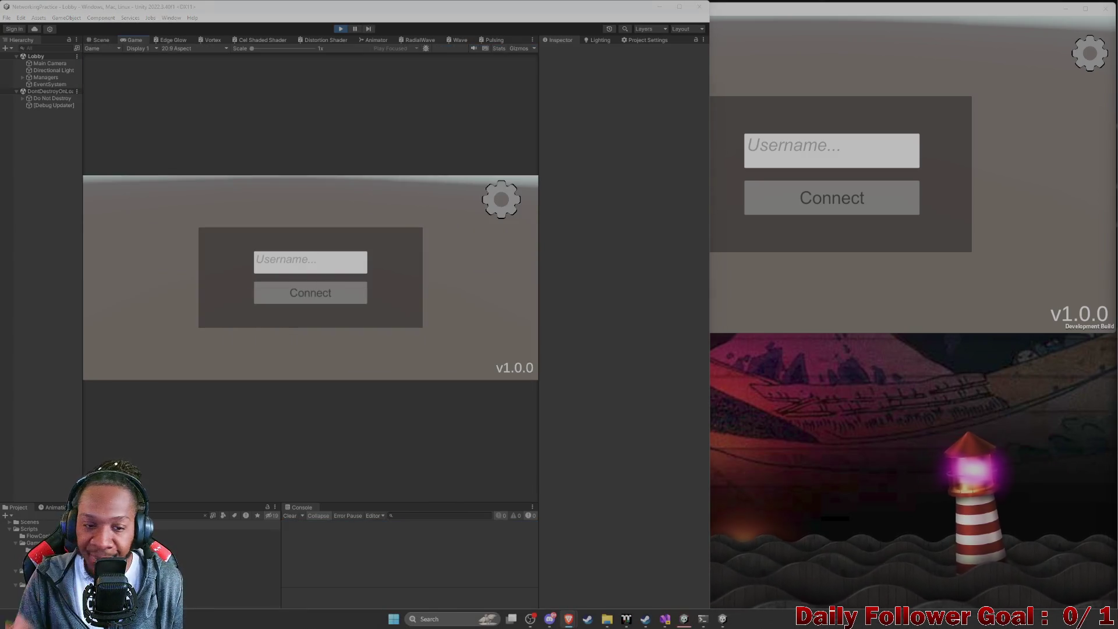
Connect the editor client as 'asdf' and the build client as 'zxcv'.
type("asdf")
left_click(338, 299)
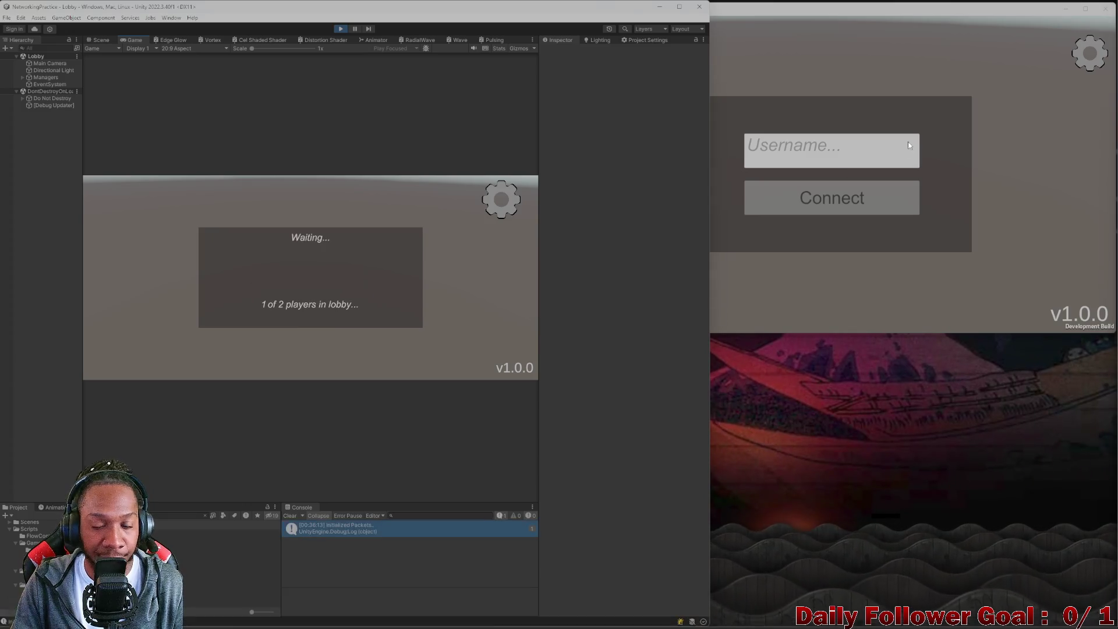
left_click(906, 145)
type("zxcv")
left_click(833, 201)
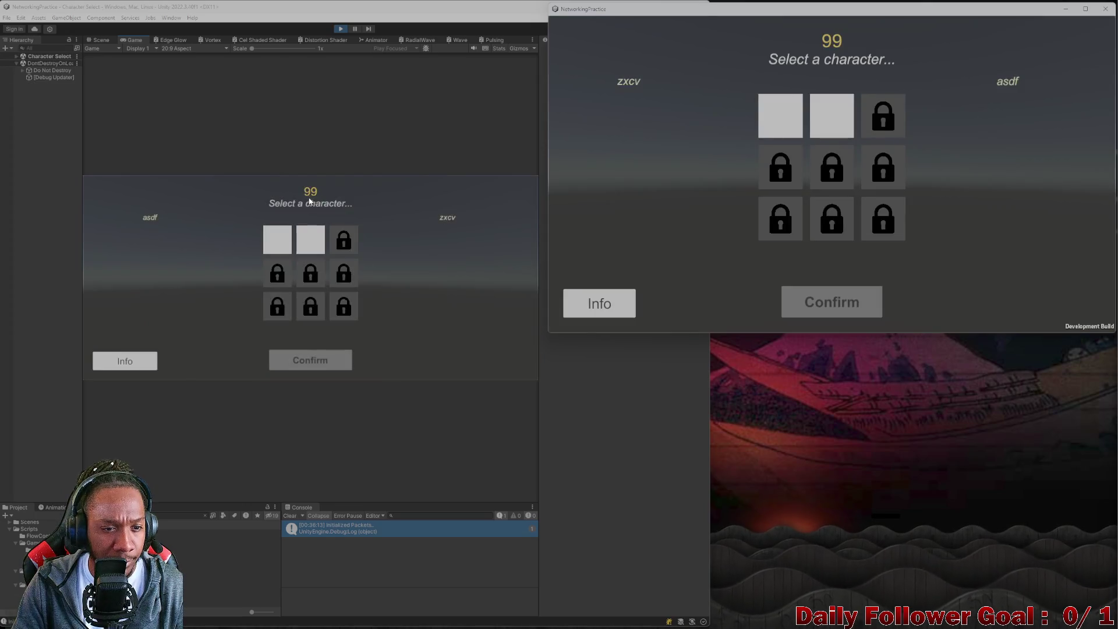
Pick and confirm The Brawn in the editor and The Speedster in the build.
left_click(311, 240)
left_click(323, 359)
left_click(780, 116)
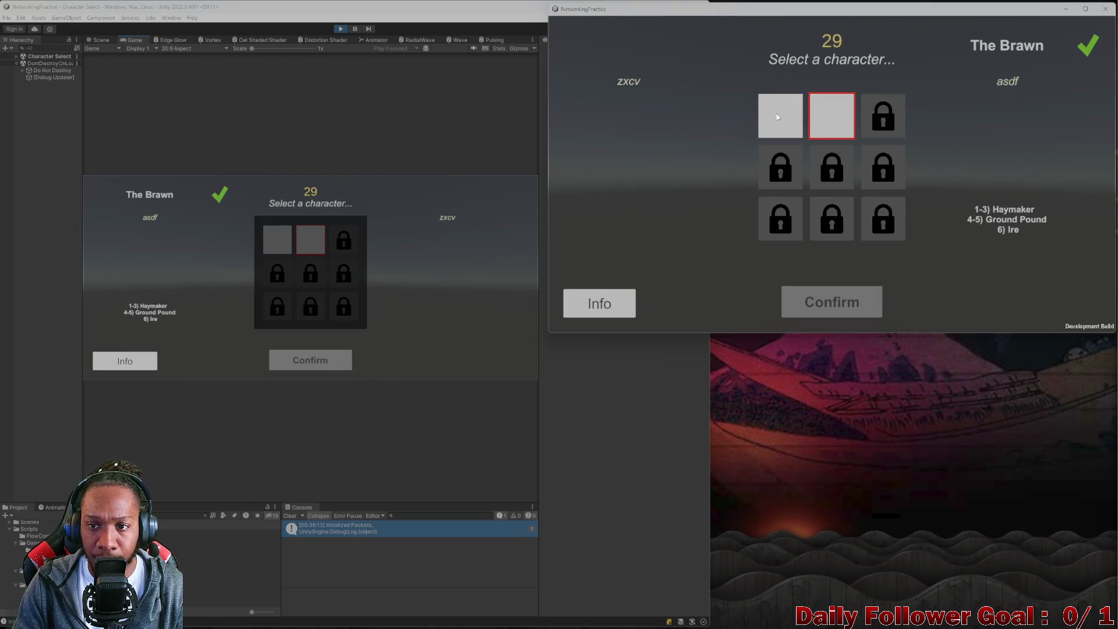
left_click(780, 116)
left_click(813, 308)
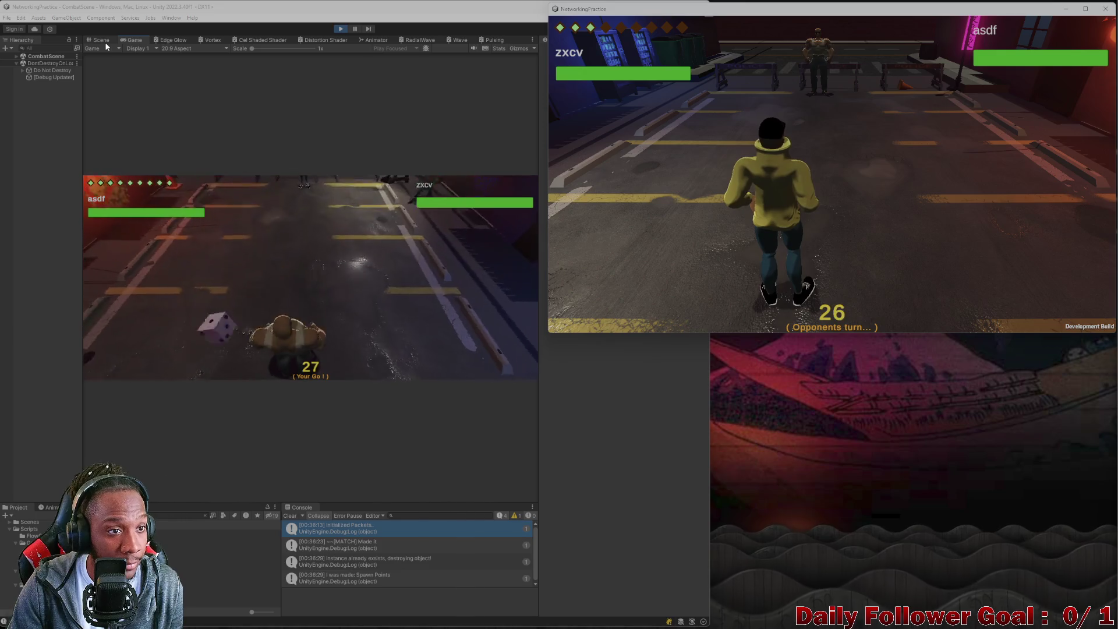
In the Scene view, orbit and frame Street (4) to view the road from above.
left_click(101, 39)
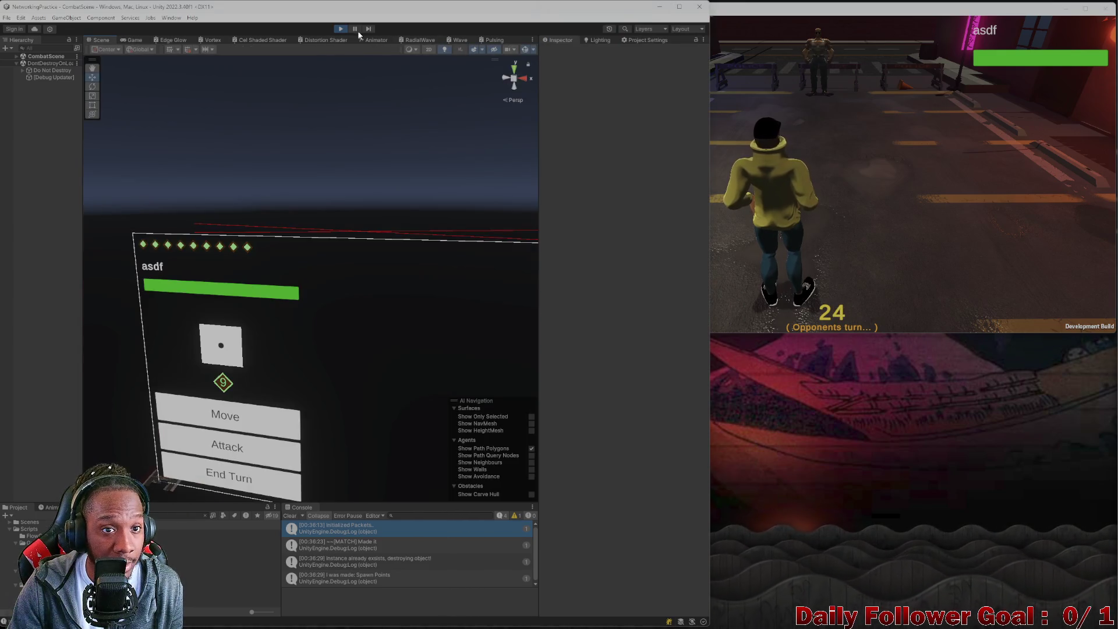
mouse_move(293, 112)
left_mouse_down()
mouse_move(245, 204)
mouse_move(275, 435)
left_mouse_up()
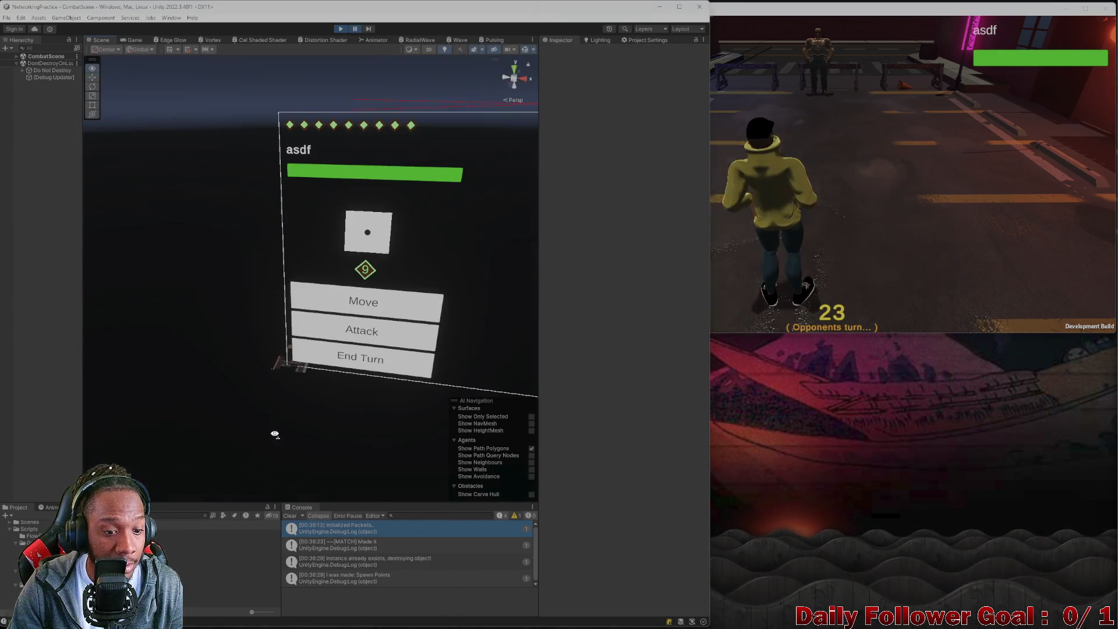
left_click(278, 369)
key("f")
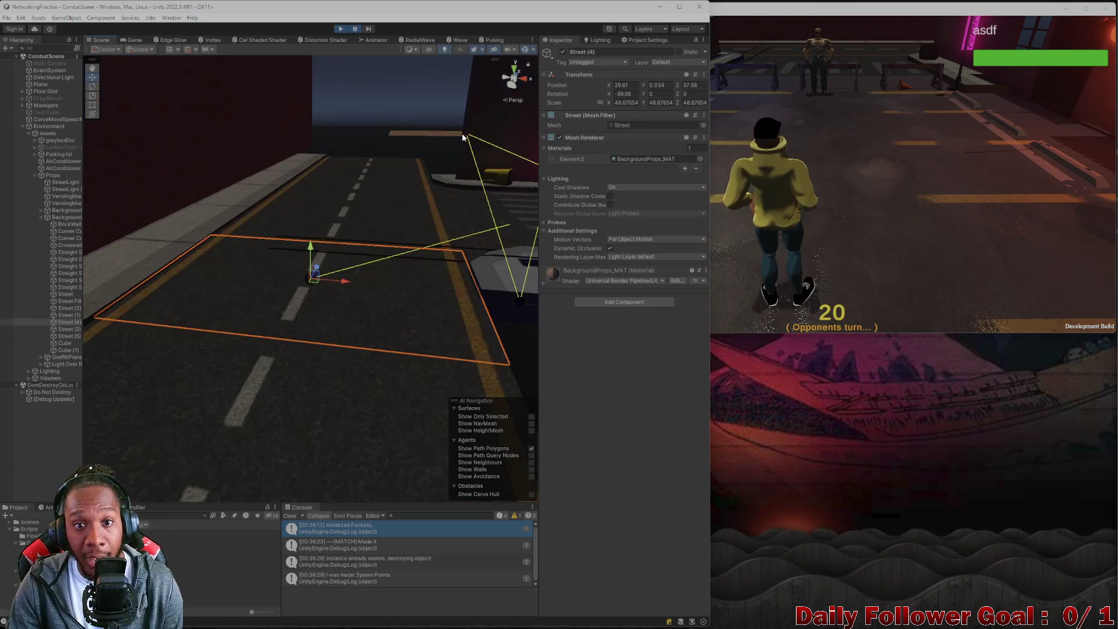
scroll(349, 254, "up", 5)
mouse_move(349, 254)
left_mouse_down()
mouse_move(302, 148)
mouse_move(283, 293)
mouse_move(506, 270)
mouse_move(207, 296)
mouse_move(220, 316)
mouse_move(279, 332)
mouse_move(351, 295)
left_mouse_up()
scroll(302, 148, "down", 5)
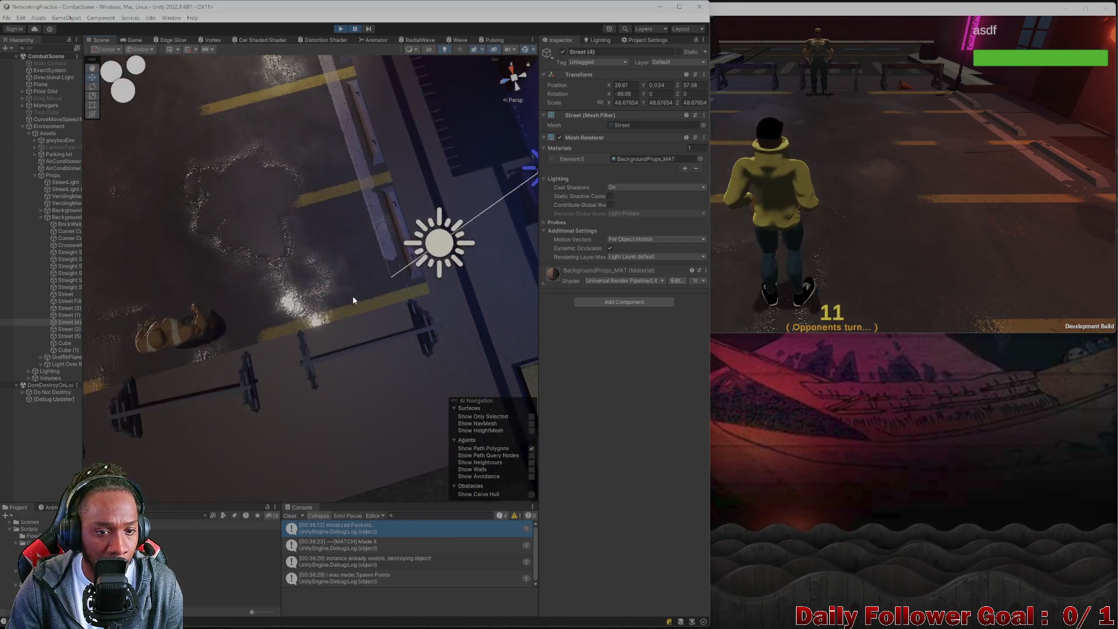
Cycle through the overlapping floor planes, including AlleyFloor, ending on the ParkingLot_MAT Plane.
left_click(374, 288)
left_click(372, 288)
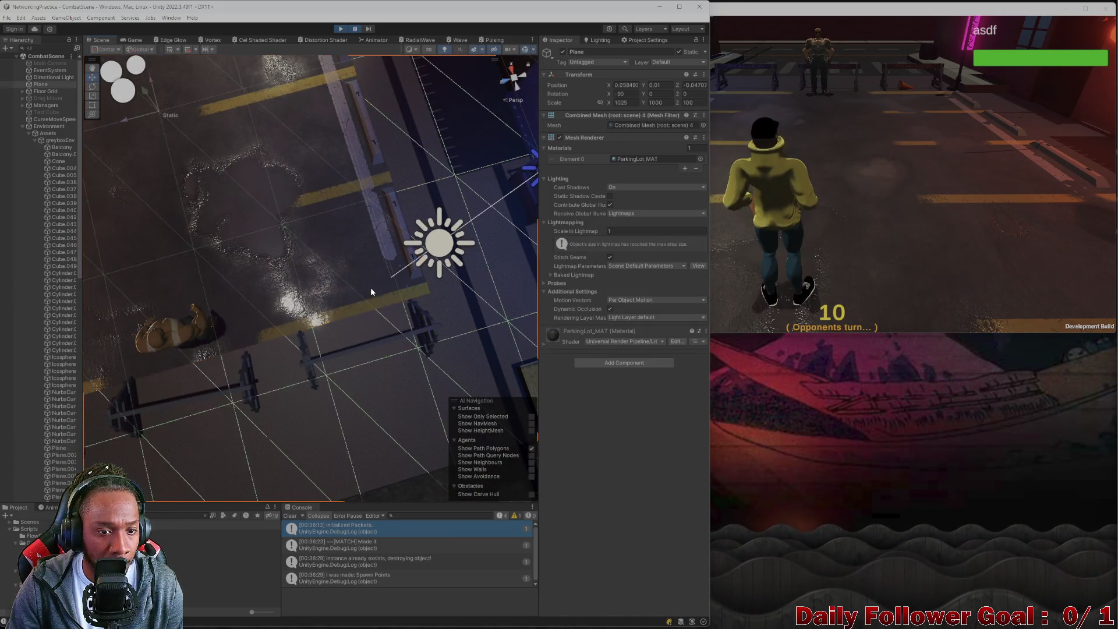
left_click(369, 288)
left_click(368, 288)
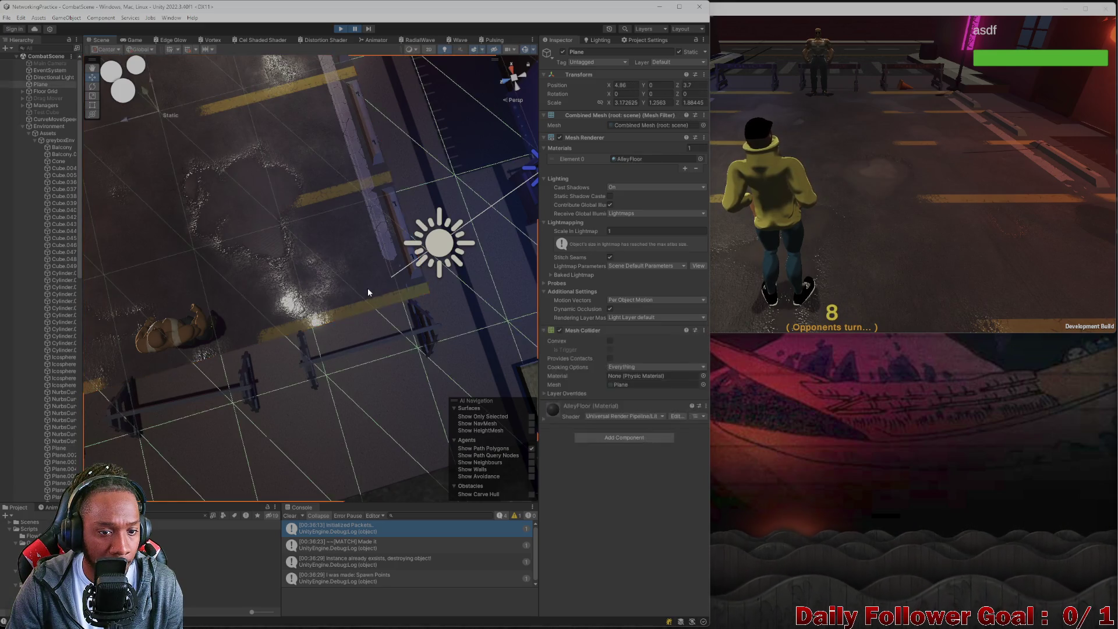
left_click(368, 287)
left_click(368, 287)
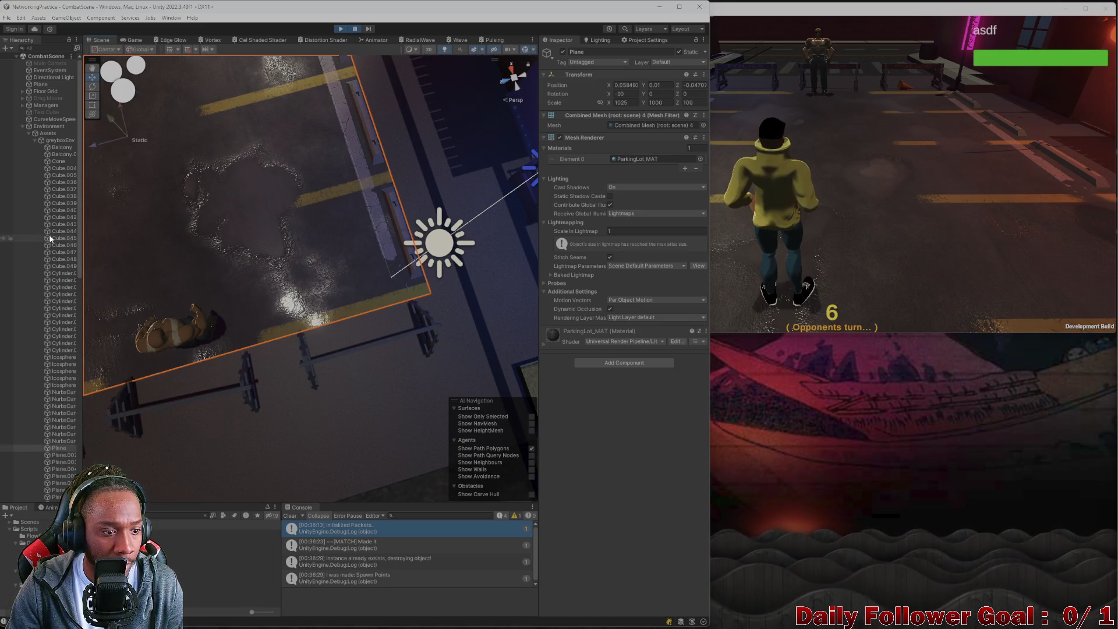
Widen the Hierarchy, collapse Environment and expand Floor Grid.
left_click_drag(84, 271, 108, 259)
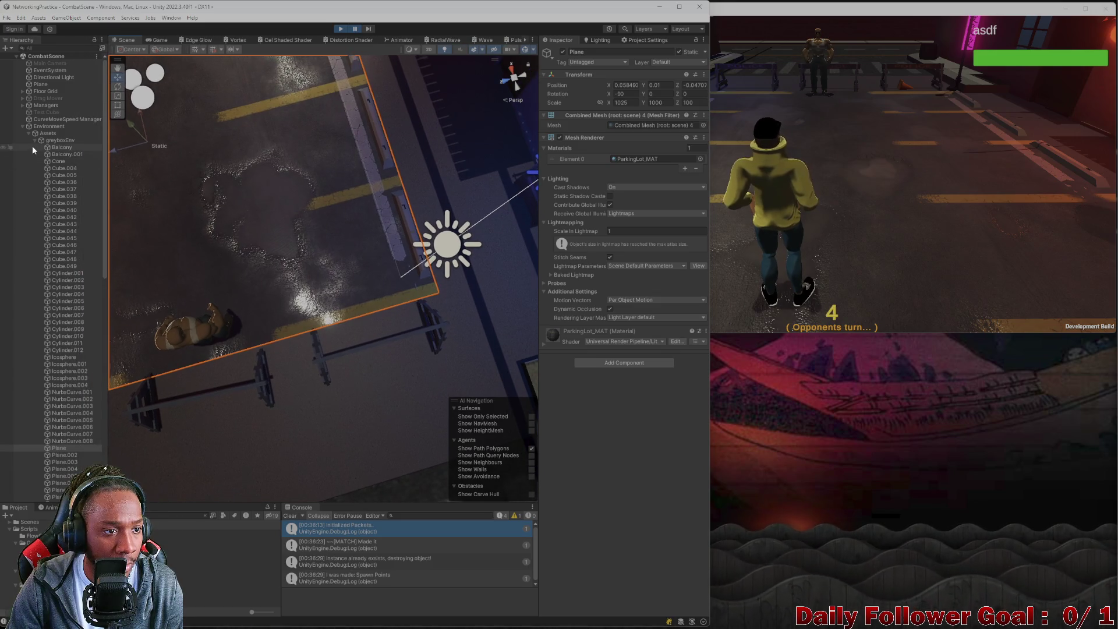
left_click(20, 125)
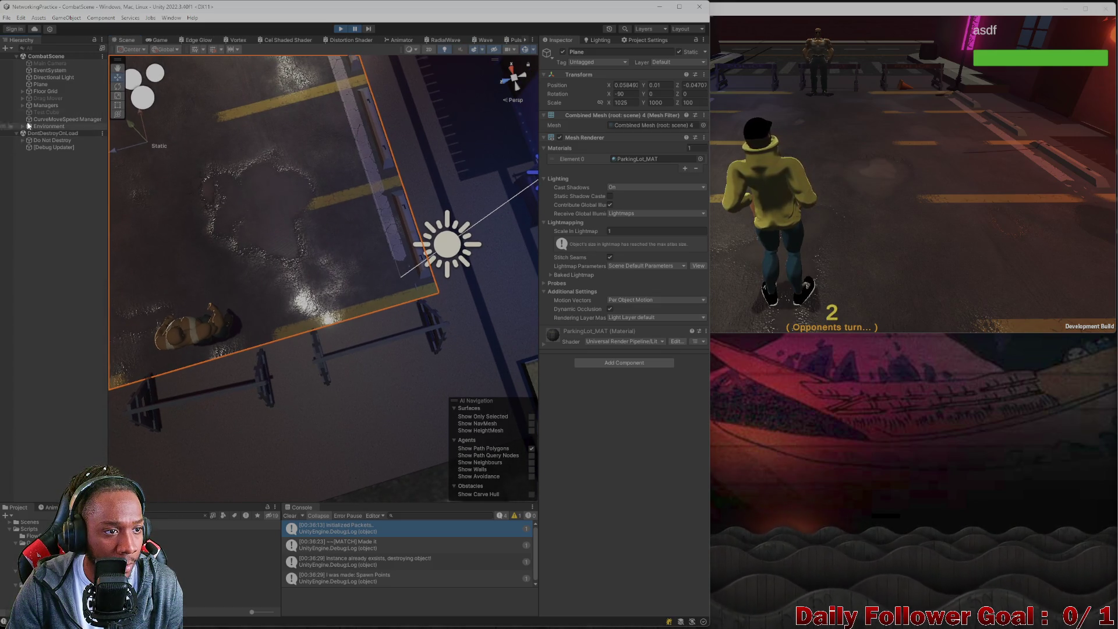
left_click(21, 90)
Alternate between the two GridPoint(0.00, 0.00) entries, comparing Inspector Connections counts (one shows 2).
left_click(54, 105)
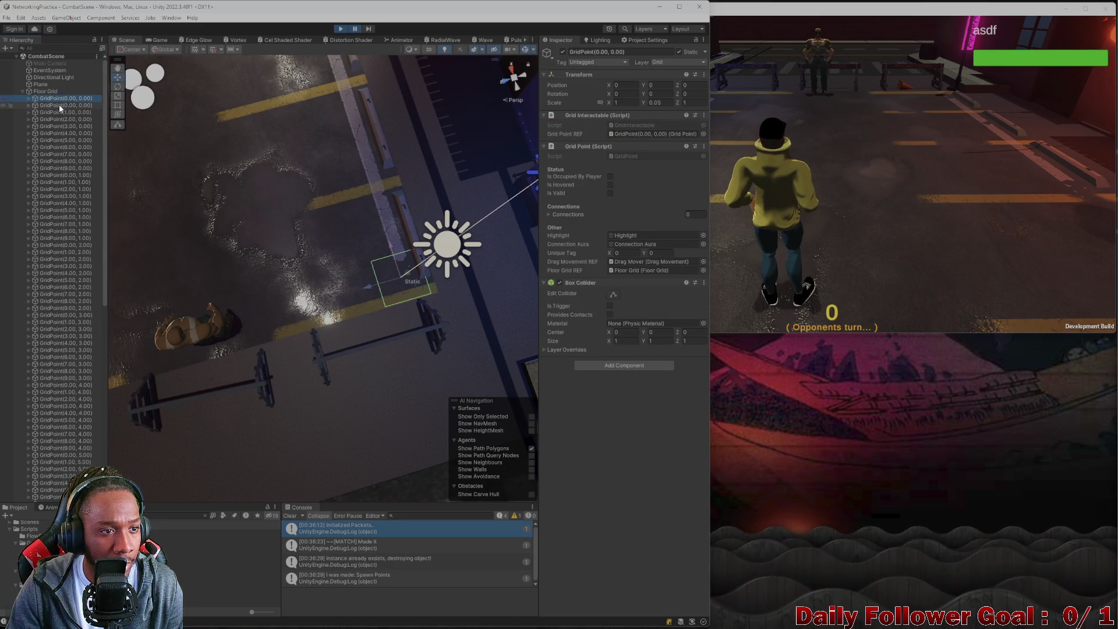
left_click(62, 111)
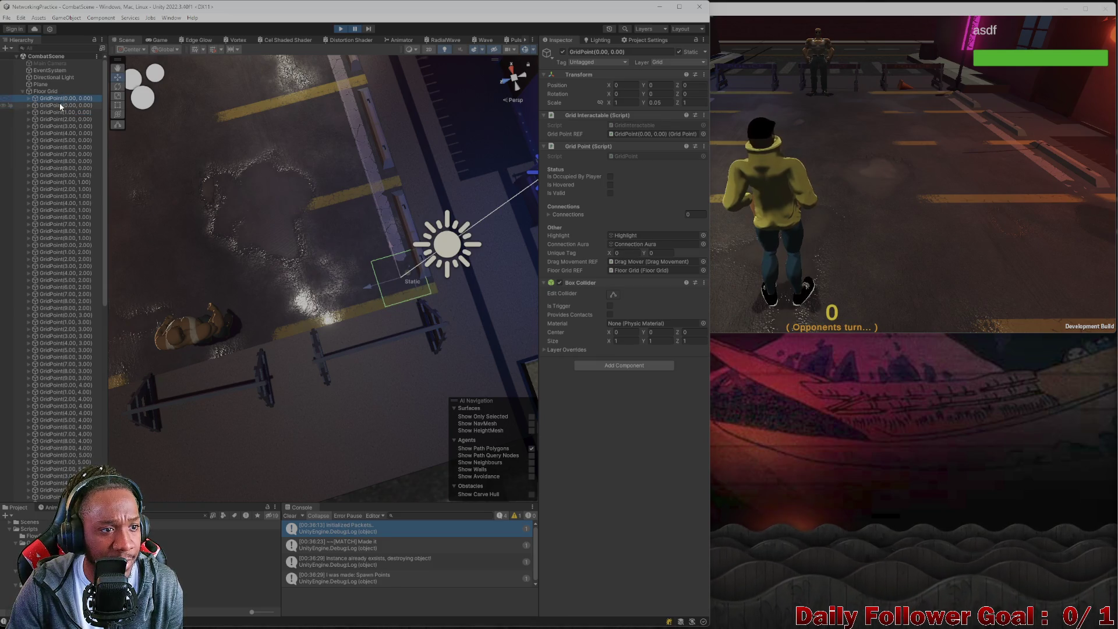
left_click(61, 97)
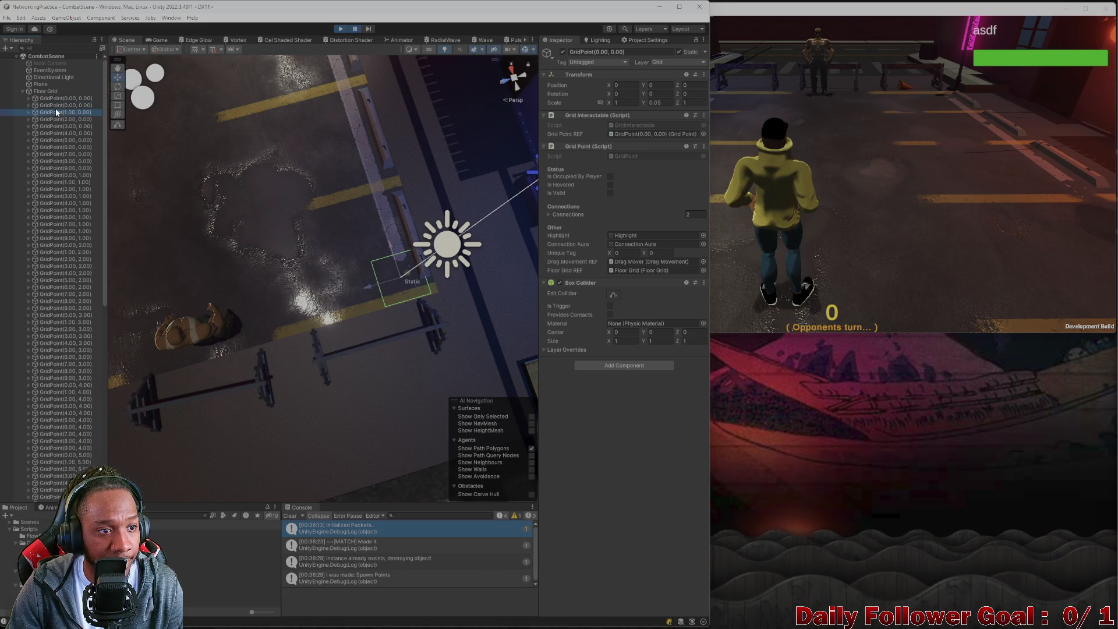
left_click(57, 106)
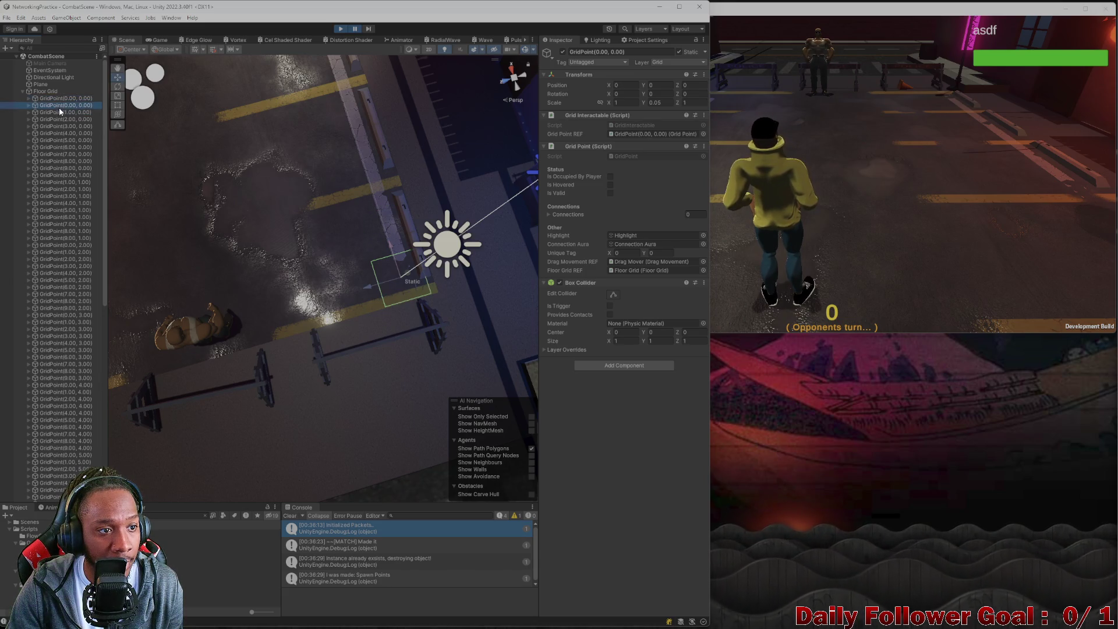
left_click(57, 111)
left_click(58, 103)
left_click(60, 99)
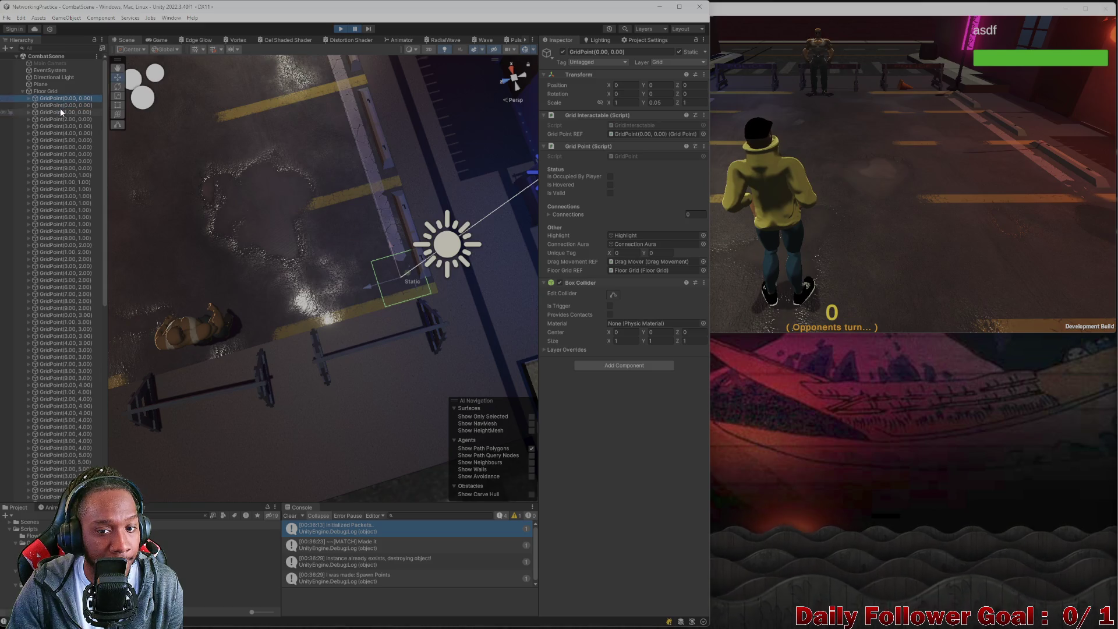
left_click(61, 105)
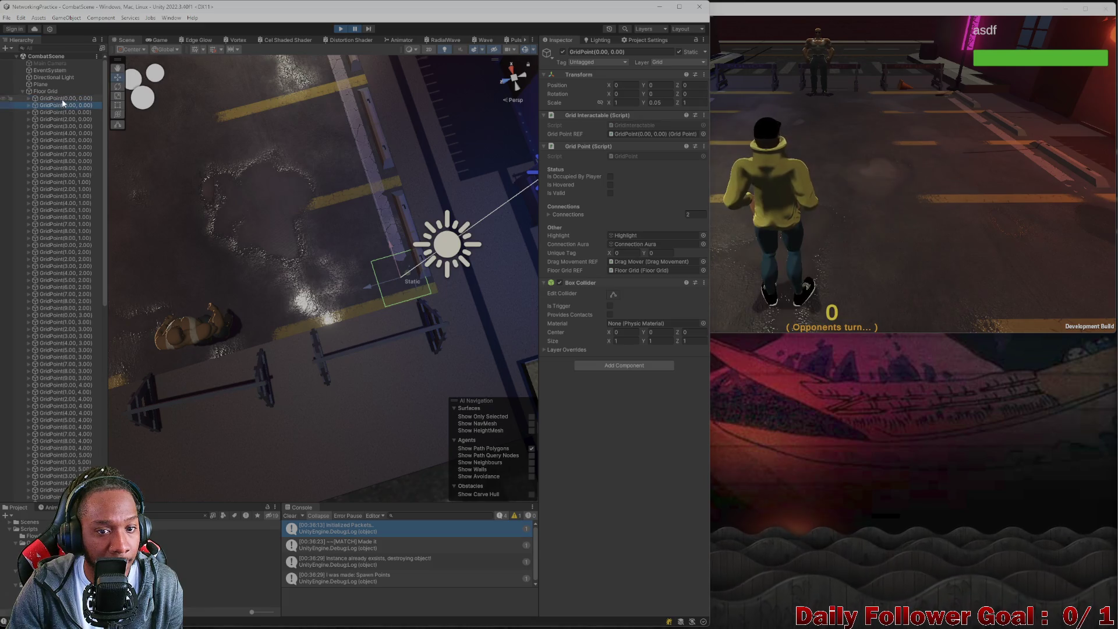
left_click(64, 99)
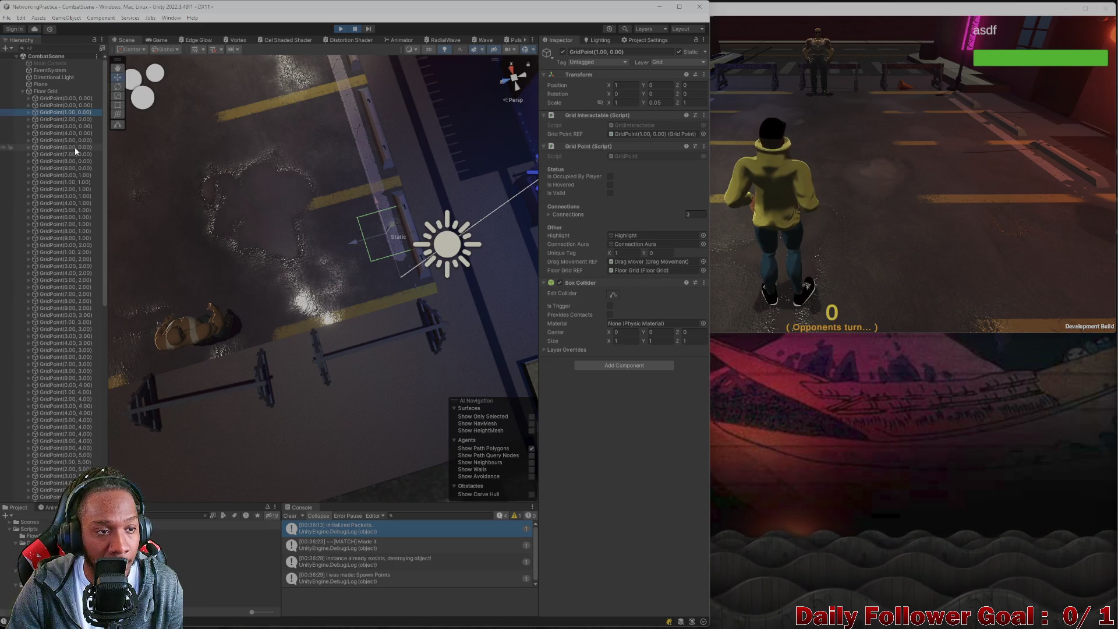
left_click(63, 106)
left_click(62, 100)
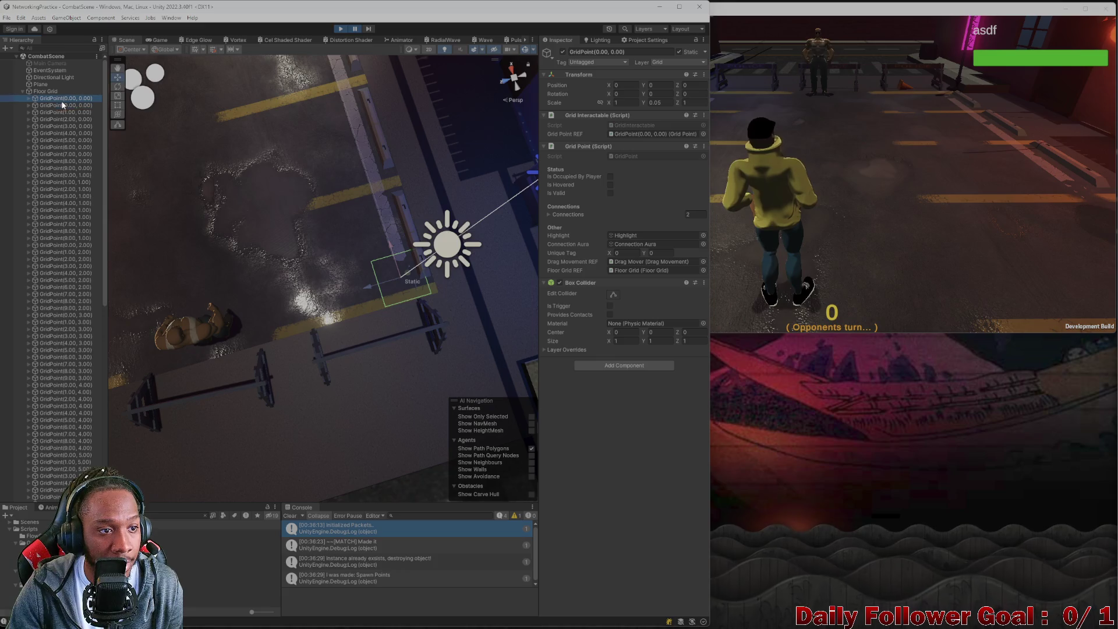
left_click(65, 107)
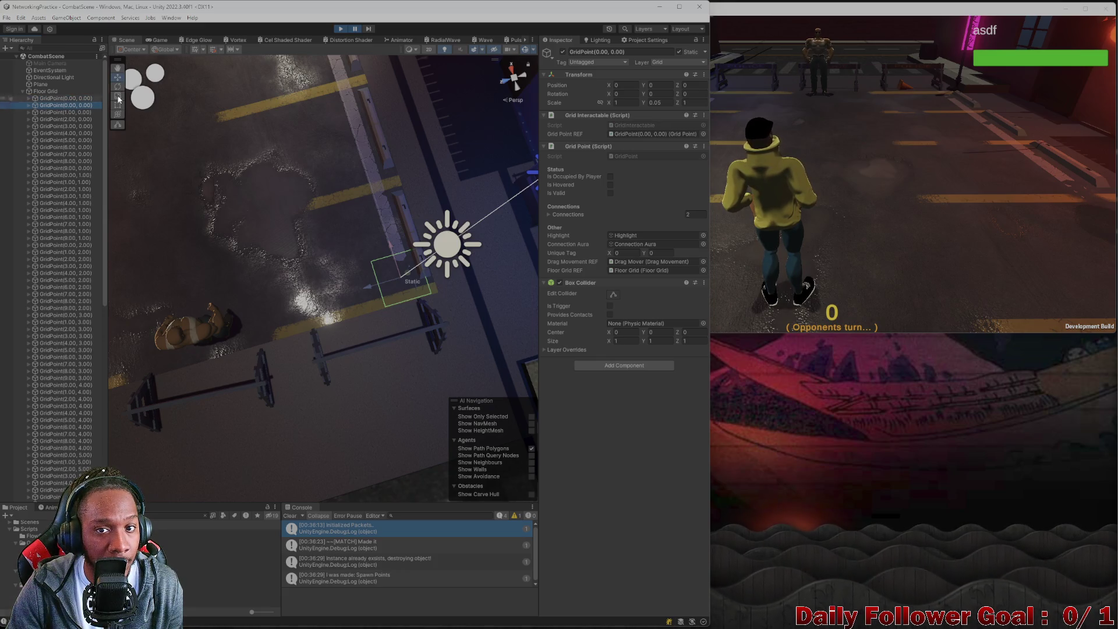
Stop Play, open CombatScene and expand Floor Grid to Grid Point Reference's Highlight child.
left_click(341, 29)
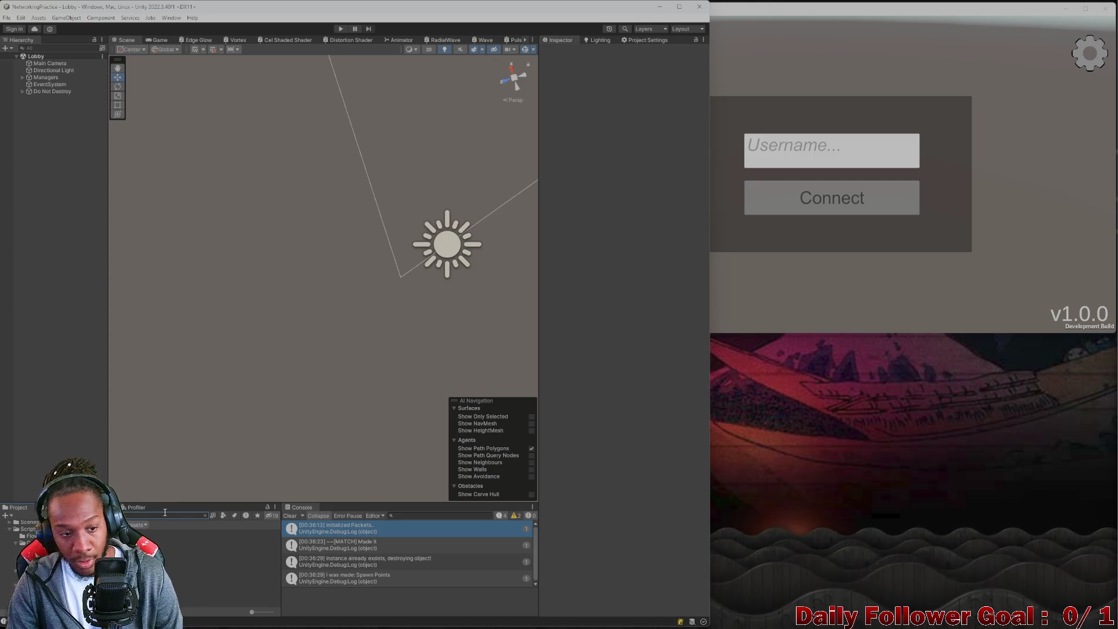
double_click(175, 540)
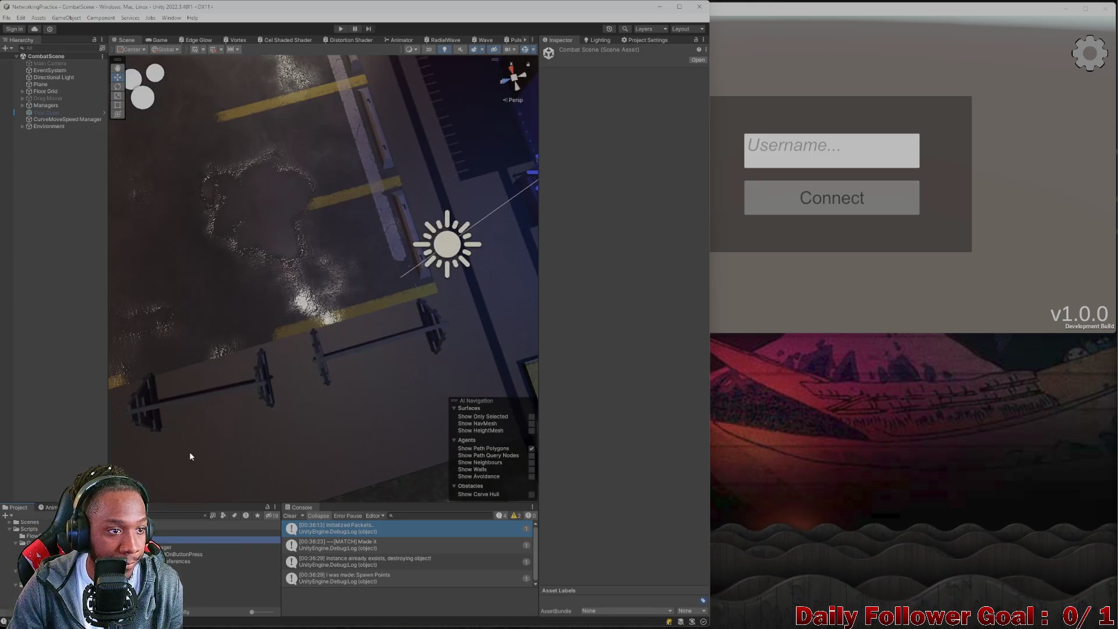
left_click(22, 92)
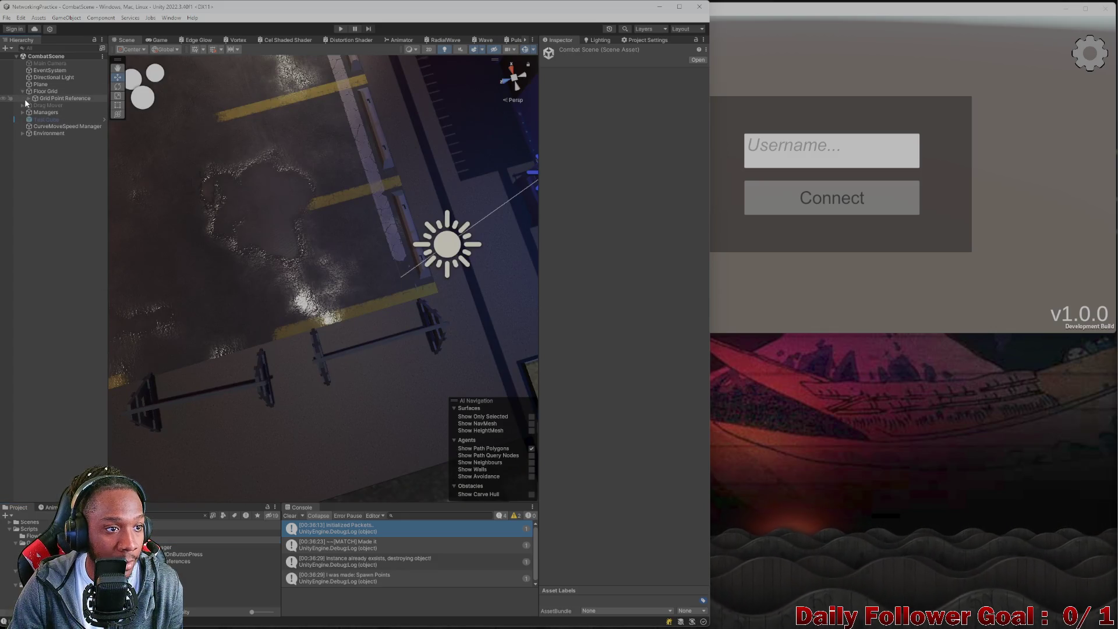
left_click(29, 99)
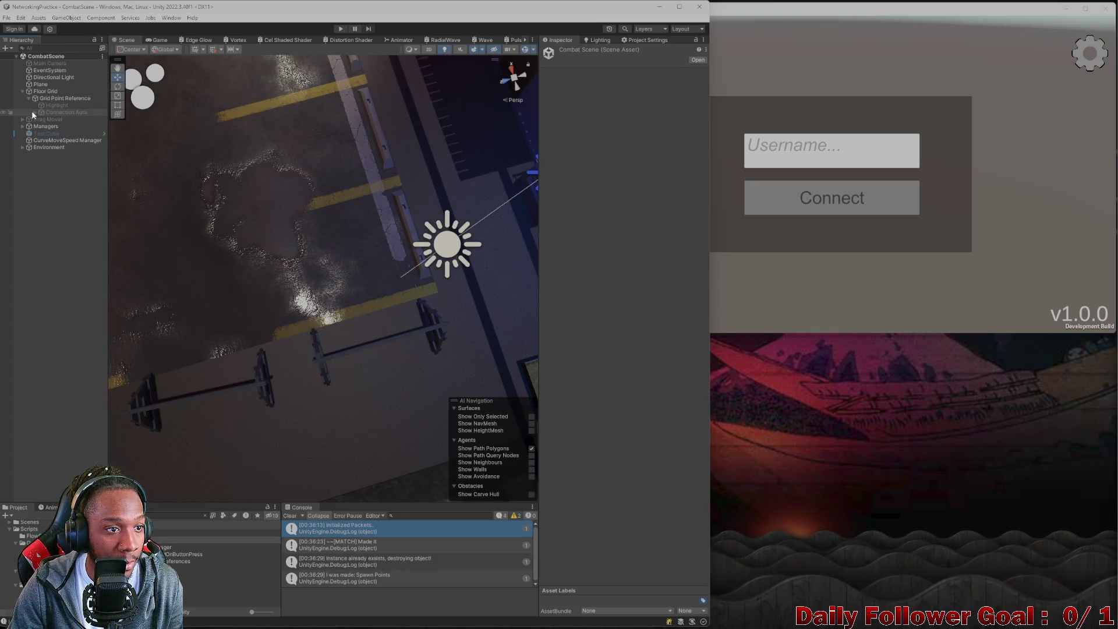
left_click_drag(43, 105, 57, 111)
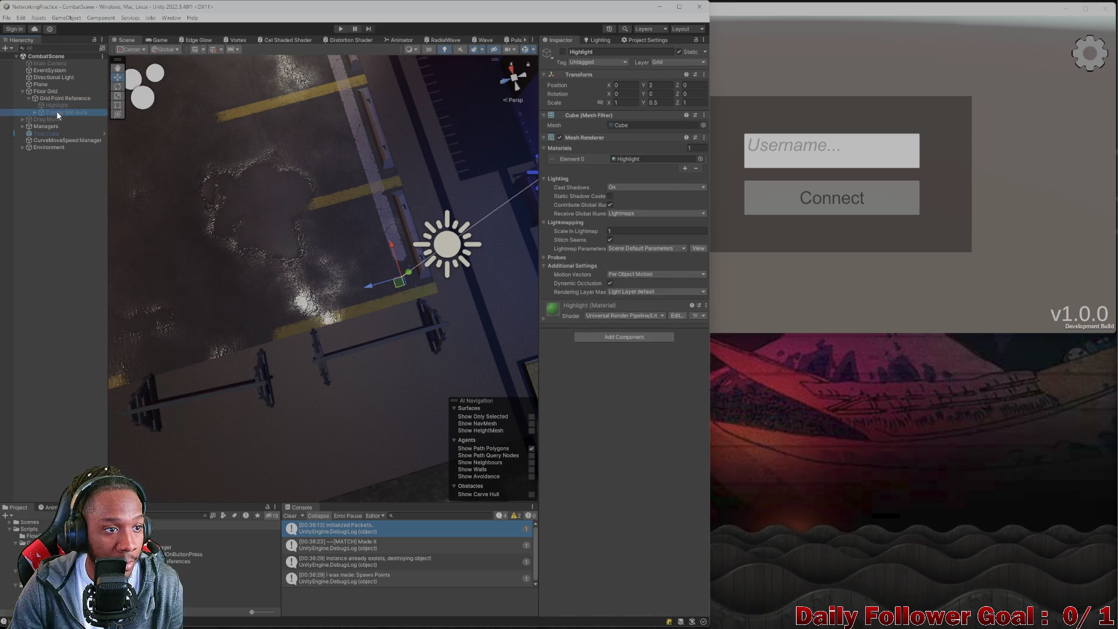
left_click(35, 112)
left_click(34, 111)
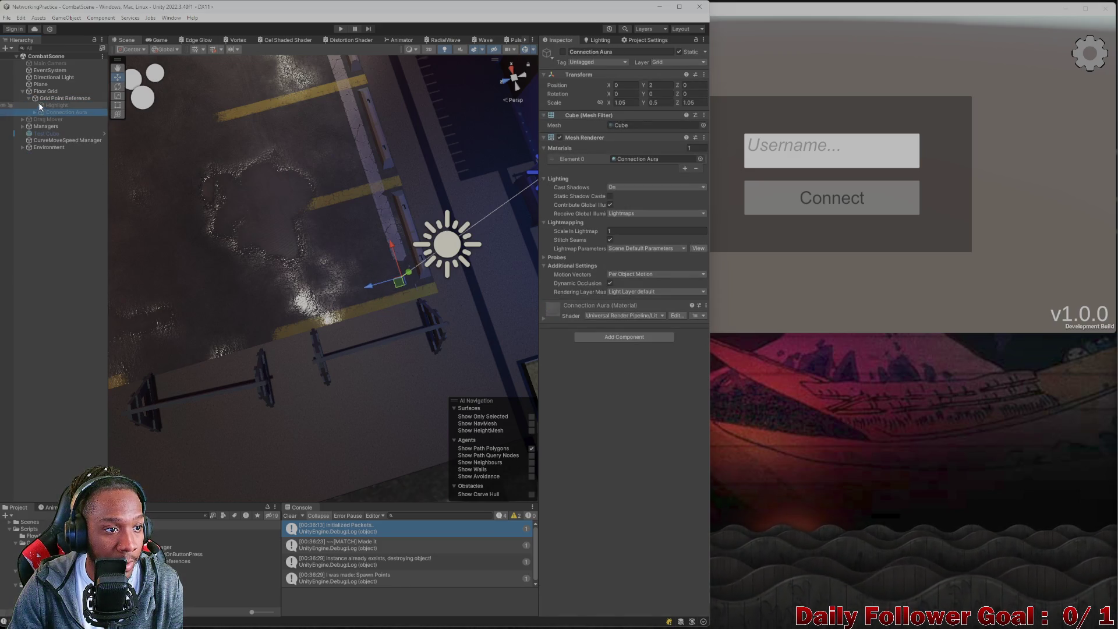
Inspect Floor Grid, Grid Point Reference and its Highlight child in turn.
key("Left")
key("Up")
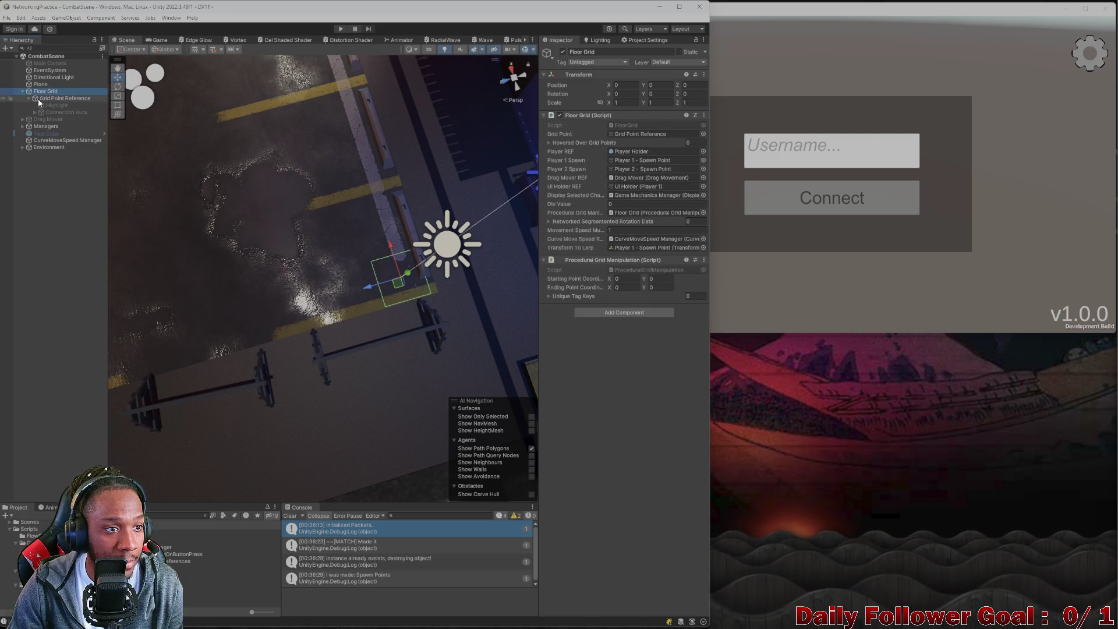
left_click(38, 98)
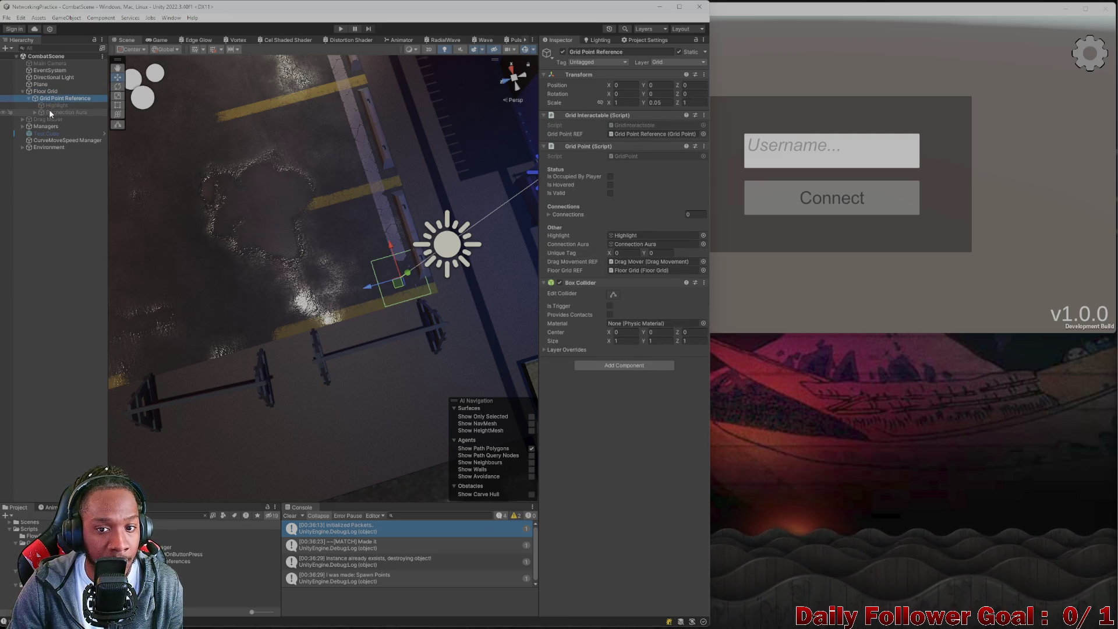
left_click(44, 106)
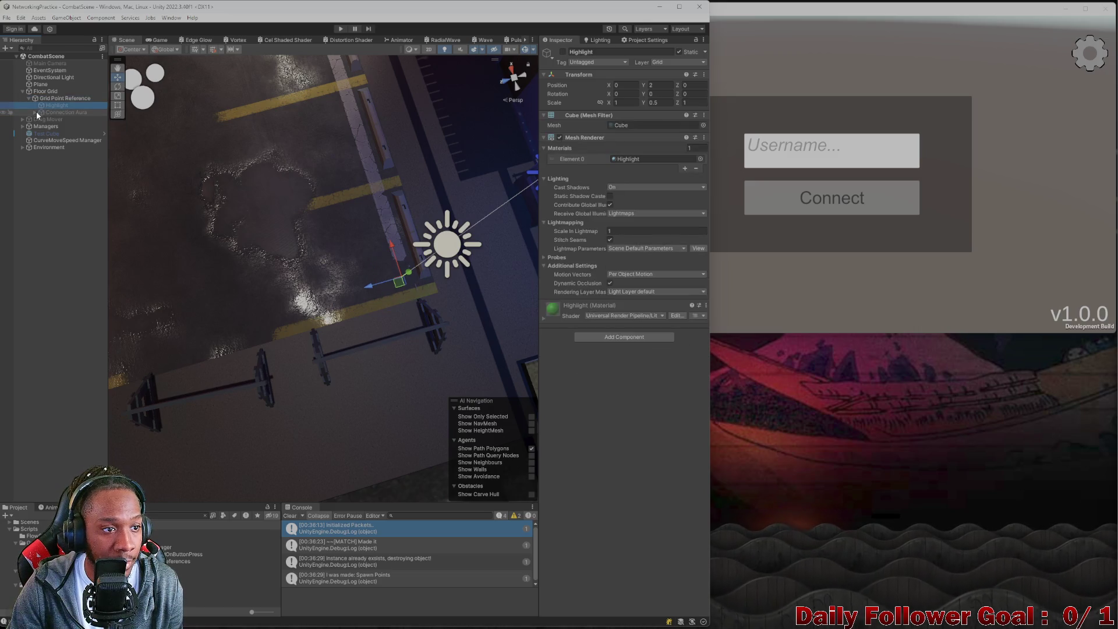
left_click(34, 111)
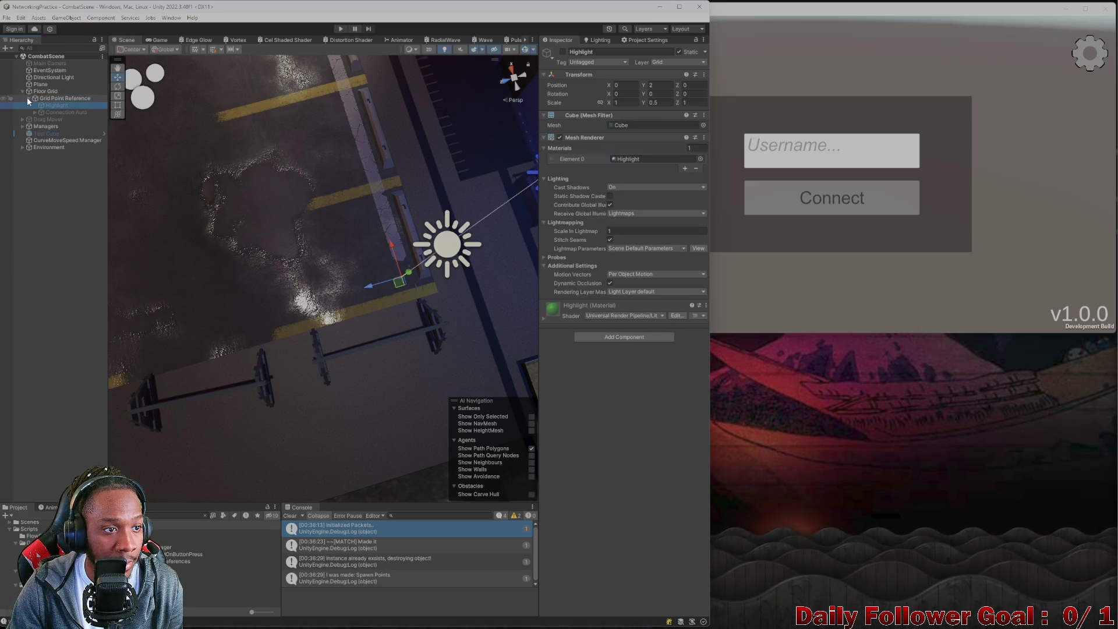
Collapse Grid Point Reference and Drag Mover, select Grid Point Reference, and start Play.
left_click(28, 97)
left_click(22, 105)
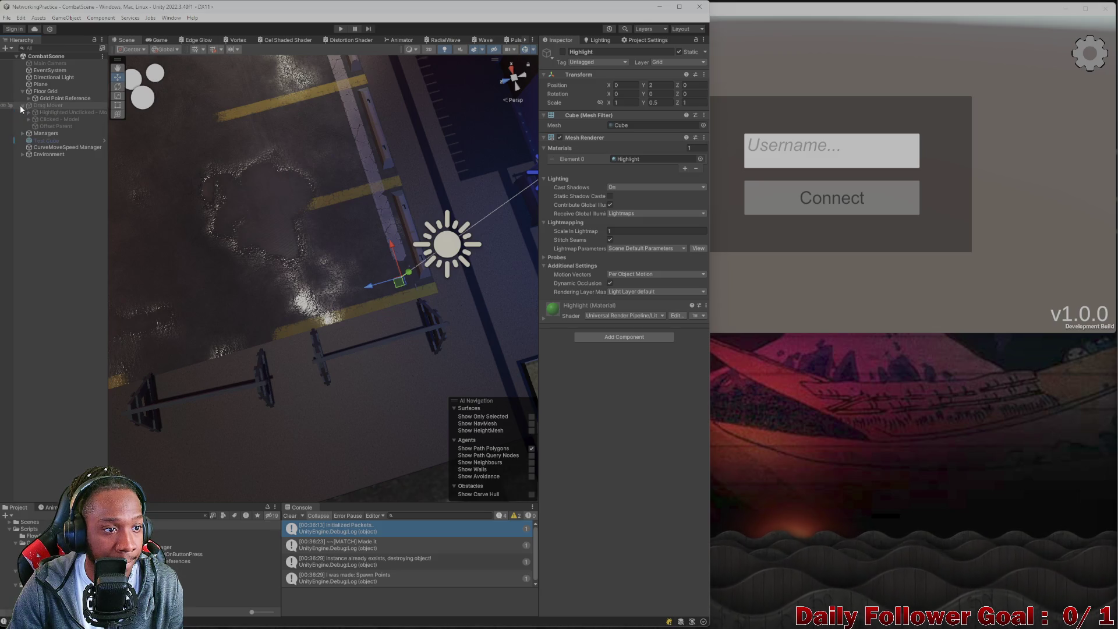
left_click(22, 105)
left_click(21, 111)
left_click(21, 110)
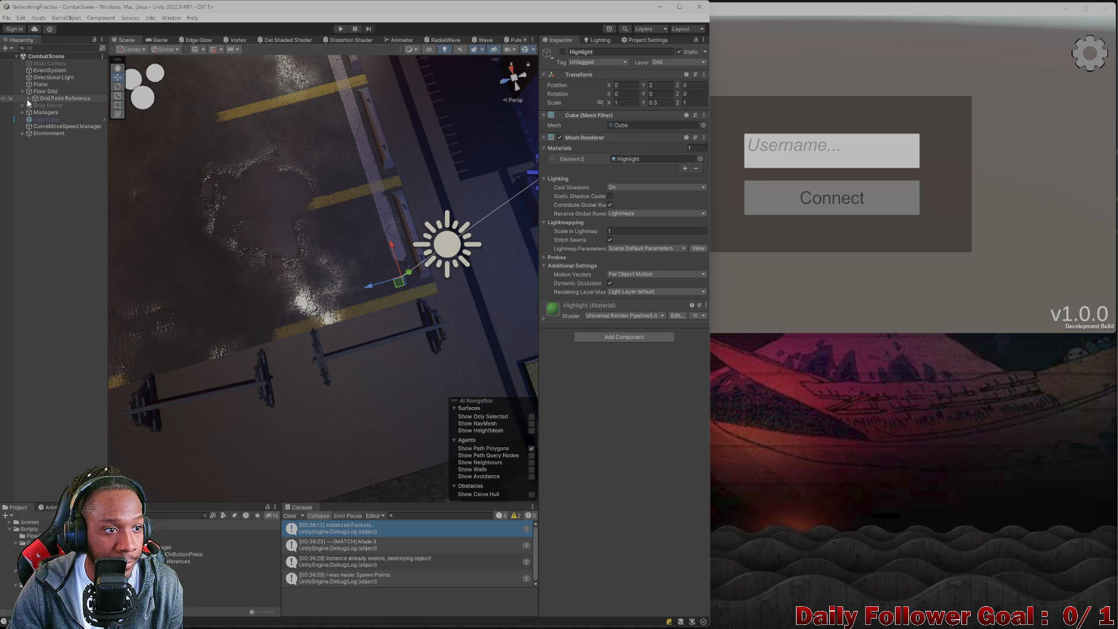
left_click(28, 98)
left_click(28, 97)
left_click(41, 98)
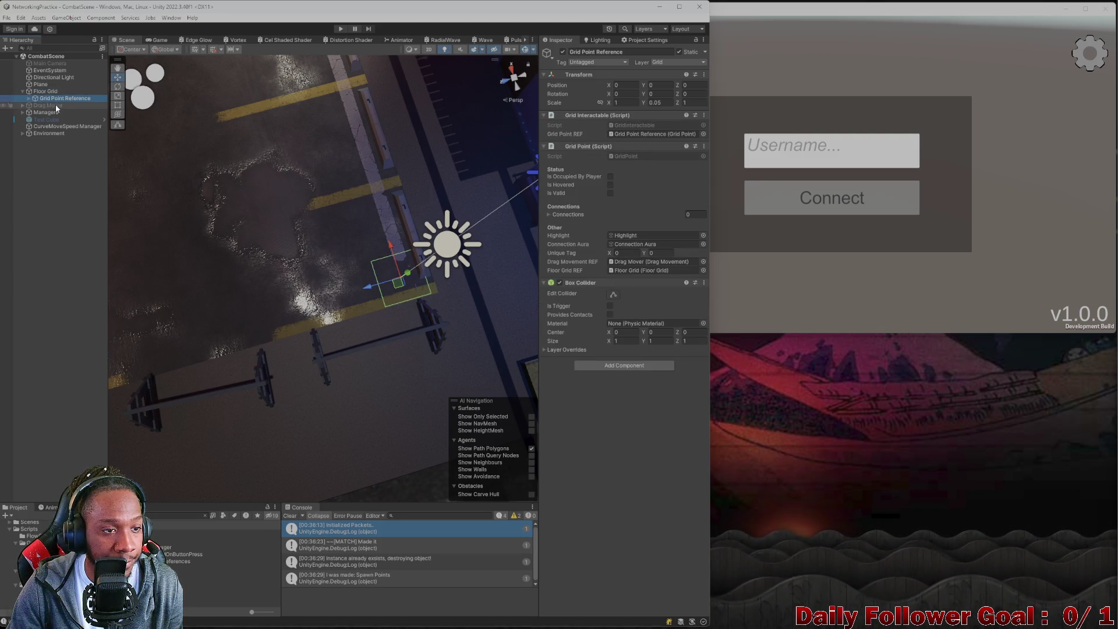
left_click(340, 29)
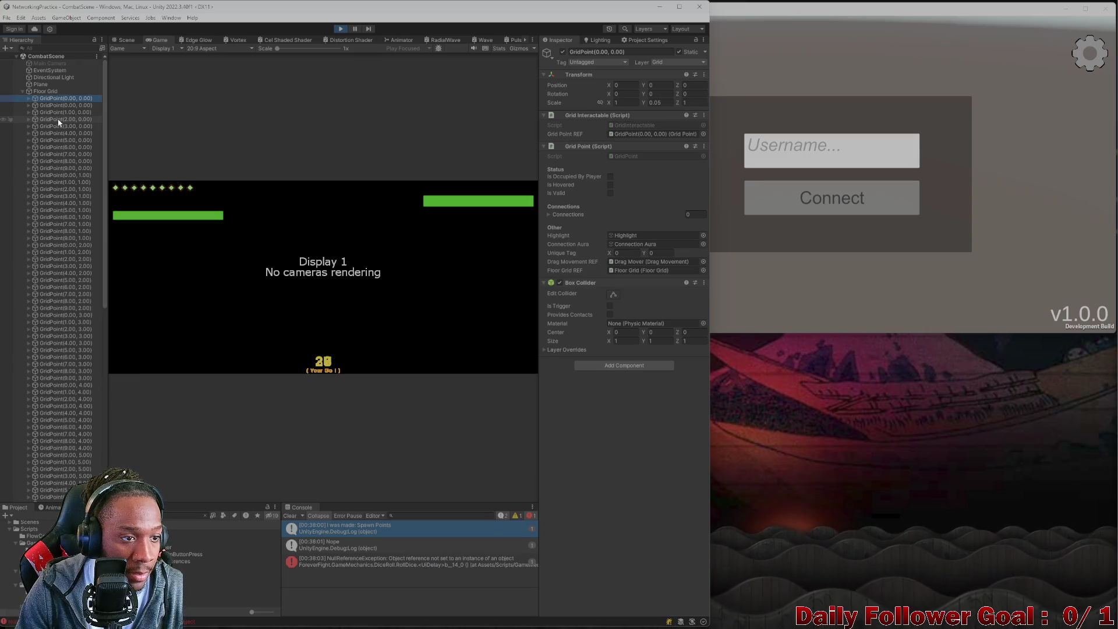
Expand GridPoint(1.00, 0.00)'s Connections and ping its linked GridPoint(0.00, 0.00).
left_click(64, 105)
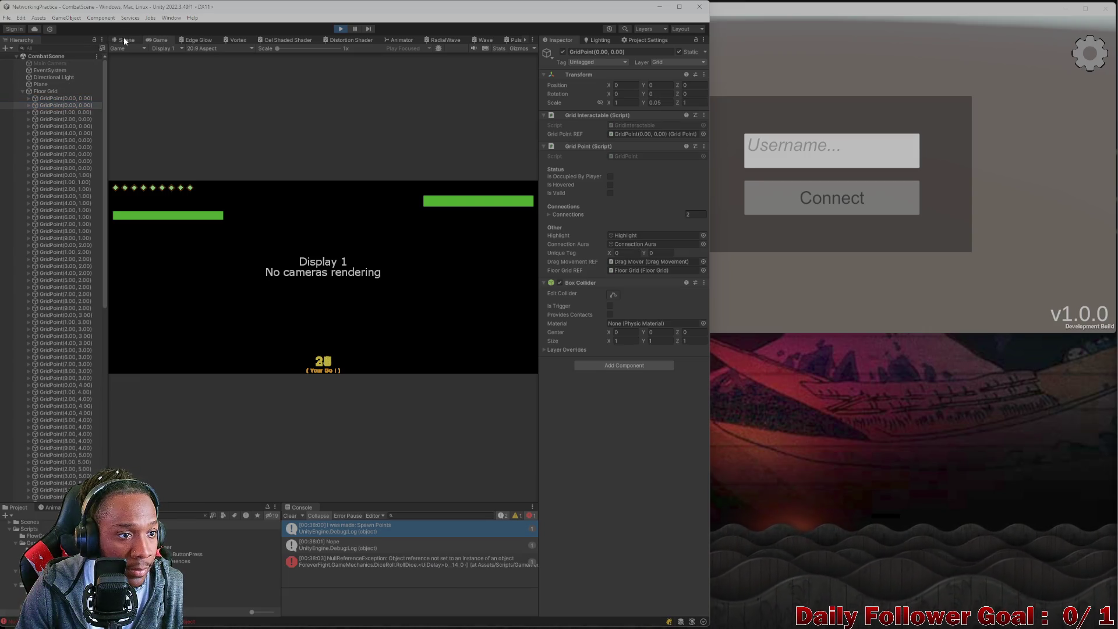
left_click(124, 39)
left_click(59, 113)
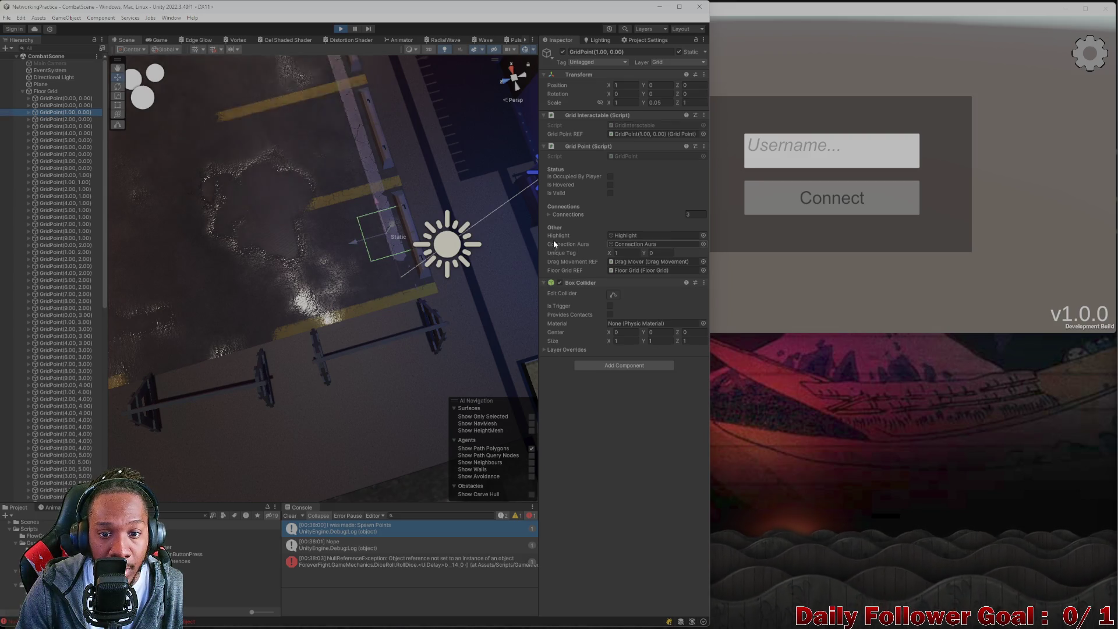
left_click(548, 214)
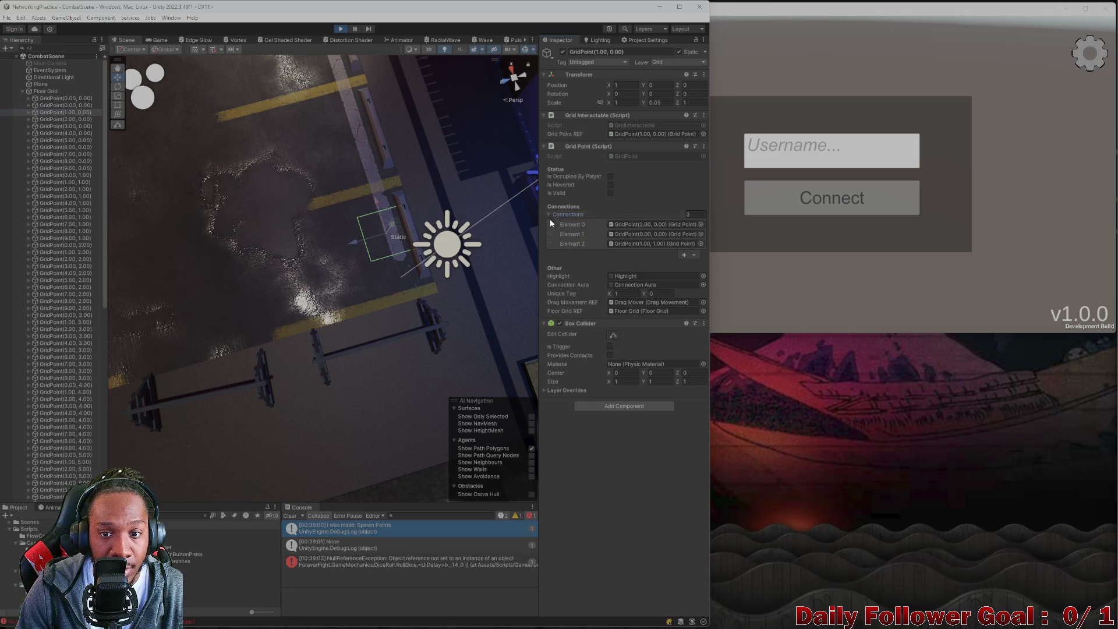
left_click(627, 234)
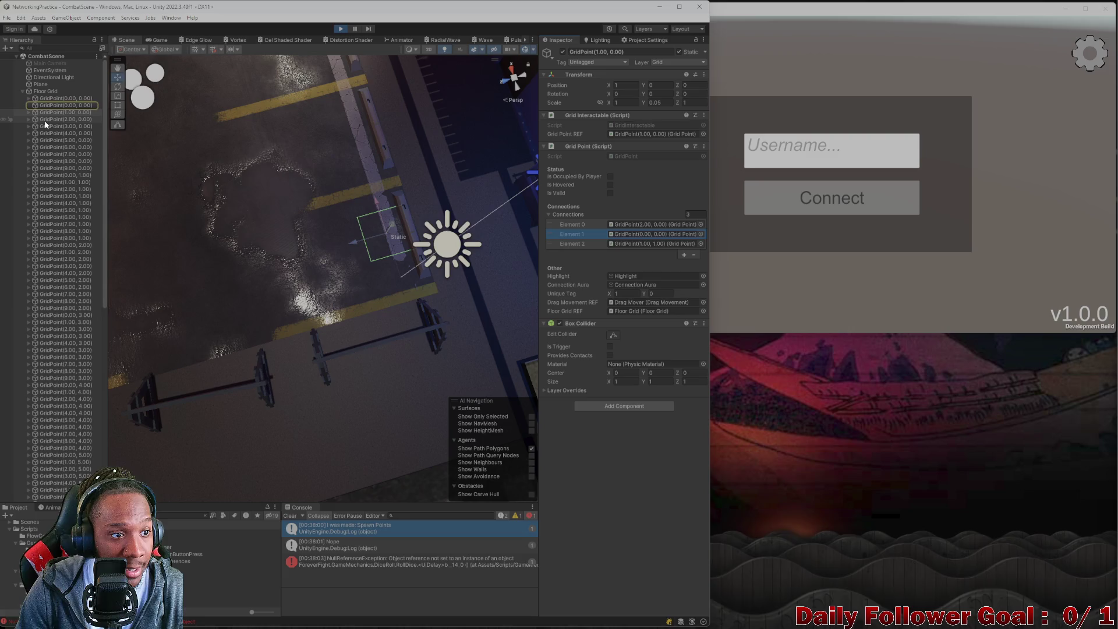
left_click(361, 286)
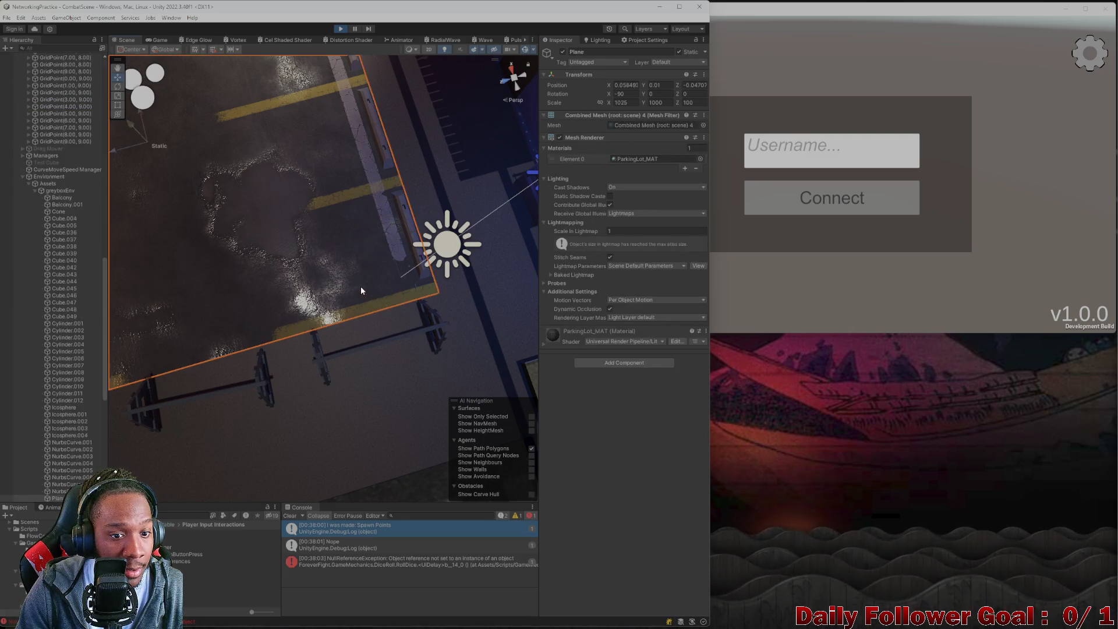
left_click(361, 285)
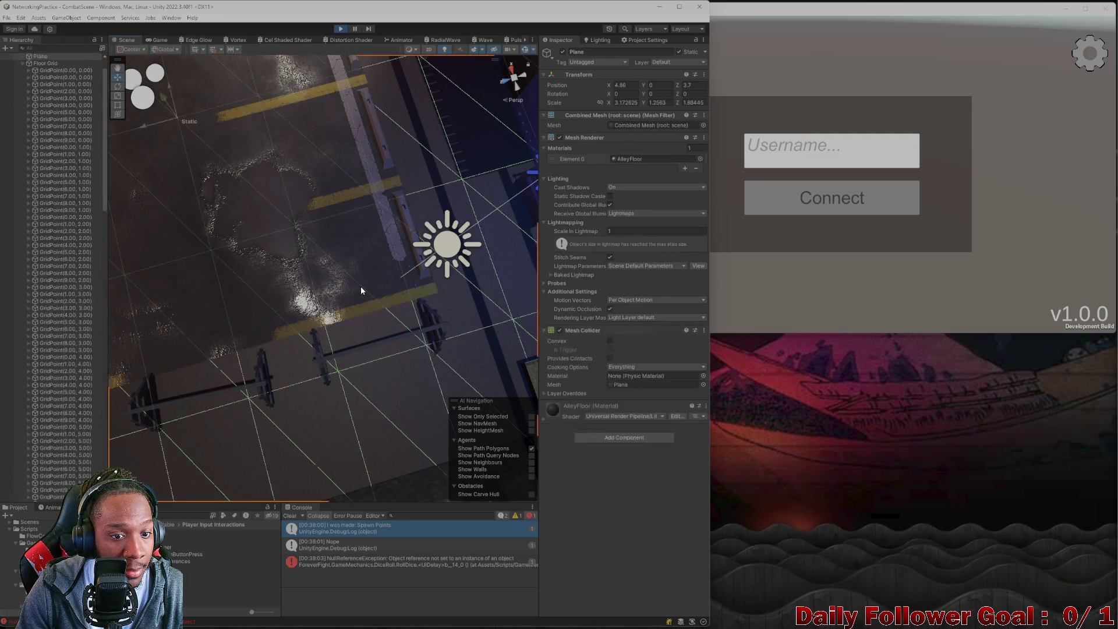
Inspect GridPoints (8.00, 9.00), (5.00, 1.00), (2.00, 1.00) and (0.00, 1.00), pinging the origin link.
scroll(82, 186, "up", 5)
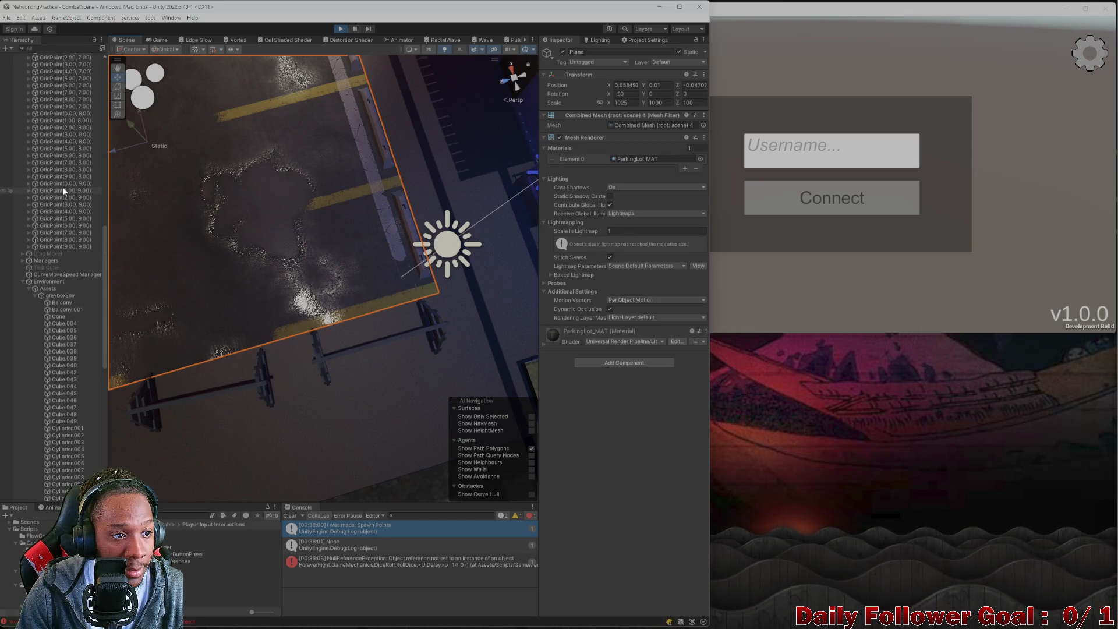
left_click(58, 237)
scroll(57, 211, "up", 15)
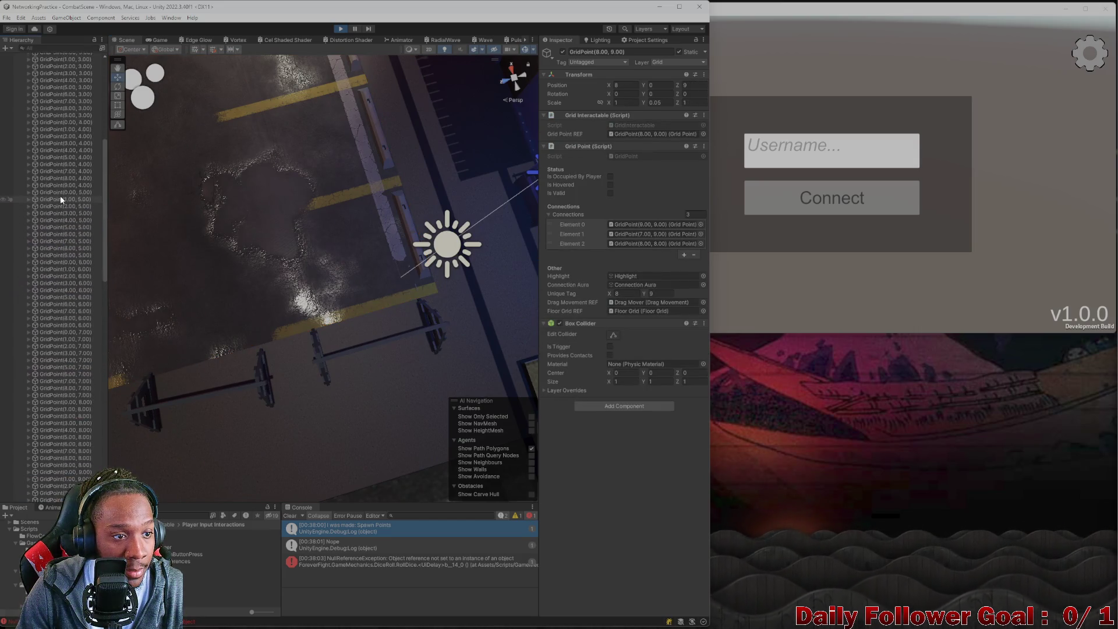
scroll(68, 151, "up", 1)
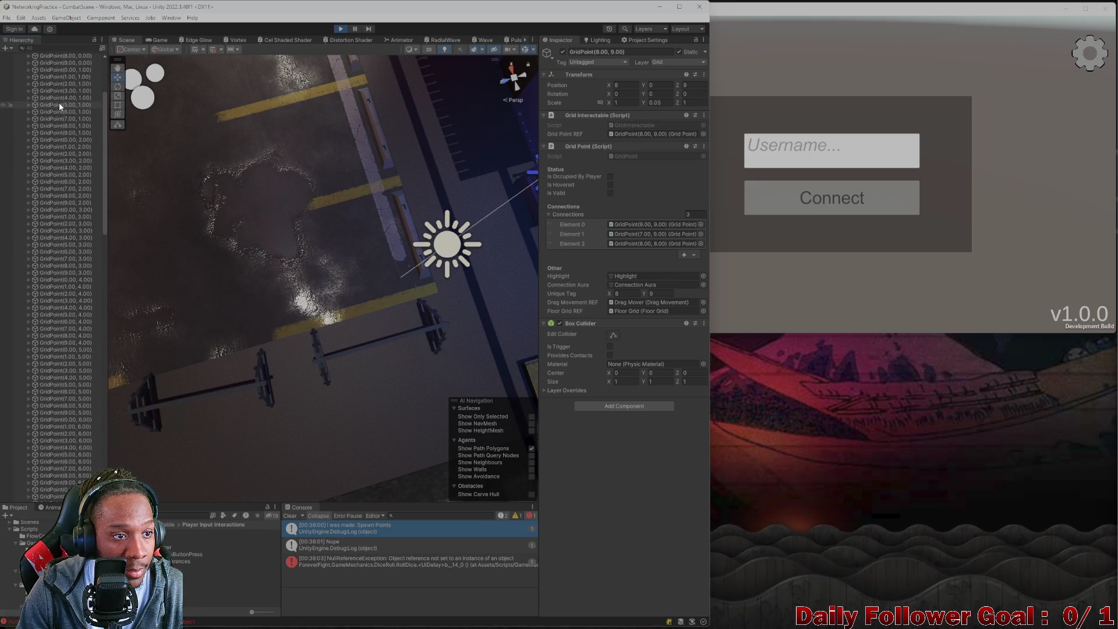
left_click(59, 102)
scroll(72, 141, "up", 2)
left_click(70, 136)
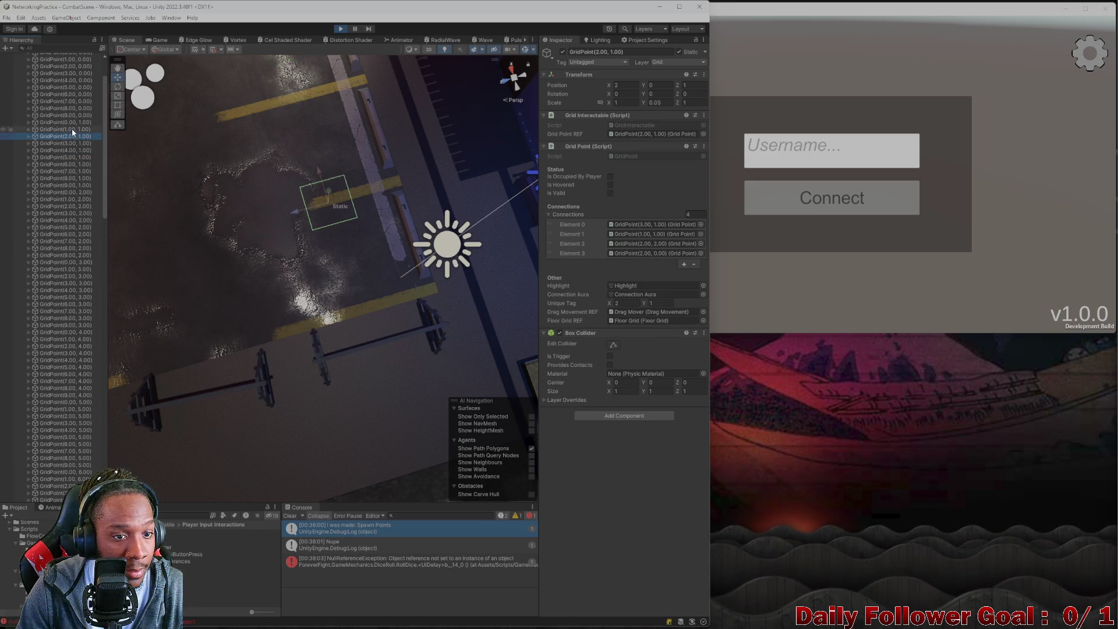
scroll(71, 131, "up", 2)
left_click(77, 174)
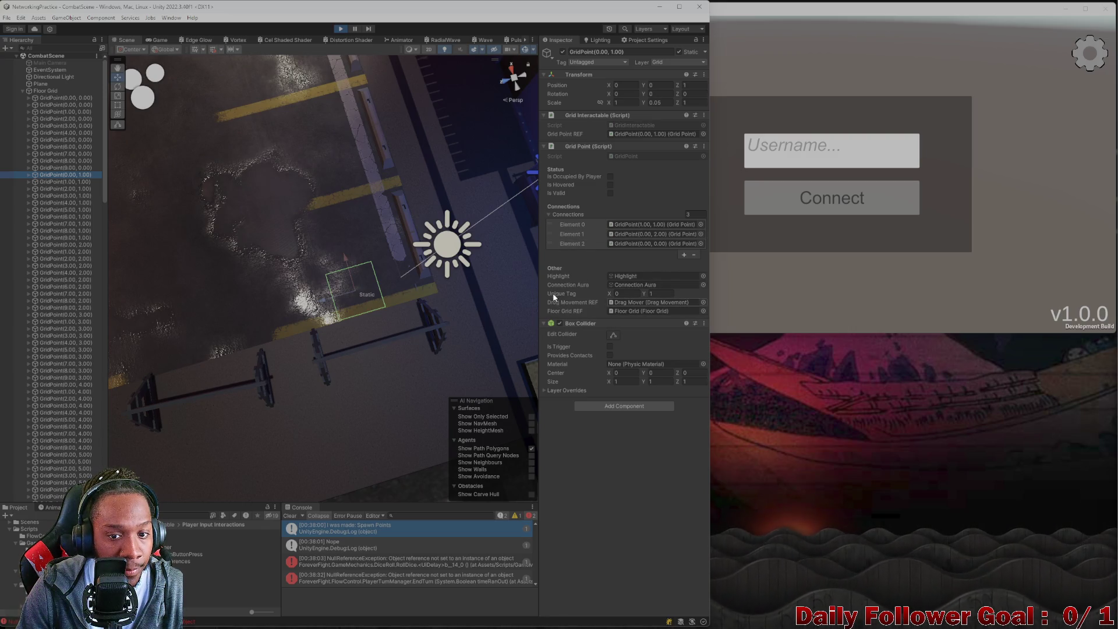
left_click(637, 242)
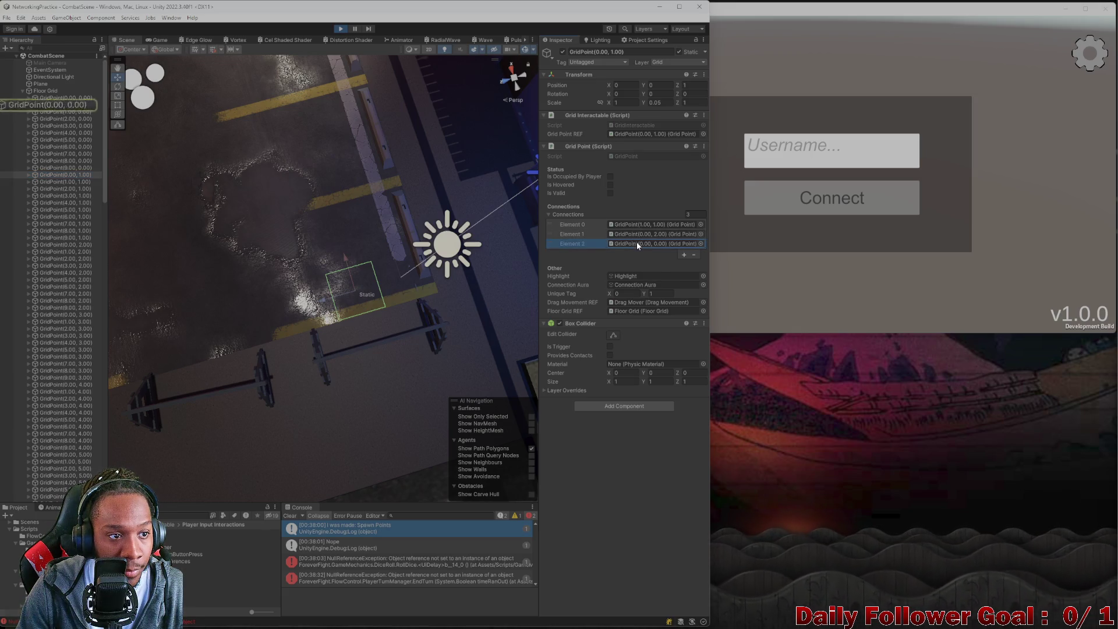
Select GridPoint(0.00, 0.00), toggle it inactive and active again, then stop Play.
left_click(64, 97)
left_click(28, 98)
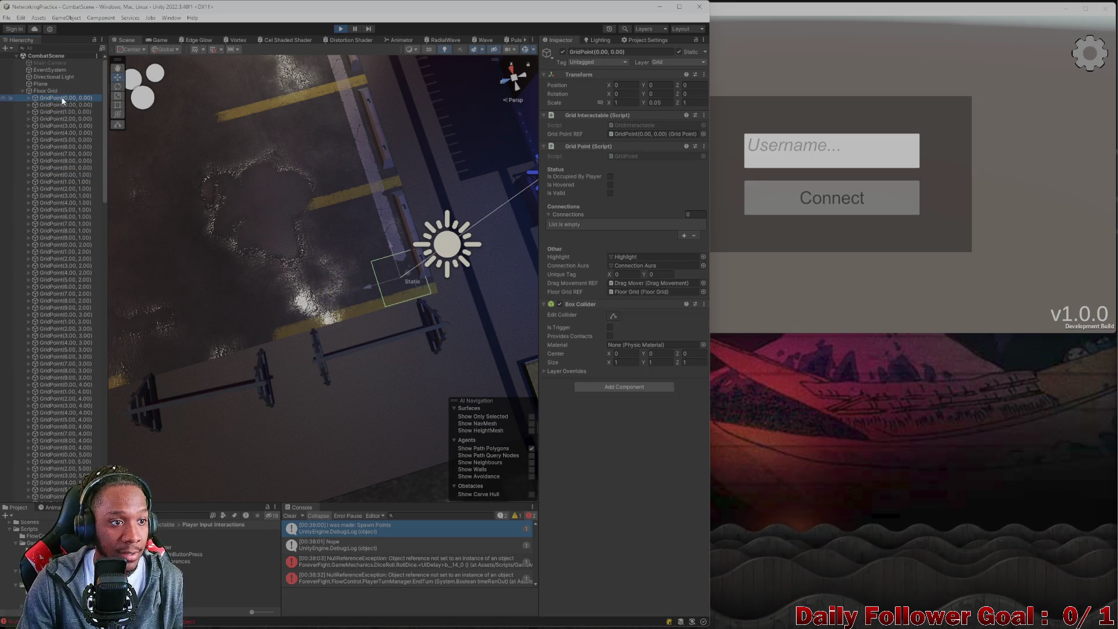
left_click(27, 98)
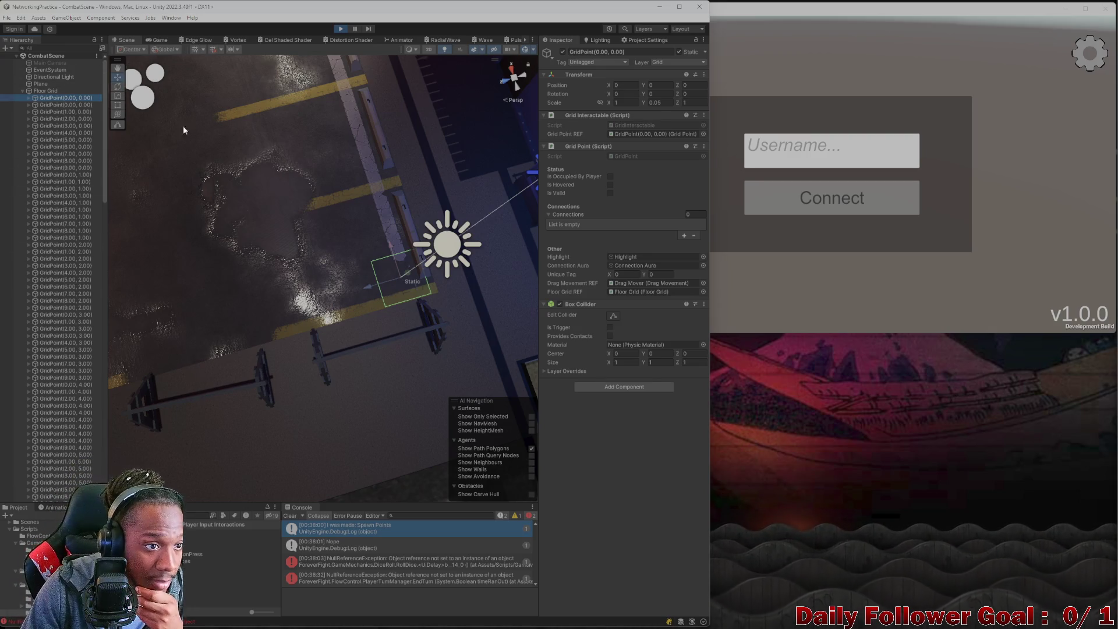
left_click(563, 52)
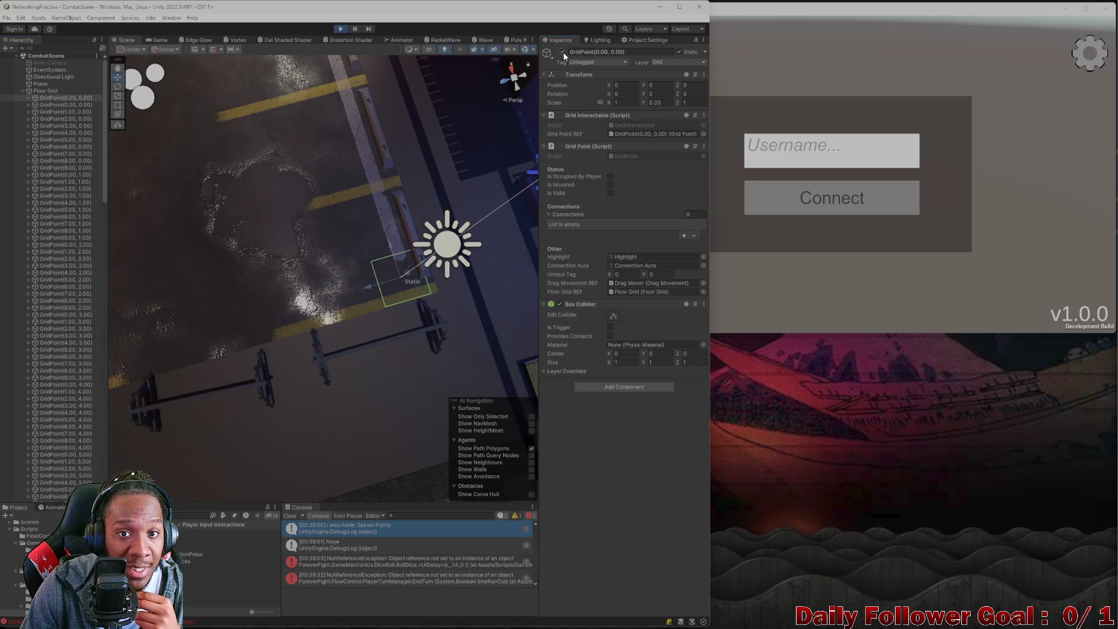
left_click(562, 51)
left_click(342, 29)
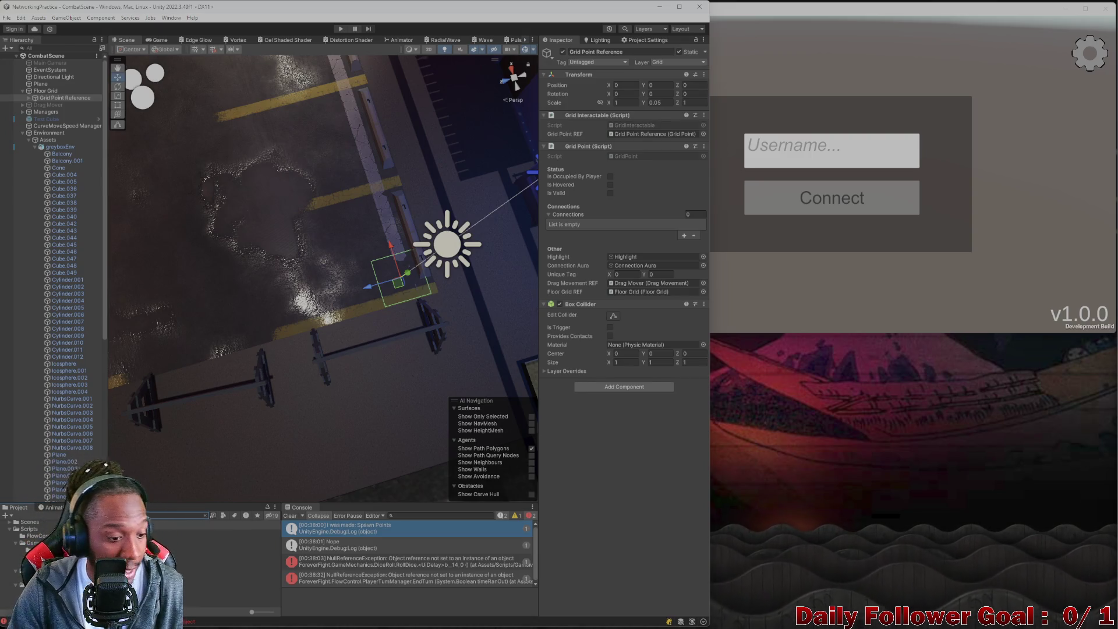
Open the Lobby scene, close the old build window and start Play.
double_click(175, 540)
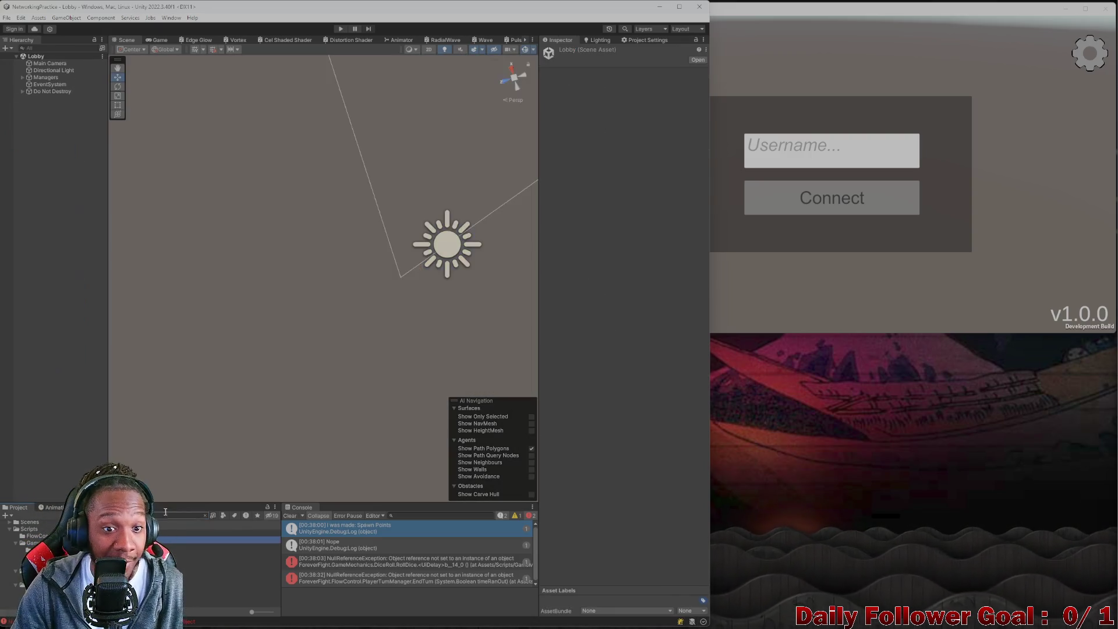
left_click(1104, 9)
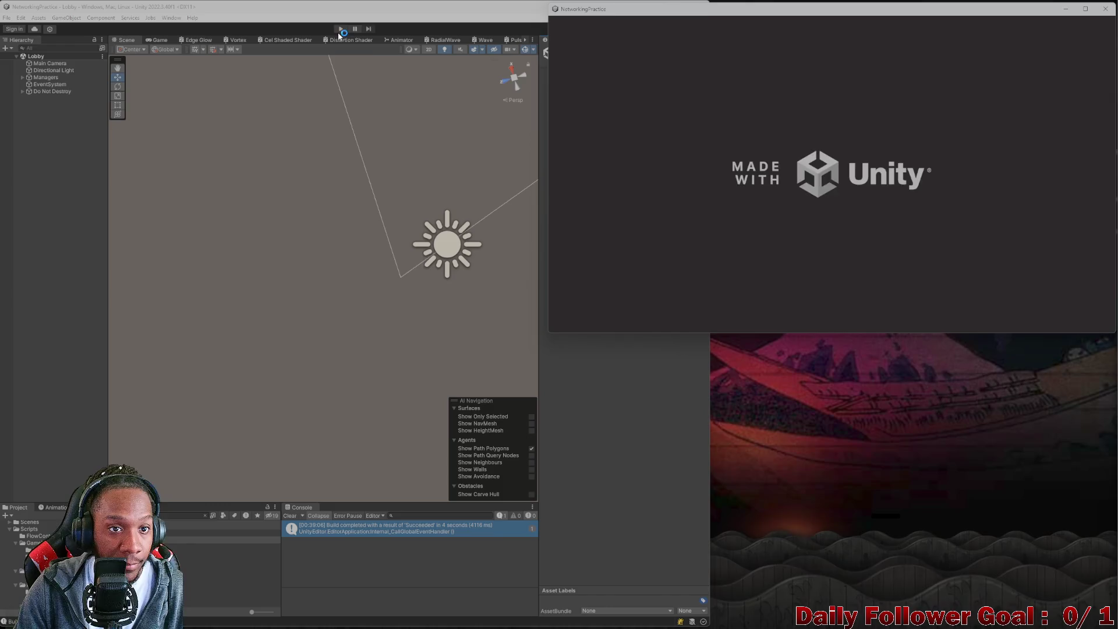
left_click(340, 30)
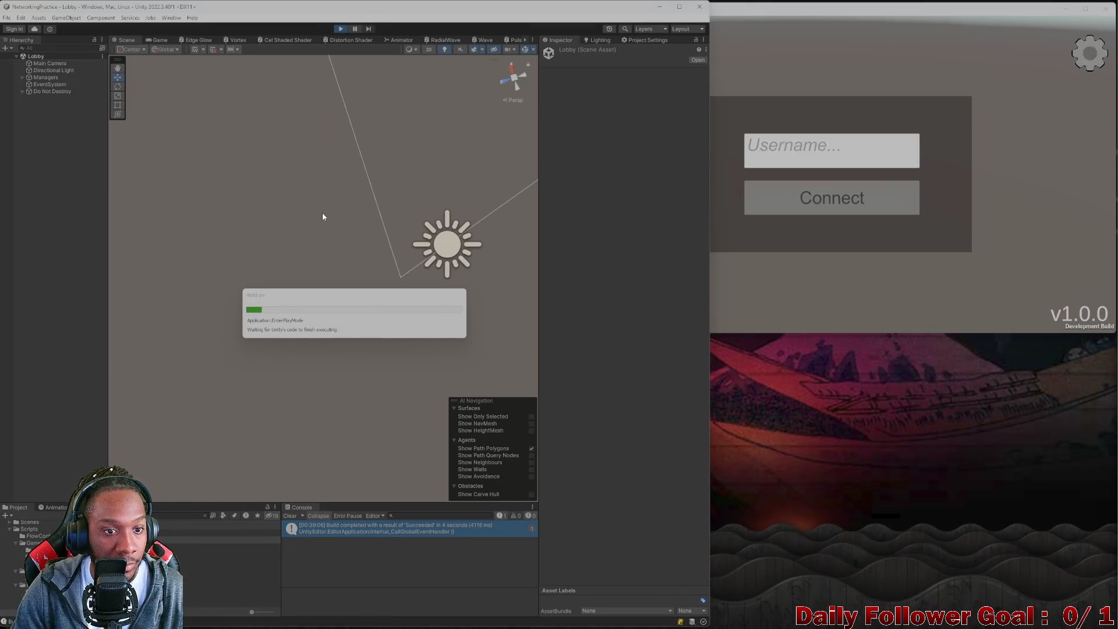
Connect the editor client as 'asdf' and the build client as 'zxcv'.
left_click(326, 262)
type("asdf")
left_click(323, 294)
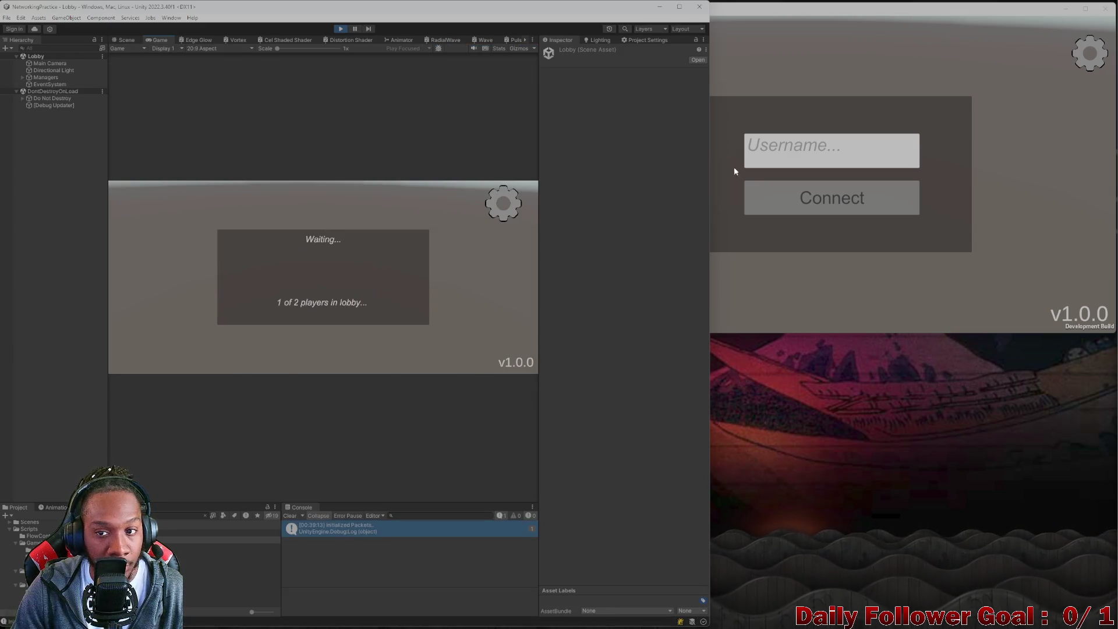
left_click(757, 152)
type("zxcv")
left_click(797, 195)
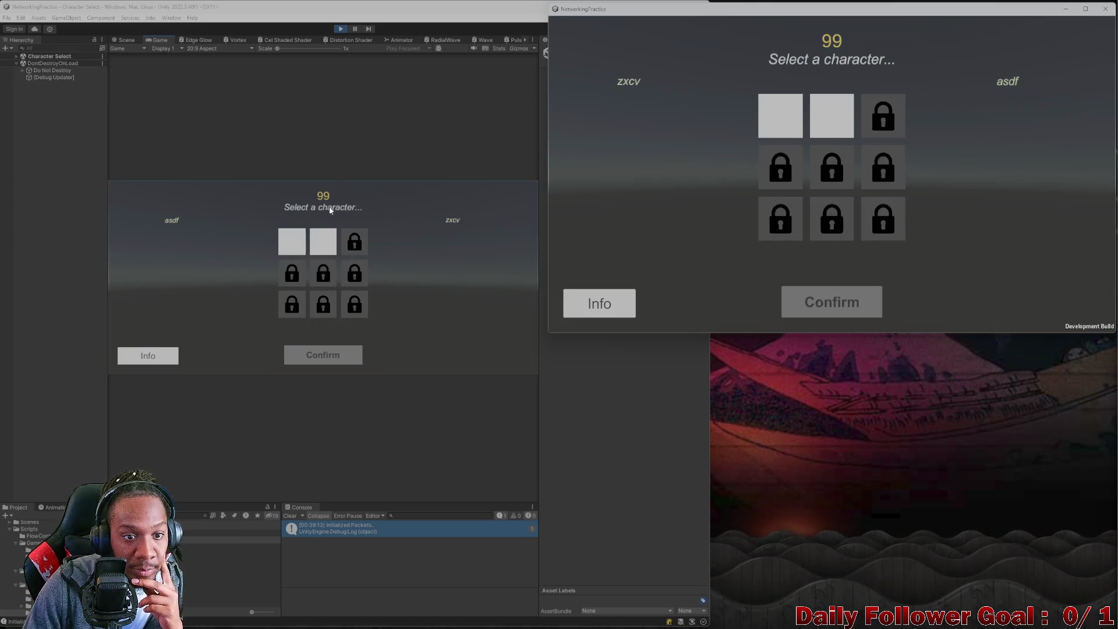
Confirm The Brawn for the editor player and The Speedster for the build player.
left_click(323, 241)
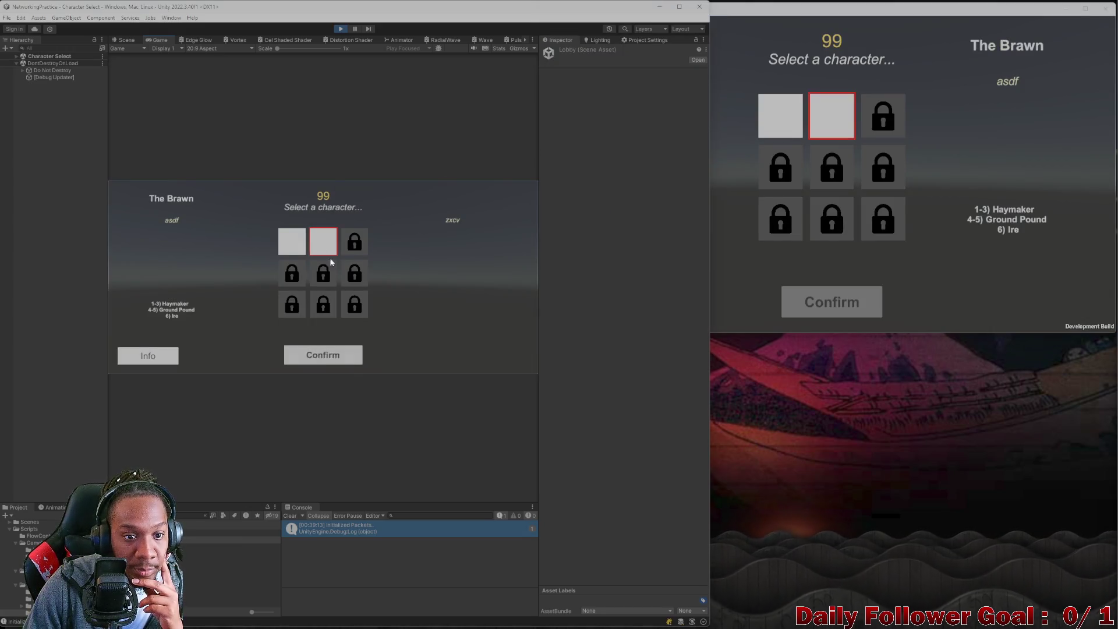
left_click(337, 357)
left_click(791, 117)
left_click(827, 296)
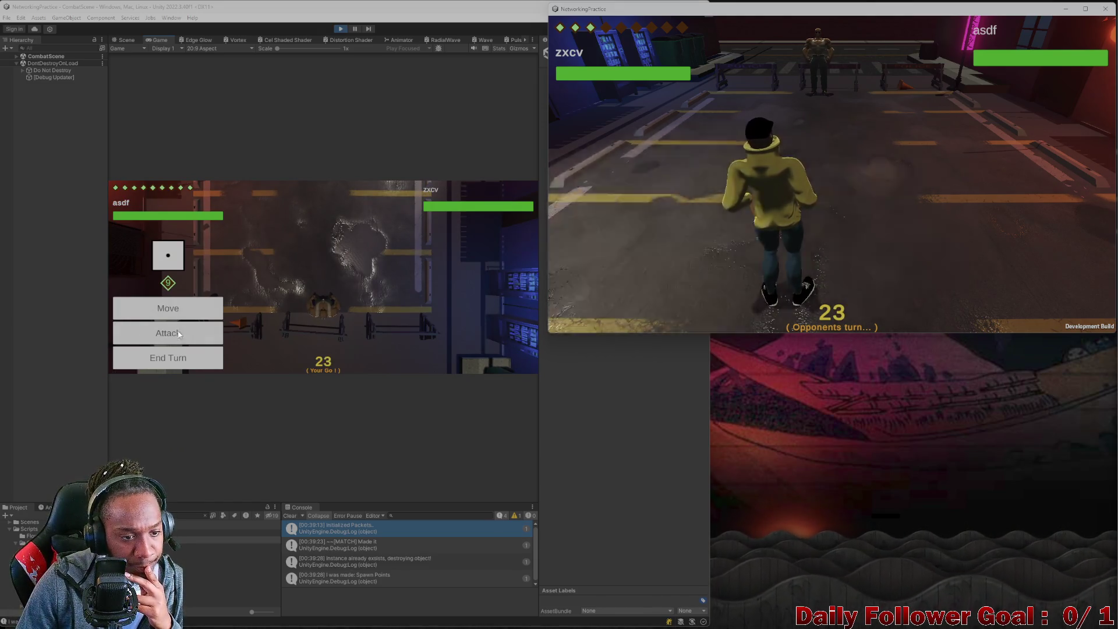
Check the attack options and movement tiles in the running game, then cancel the move.
left_click(180, 332)
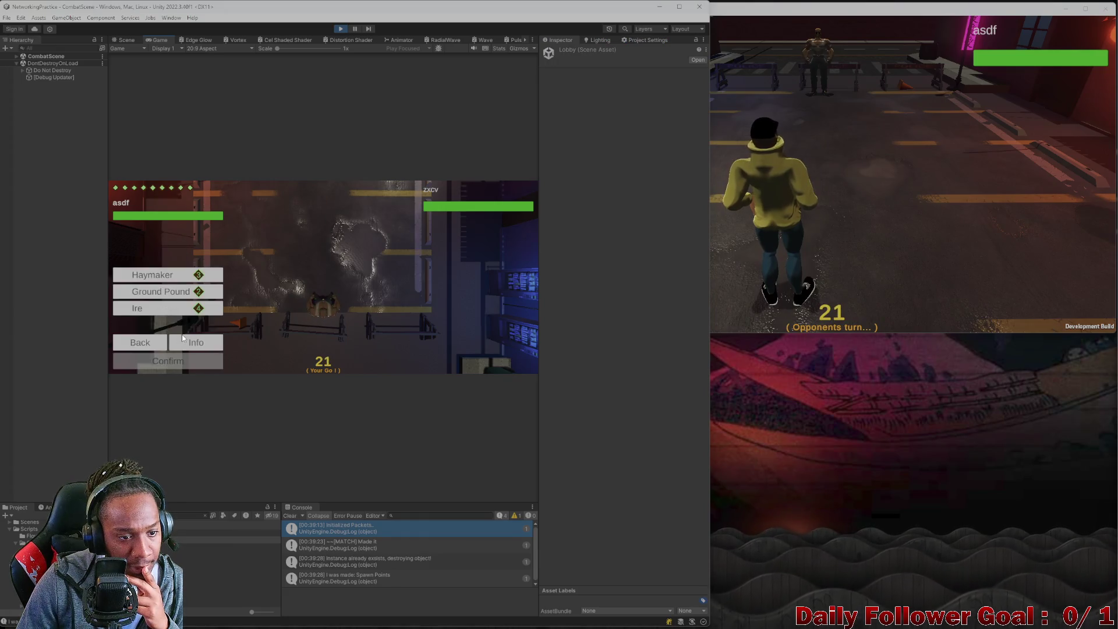
left_click(146, 345)
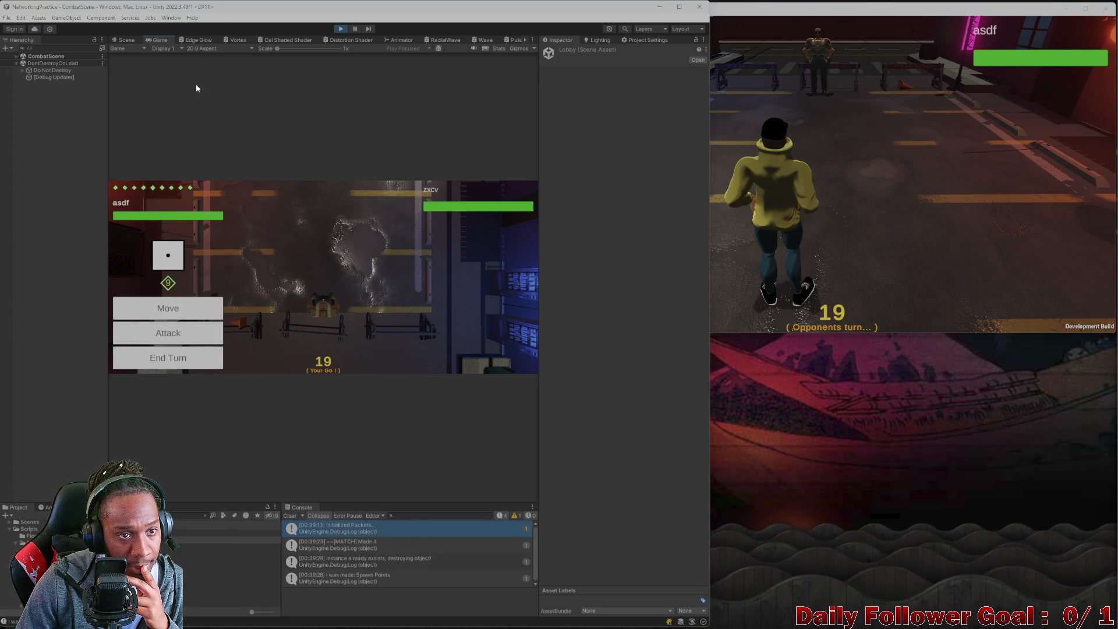
left_click(124, 40)
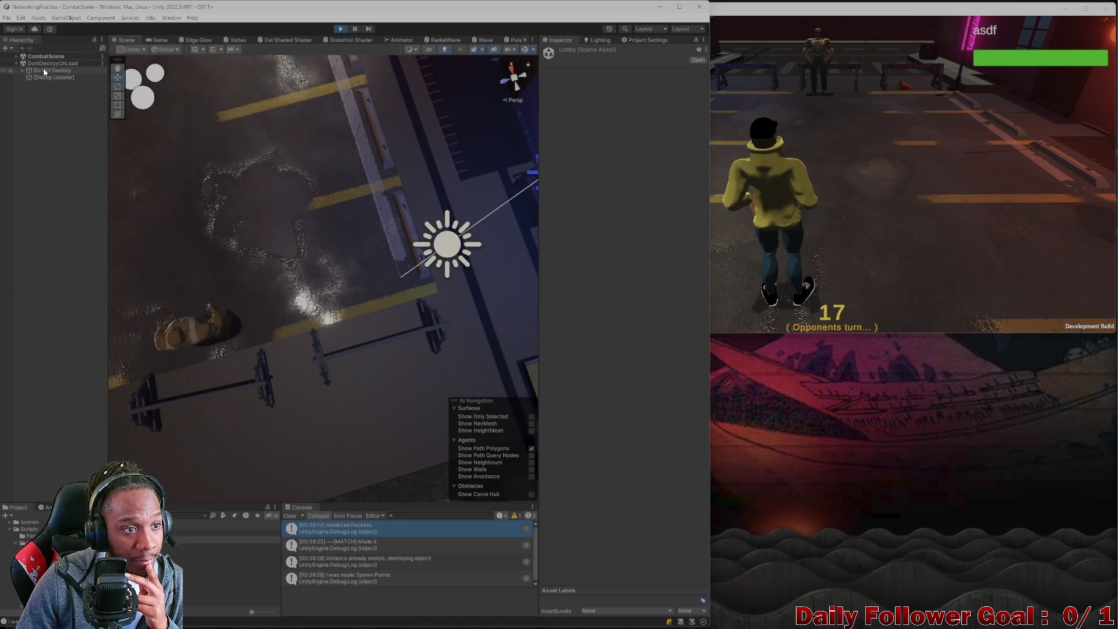
left_click(16, 56)
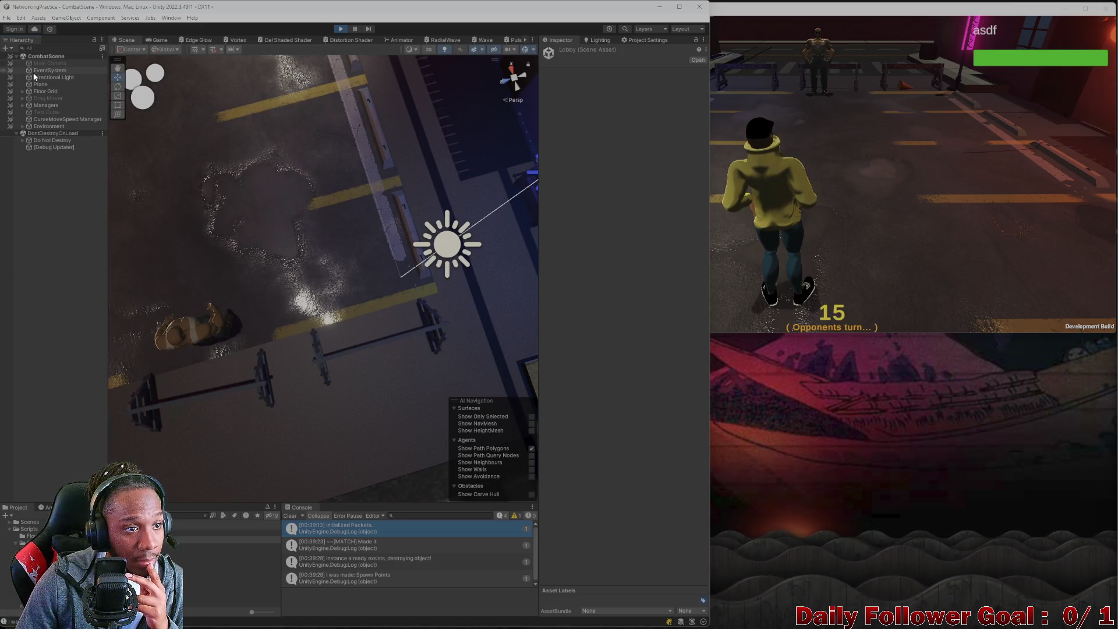
left_click(157, 39)
left_click(189, 314)
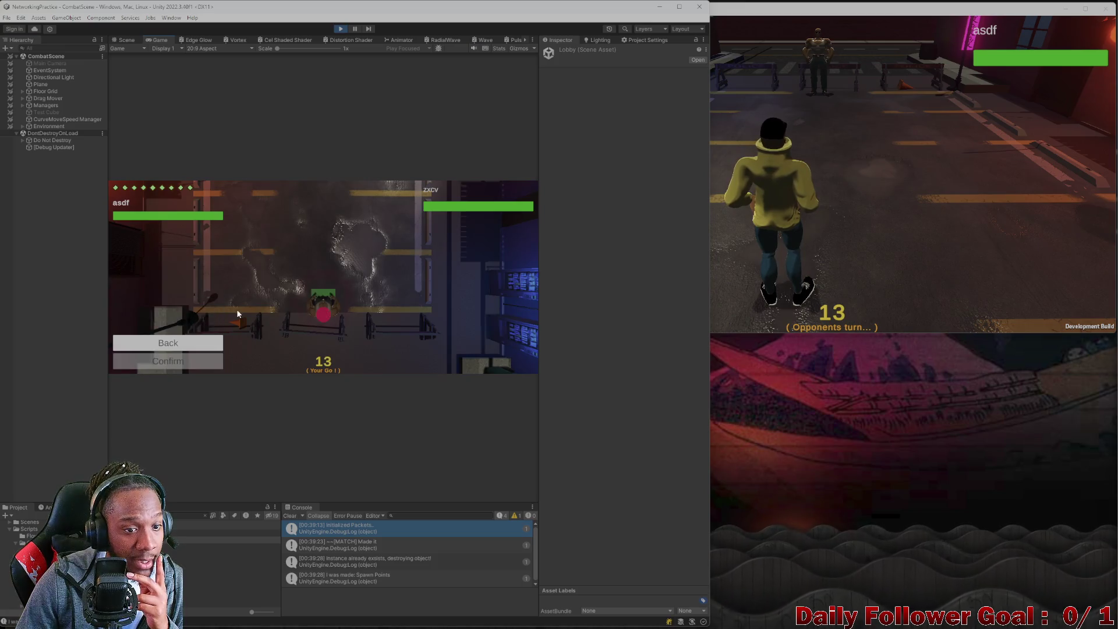
left_click(238, 314)
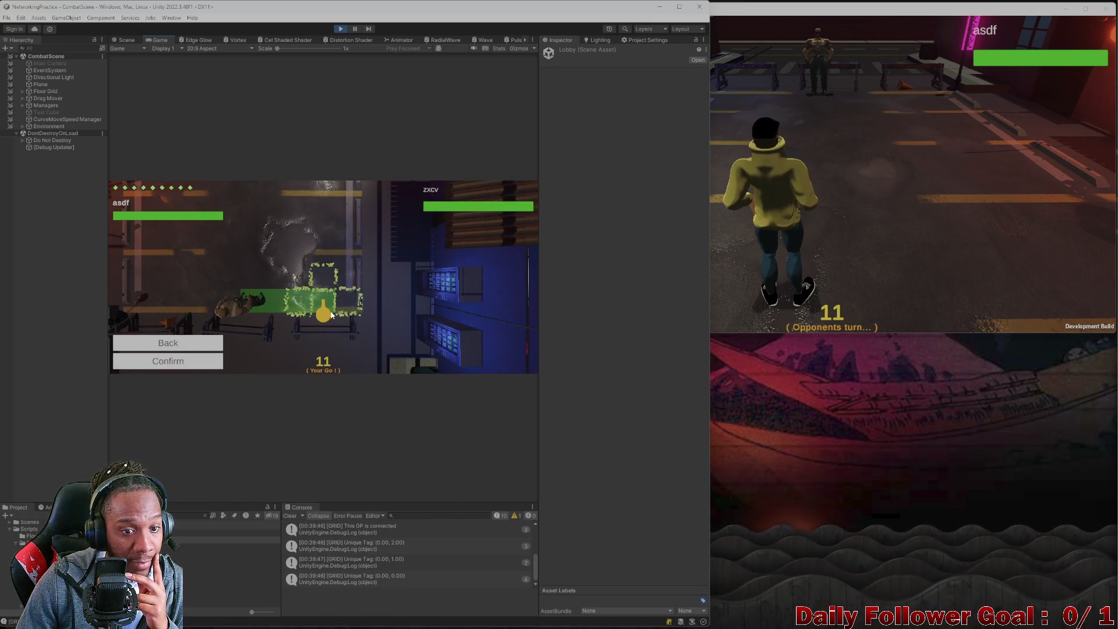
left_click(168, 360)
Deactivate GridPoint(0.00, 0.00) and draw a movement path across the grid.
left_click(126, 40)
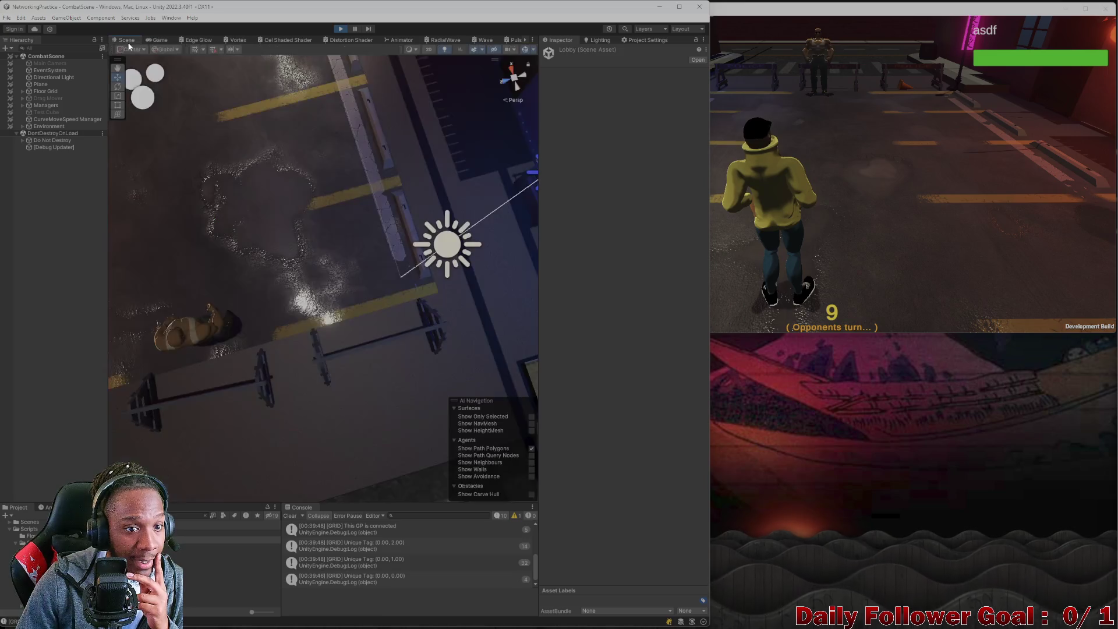
scroll(406, 281, "down", 3)
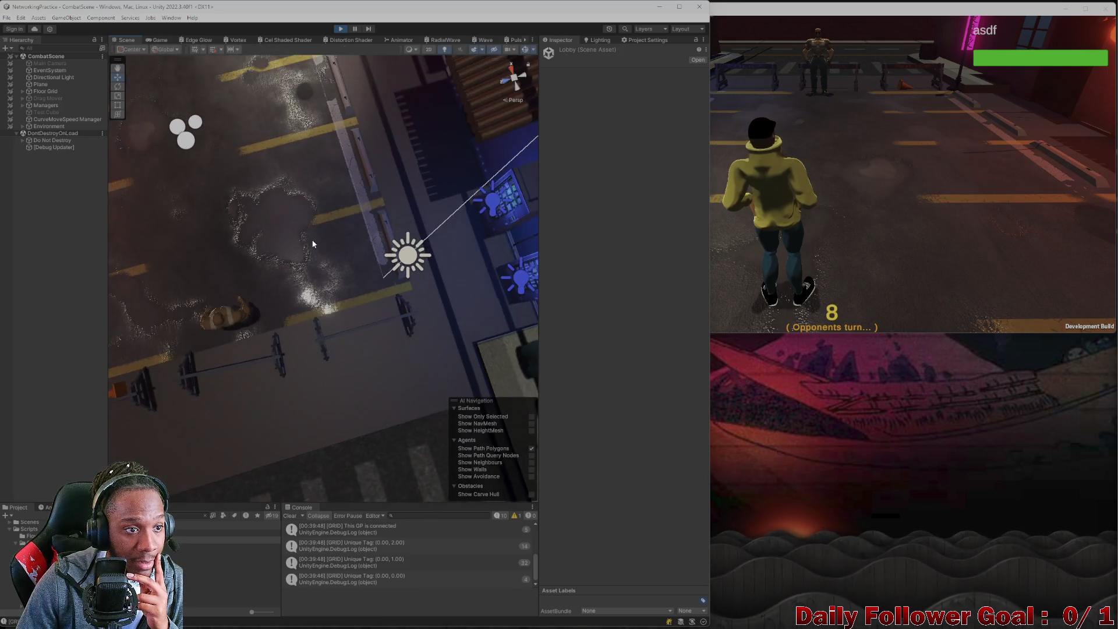
left_click(22, 91)
left_click(52, 98)
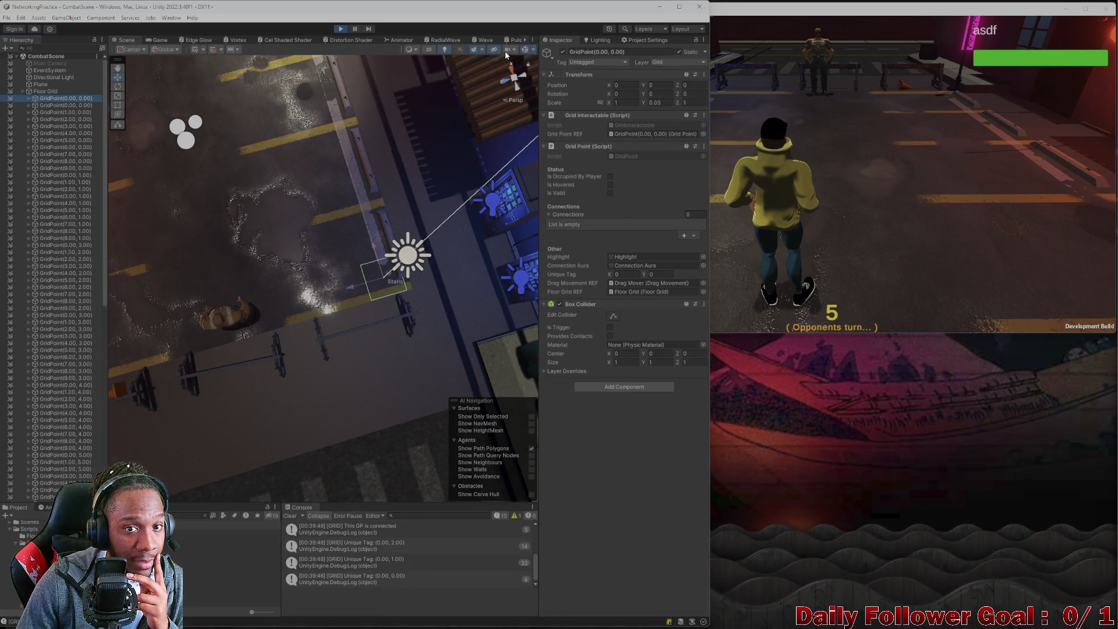
left_click(563, 52)
left_click(157, 40)
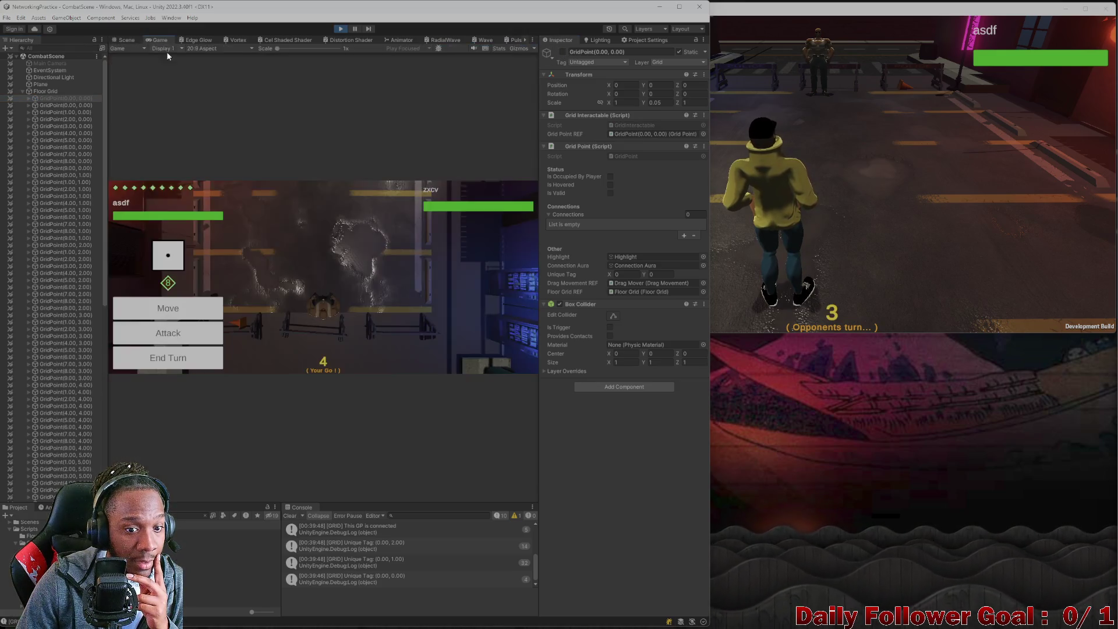
left_click(175, 307)
mouse_move(332, 309)
left_mouse_down()
mouse_move(392, 312)
mouse_move(359, 312)
mouse_move(323, 225)
left_mouse_up()
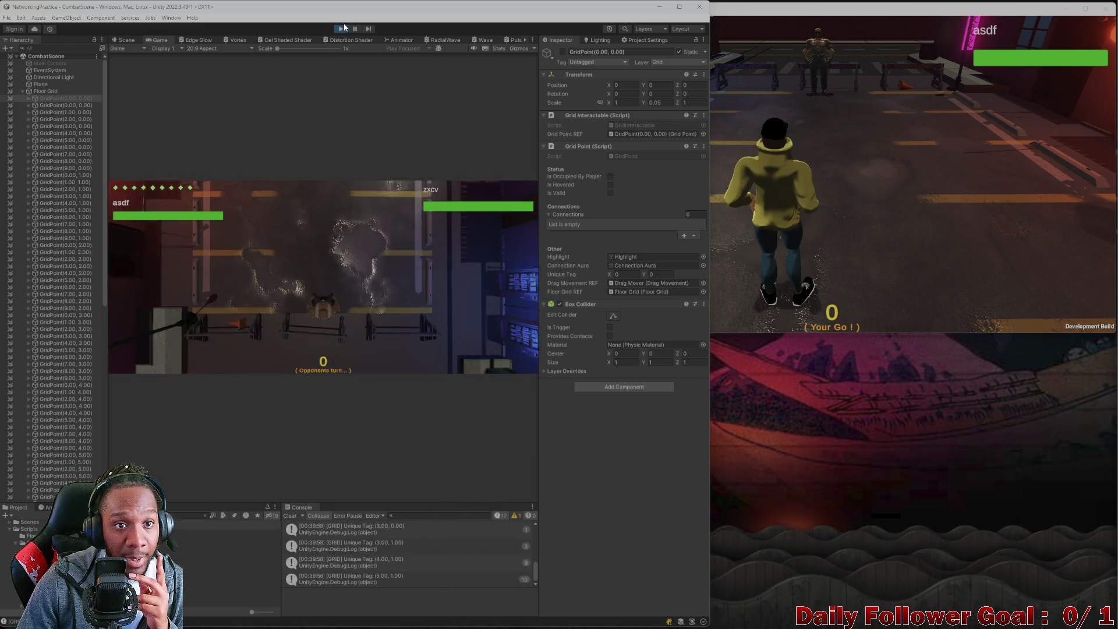
Stop Play, close the build, search the Project for 'default' and open FloorGrid.
left_click(341, 28)
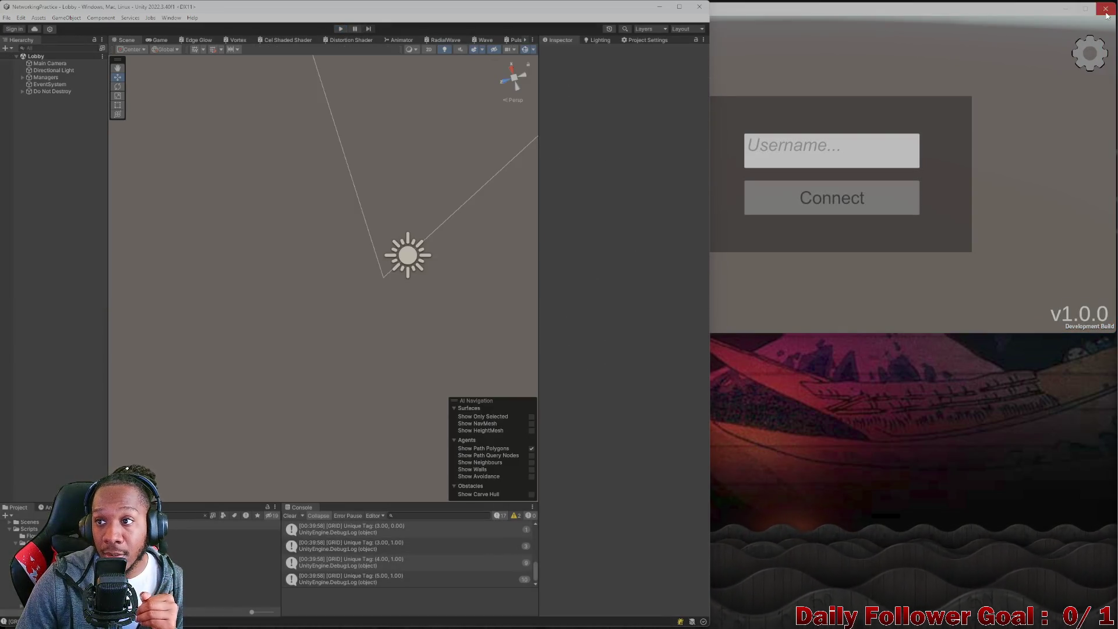
left_click(1104, 8)
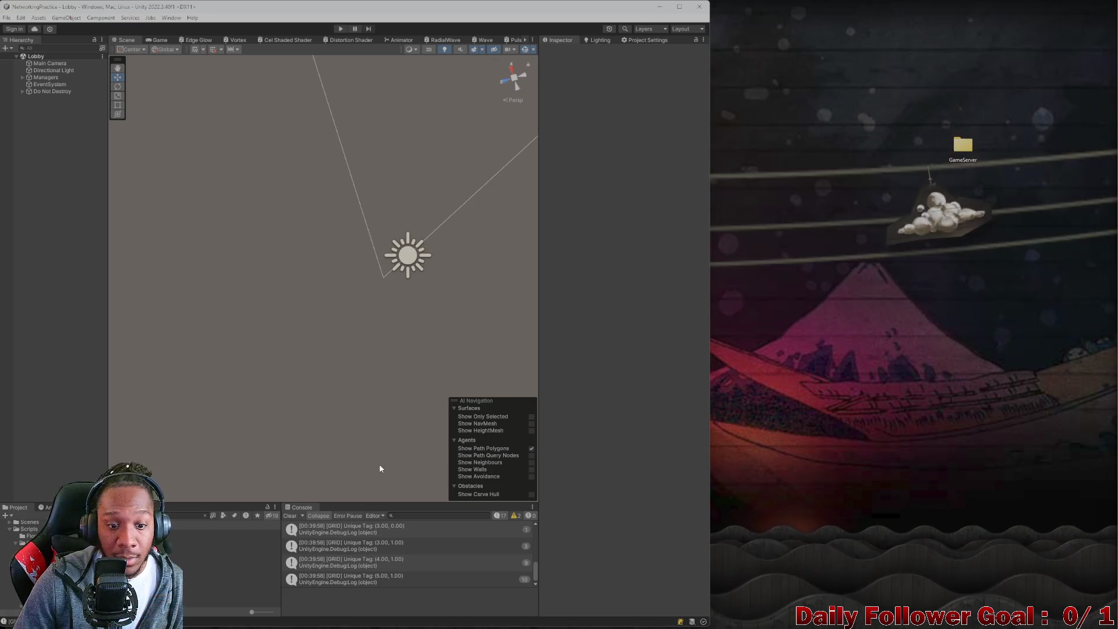
left_click(186, 514)
type("default")
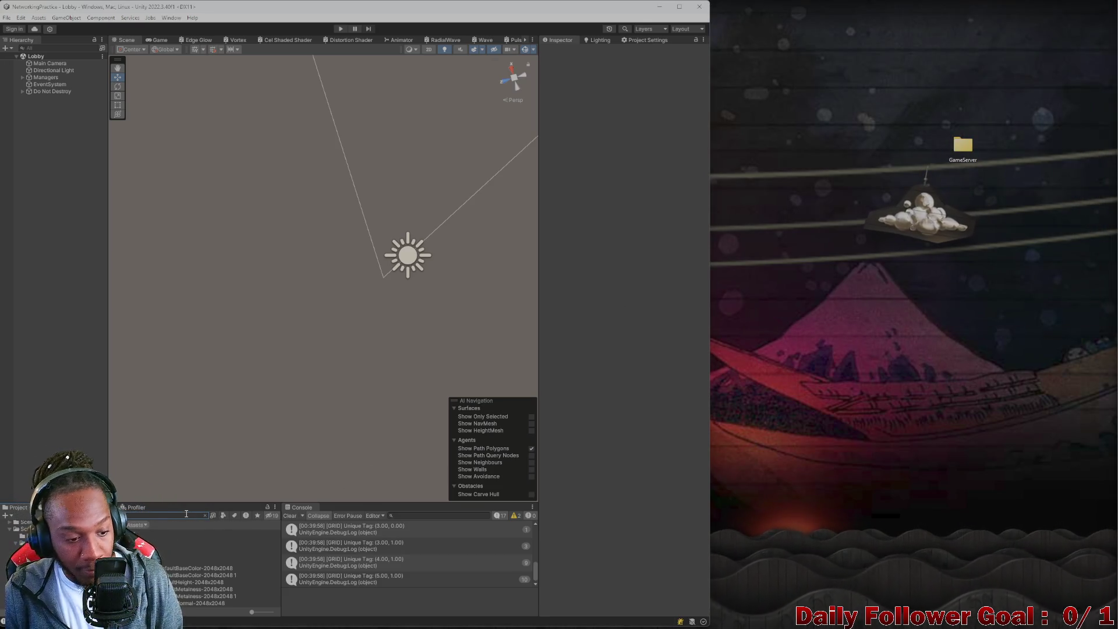
double_click(251, 561)
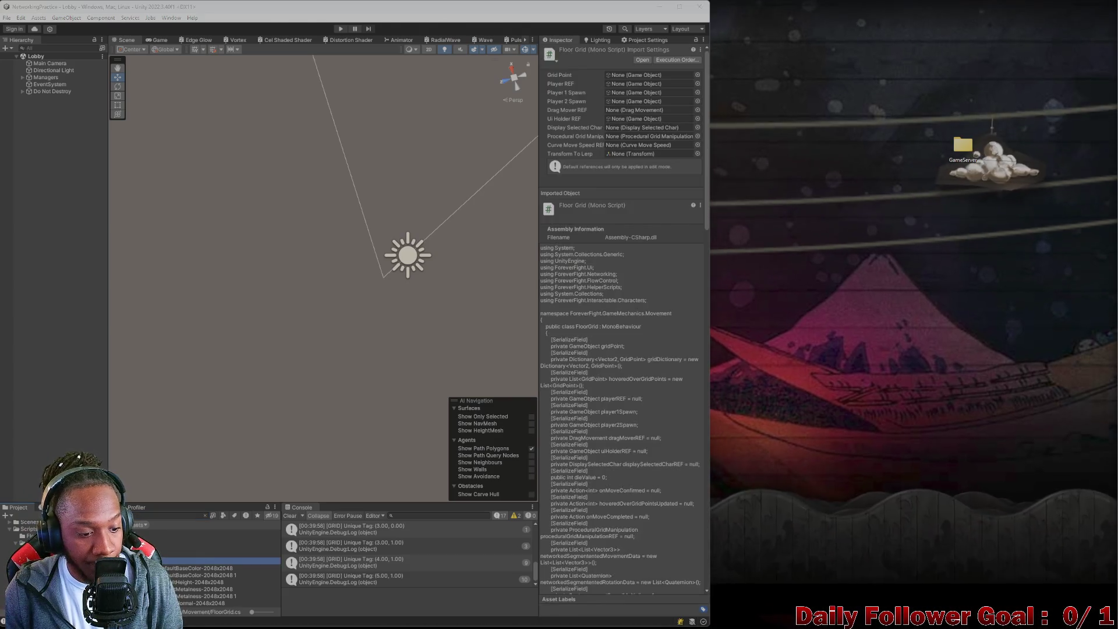
Select the grid-generating Start() code in FloorGrid.cs.
scroll(429, 249, "up", 9)
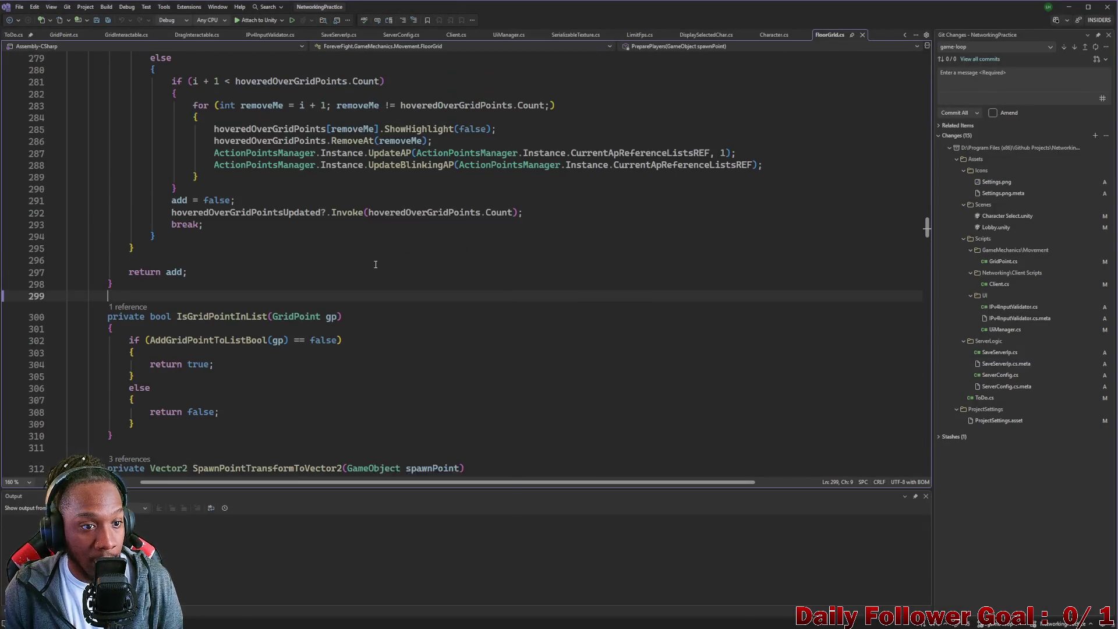
right_click(375, 263)
left_click(628, 179)
scroll(628, 189, "up", 20)
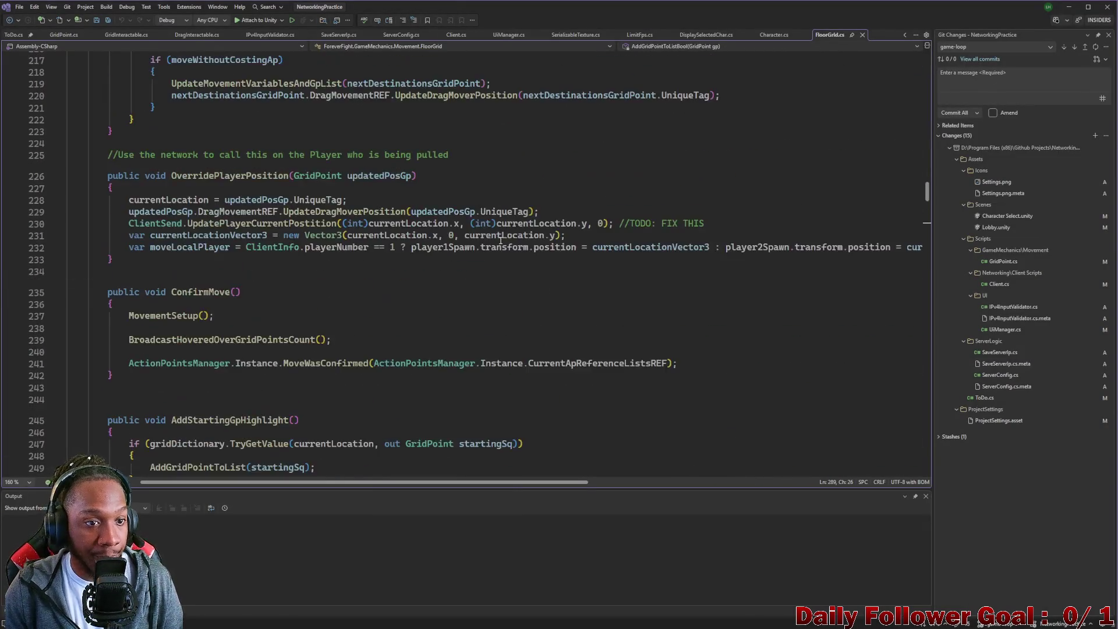
scroll(491, 238, "up", 20)
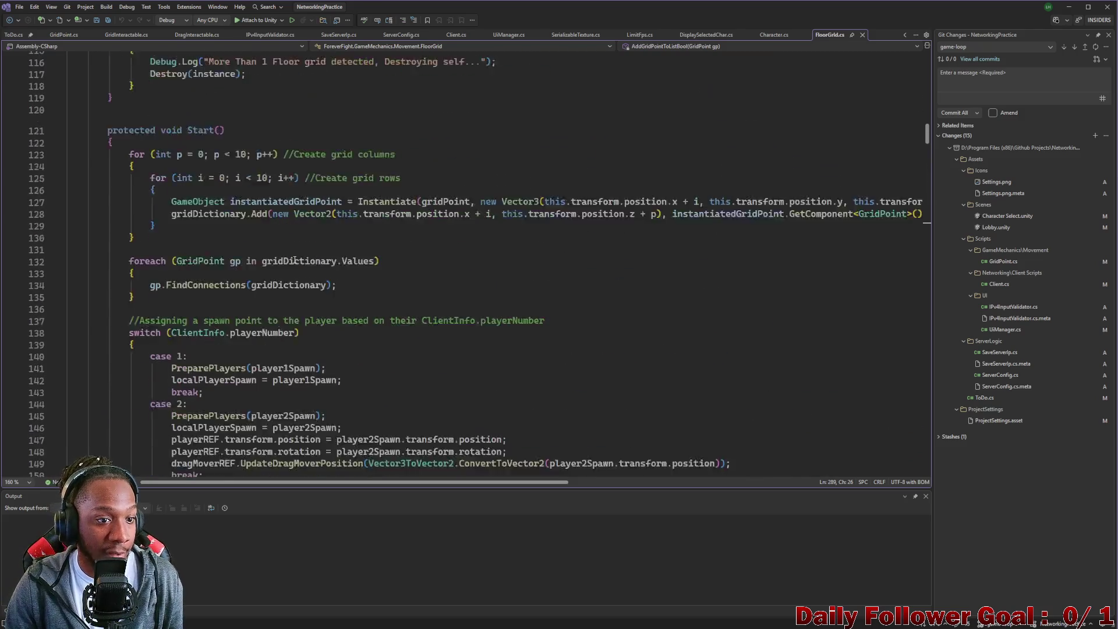
scroll(284, 273, "down", 9)
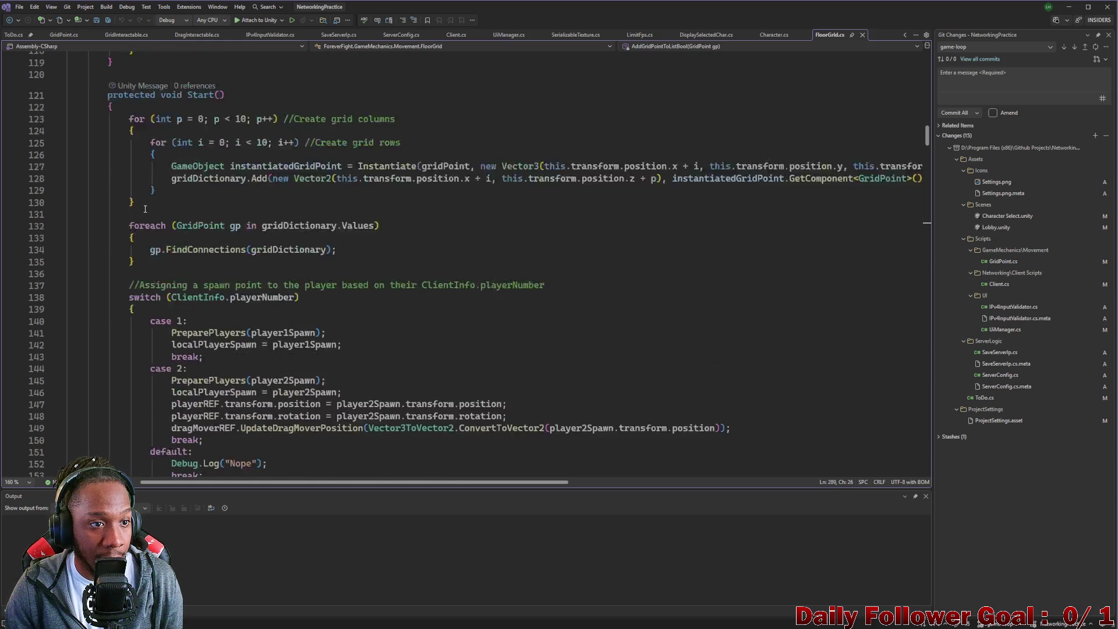
scroll(145, 233, "up", 2)
scroll(133, 262, "down", 8)
mouse_move(124, 282)
left_mouse_down()
mouse_move(169, 214)
mouse_move(88, 56)
mouse_move(82, 111)
mouse_move(10, 242)
left_mouse_up()
Switch to the browser window showing the ChatGPT conversation.
mouse_move(717, 622)
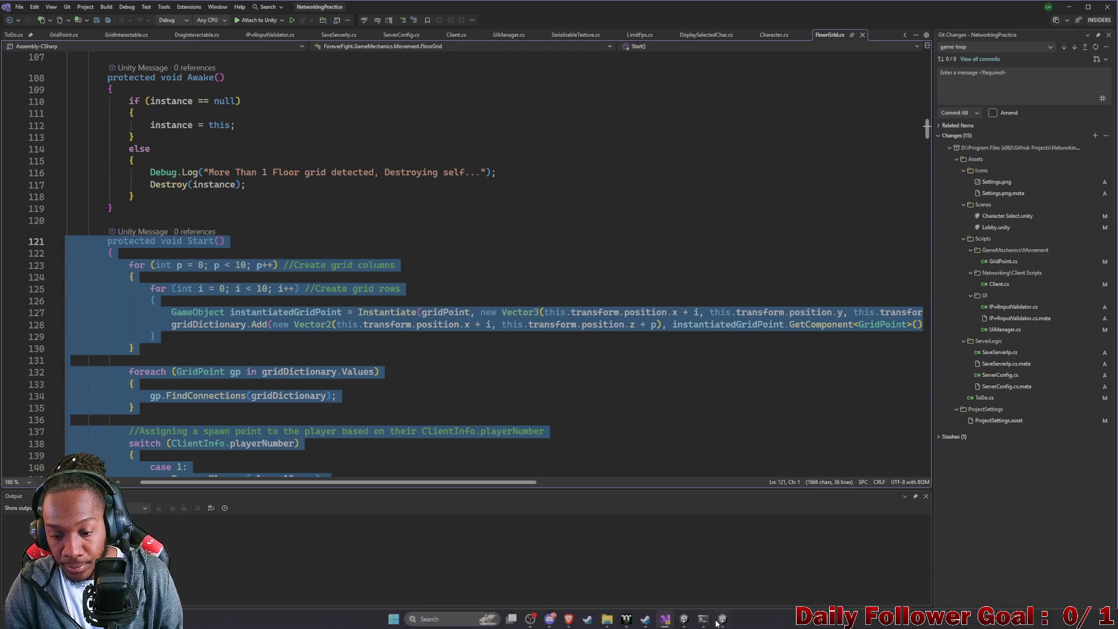
mouse_move(568, 619)
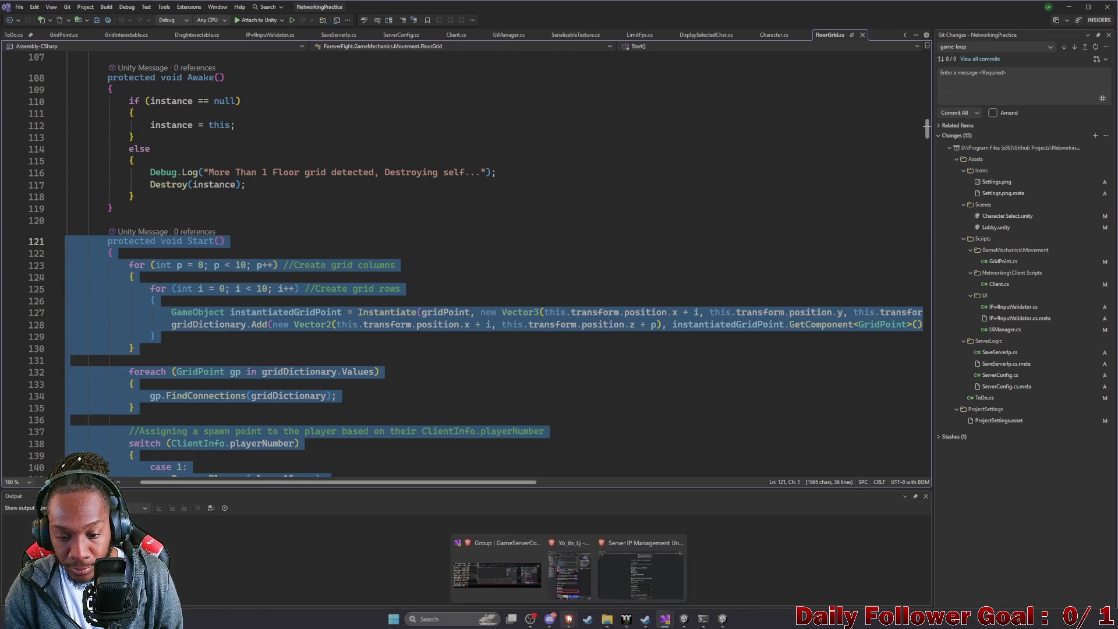
left_click(630, 553)
Ask ChatGPT about duplicate grid points, pasting the grid-generation code into the message.
scroll(630, 555, "down", 10)
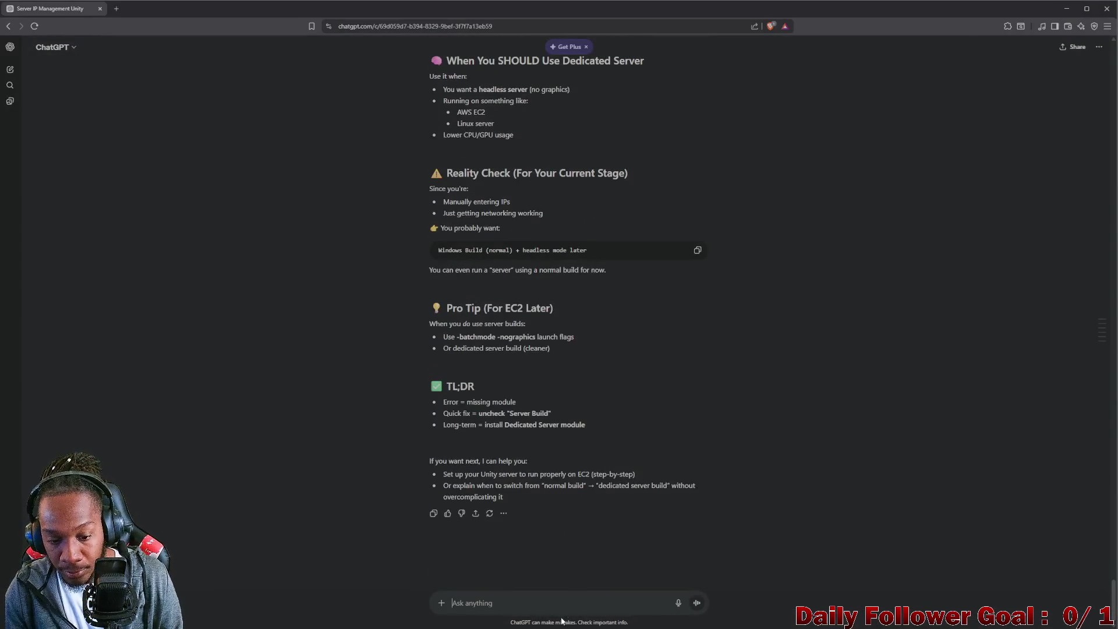
type("h")
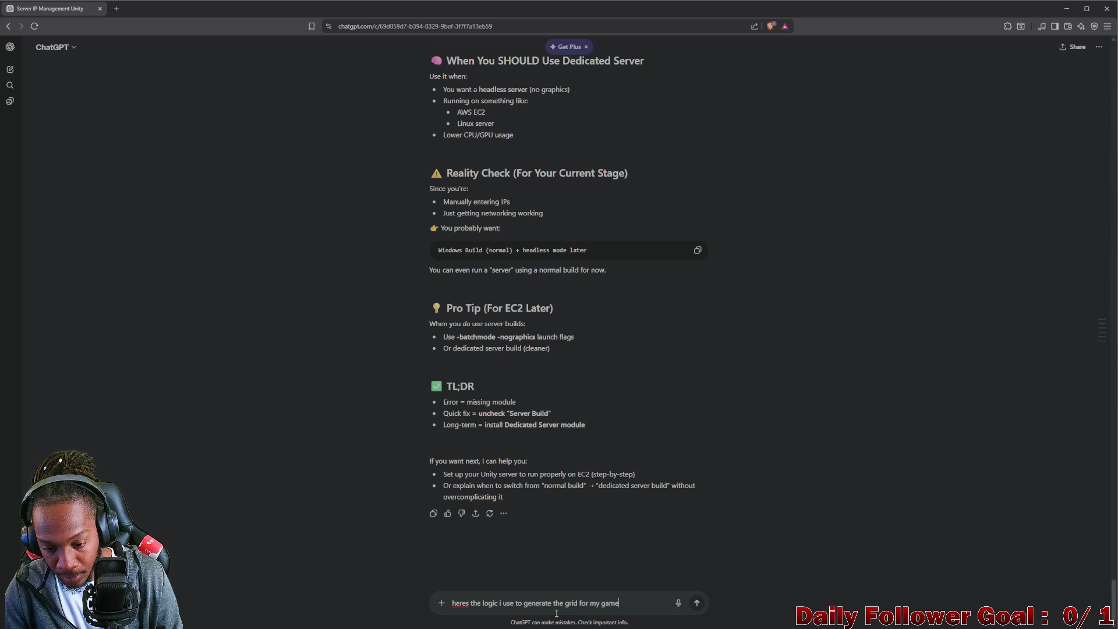
key("shift+Return")
key("shift+Return")
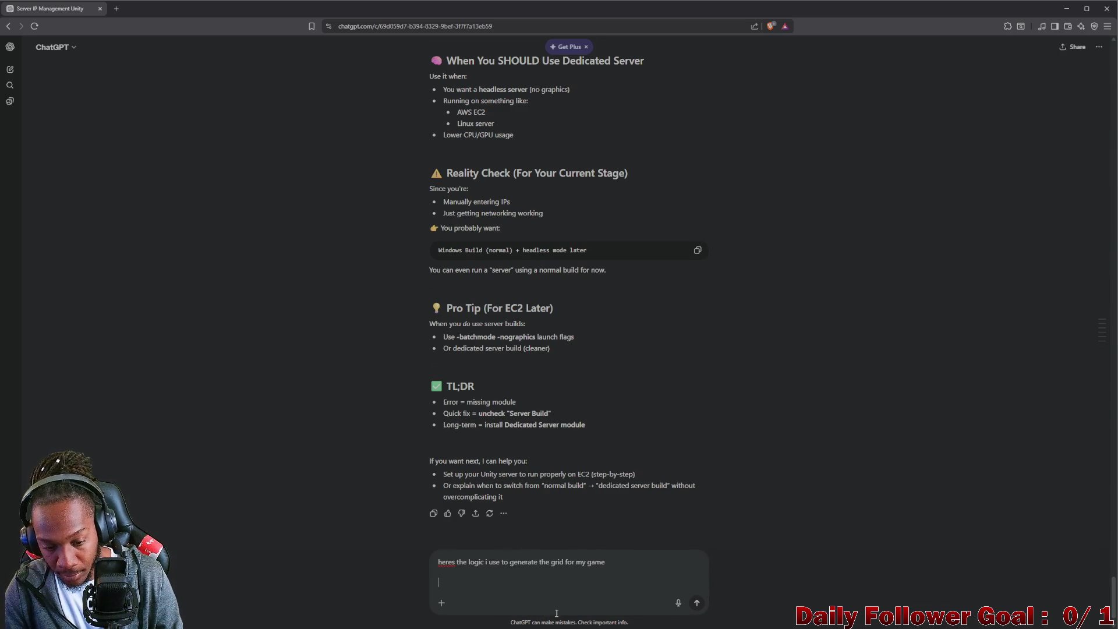
key("ctrl+v")
scroll(557, 613, "down", 5)
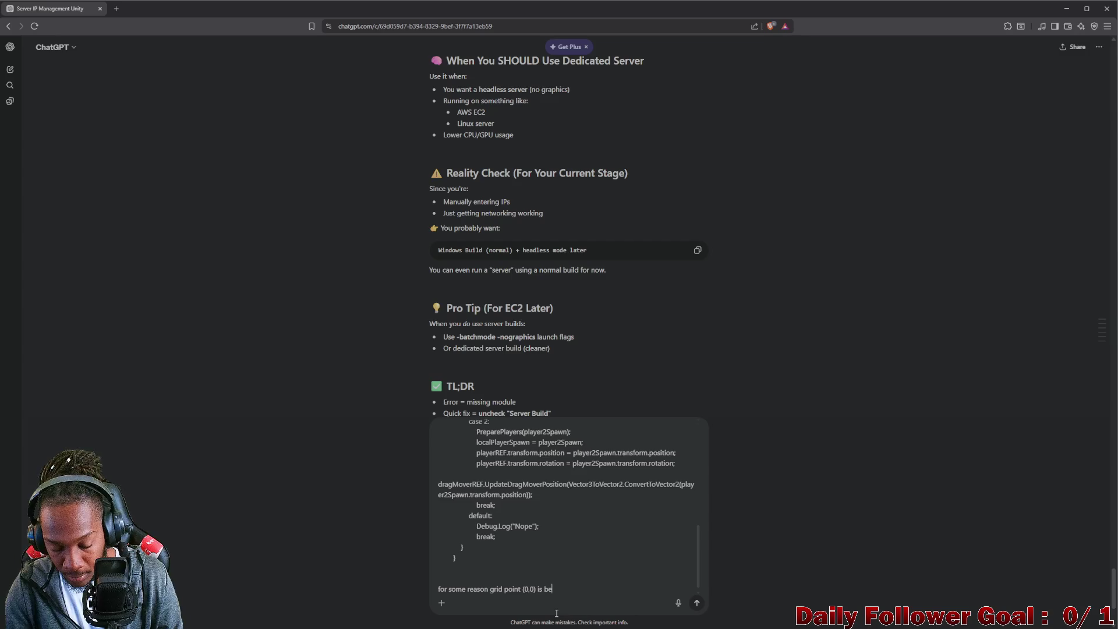
key("BackSpace")
key("BackSpace")
type("ng made twice , can you see wh")
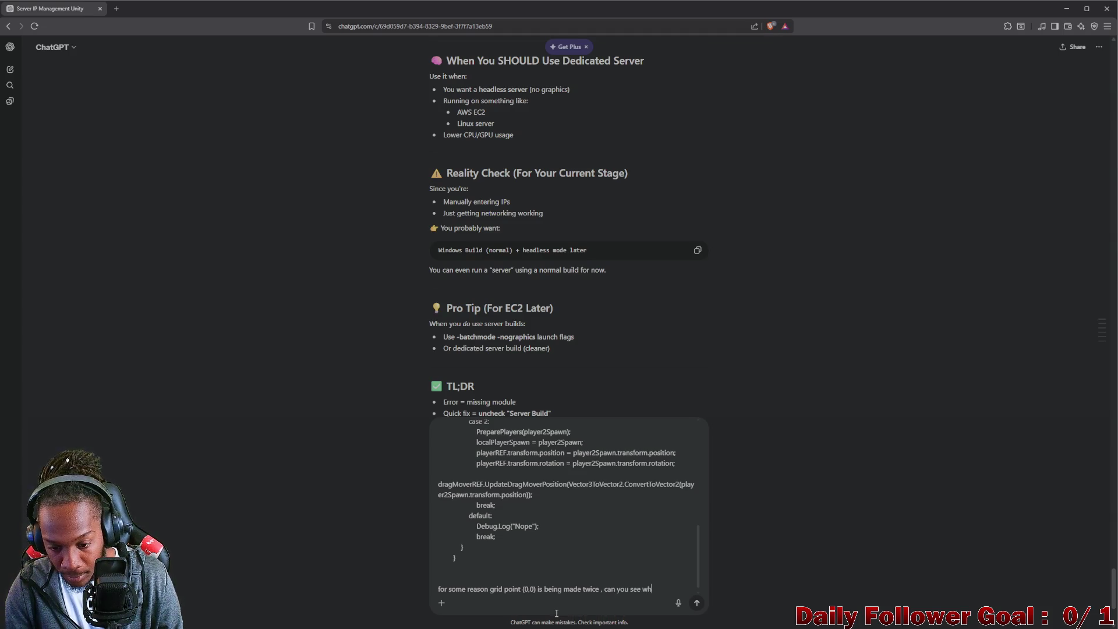
key("Return")
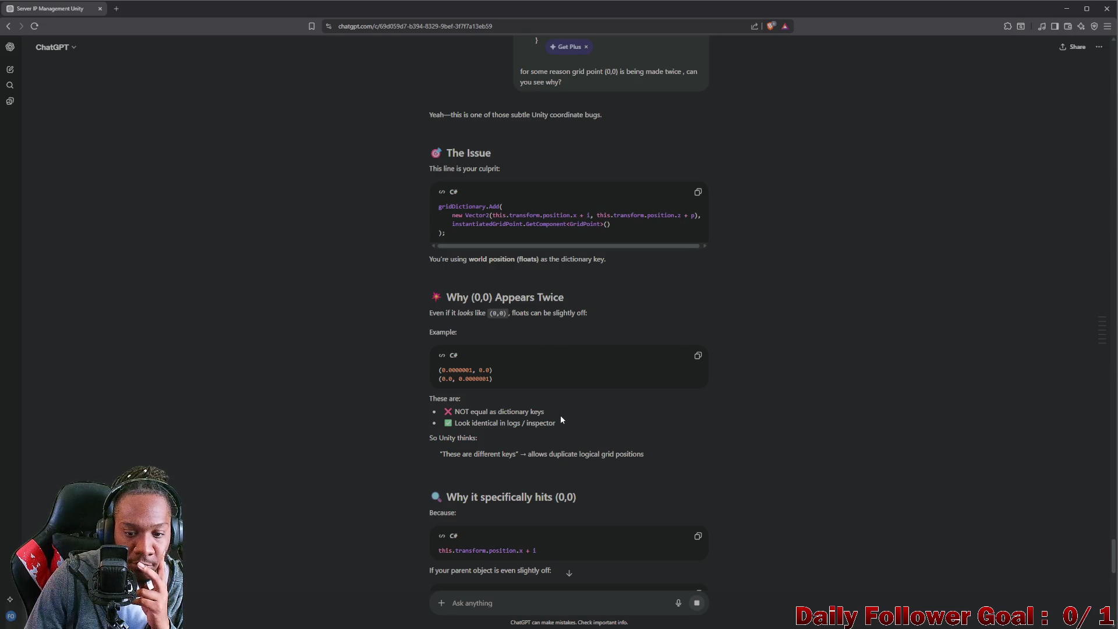
Read the reply's Correct Fix and Updated Code using Vector2Int keys, then return to FloorGrid.cs.
scroll(560, 414, "down", 2)
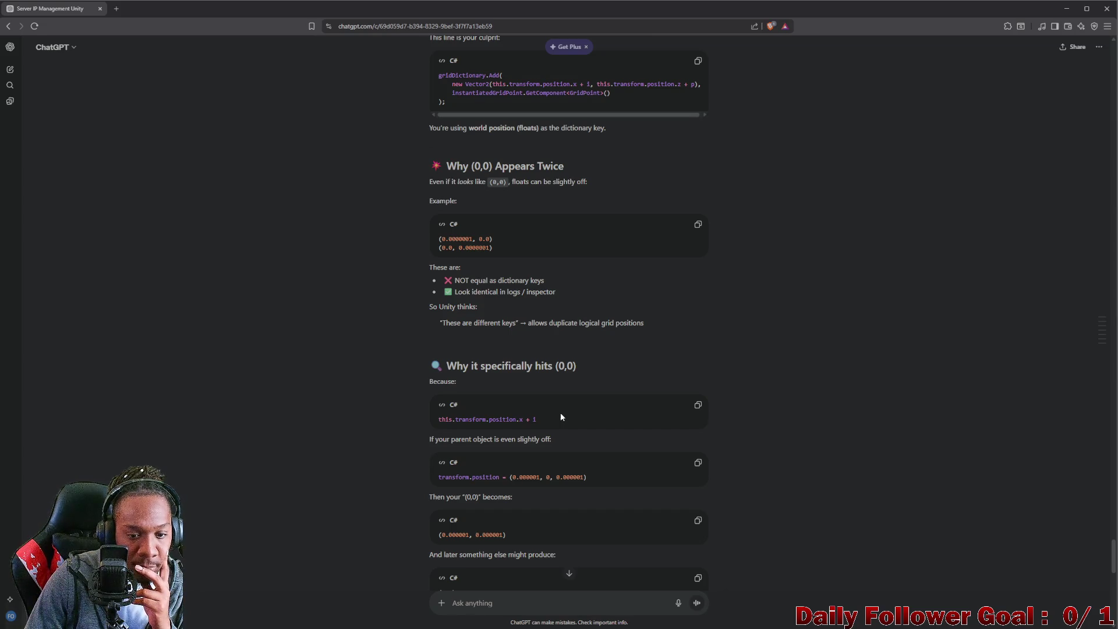
scroll(561, 417, "down", 3)
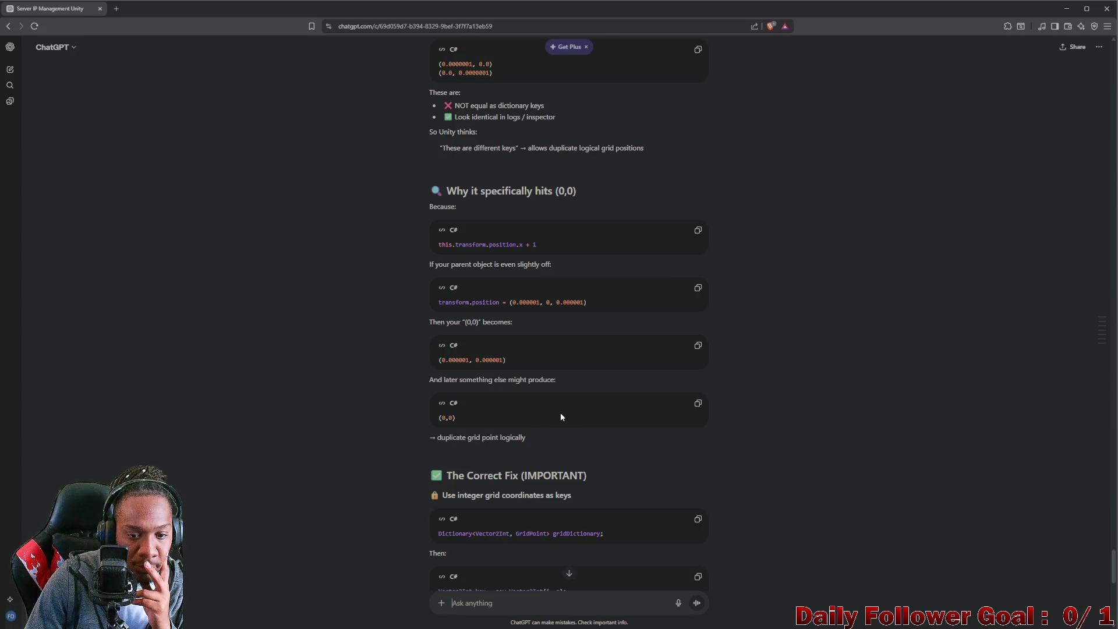
scroll(561, 417, "down", 3)
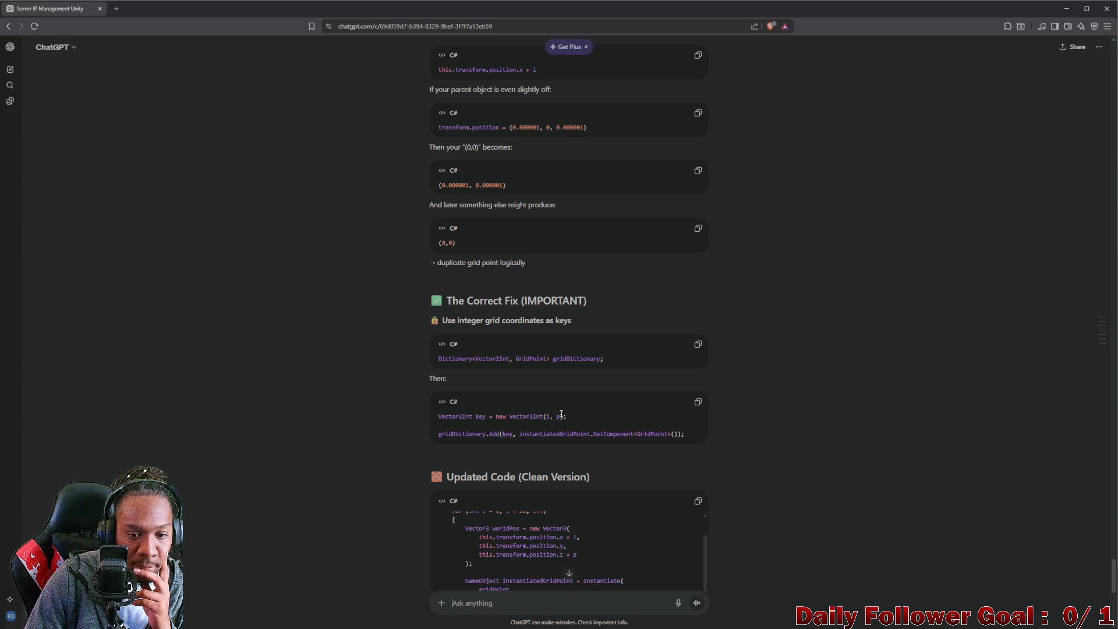
scroll(561, 413, "down", 1)
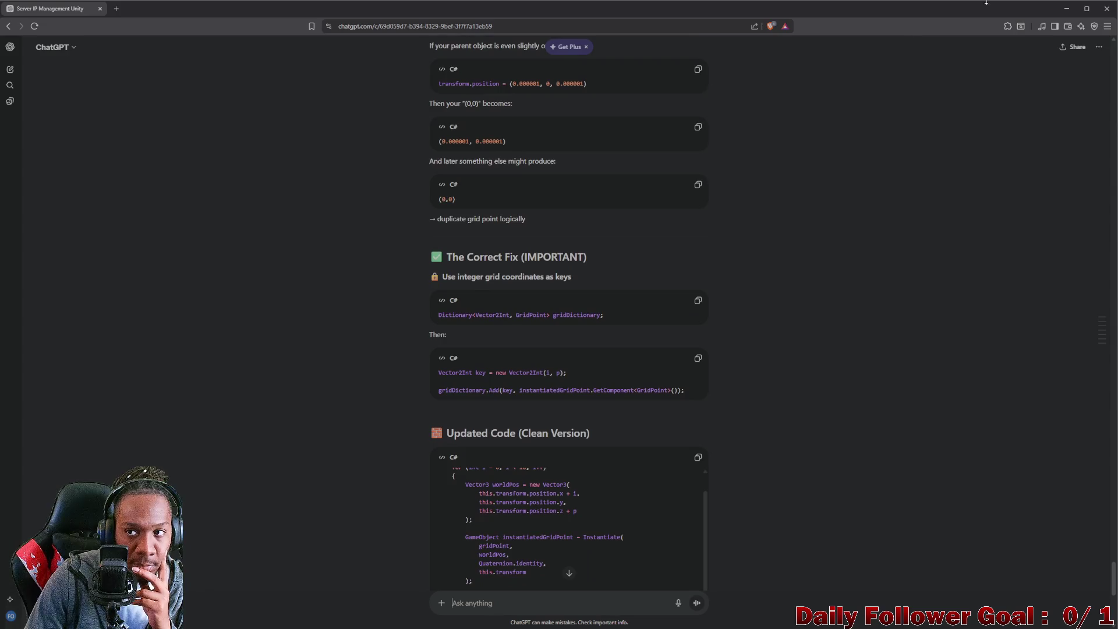
left_click(1065, 8)
left_click(484, 344)
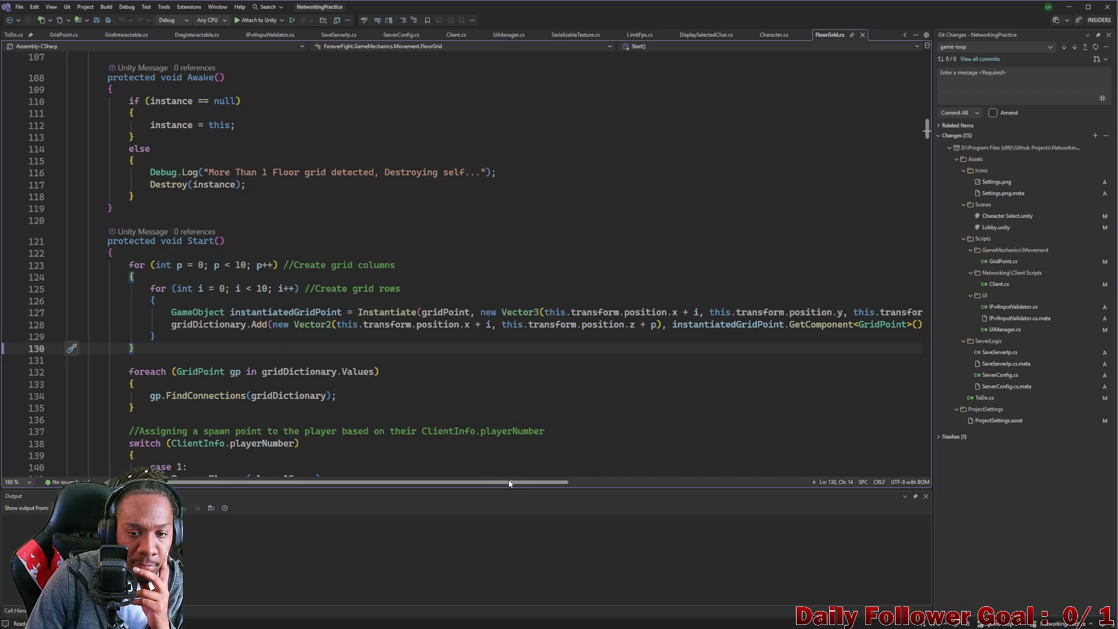
Scroll FloorGrid.cs sideways to read the Vector2 key on line 128, then minimize Visual Studio.
mouse_move(509, 482)
left_mouse_down()
mouse_move(560, 482)
mouse_move(498, 481)
mouse_move(760, 520)
mouse_move(519, 483)
left_mouse_up()
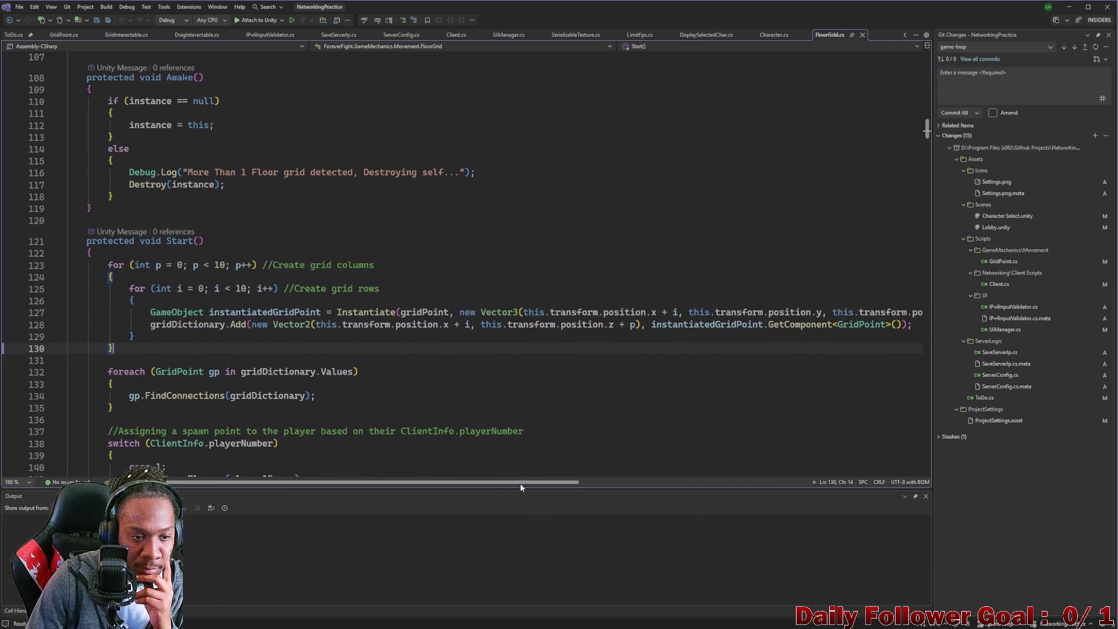
left_click(1068, 6)
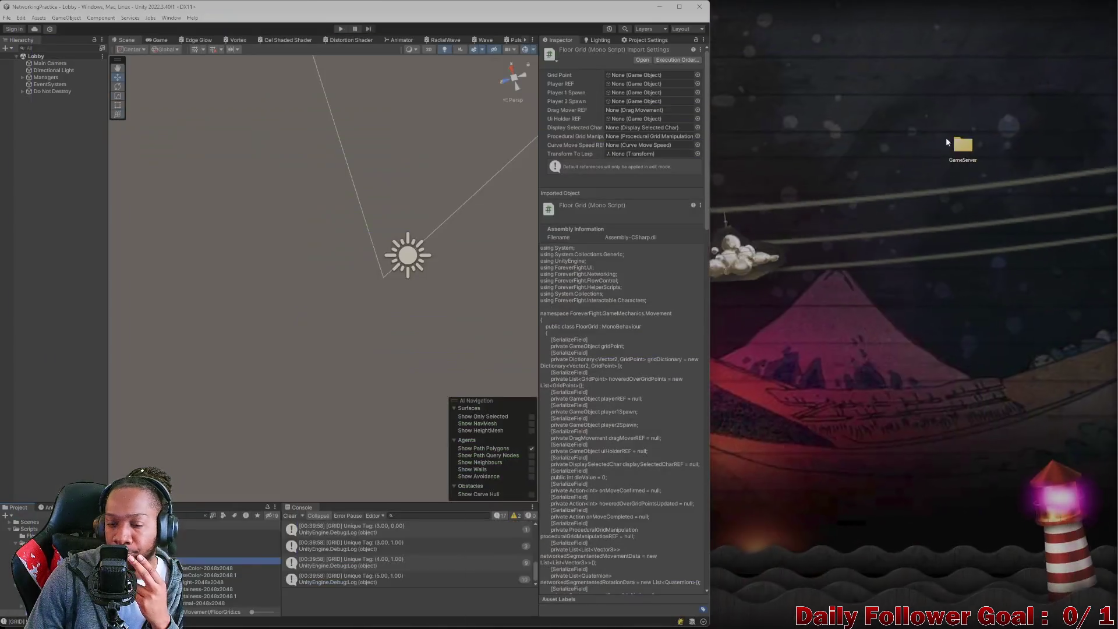
Reread ChatGPT's explanation of float Vector2 keys duplicating (0,0), then return to Unity.
left_click(624, 620)
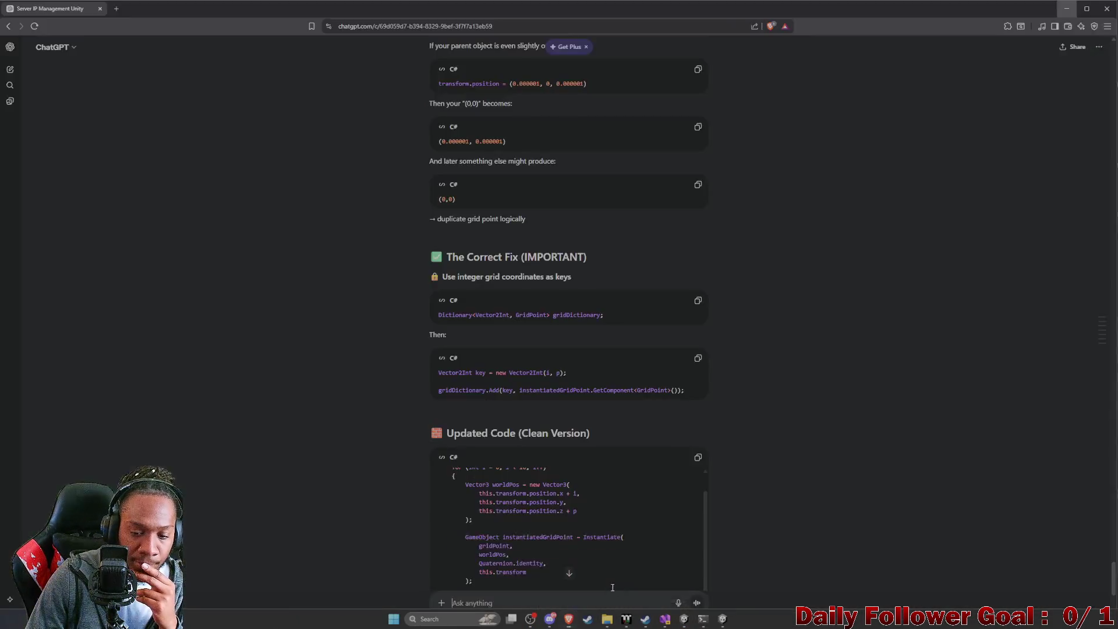
scroll(556, 462, "down", 3)
scroll(544, 393, "up", 5)
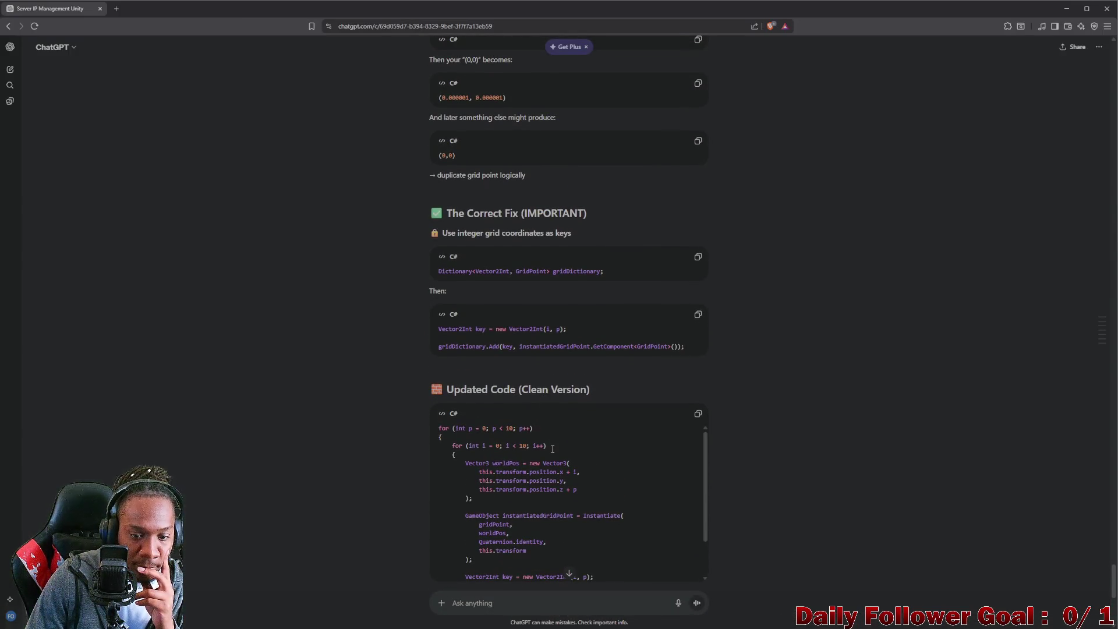
scroll(552, 448, "down", 5)
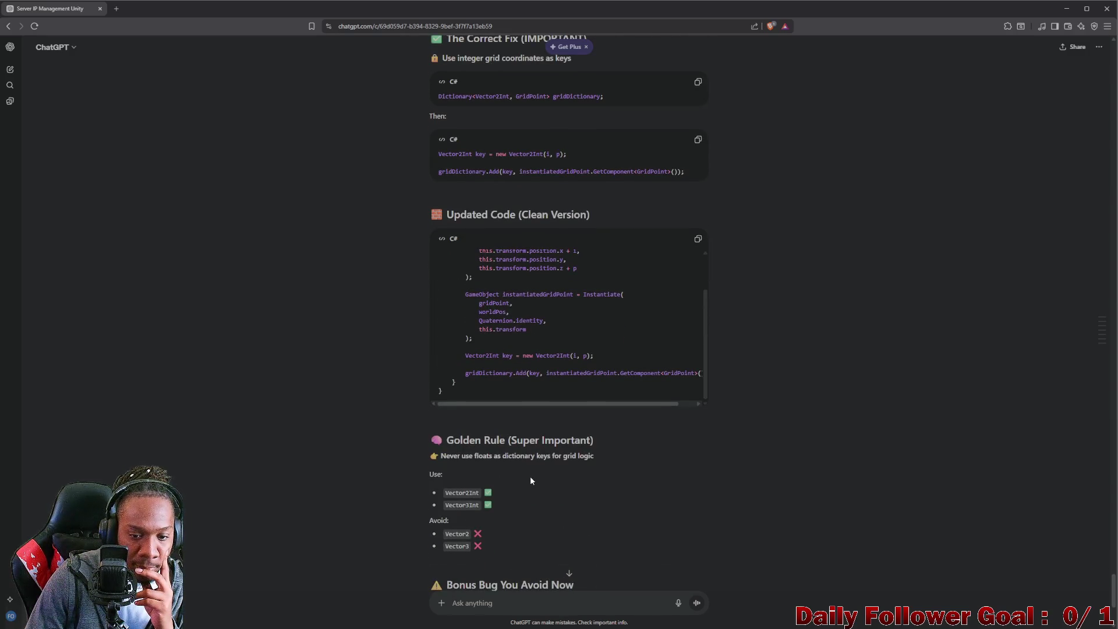
scroll(530, 480, "down", 3)
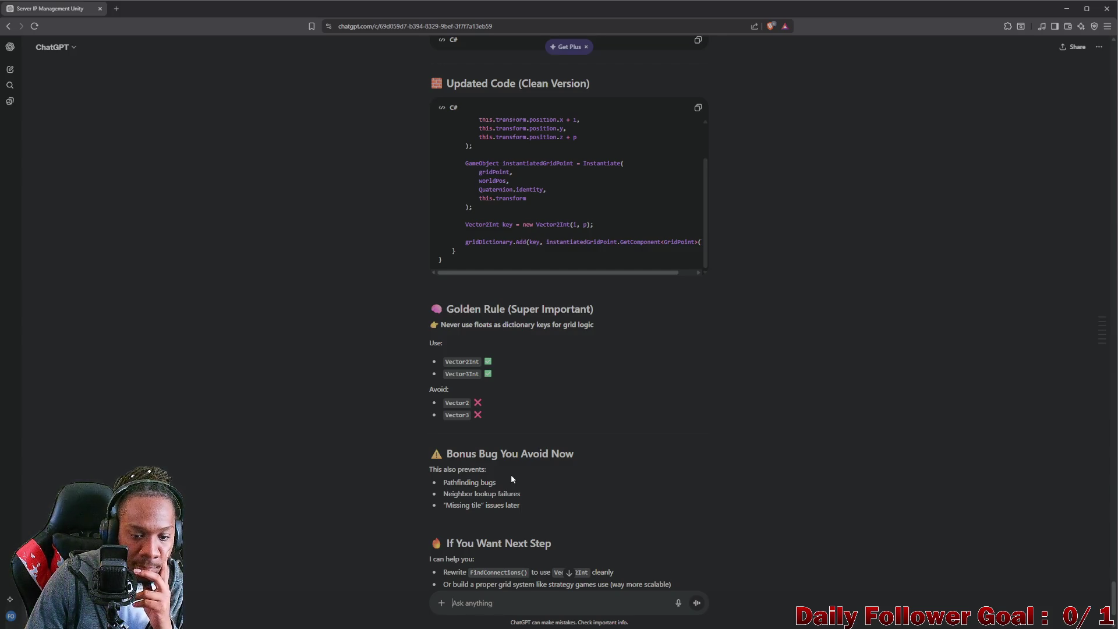
scroll(512, 473, "down", 2)
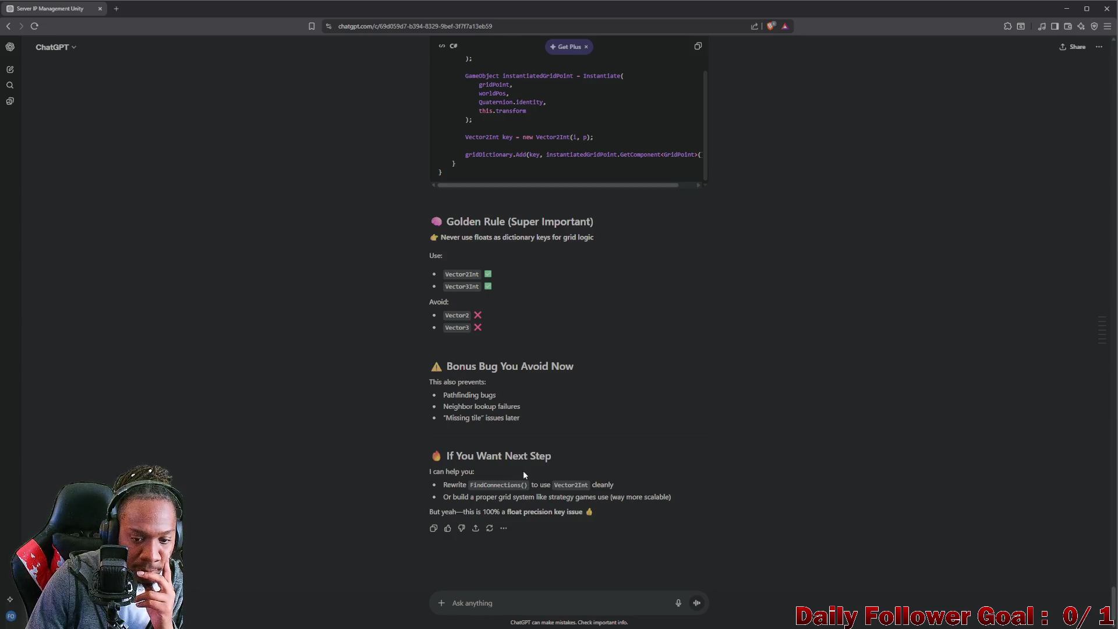
scroll(527, 473, "up", 1)
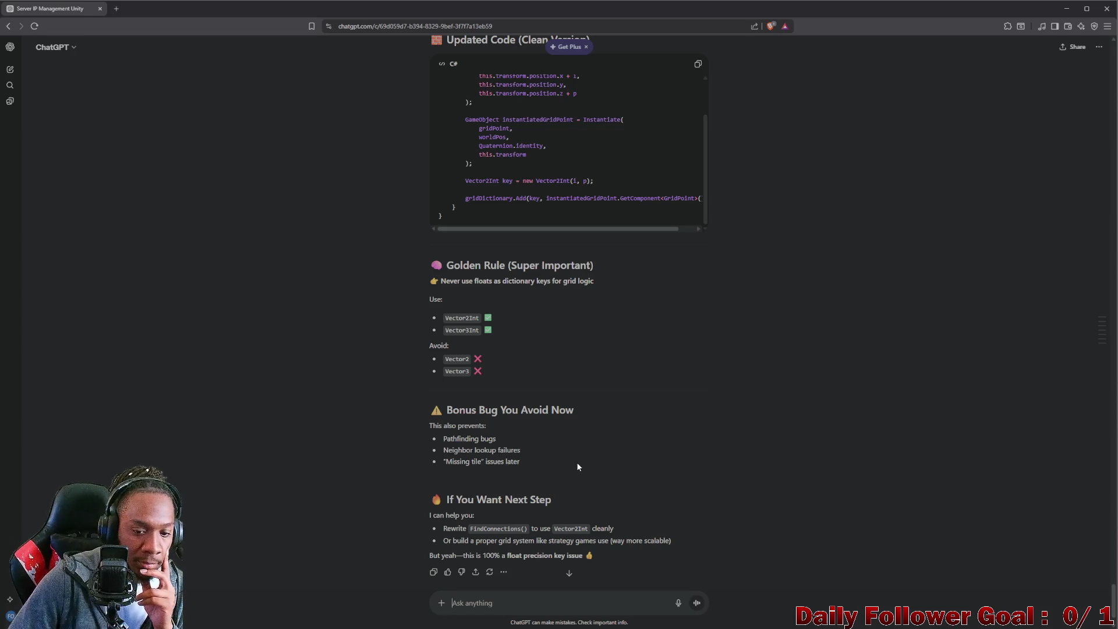
scroll(573, 464, "down", 1)
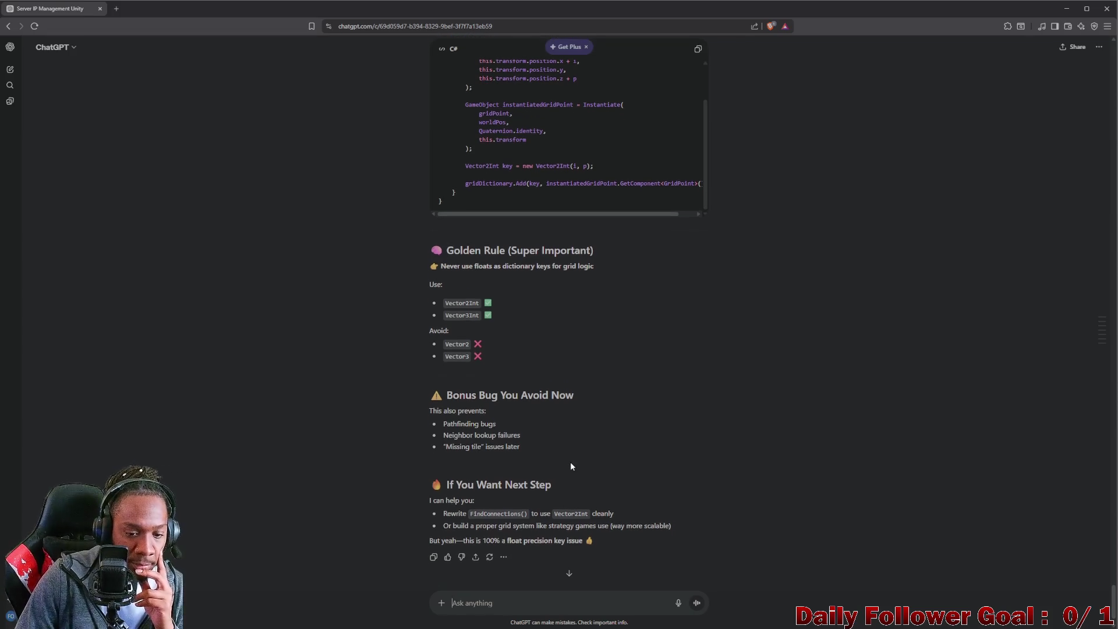
scroll(571, 460, "up", 5)
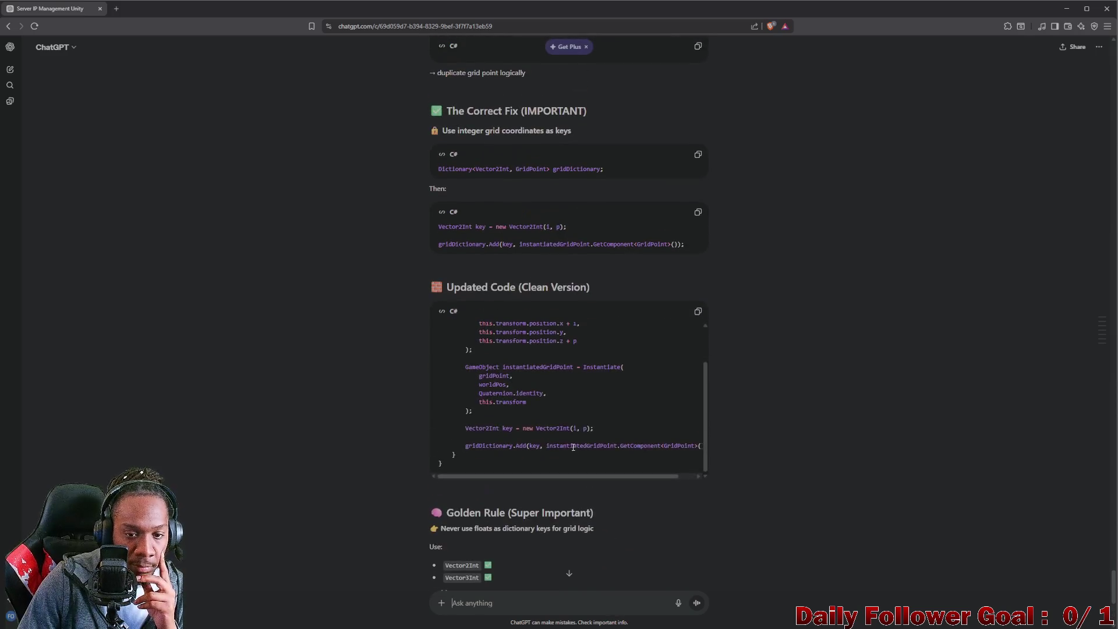
scroll(542, 390, "up", 8)
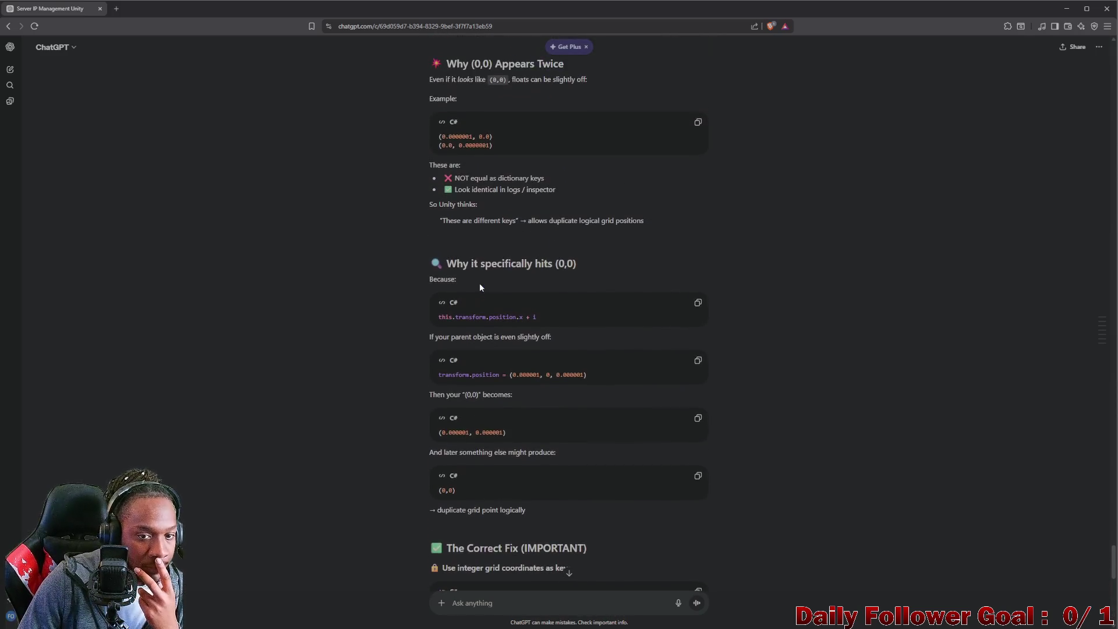
scroll(484, 296, "up", 3)
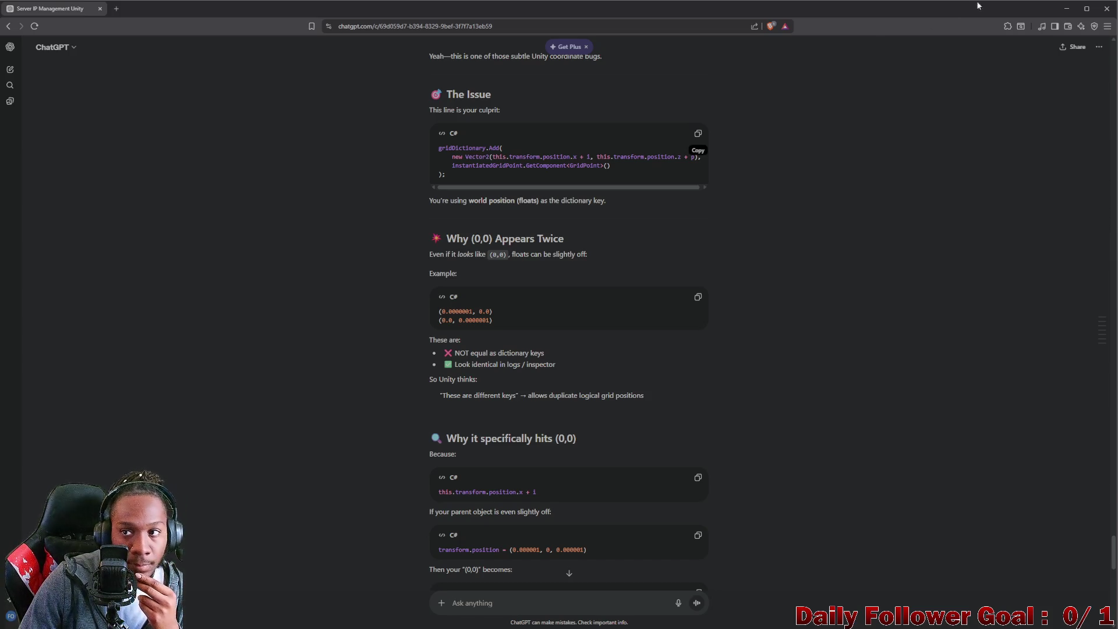
left_click(1067, 9)
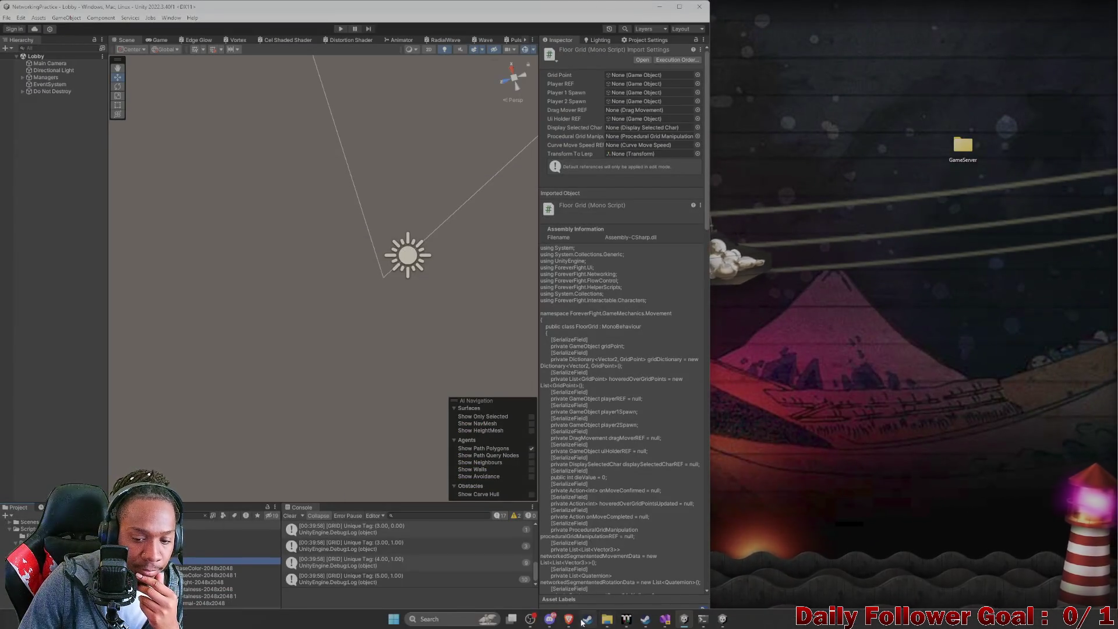
left_click(655, 584)
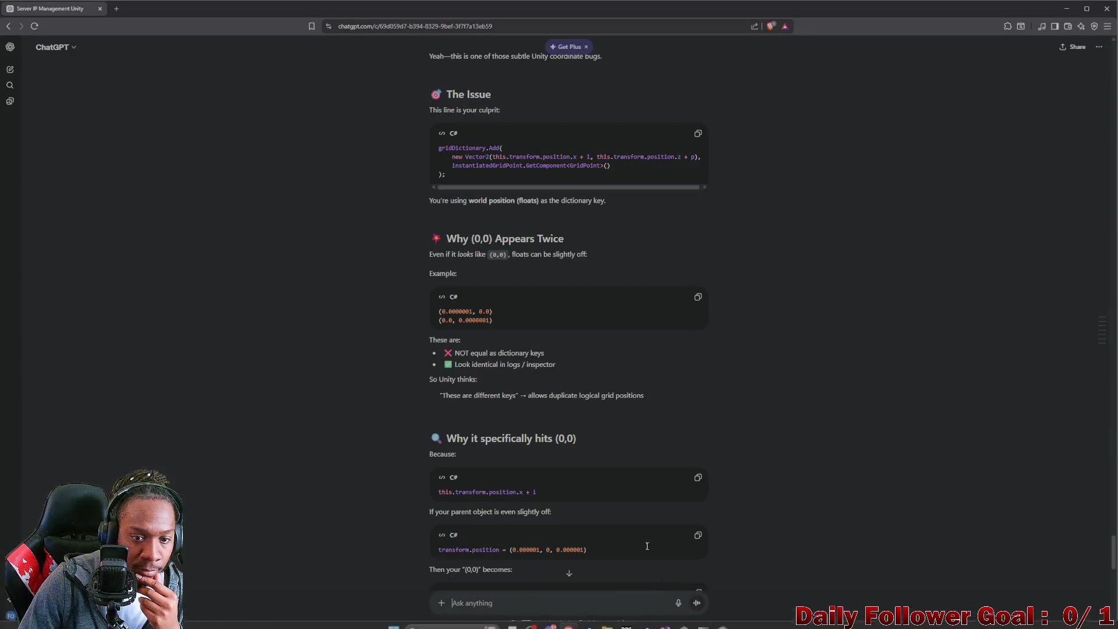
mouse_move(664, 619)
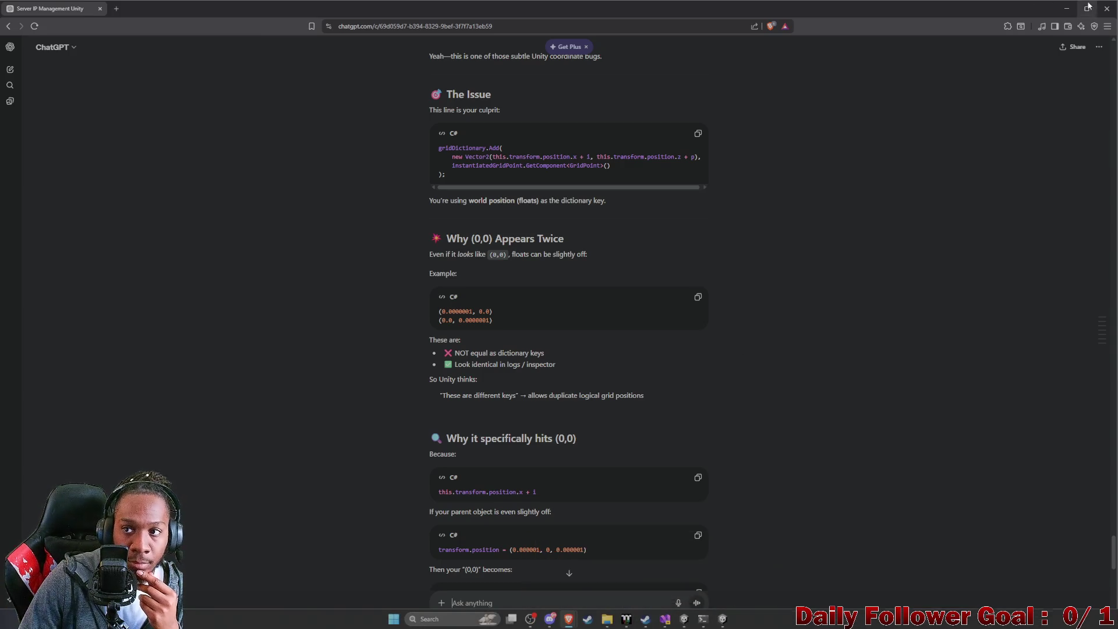
left_click(1067, 9)
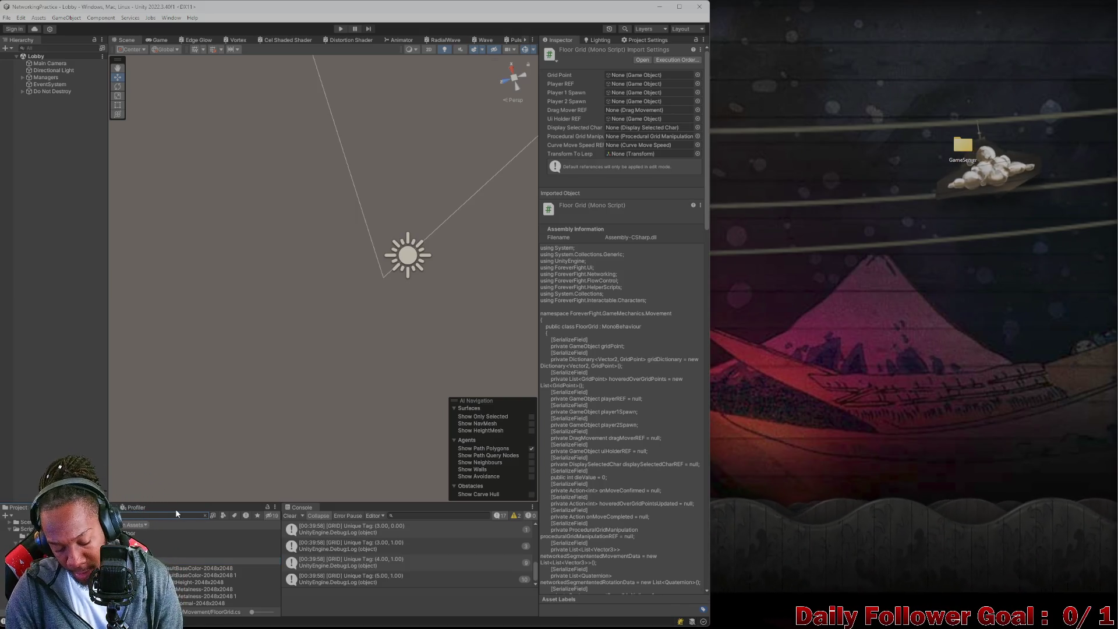
Search 'Point' in the Project panel, open CombatScene, and expand Floor Grid.
type("Point")
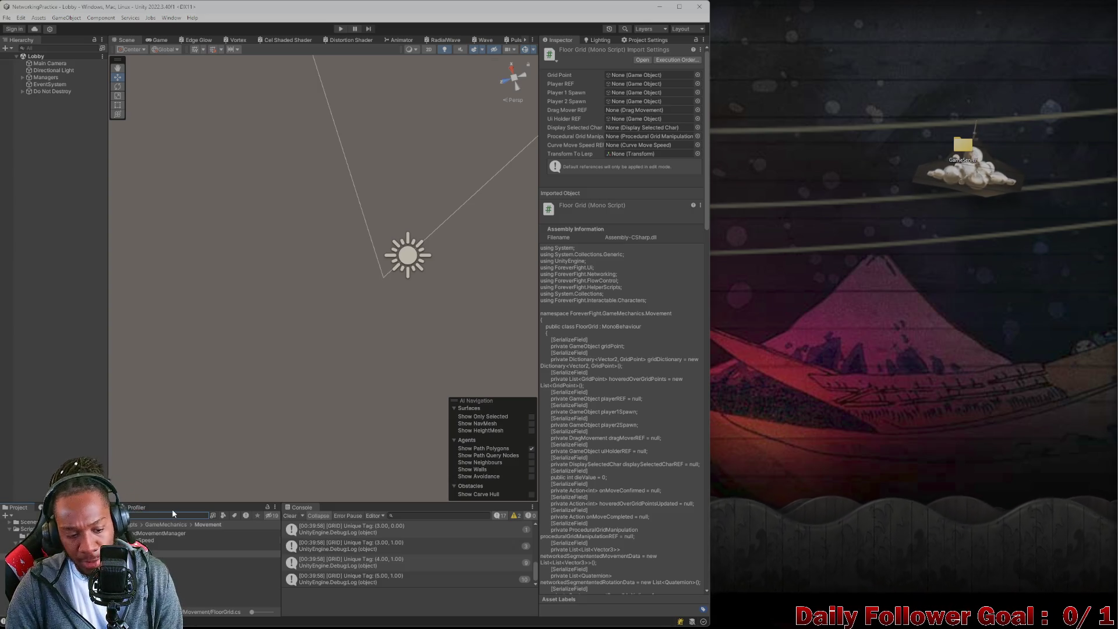
key("BackSpace")
key("BackSpace")
key("BackSpace")
double_click(175, 540)
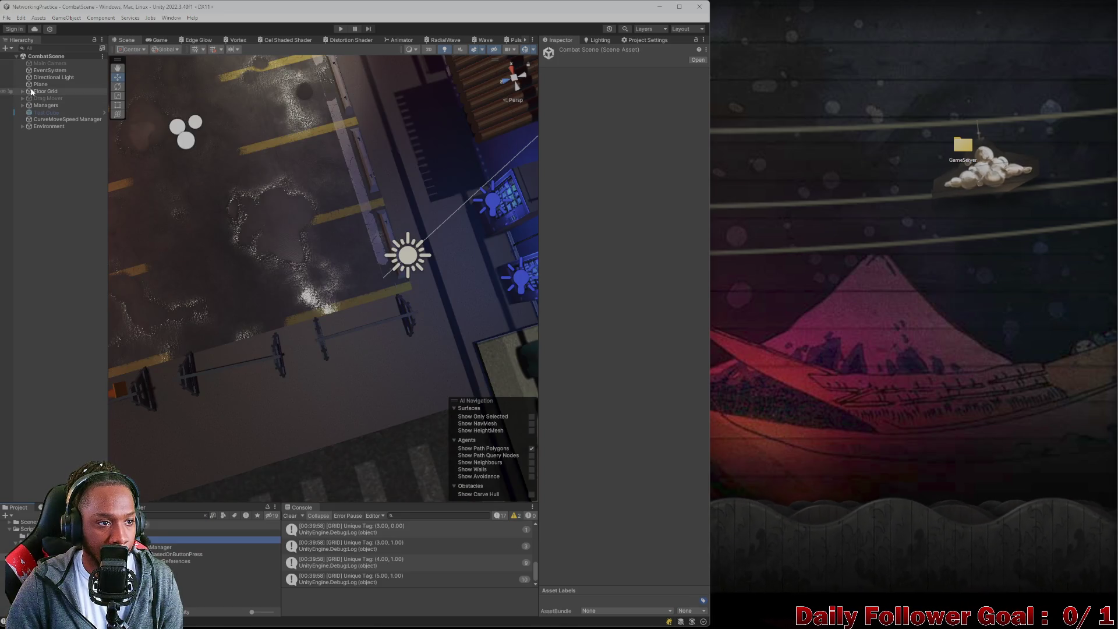
left_click(46, 91)
left_click(22, 92)
Inspect Grid Point Reference, Connection Aura and its Aura particle systems.
left_click(42, 99)
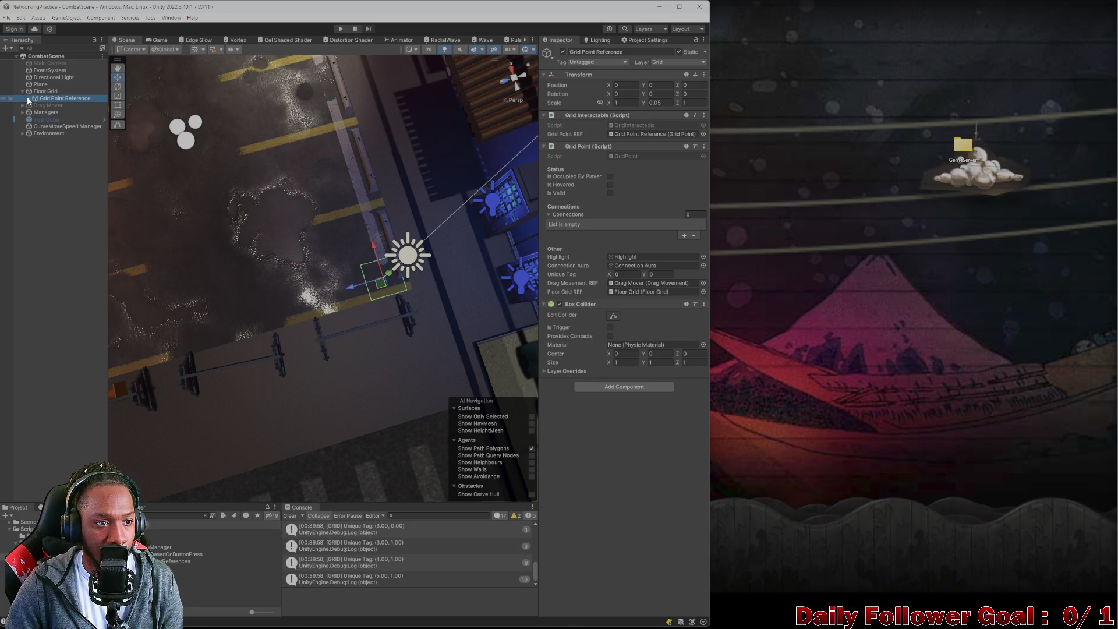
left_click(29, 98)
left_click(61, 113)
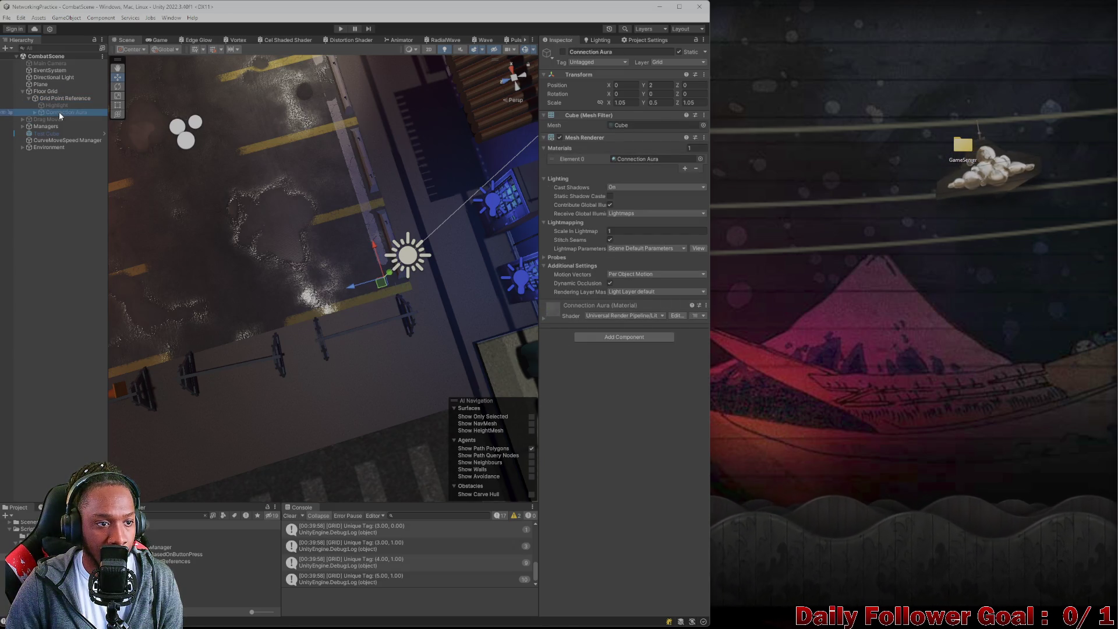
left_click(34, 112)
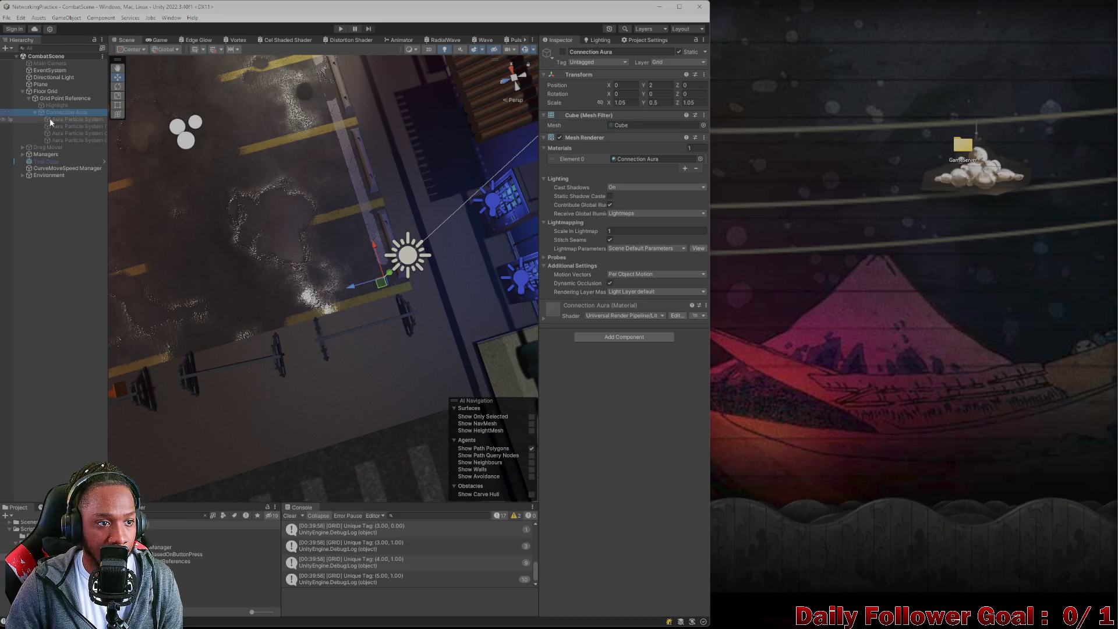
key("Down")
key("Down")
key("Down")
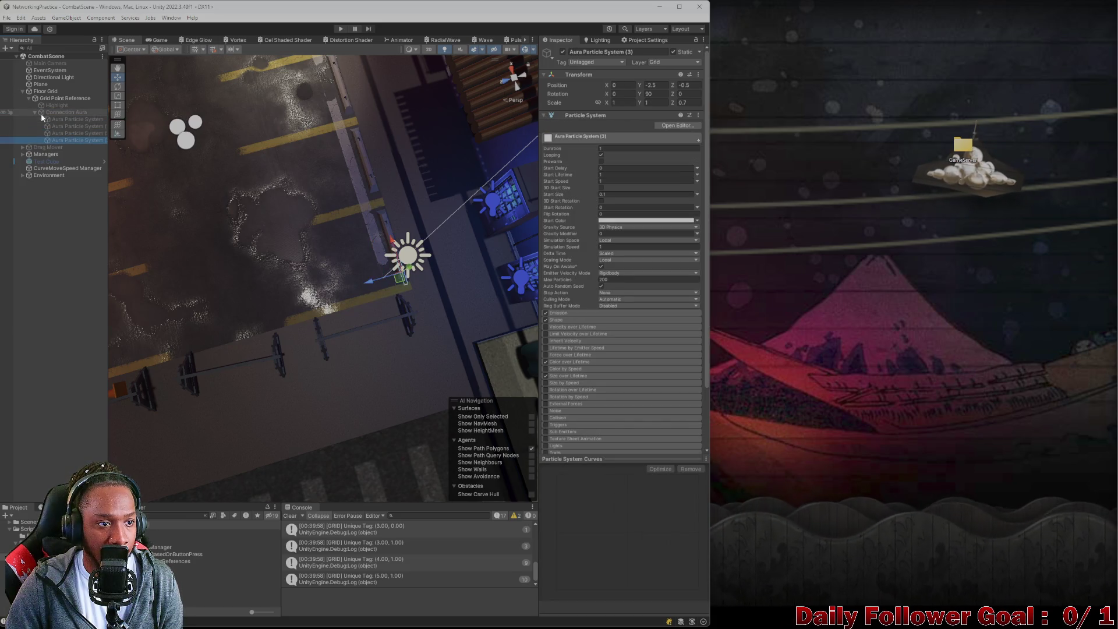
left_click(34, 112)
left_click(54, 104)
Compare the Highlight renderer with Grid Point Reference and Floor Grid scripts, then collapse Floor Grid.
left_click(54, 99)
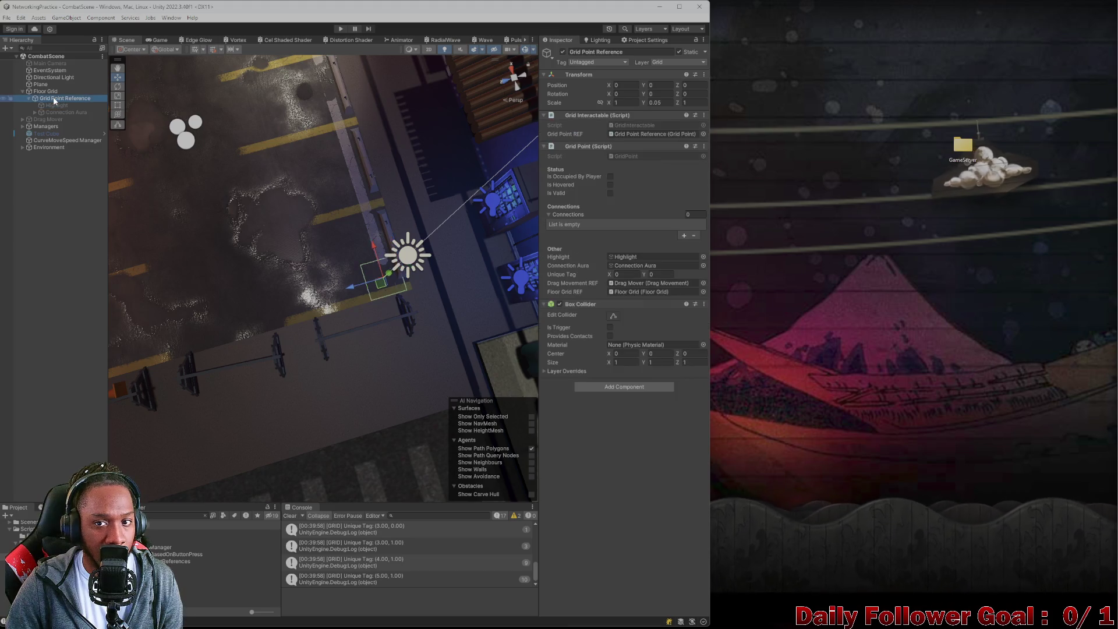
left_click(50, 92)
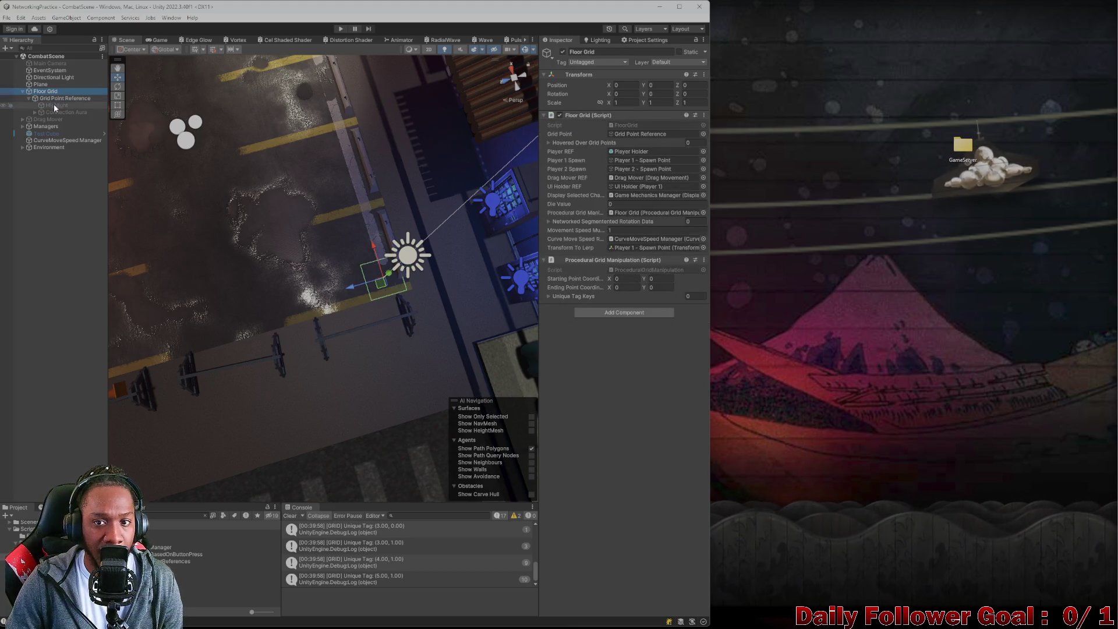
left_click(54, 105)
left_click(53, 98)
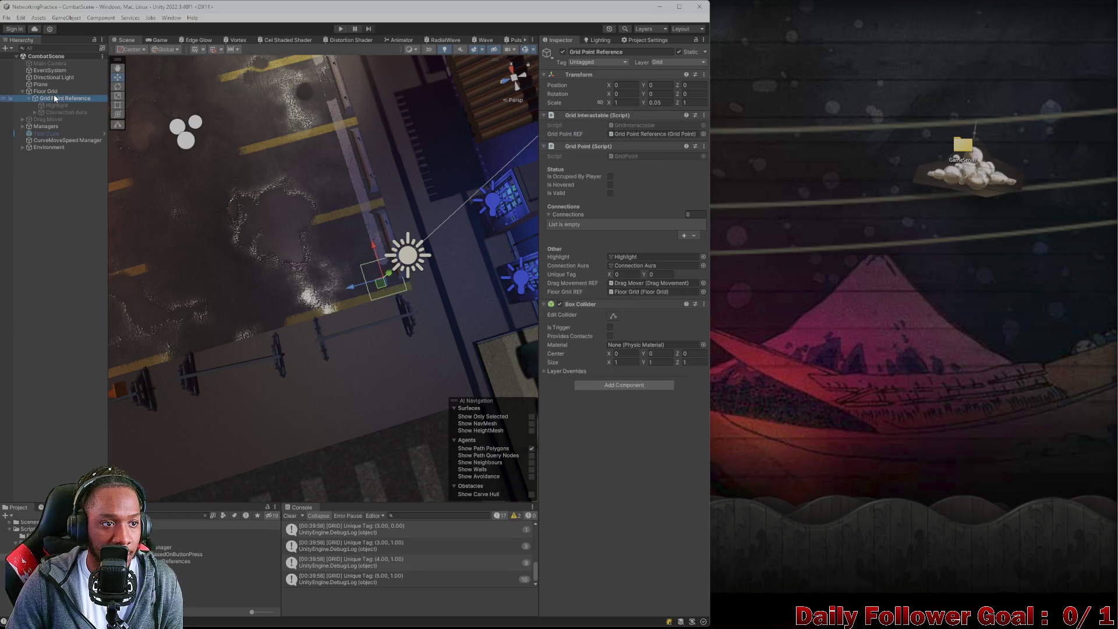
left_click(47, 92)
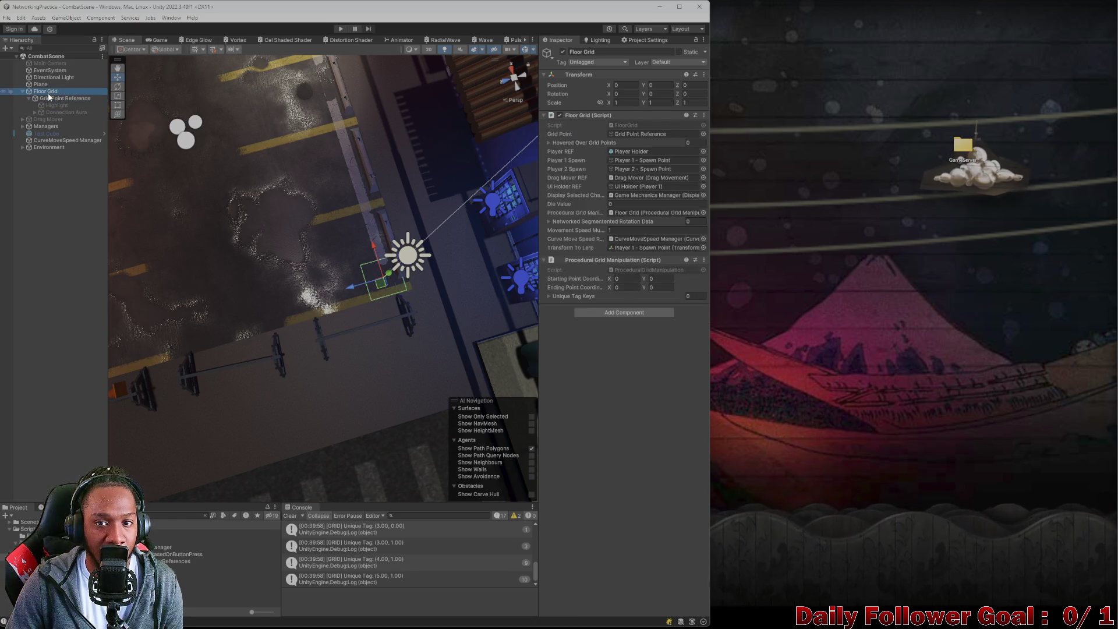
left_click(23, 91)
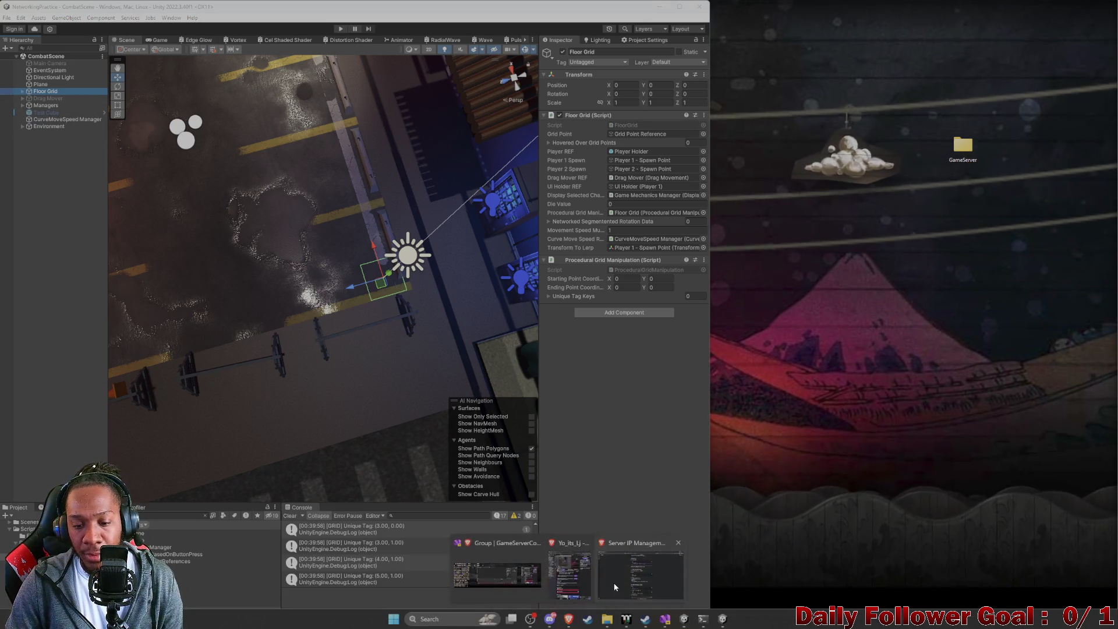
left_click(569, 620)
mouse_move(663, 620)
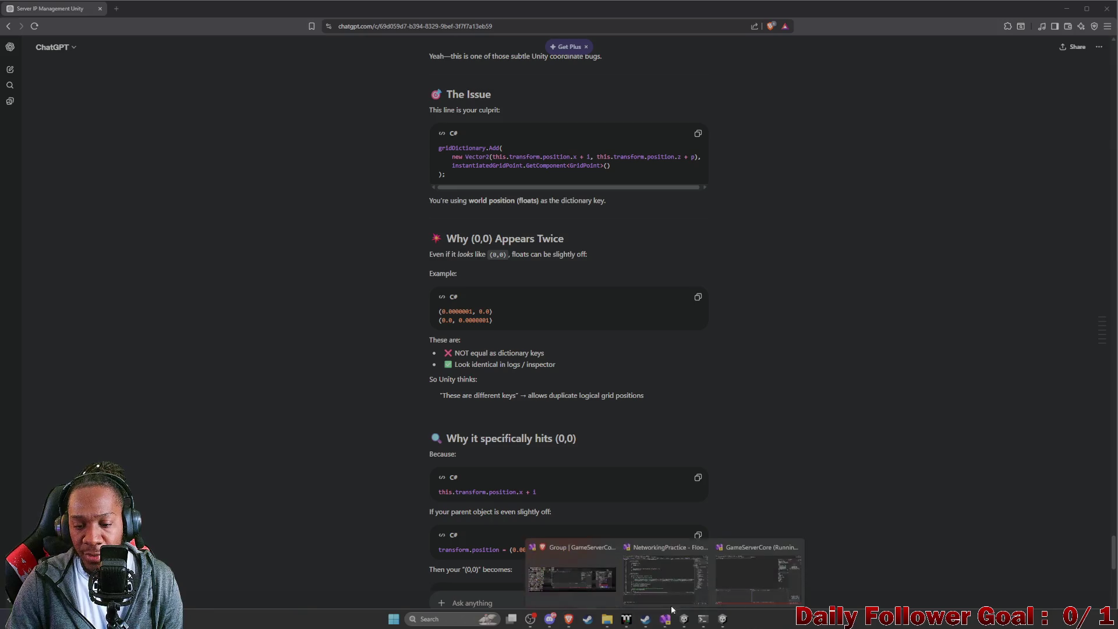
left_click(673, 585)
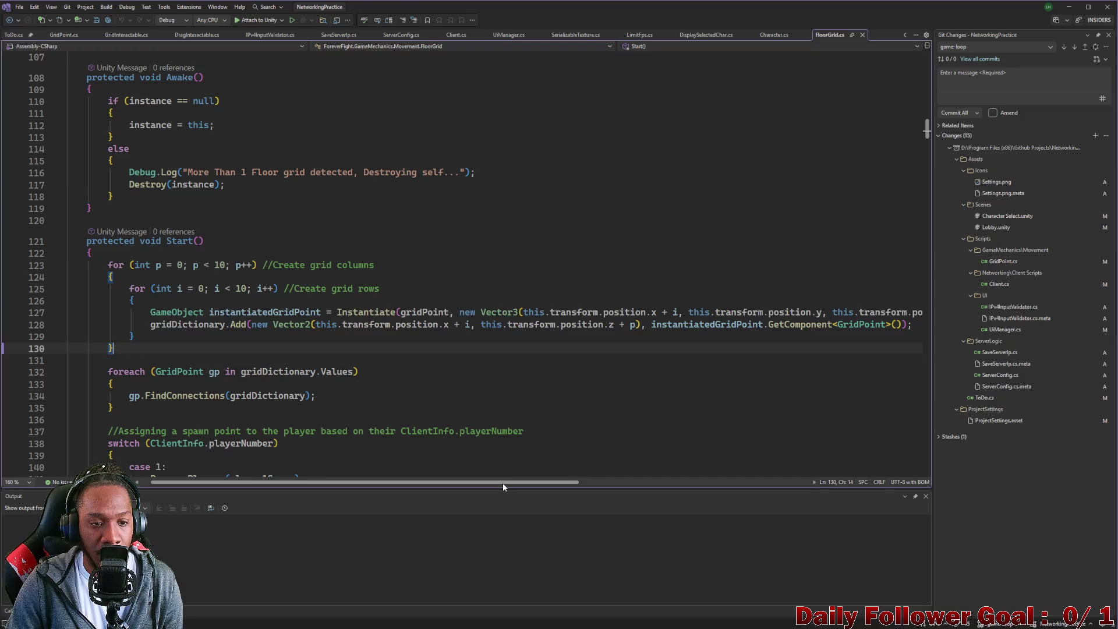
scroll(502, 484, "left", 2)
left_click(230, 326)
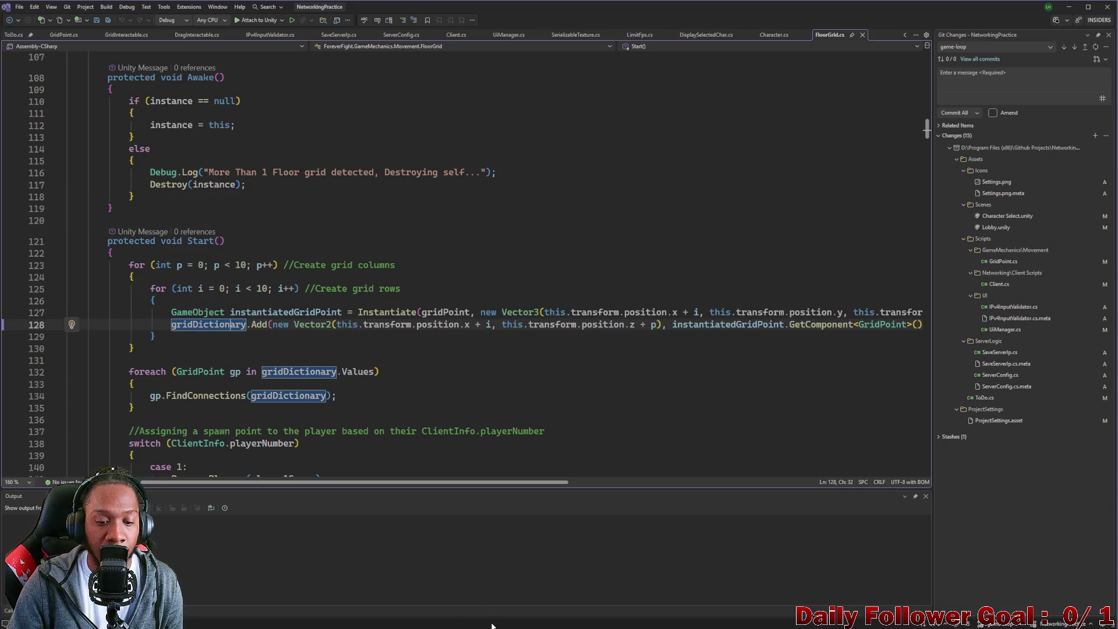
Ask ChatGPT 'just round the float to the nearest int' as a follow-up.
mouse_move(568, 619)
left_click(635, 584)
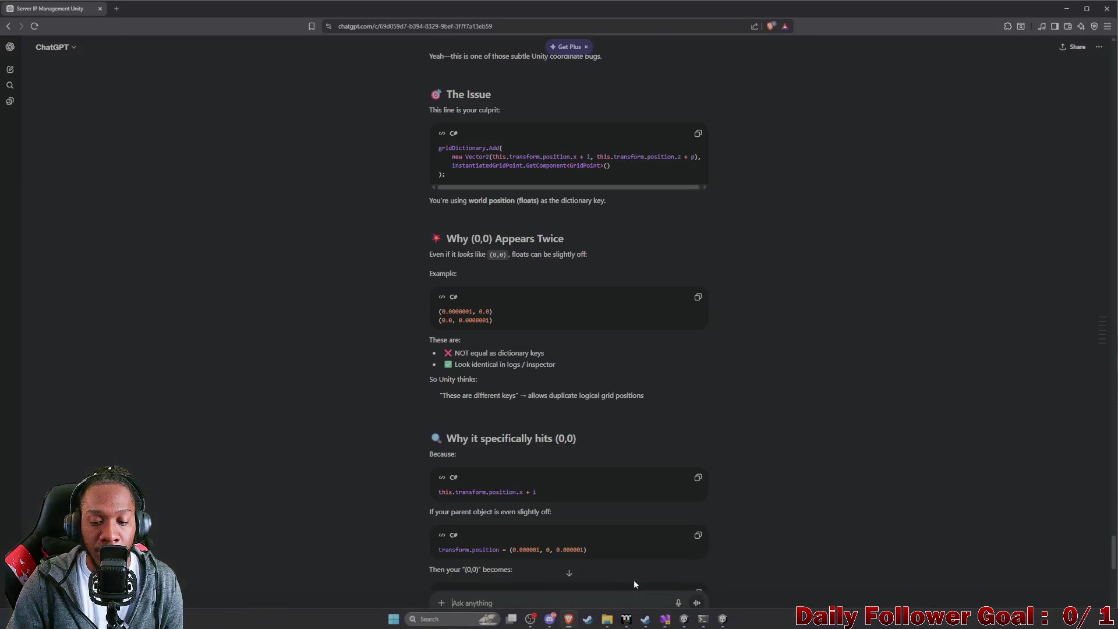
scroll(634, 584, "down", 10)
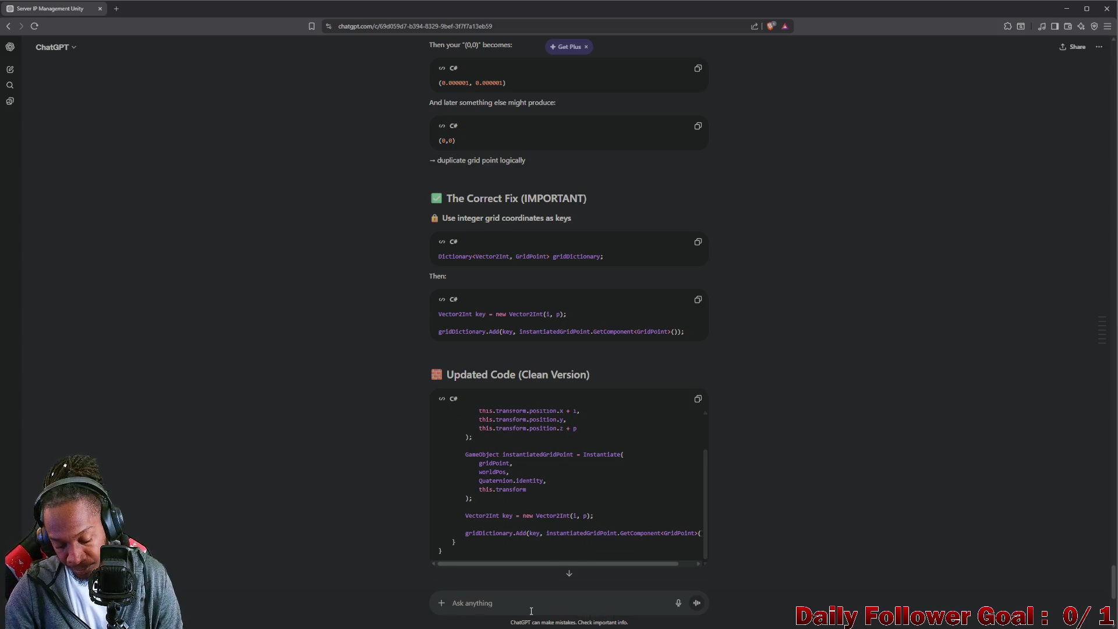
type("just ")
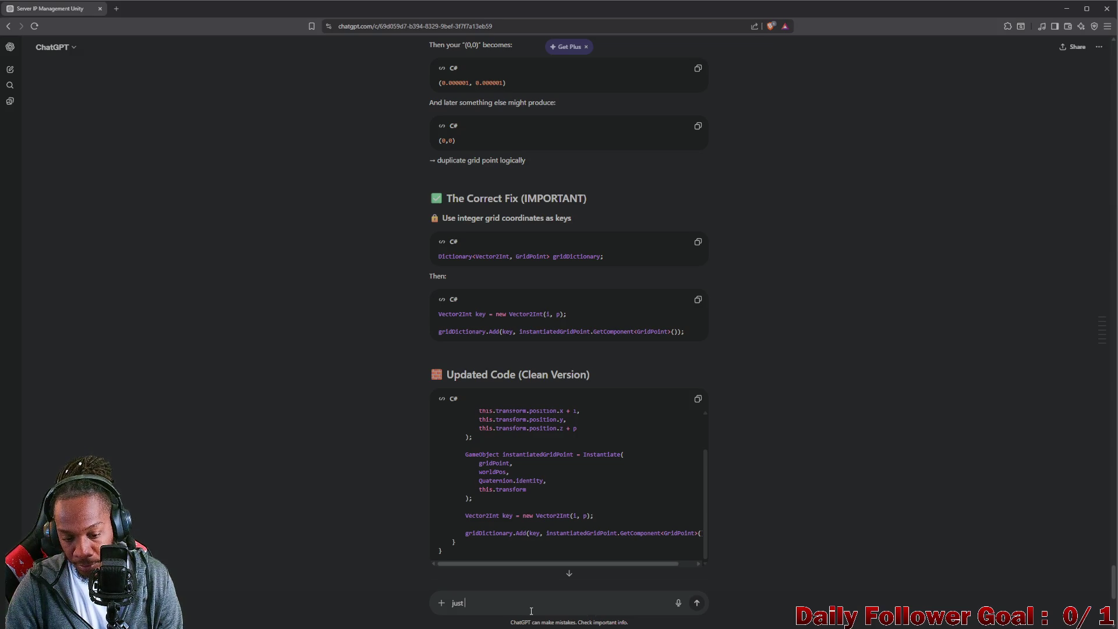
type("round ")
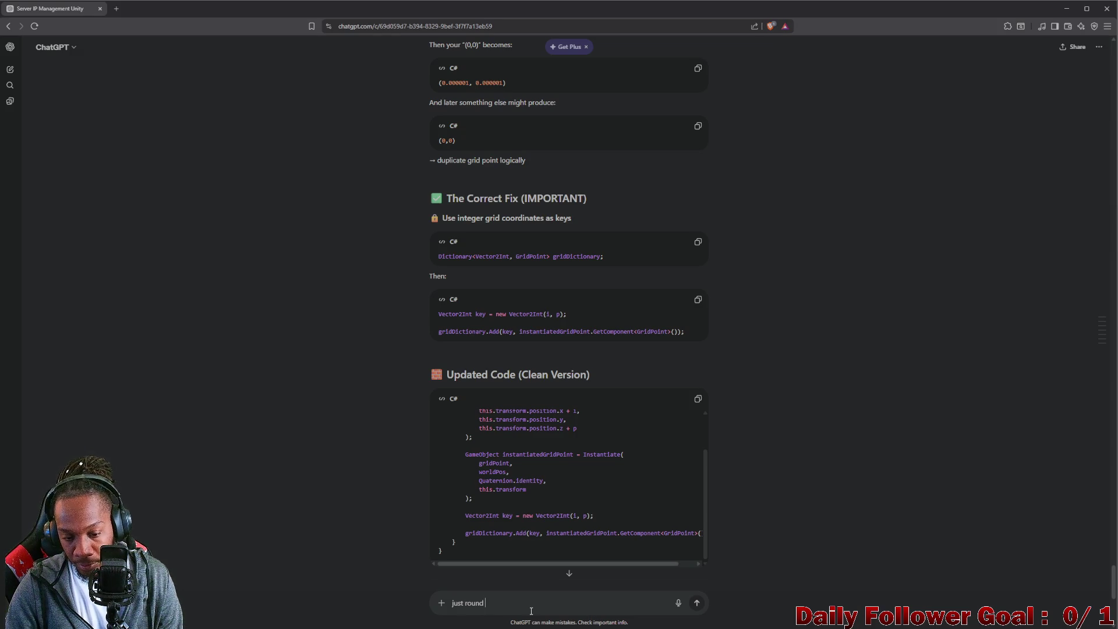
type("the floa")
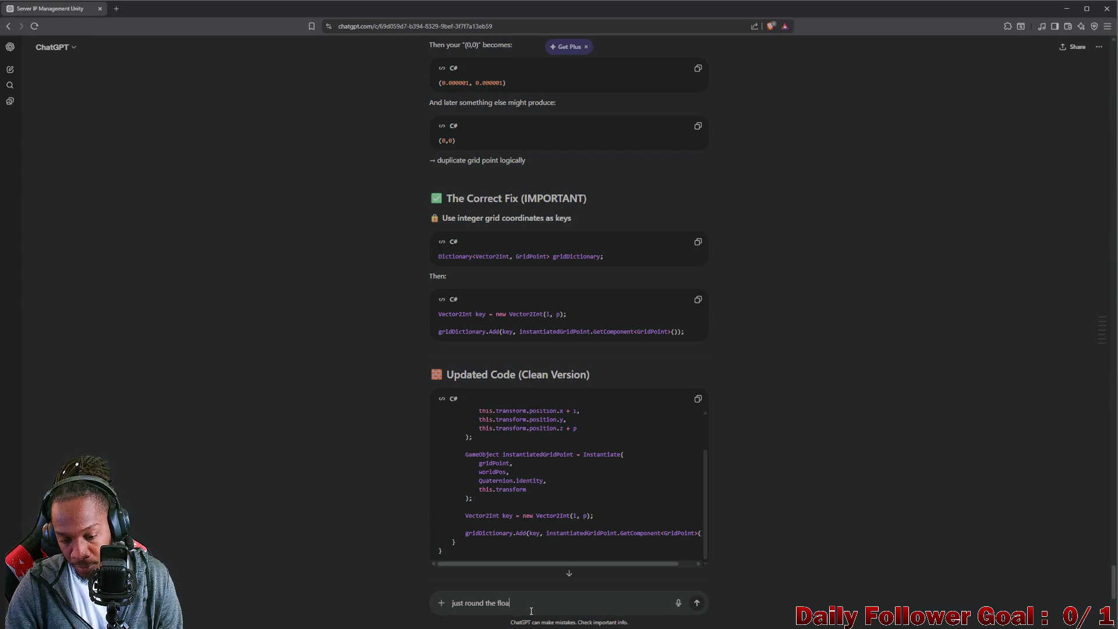
type("t to the neare")
type("st int")
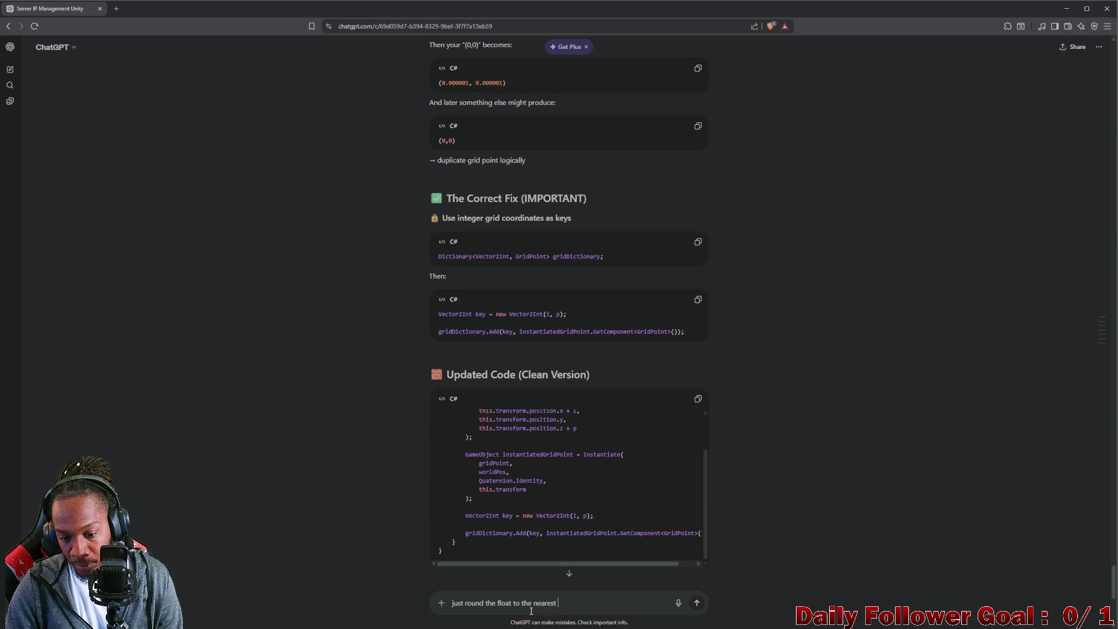
key("Return")
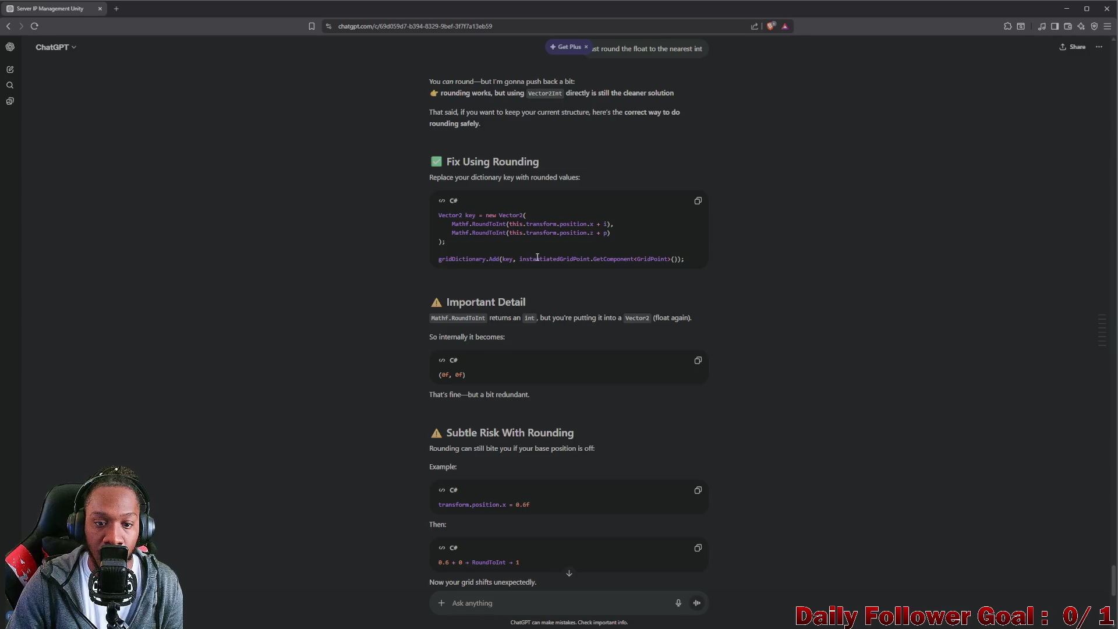
Read through Safer Version, Best Practice and Bottom Line, and start a Vector2Int request.
scroll(540, 289, "down", 1)
scroll(513, 534, "down", 3)
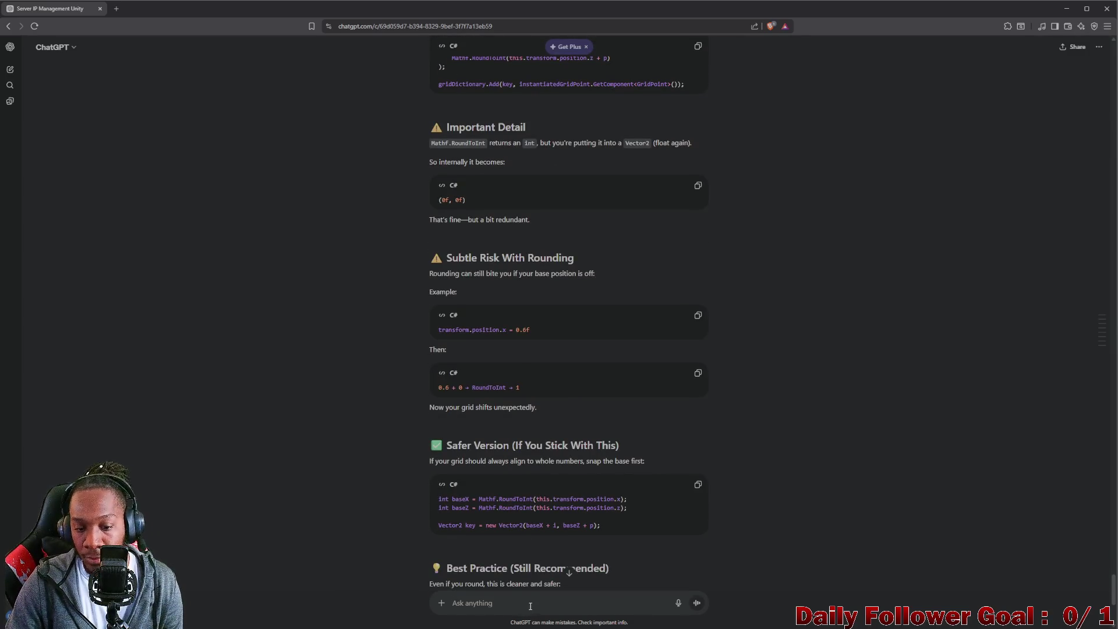
scroll(533, 583, "down", 3)
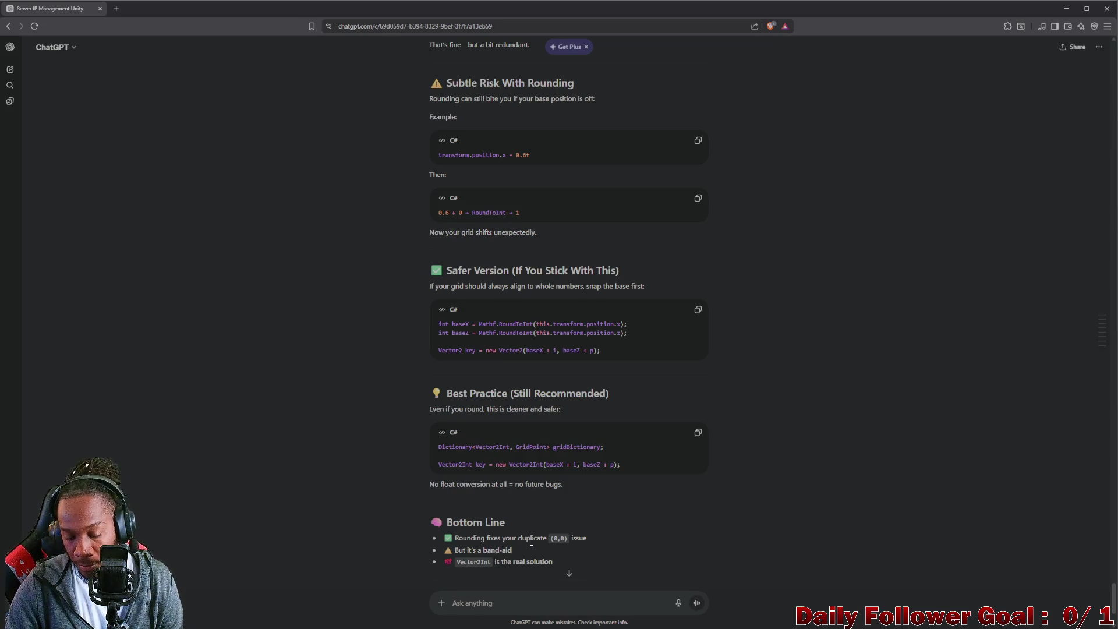
type("okay use vert")
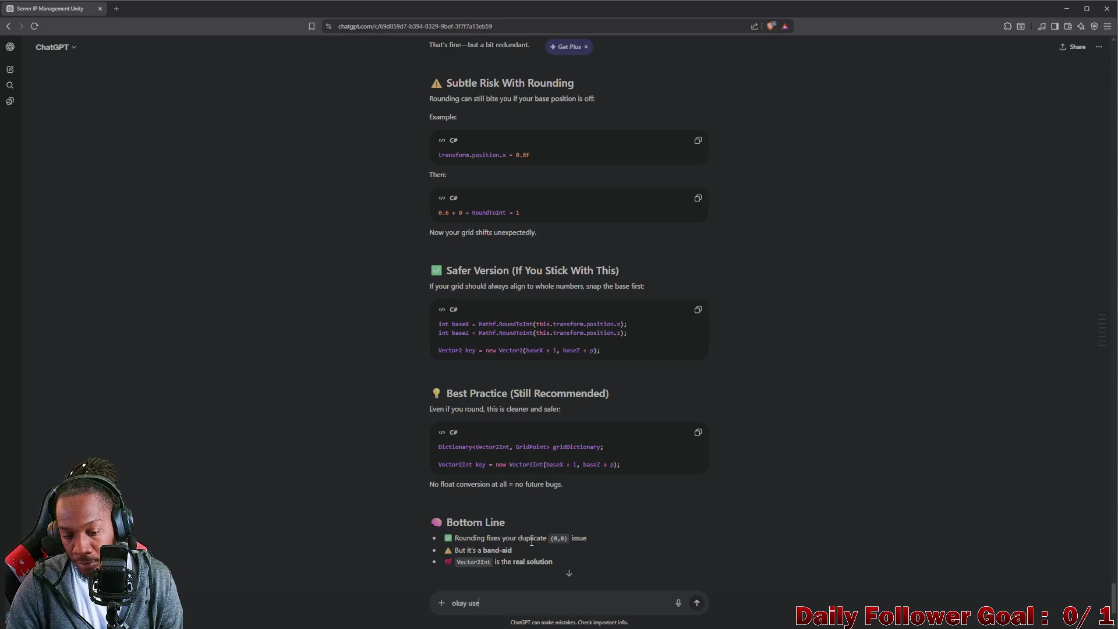
Send ChatGPT the message 'okay use vector2 int'.
key("BackSpace")
key("BackSpace")
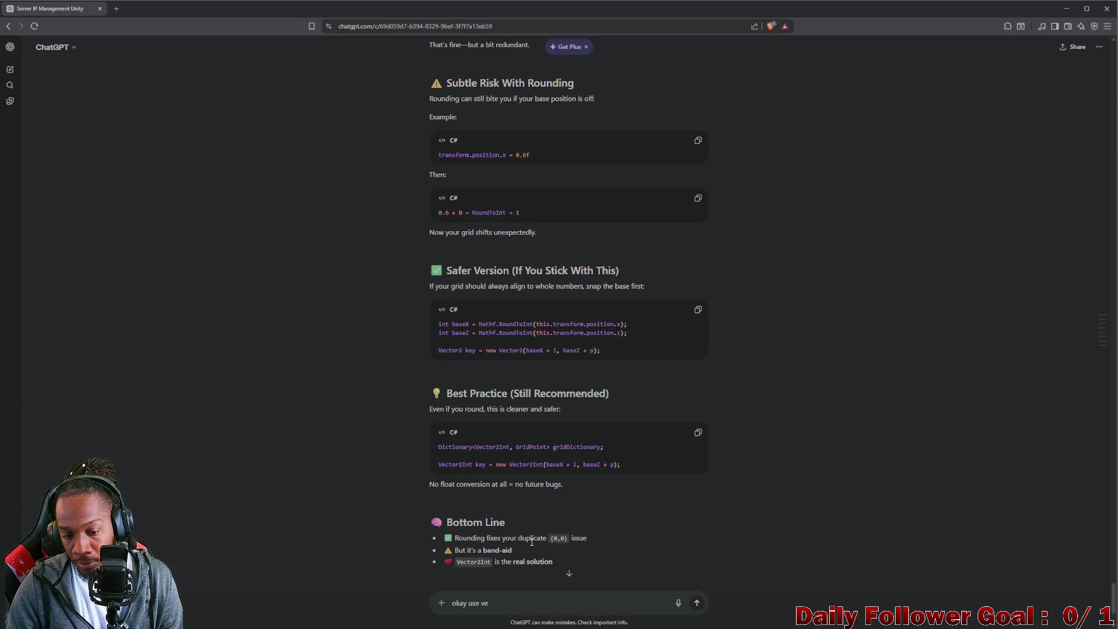
type("ctor2 i")
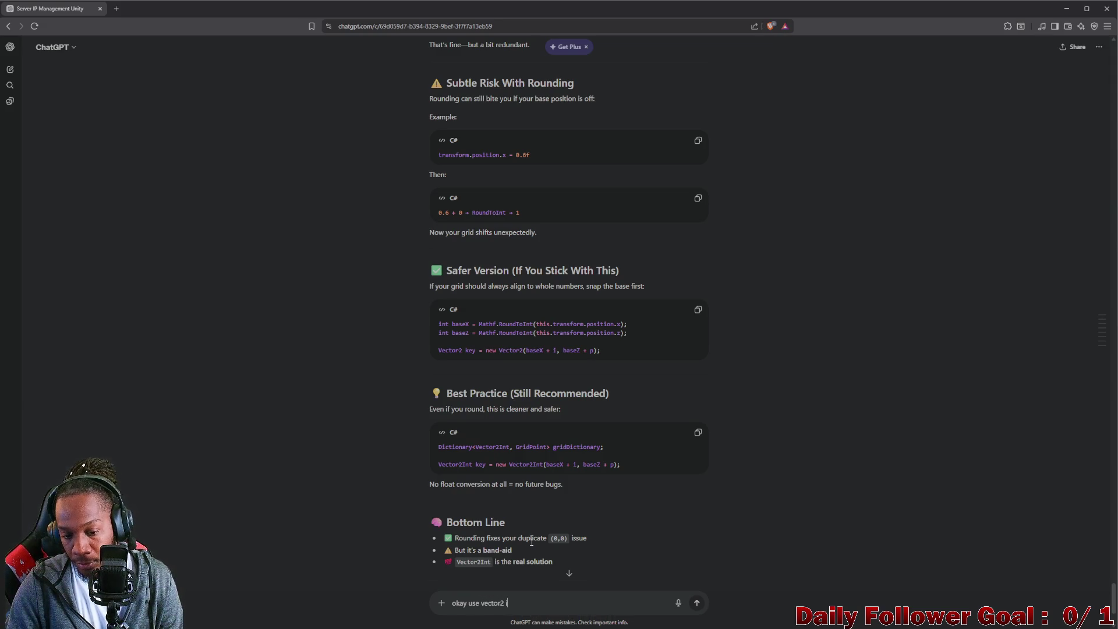
type("nt")
key("Return")
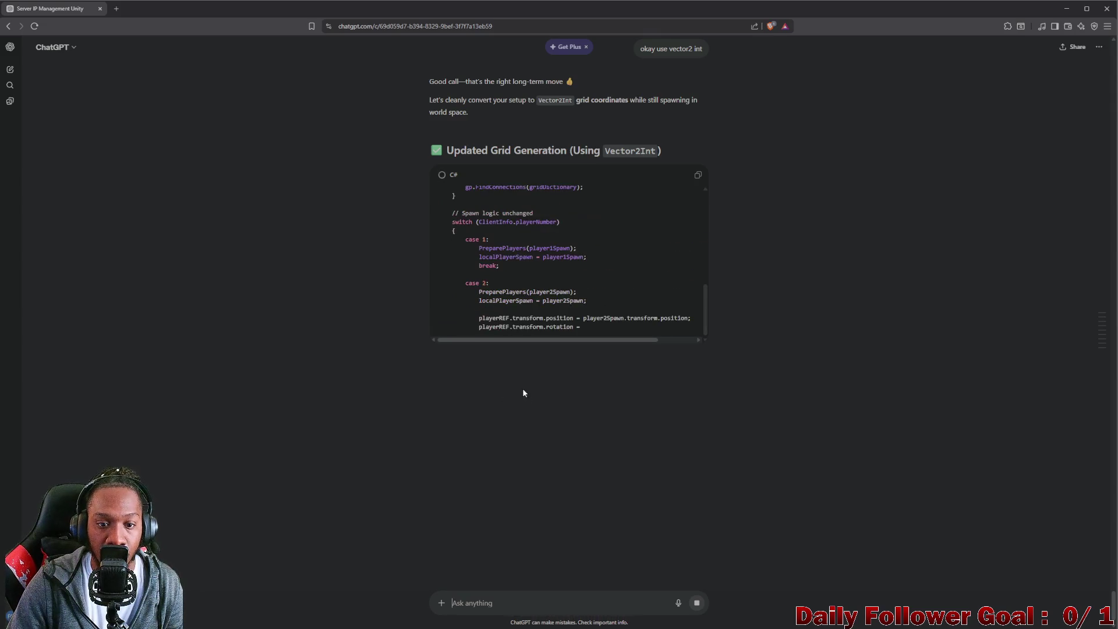
Ask ChatGPT to keep the logic identical besides using Vector2Int, changing as little as possible.
scroll(511, 333, "up", 5)
scroll(523, 283, "up", 2)
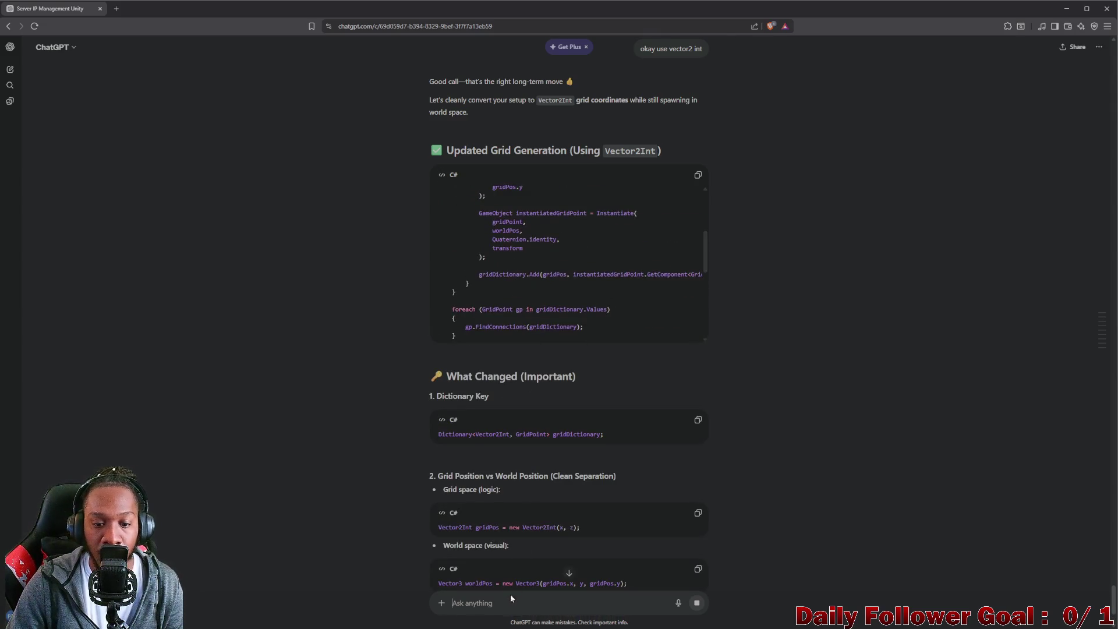
type("keep ")
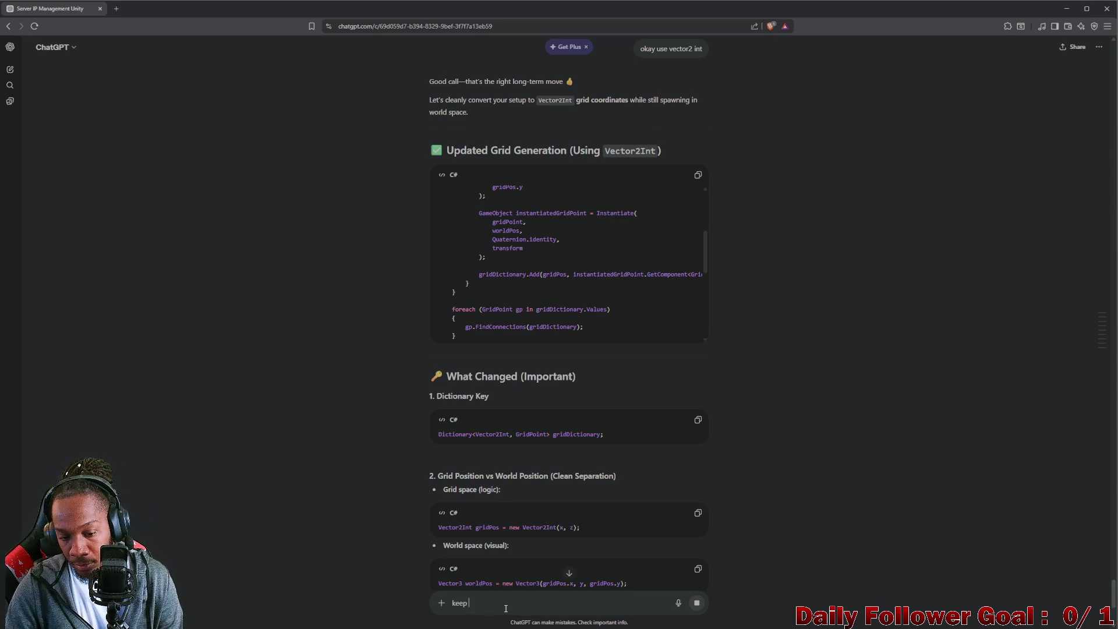
type("the logic i")
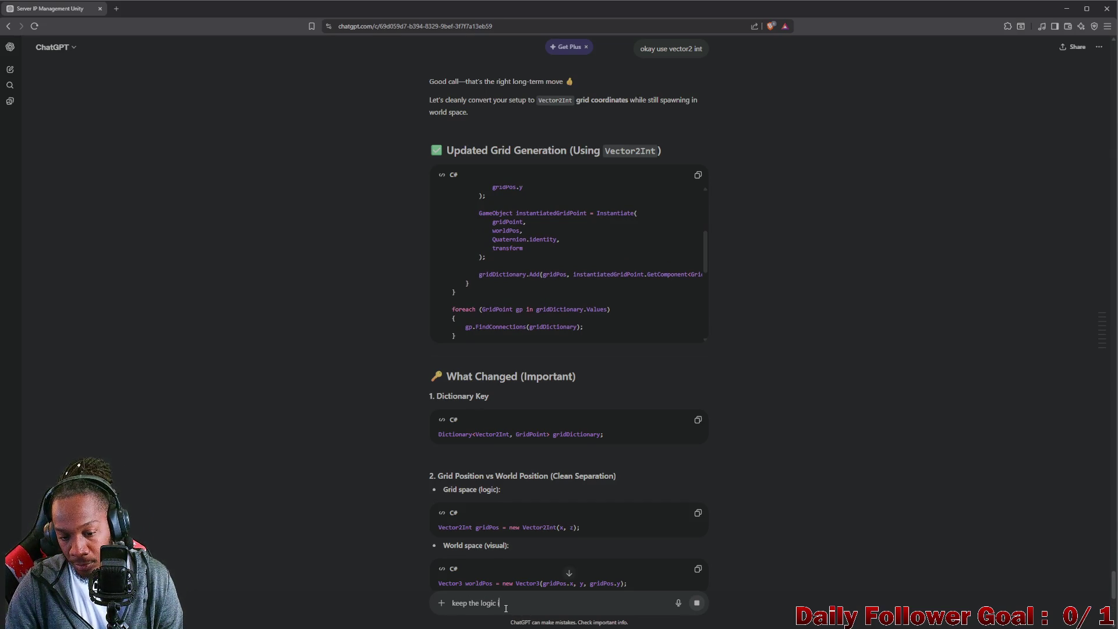
type("dental be")
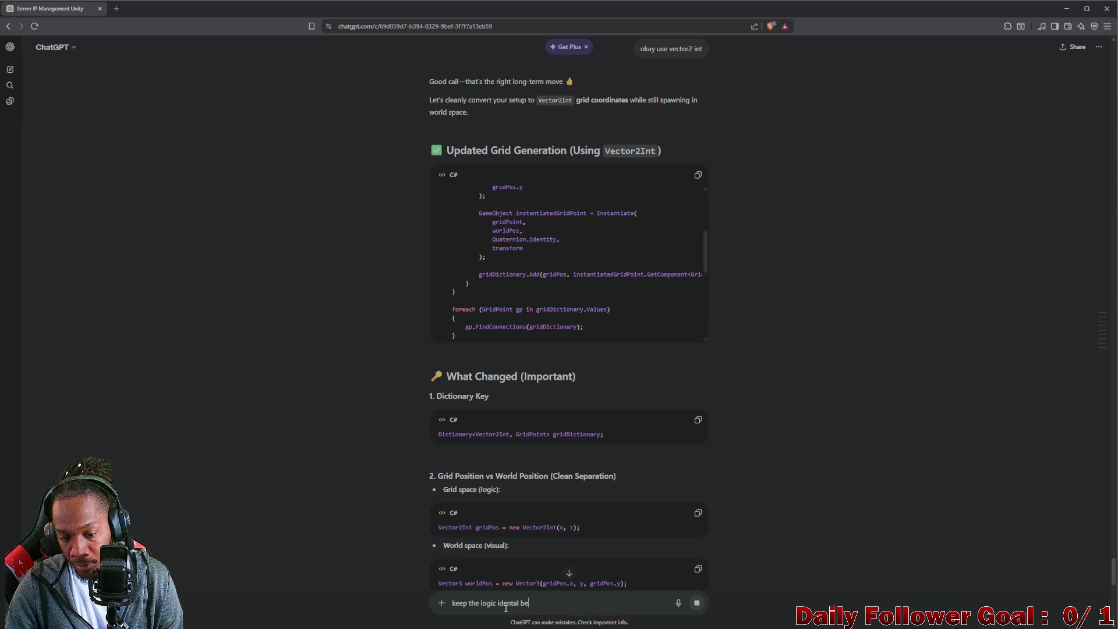
key("BackSpace")
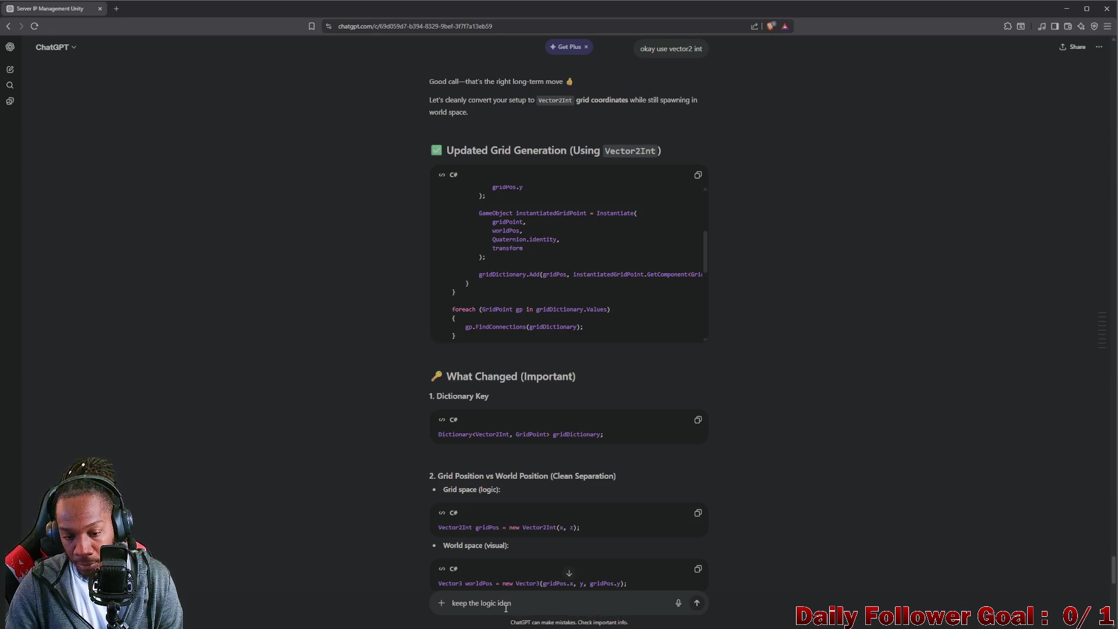
type("tical be")
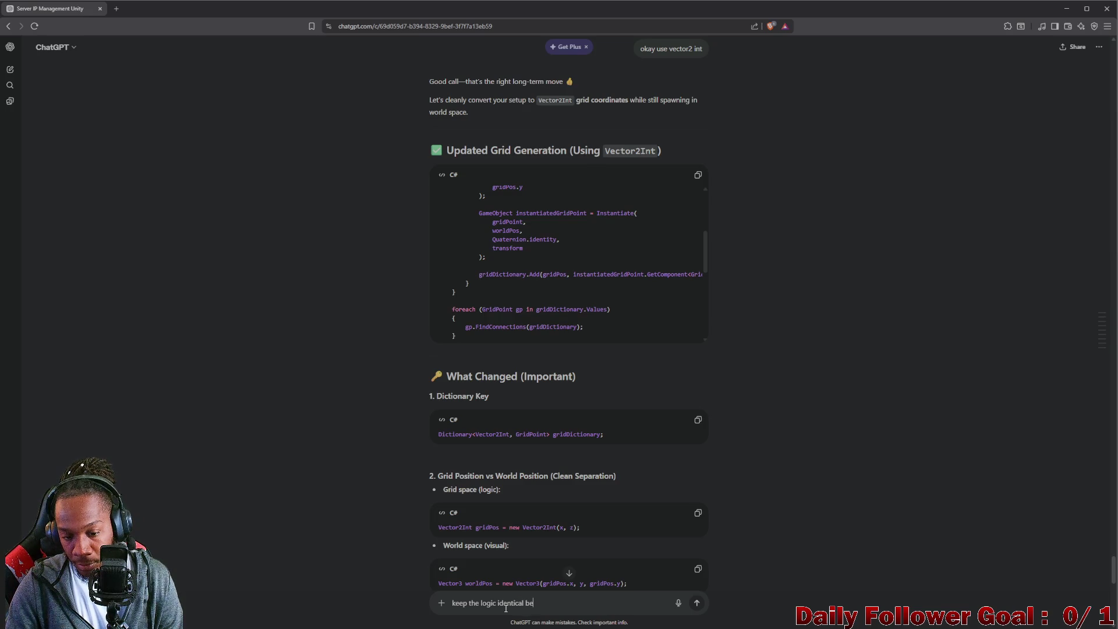
type("sides using vector")
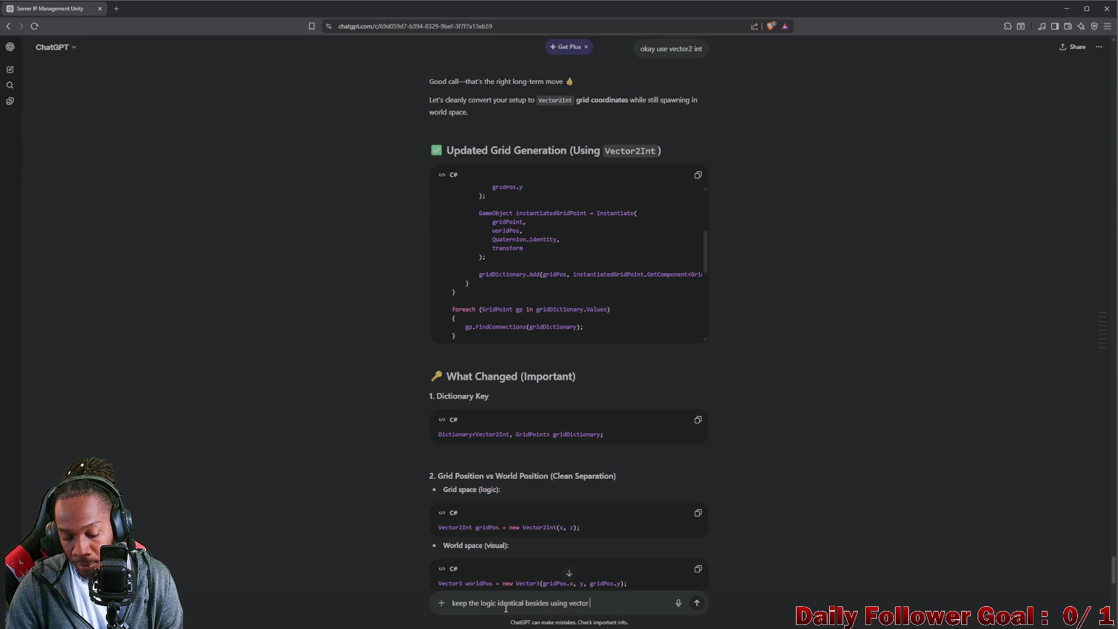
type(" 2 int. keep it ")
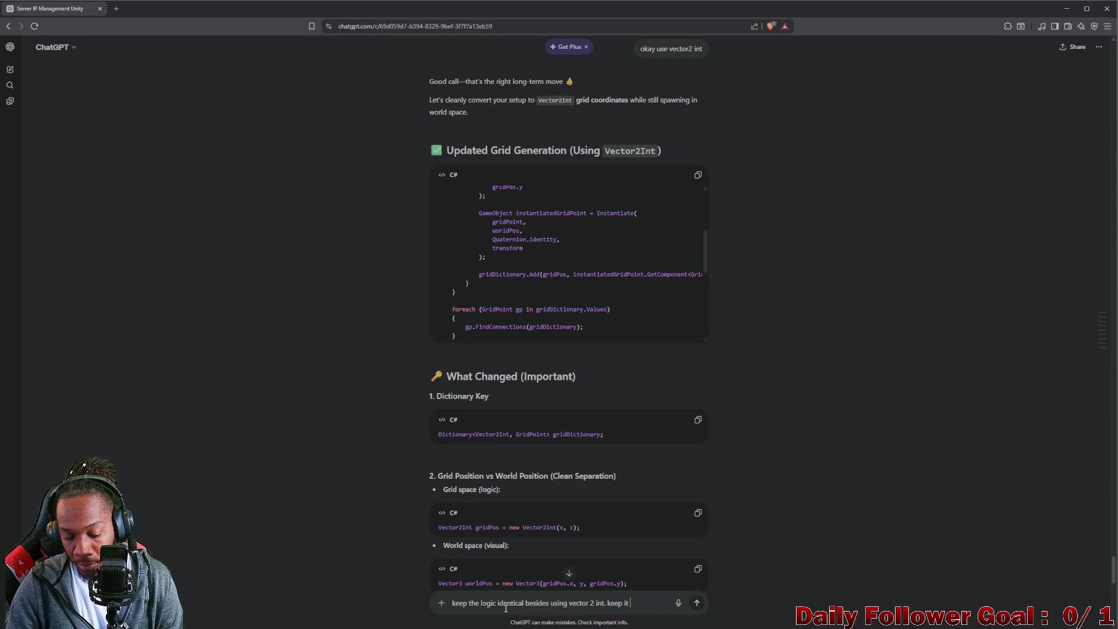
type("as much of")
type(" the same a")
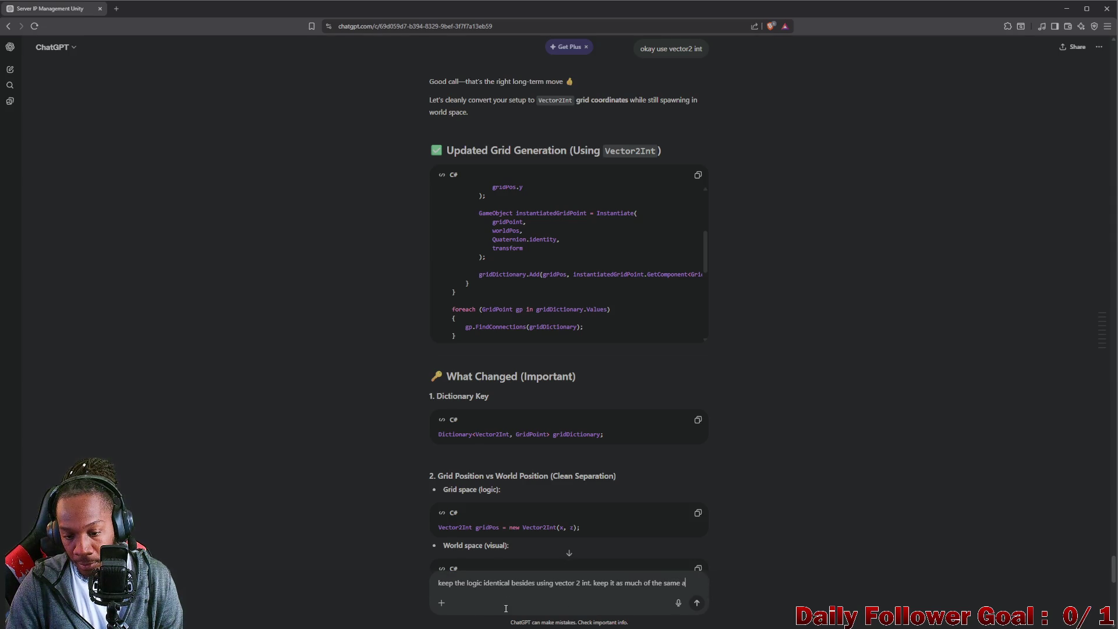
type("s posd")
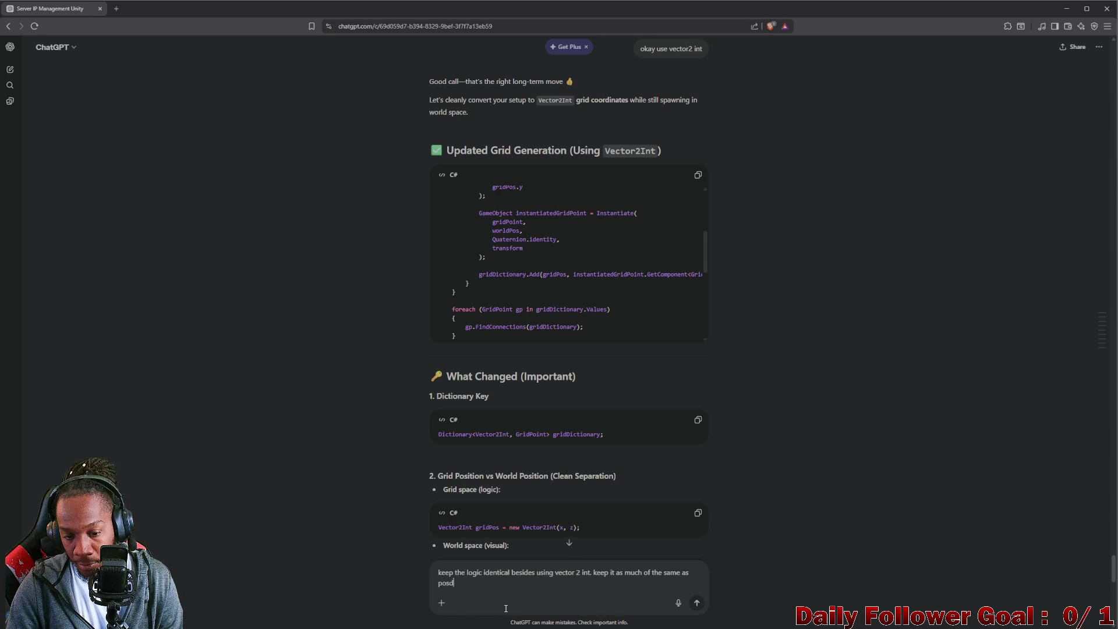
key("BackSpace")
type("dible")
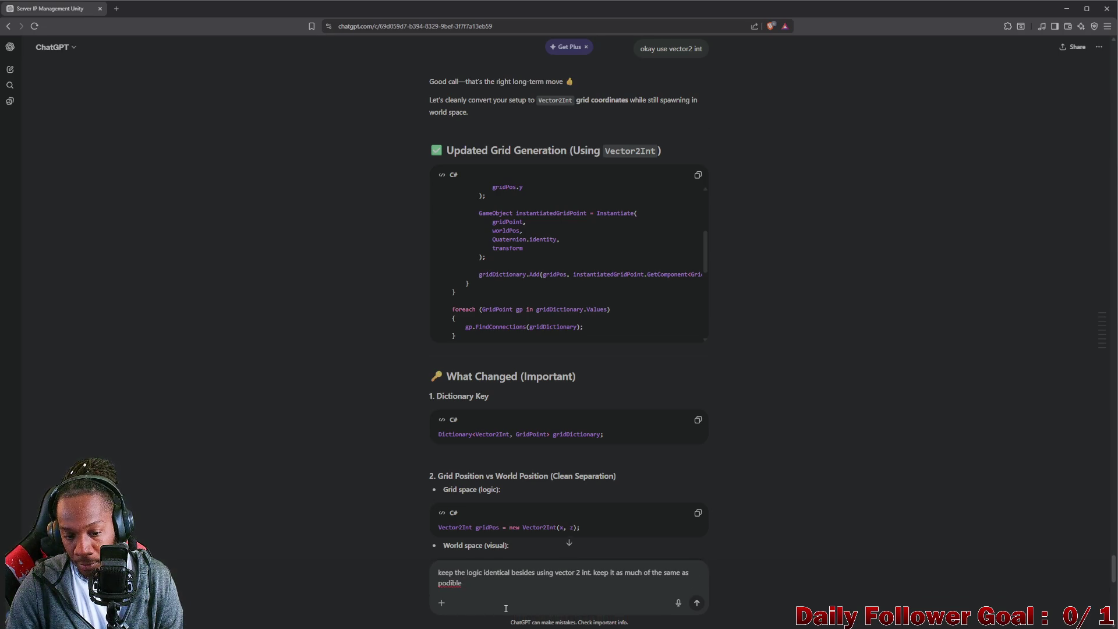
key("BackSpace")
type("ssible")
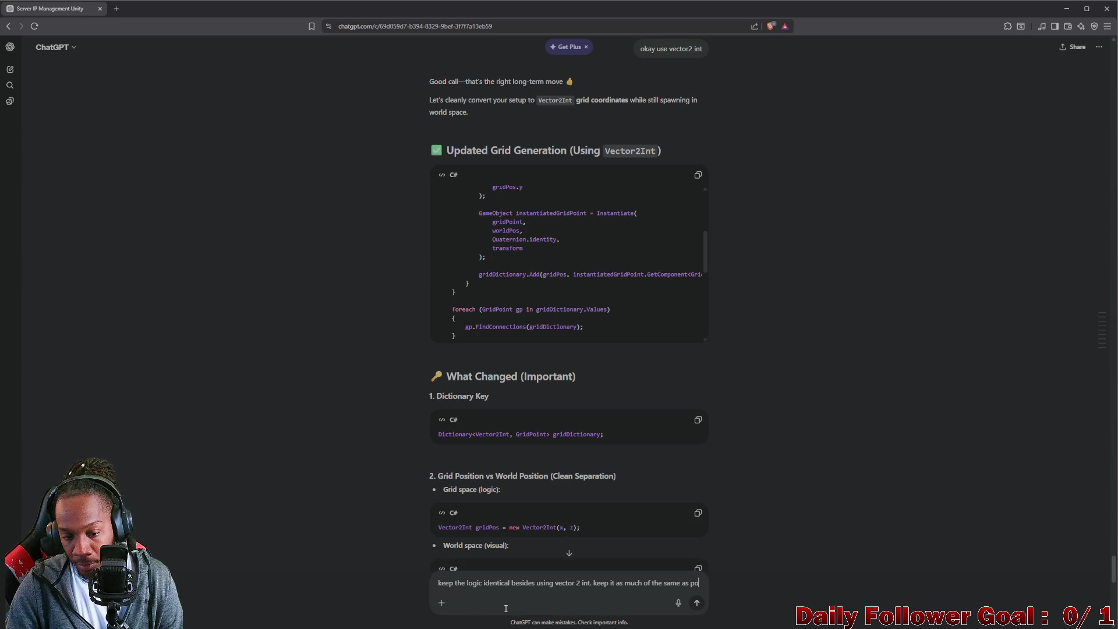
key("Return")
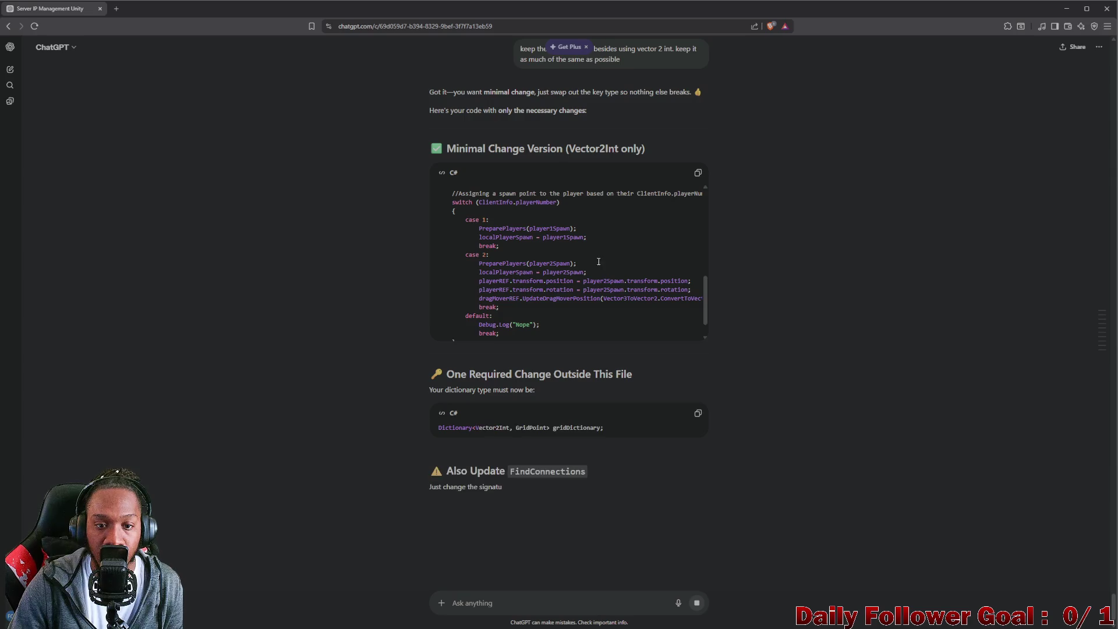
Copy the Minimal Change Version C# code block that uses Vector2Int grid keys.
scroll(582, 263, "up", 3)
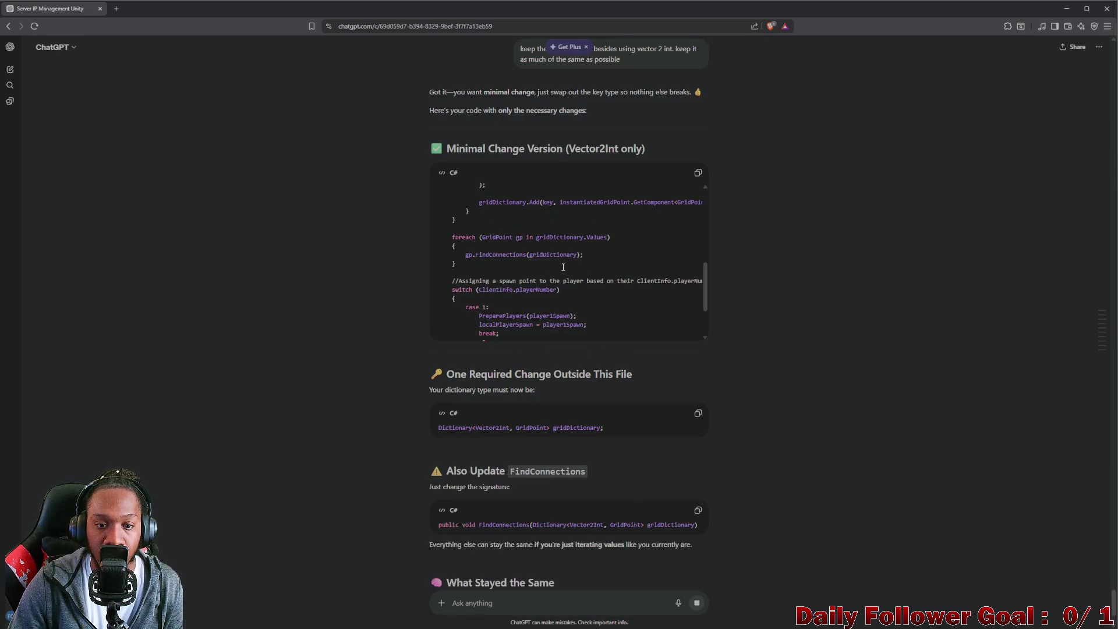
scroll(562, 267, "down", 3)
scroll(577, 266, "up", 4)
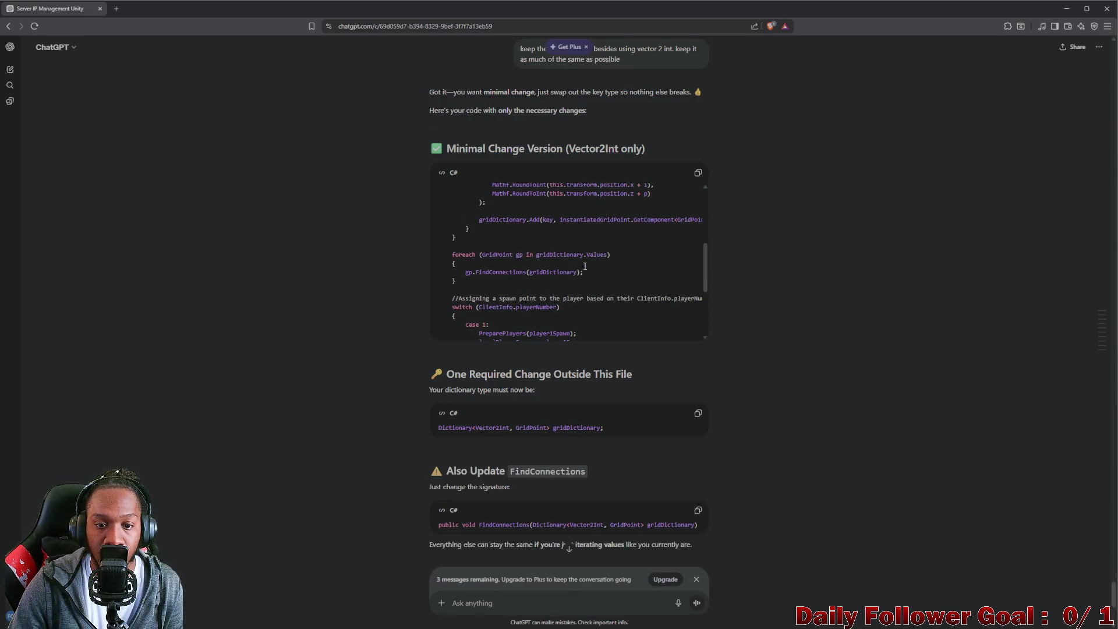
scroll(593, 266, "down", 3)
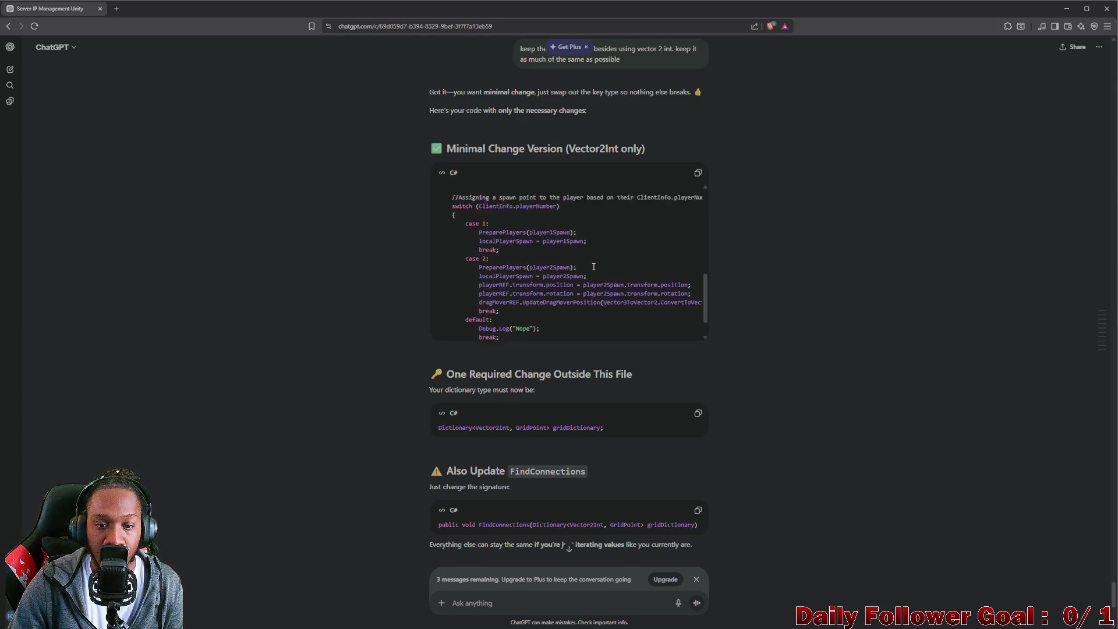
scroll(594, 266, "up", 6)
scroll(593, 266, "up", 2)
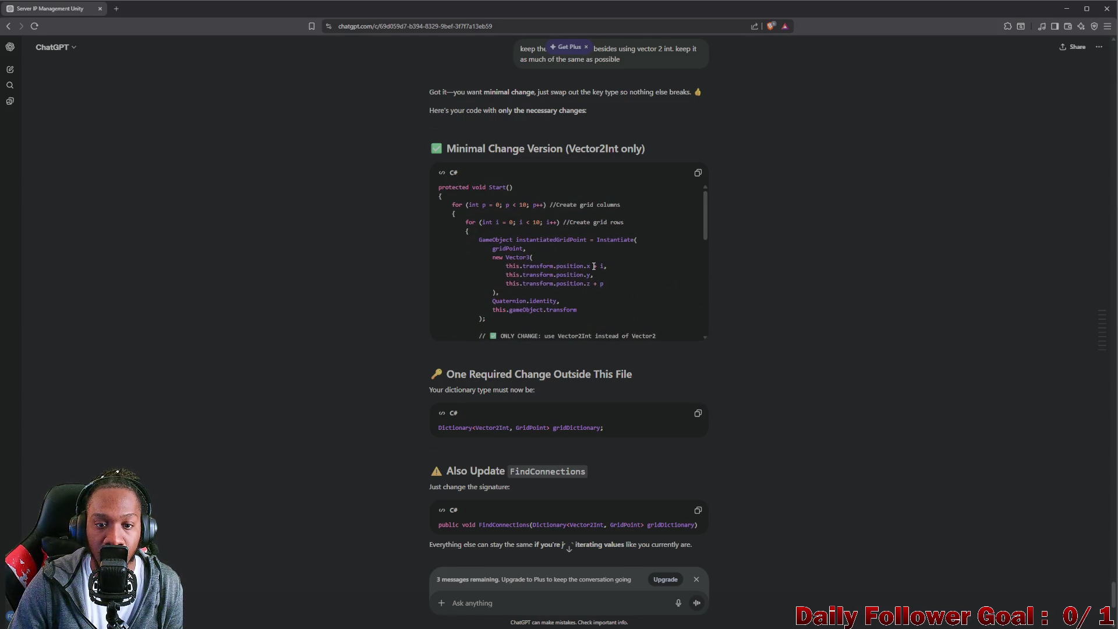
scroll(593, 266, "down", 3)
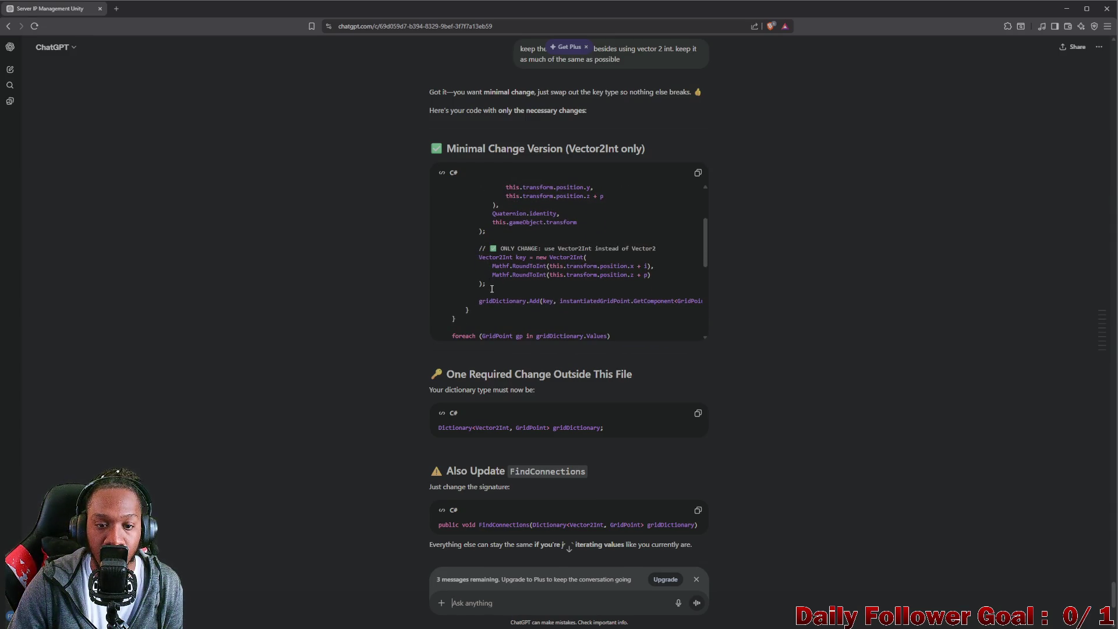
scroll(491, 289, "up", 3)
scroll(486, 288, "down", 3)
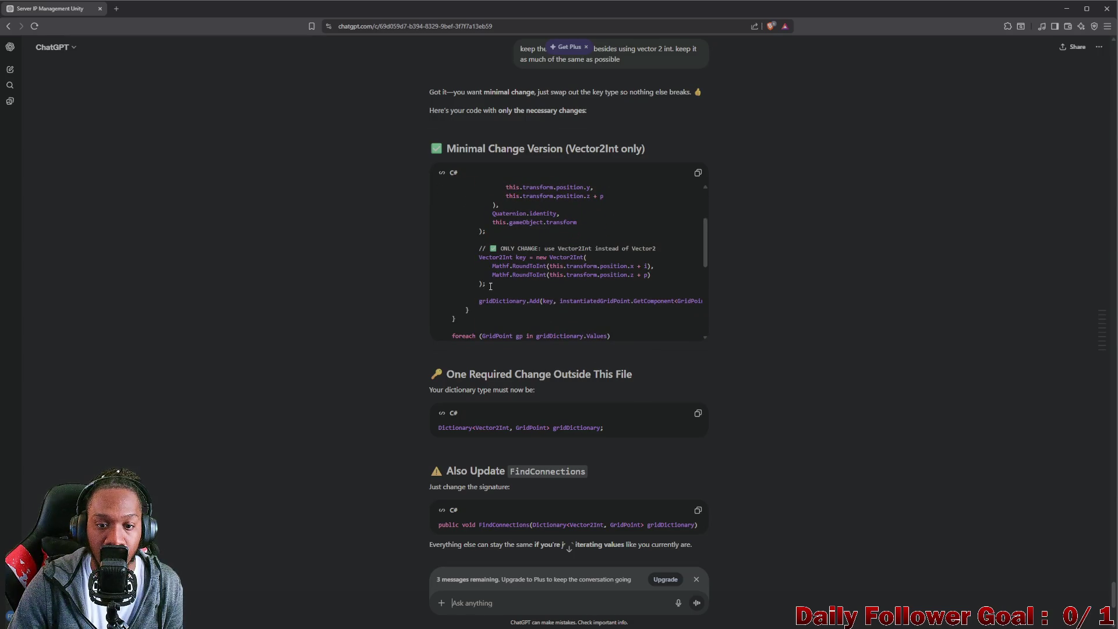
left_click_drag(490, 286, 385, 257)
scroll(476, 258, "up", 3)
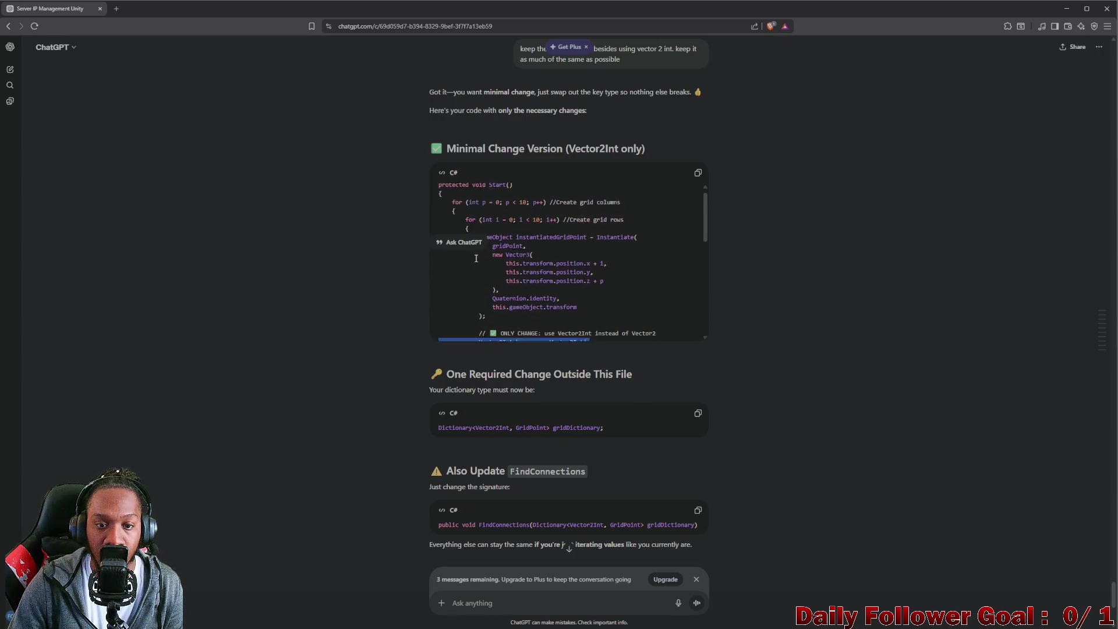
scroll(475, 258, "down", 3)
scroll(489, 255, "up", 3)
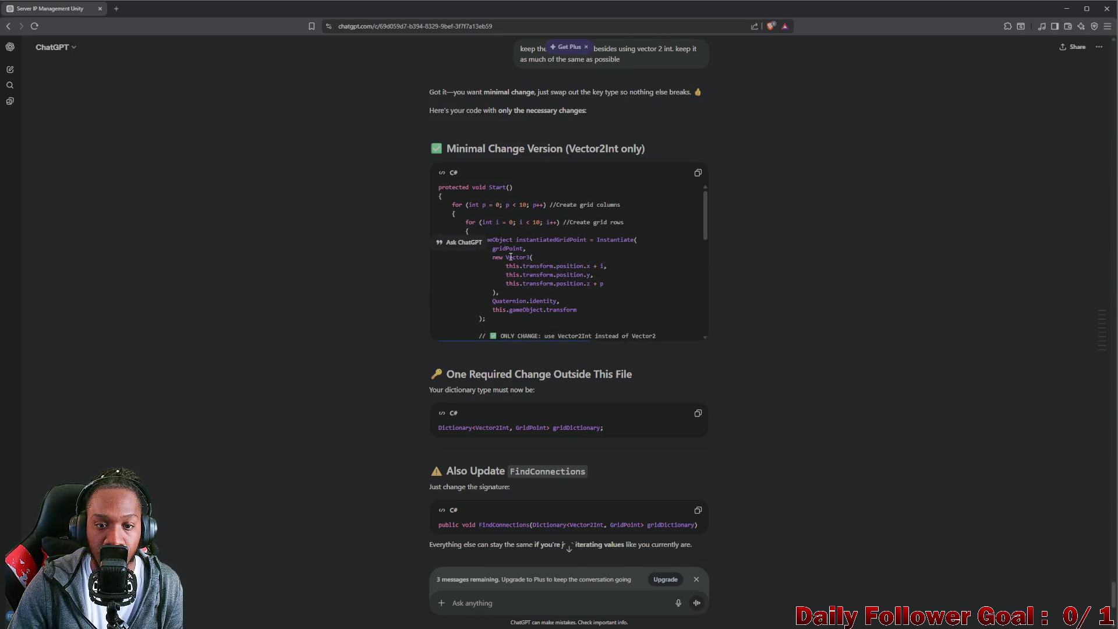
scroll(510, 256, "down", 3)
scroll(511, 259, "up", 3)
scroll(511, 262, "down", 3)
scroll(513, 267, "up", 3)
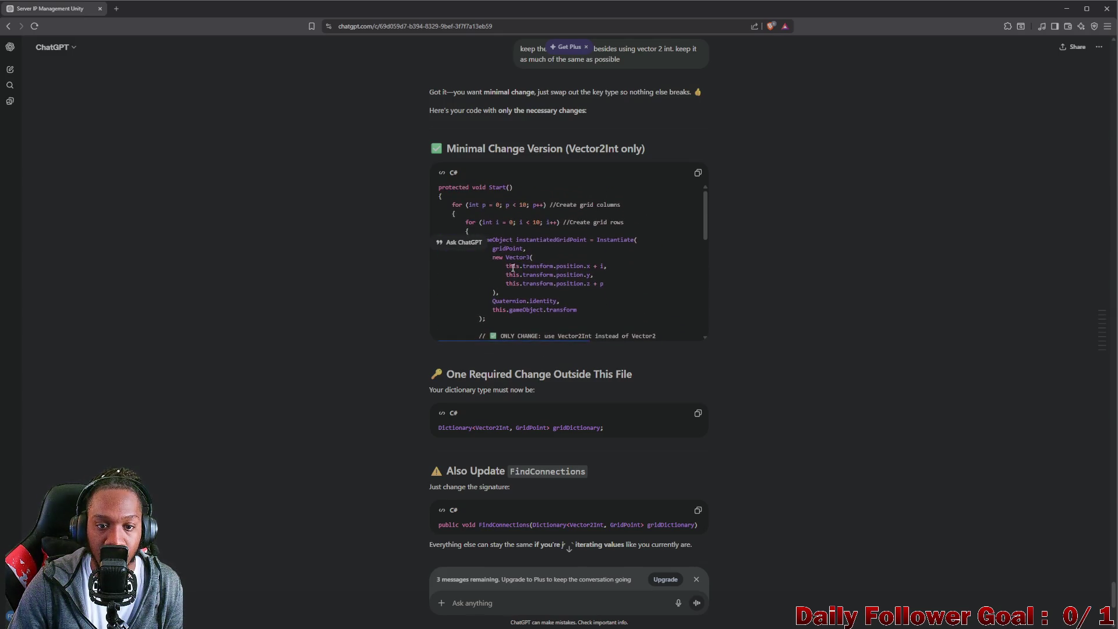
scroll(512, 267, "down", 3)
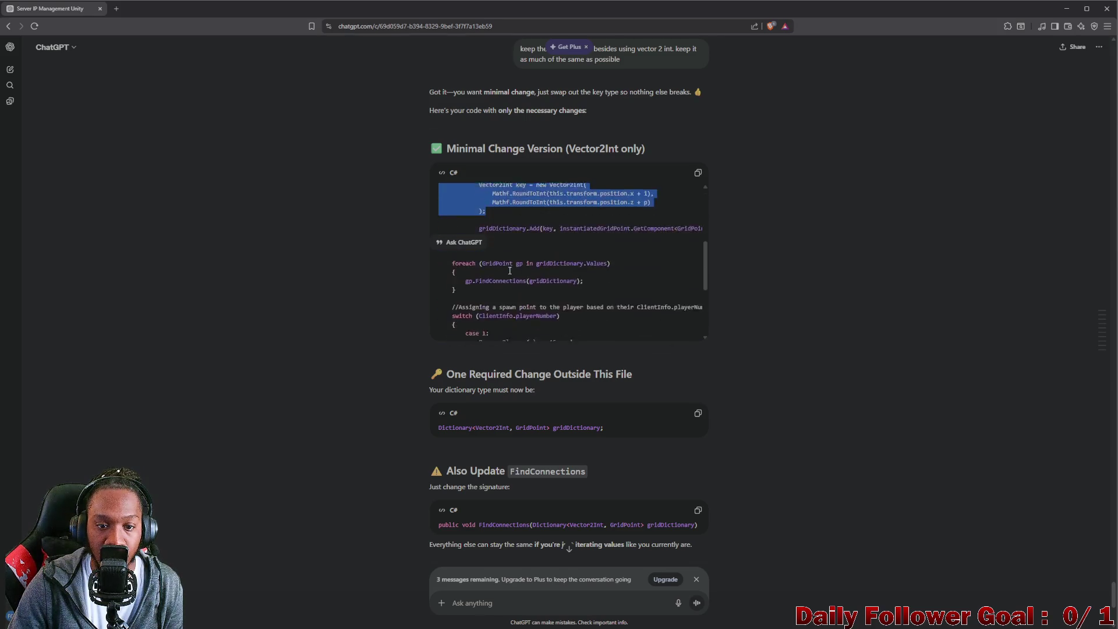
scroll(512, 268, "up", 3)
left_click(698, 174)
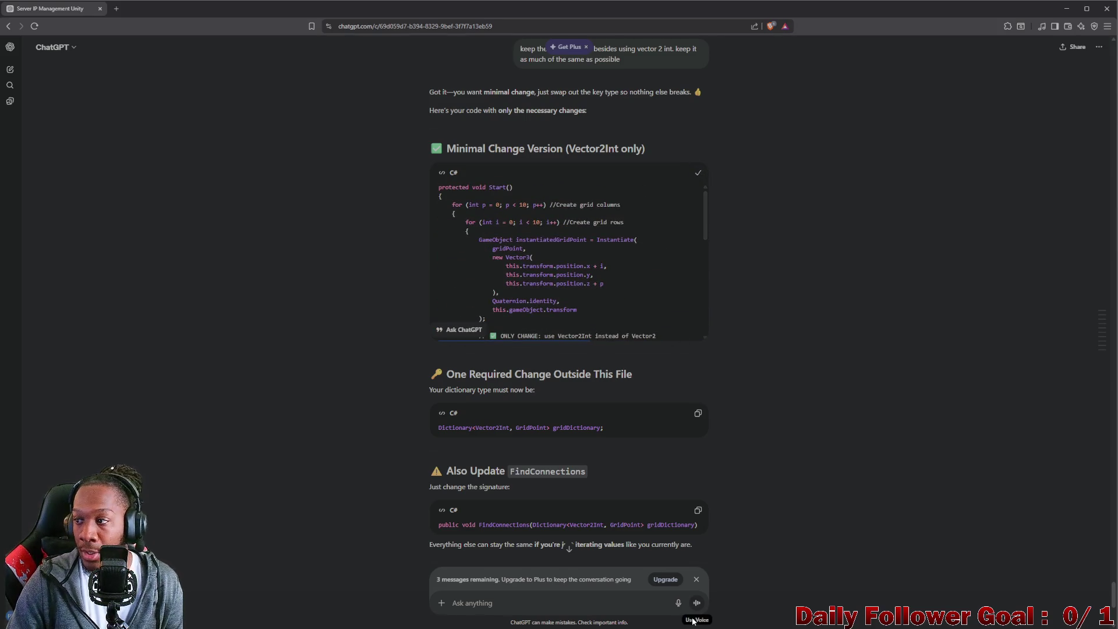
Switch to the NetworkingPractice Visual Studio window and select the old Start() code in FloorGrid.cs.
mouse_move(1102, 329)
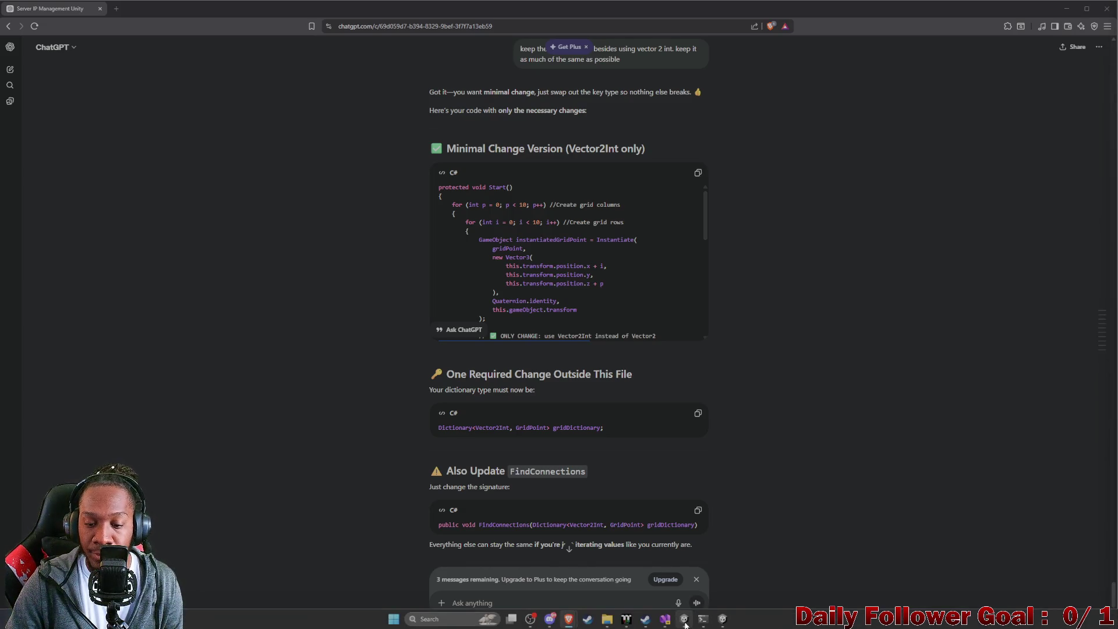
mouse_move(668, 618)
left_click(742, 583)
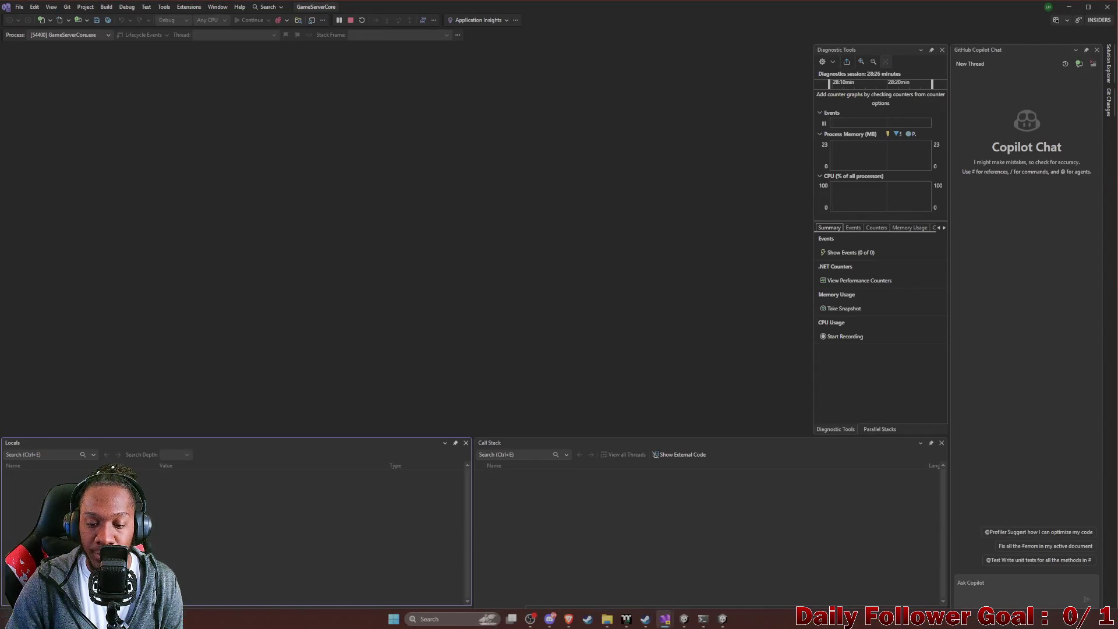
mouse_move(664, 618)
left_click(657, 584)
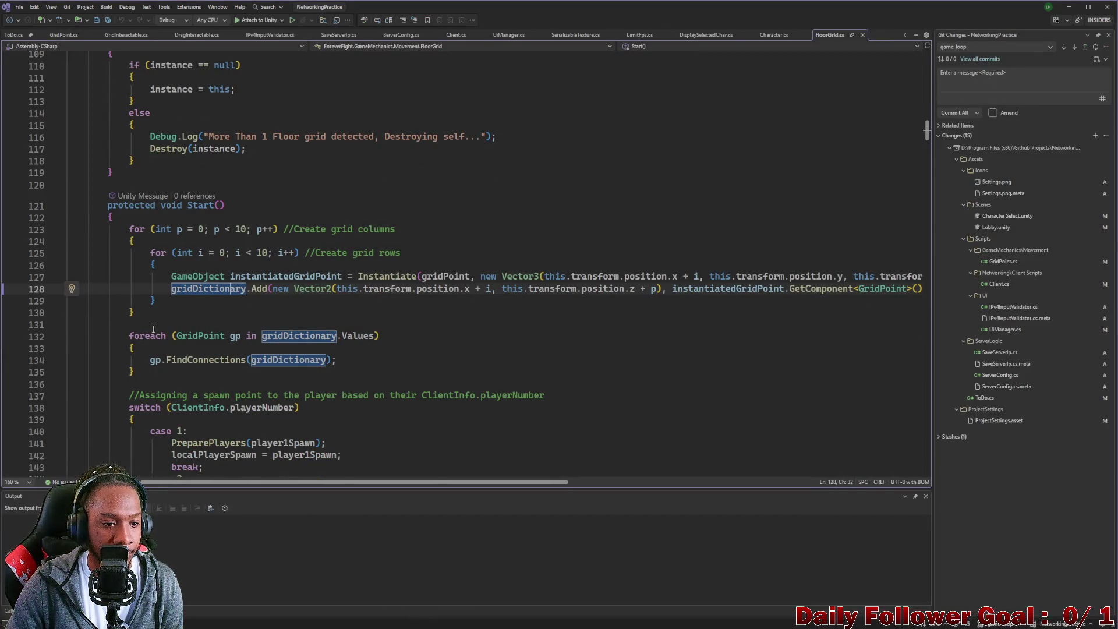
scroll(153, 329, "down", 4)
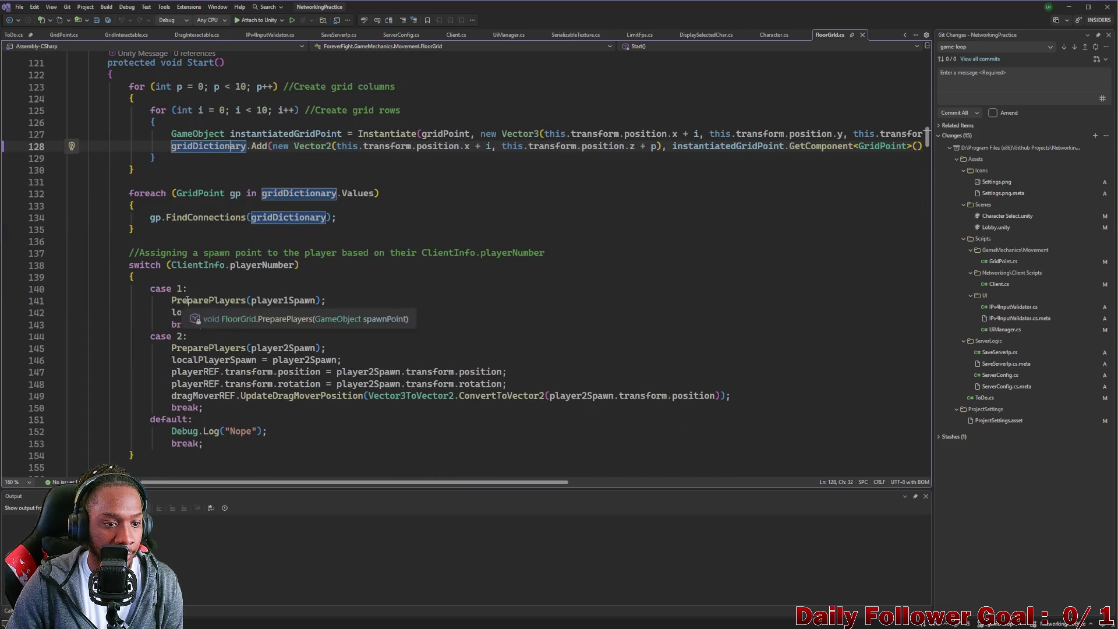
scroll(165, 312, "down", 5)
scroll(137, 336, "up", 3)
mouse_move(122, 404)
left_mouse_down()
mouse_move(87, 355)
mouse_move(91, 32)
mouse_move(38, 65)
left_mouse_up()
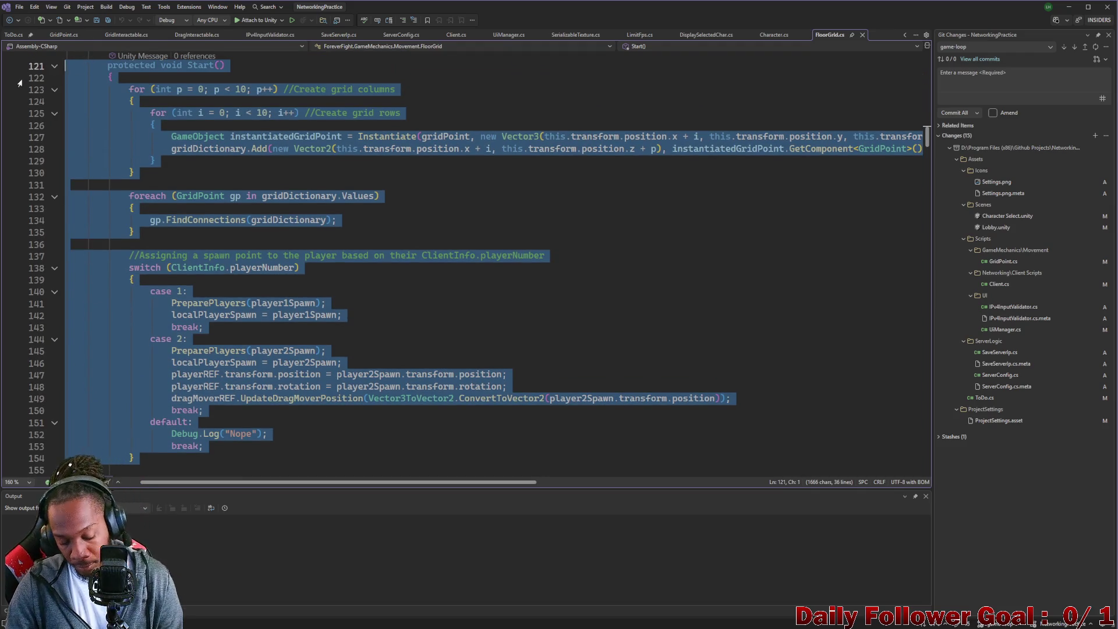
Paste the Vector2Int-keyed code over the old Start() and check where the new key is used.
key("ctrl+v")
scroll(179, 266, "down", 3)
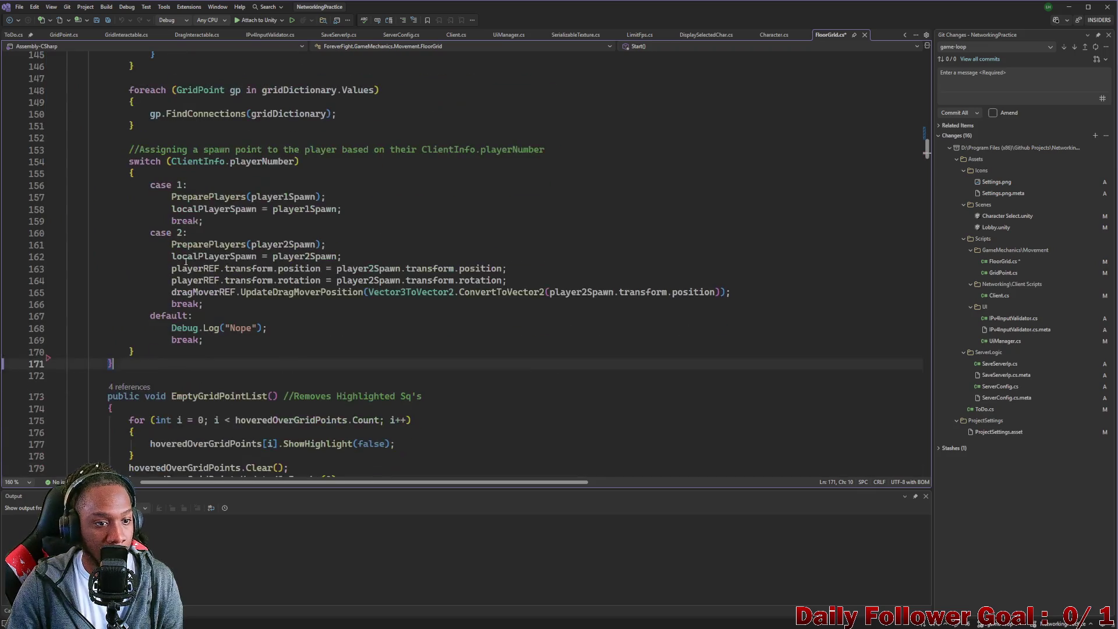
scroll(148, 250, "up", 9)
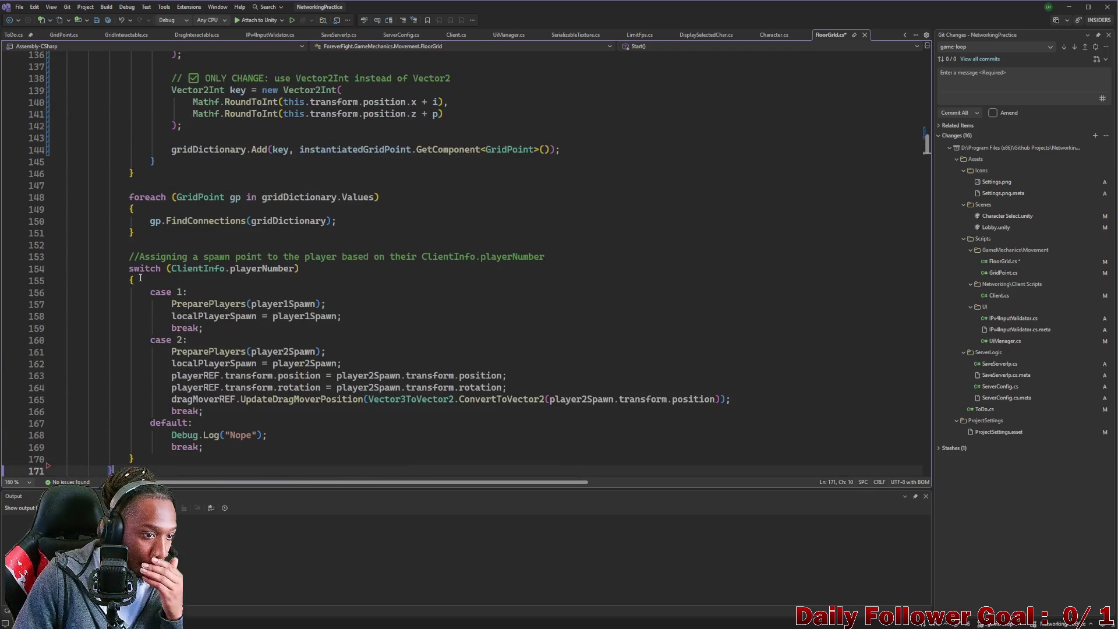
scroll(256, 297, "up", 1)
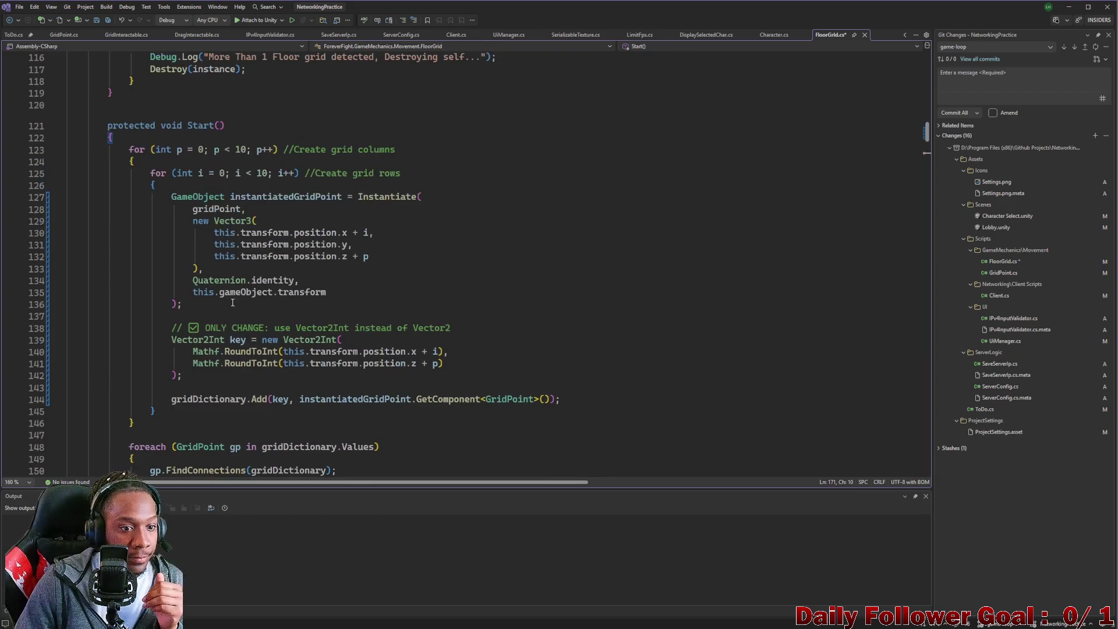
scroll(207, 320, "up", 2)
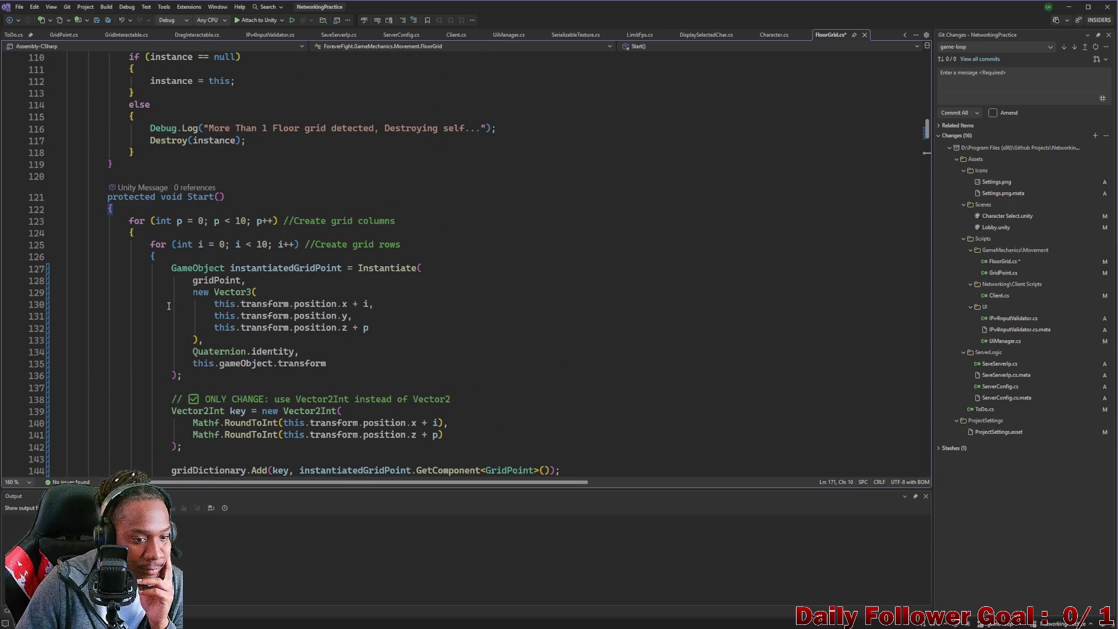
scroll(169, 306, "down", 3)
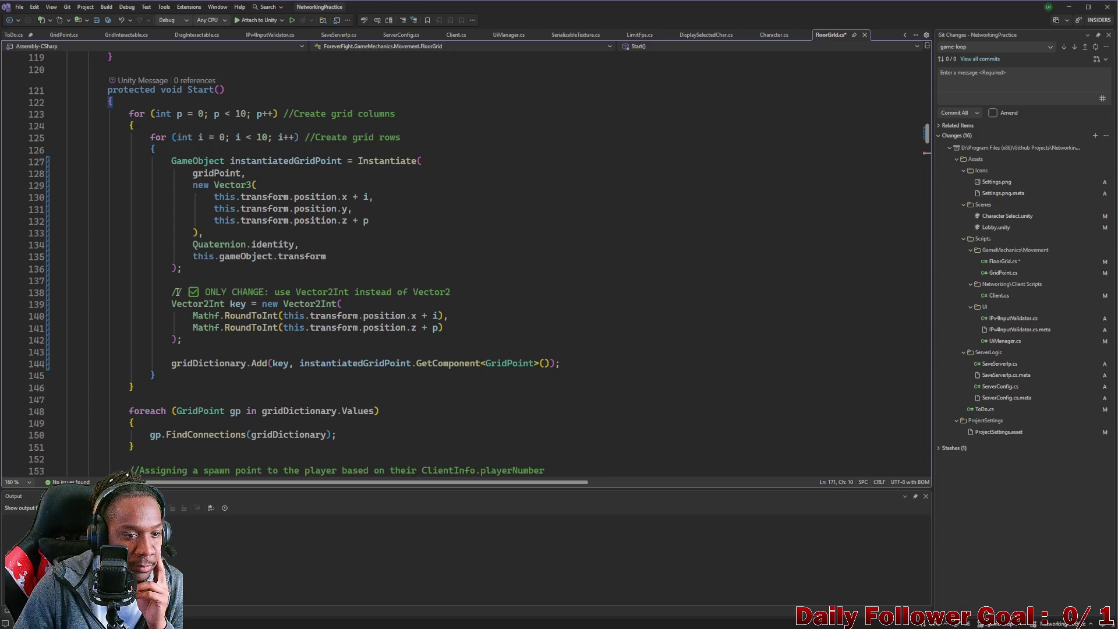
double_click(238, 303)
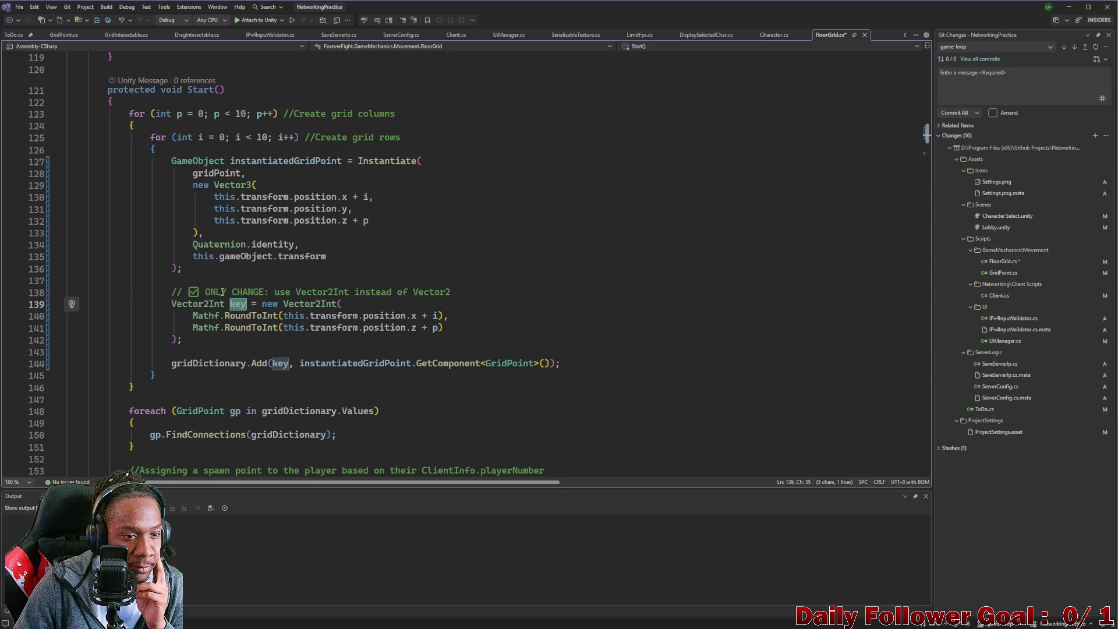
Delete the ONLY CHANGE comment, save FloorGrid.cs, and minimize both Visual Studio windows.
left_click_drag(174, 294, 401, 283)
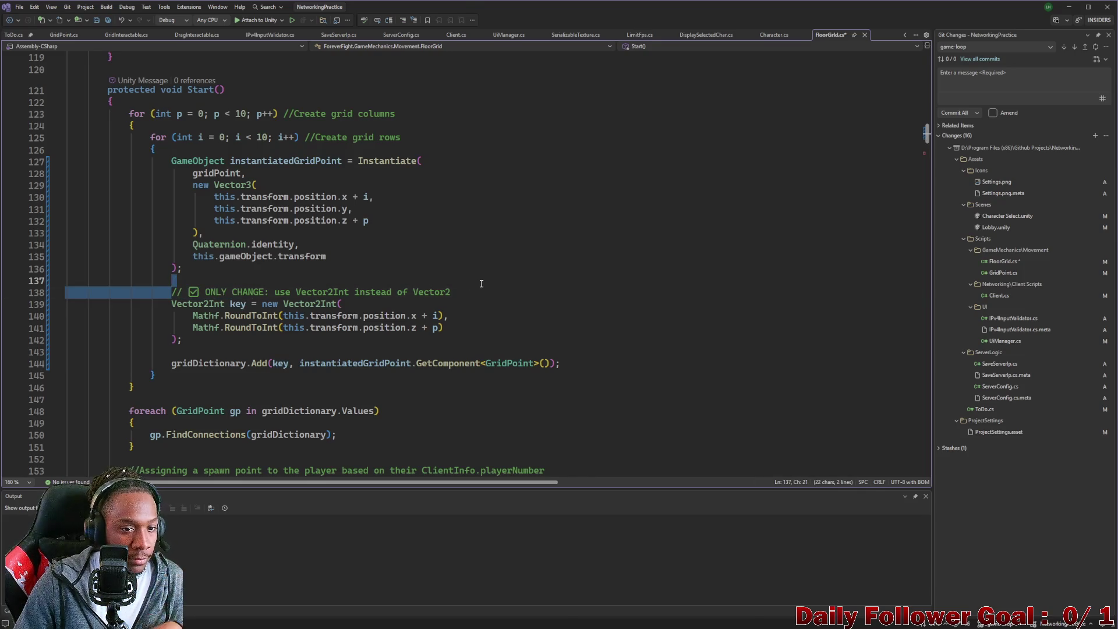
left_click_drag(480, 284, 480, 295)
key("BackSpace")
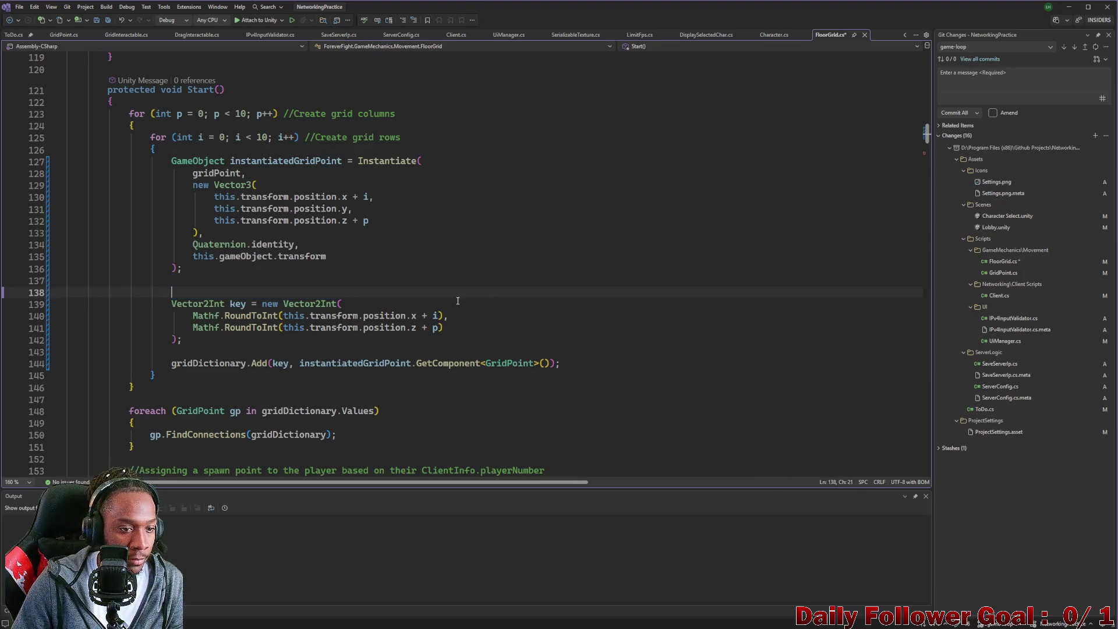
key("BackSpace")
key("BackSpace")
key("BackSpace")
key("BackSpace")
key("BackSpace")
key("BackSpace")
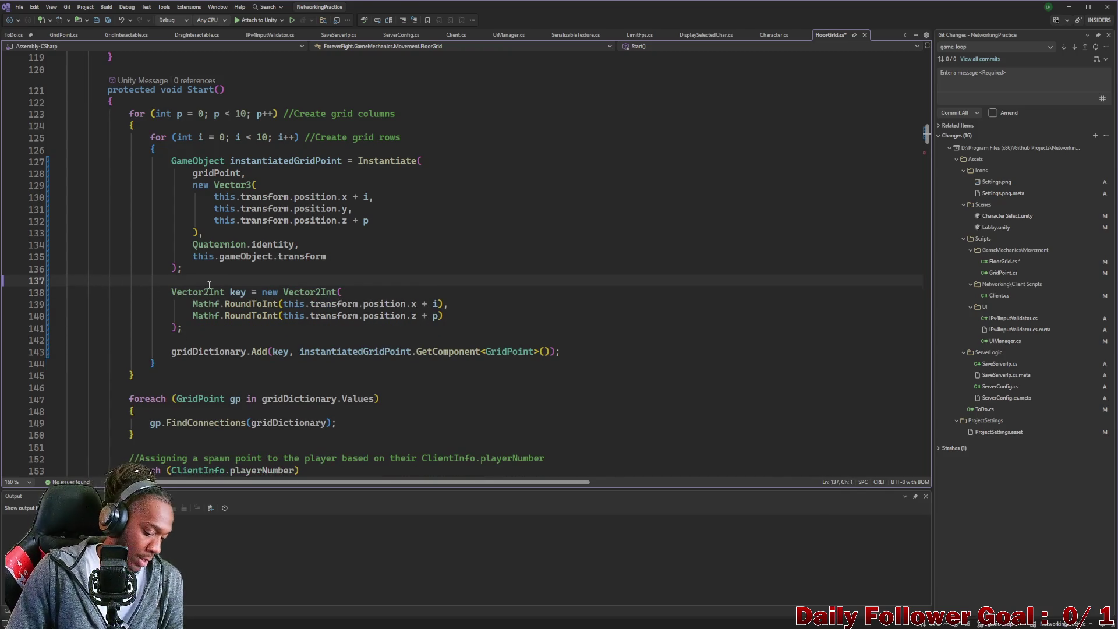
key("ctrl+s")
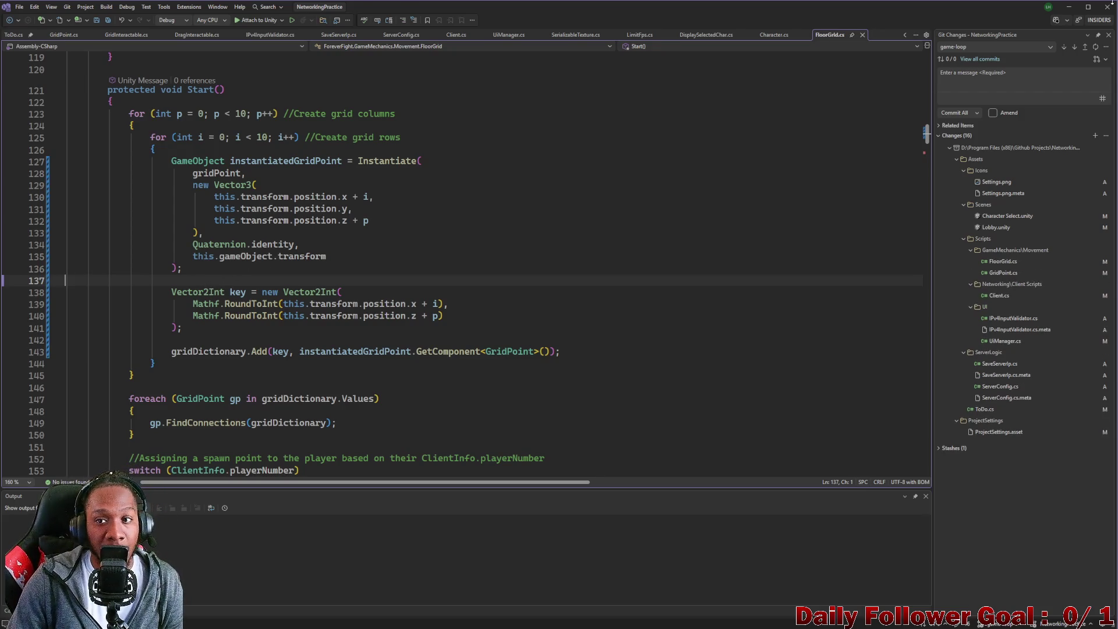
left_click(1069, 7)
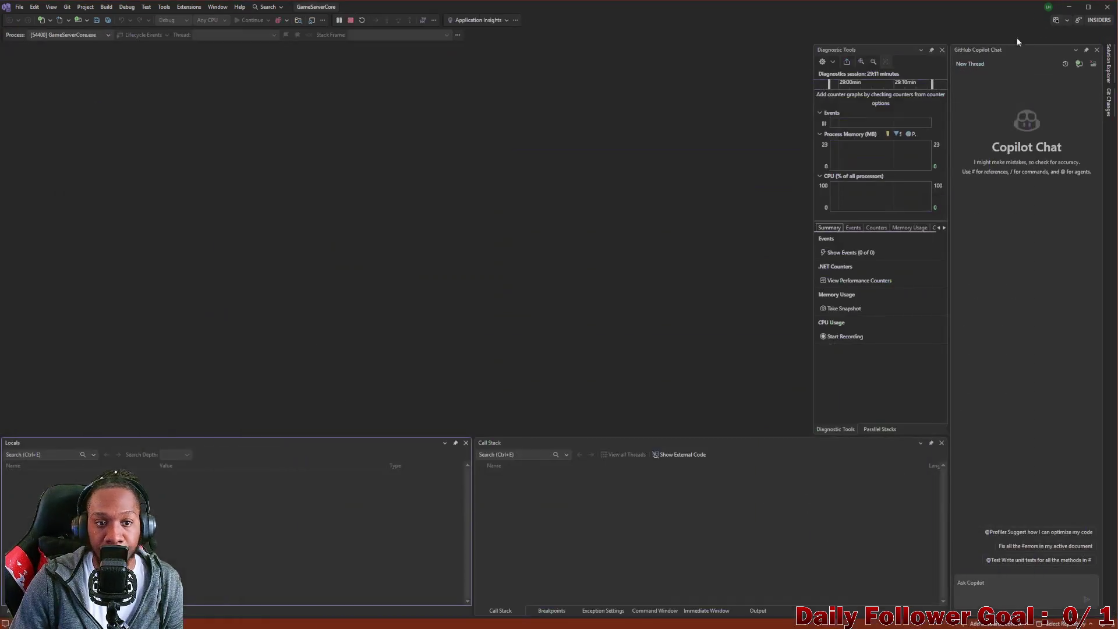
left_click(1069, 7)
Return to Unity, let the updated FloorGrid script recompile, and run CombatScene in Play mode.
mouse_move(573, 624)
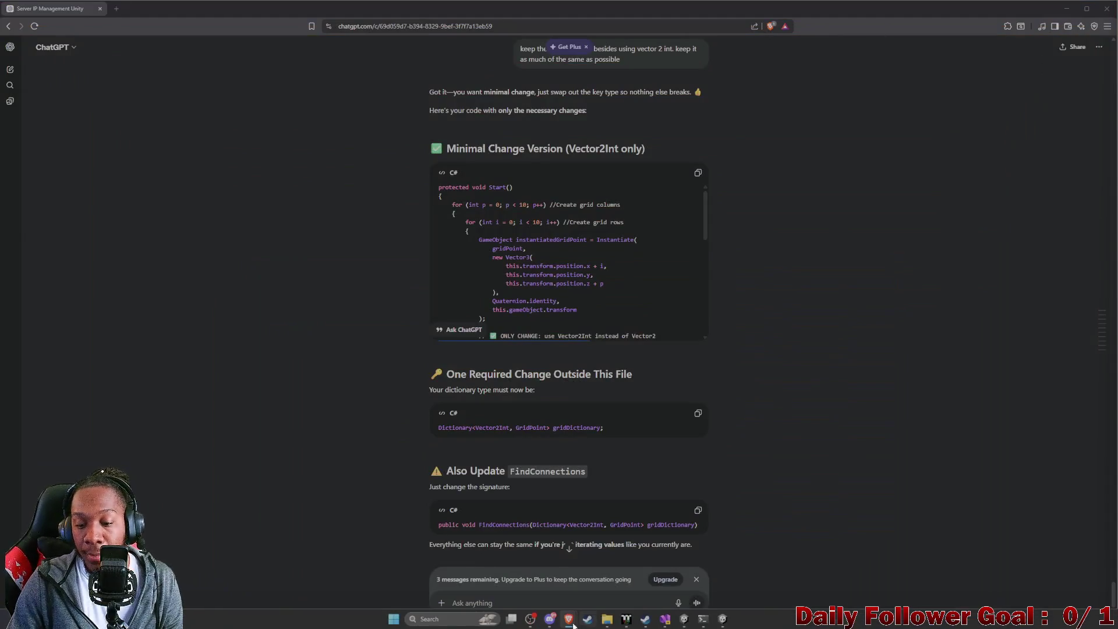
left_click(691, 614)
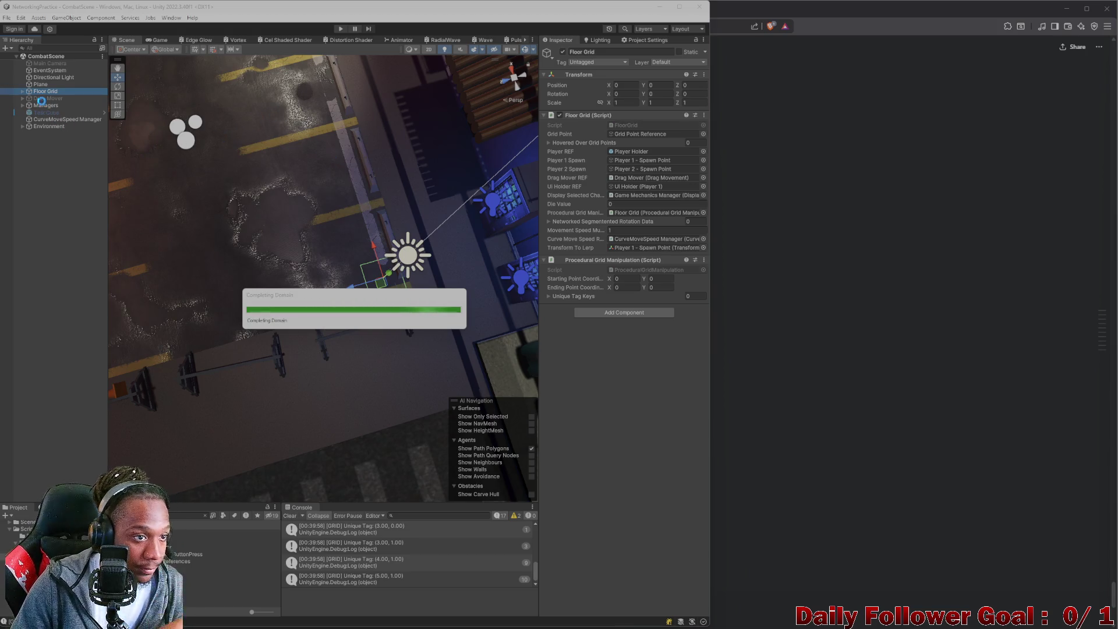
left_click(342, 30)
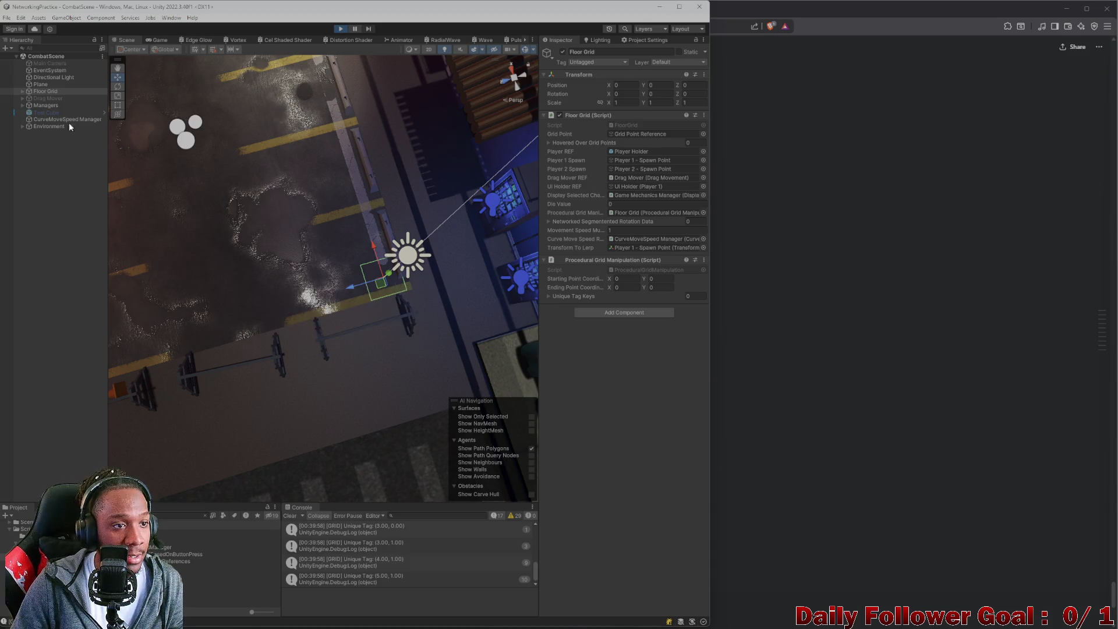
Expand Floor Grid during the run and compare the Connections of both GridPoint(0.00, 0.00) entries.
left_click(23, 91)
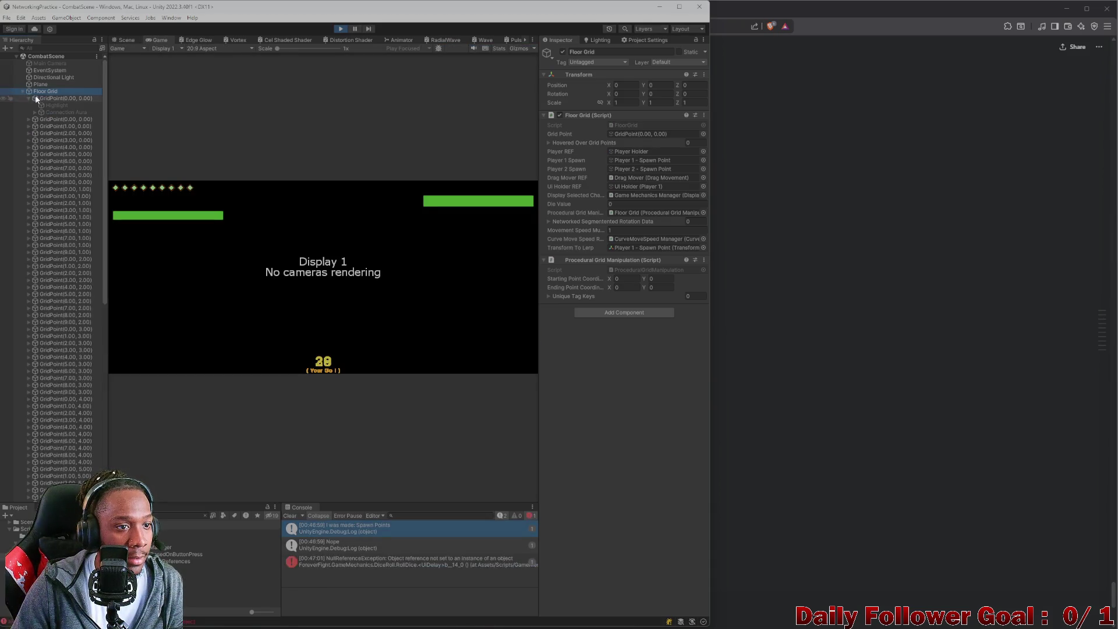
left_click(28, 99)
left_click(56, 105)
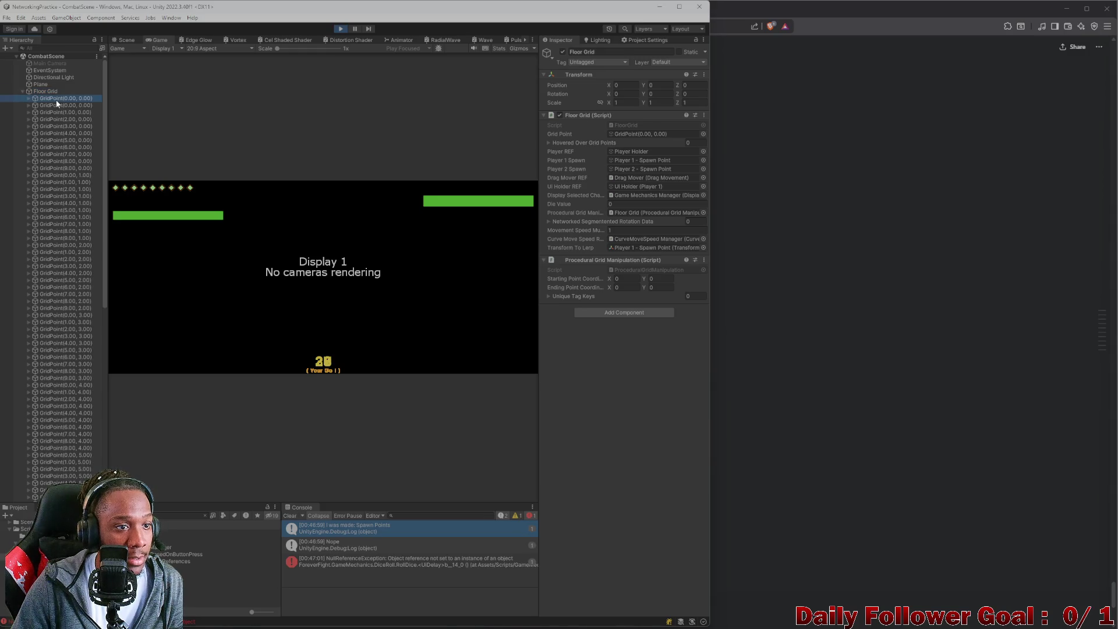
left_click(57, 99)
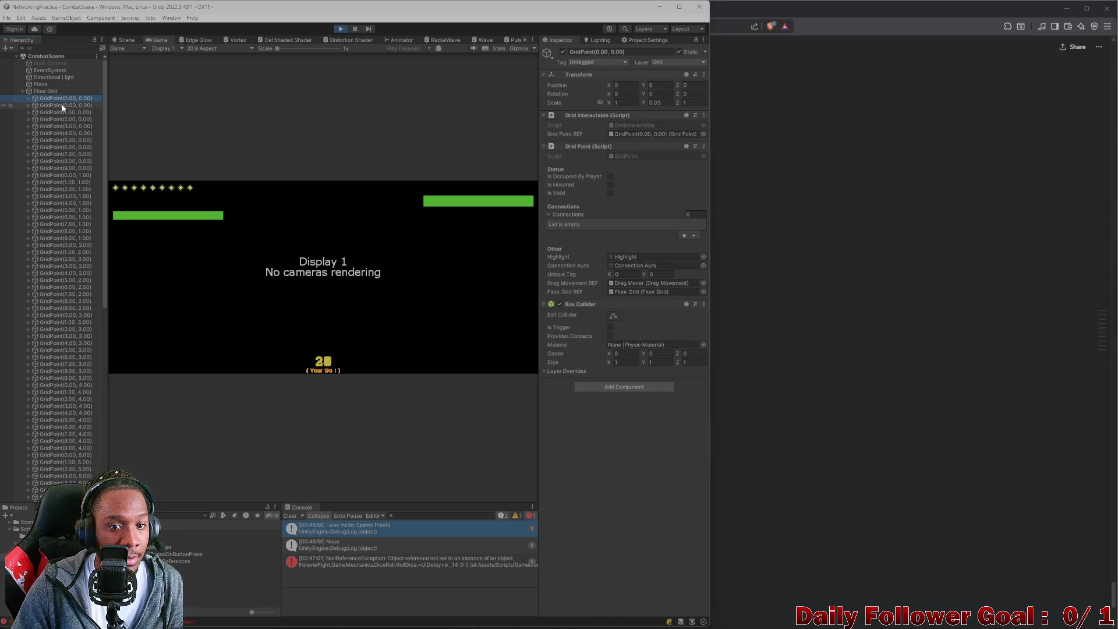
left_click(62, 106)
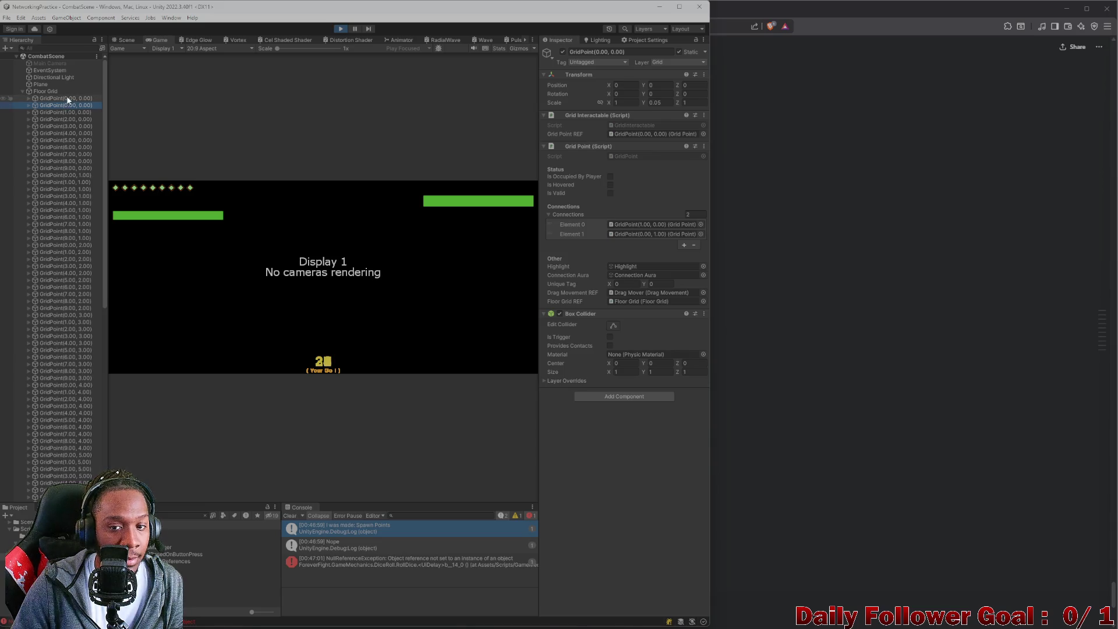
left_click(73, 97)
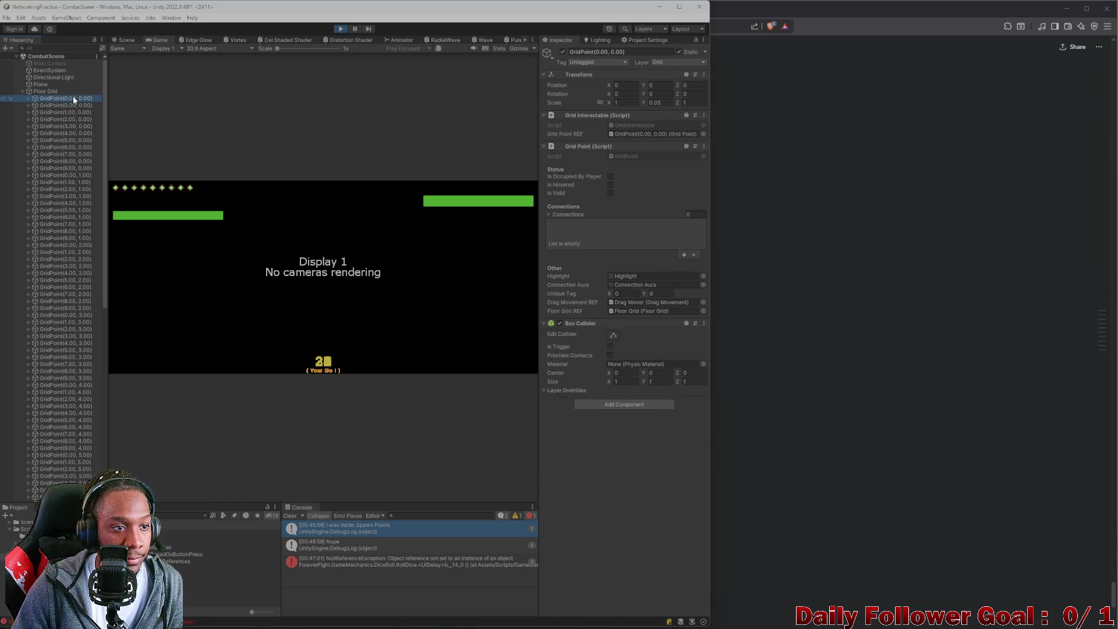
left_click(64, 106)
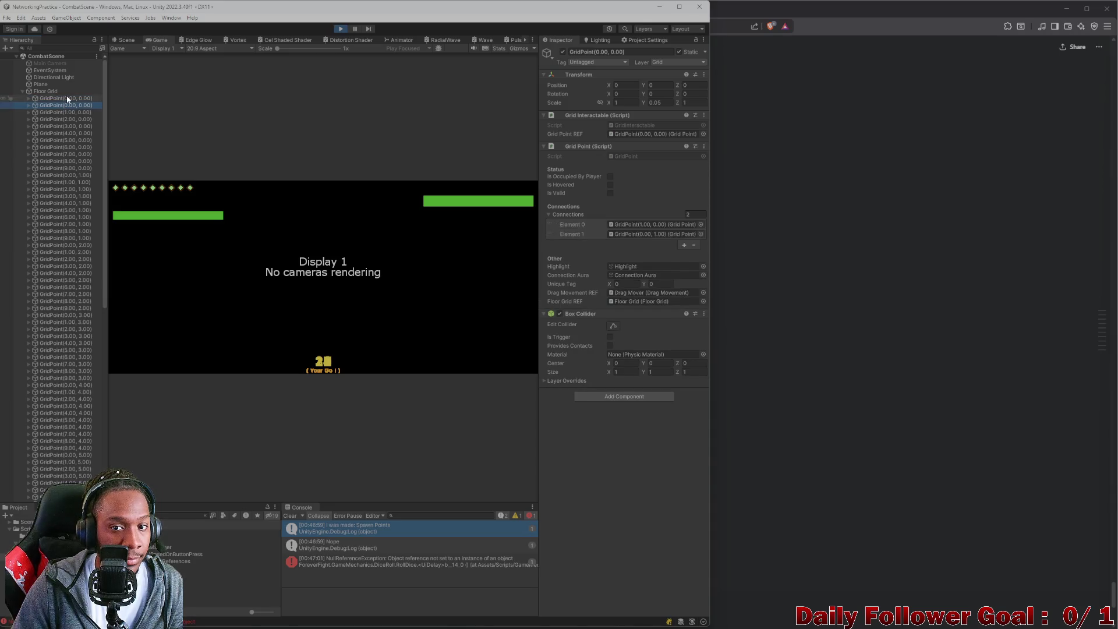
left_click(67, 99)
left_click(73, 106)
left_click(65, 99)
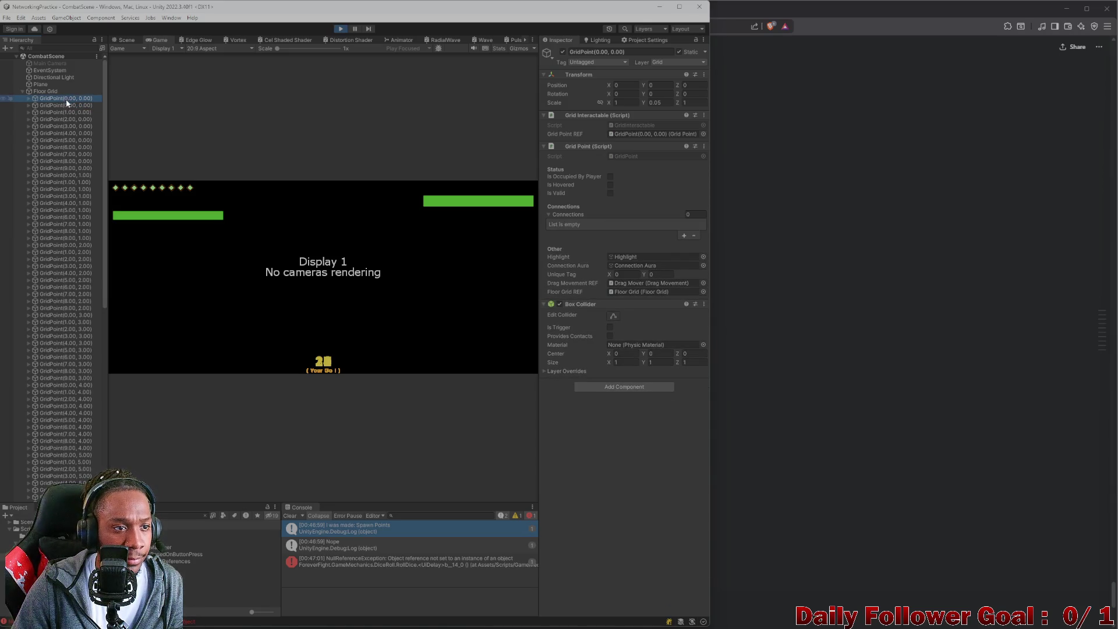
left_click(82, 98)
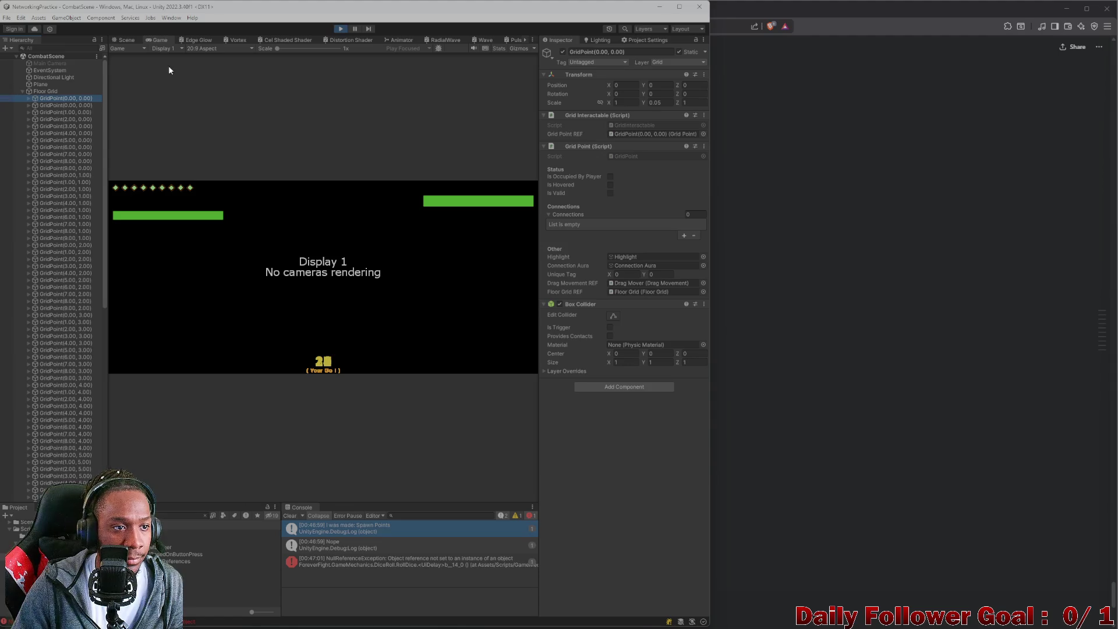
Stop, select Grid Point Reference, replay, recheck both GridPoint(0.00, 0.00) entries, then stop again.
left_click(341, 28)
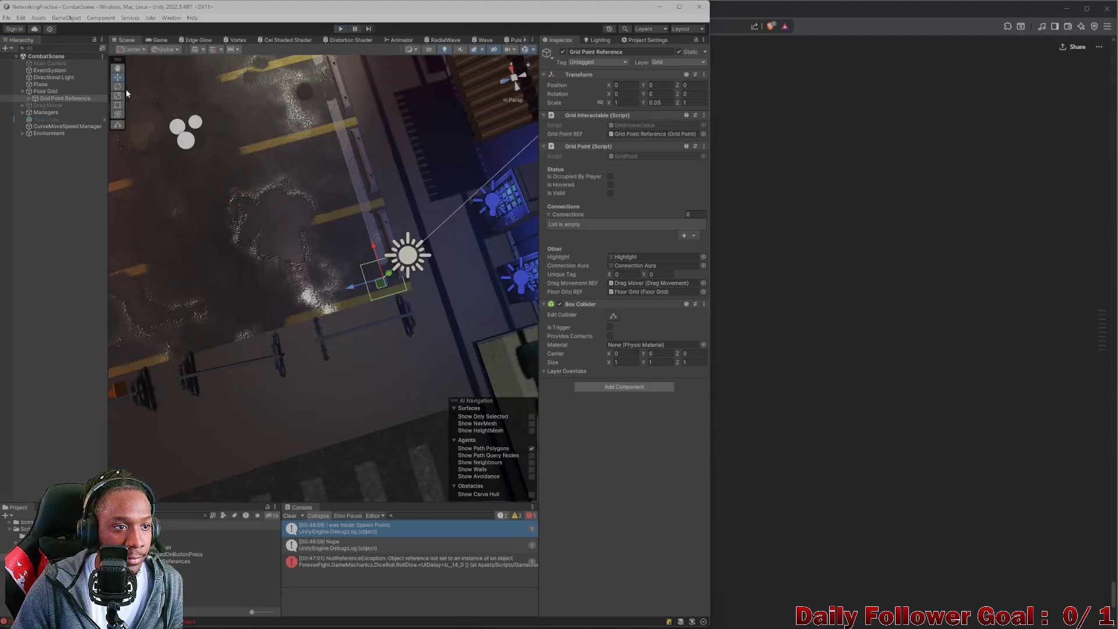
left_click(27, 99)
left_click(341, 28)
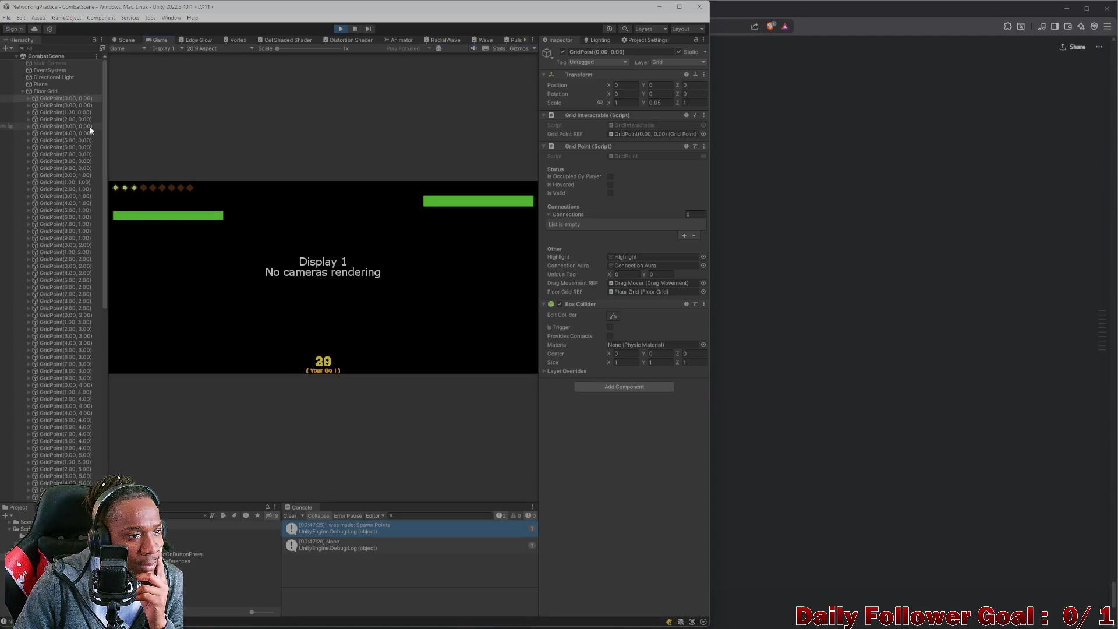
mouse_move(104, 113)
left_mouse_down()
mouse_move(95, 164)
mouse_move(111, 273)
left_mouse_up()
scroll(96, 367, "down", 5)
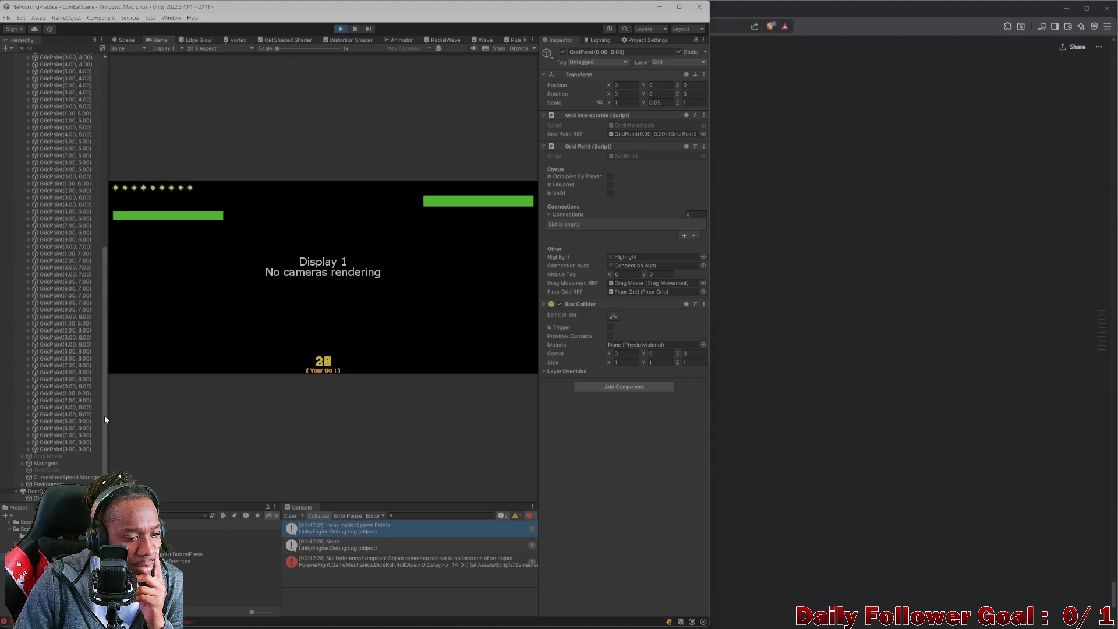
scroll(97, 417, "up", 20)
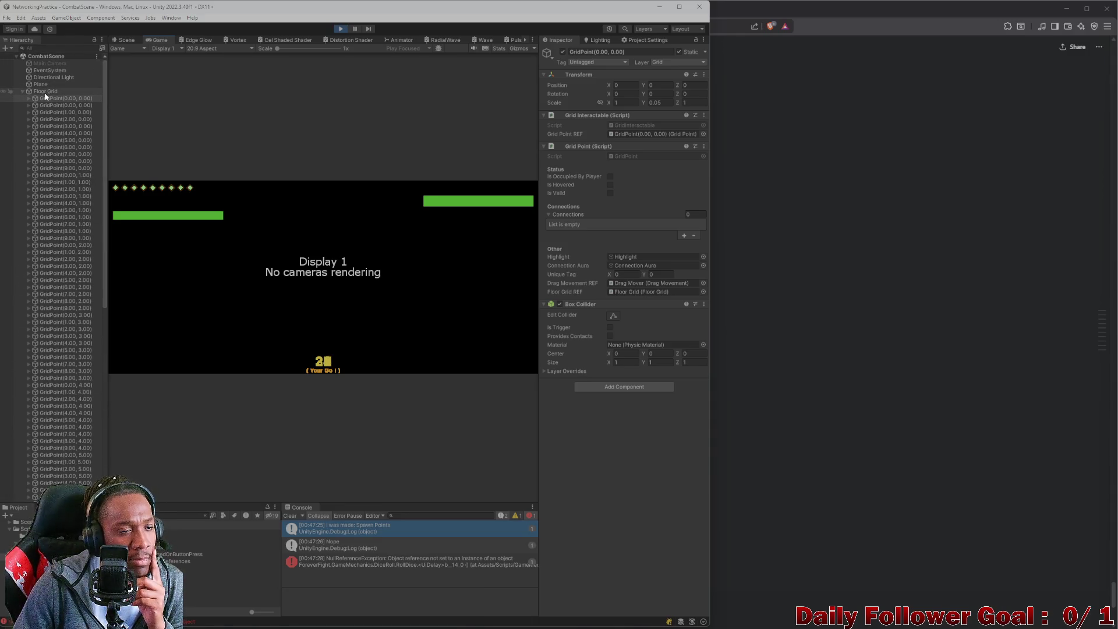
left_click(61, 105)
left_click(58, 98)
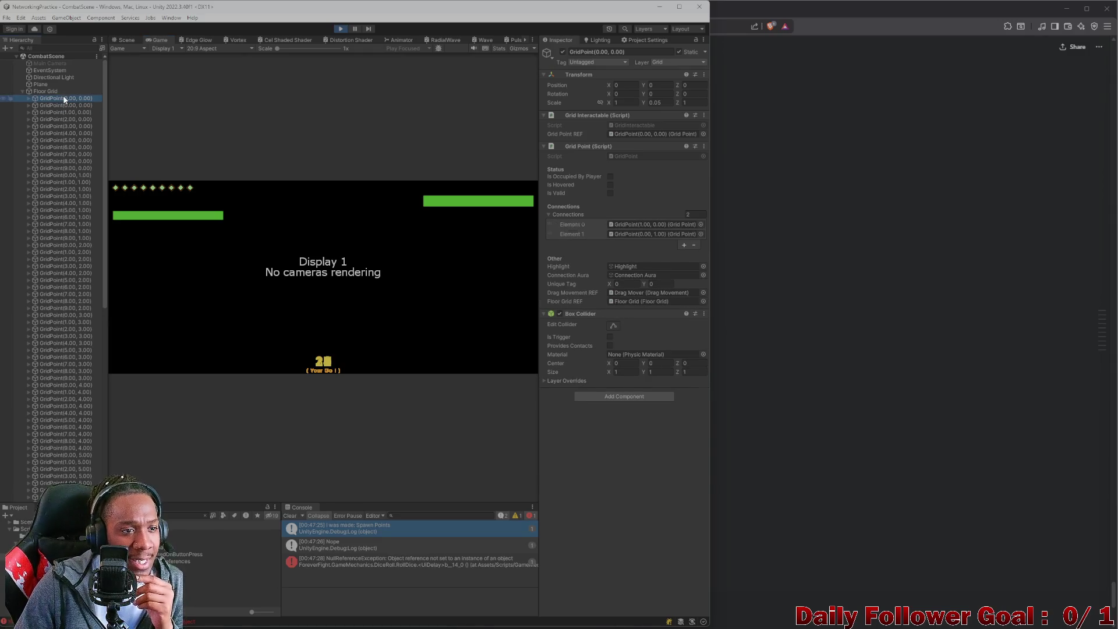
left_click(339, 29)
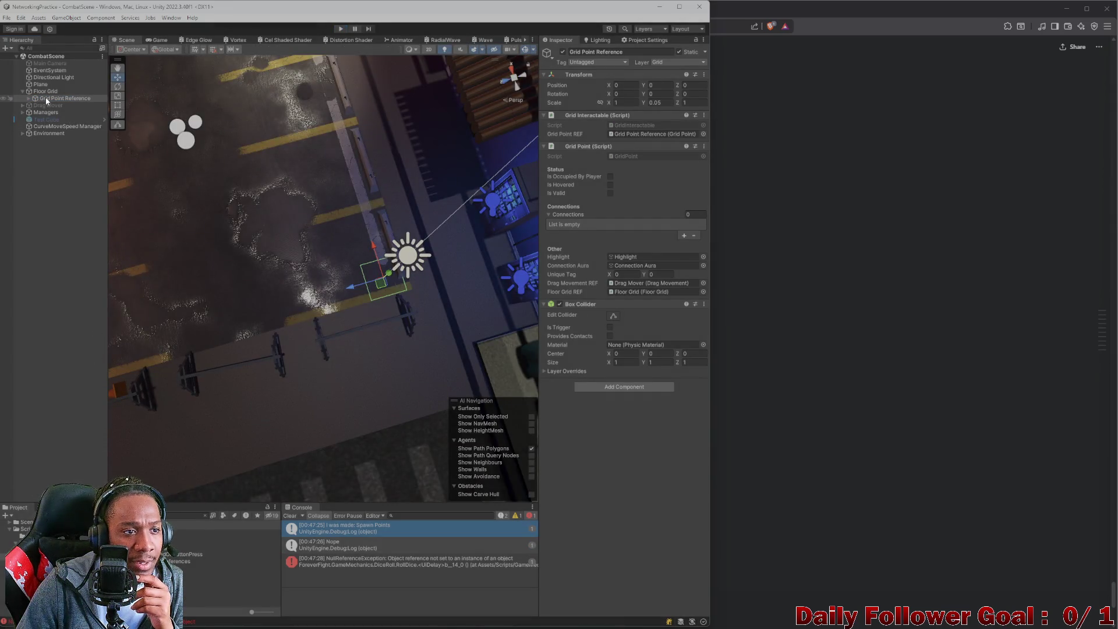
Move Grid Point Reference to the scene root, replay, and recheck the GridPoint(0.00, 0.00) connections.
left_click_drag(43, 99, 47, 91)
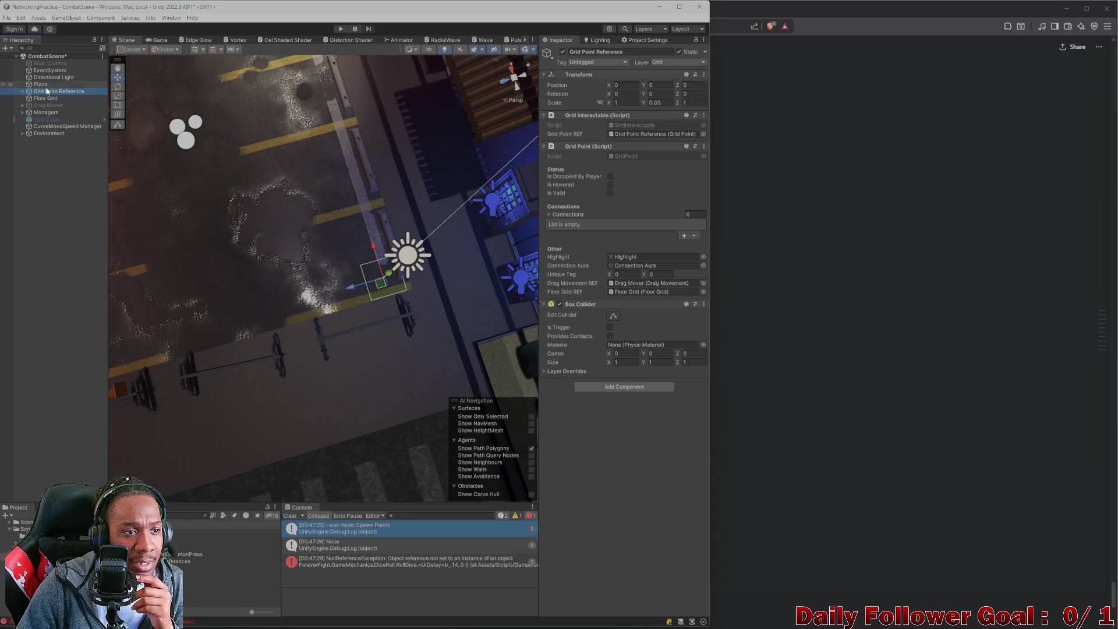
left_click(336, 28)
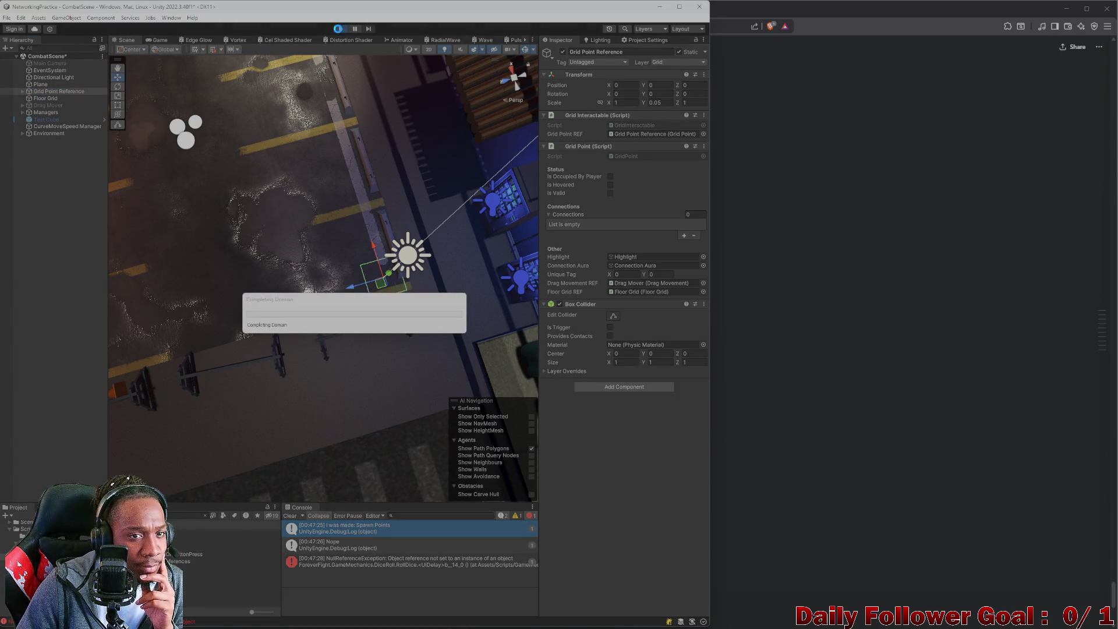
left_click(339, 30)
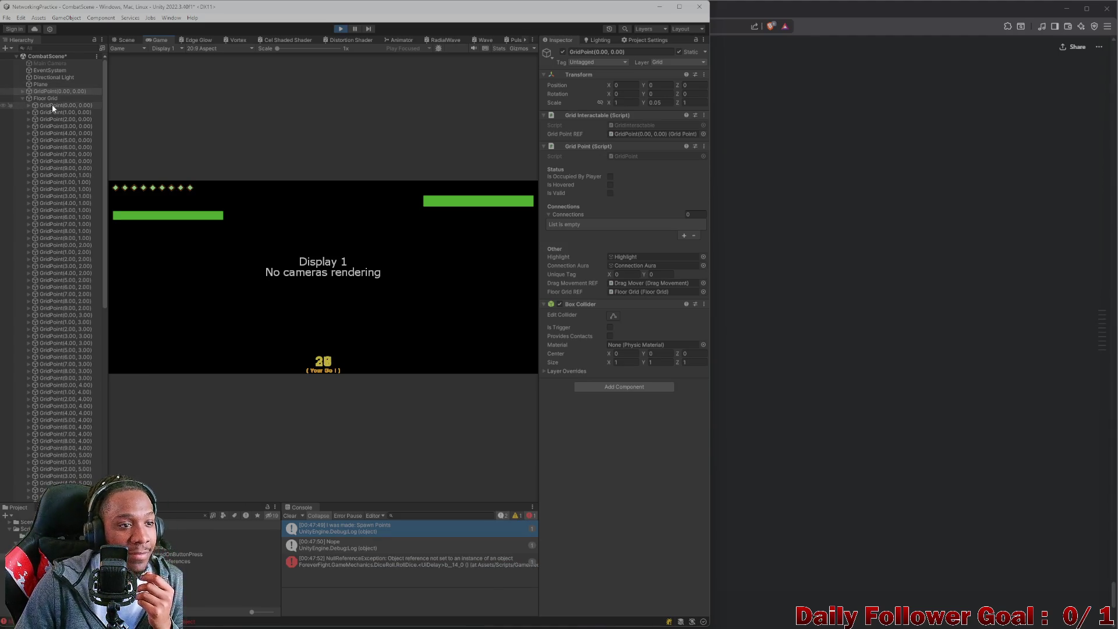
left_click(64, 91)
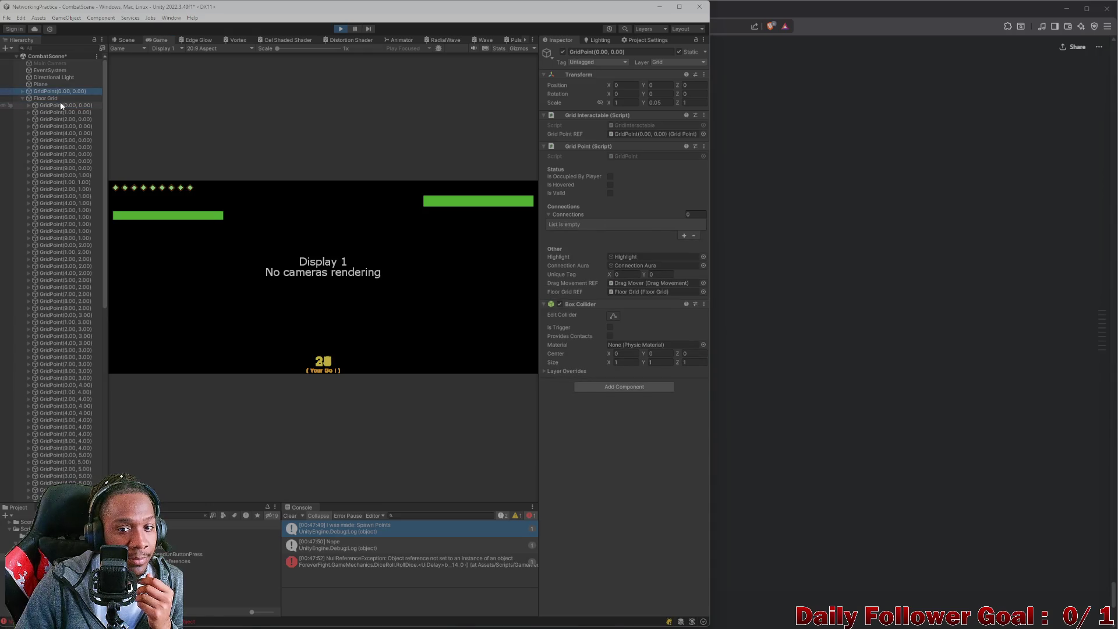
left_click(61, 105)
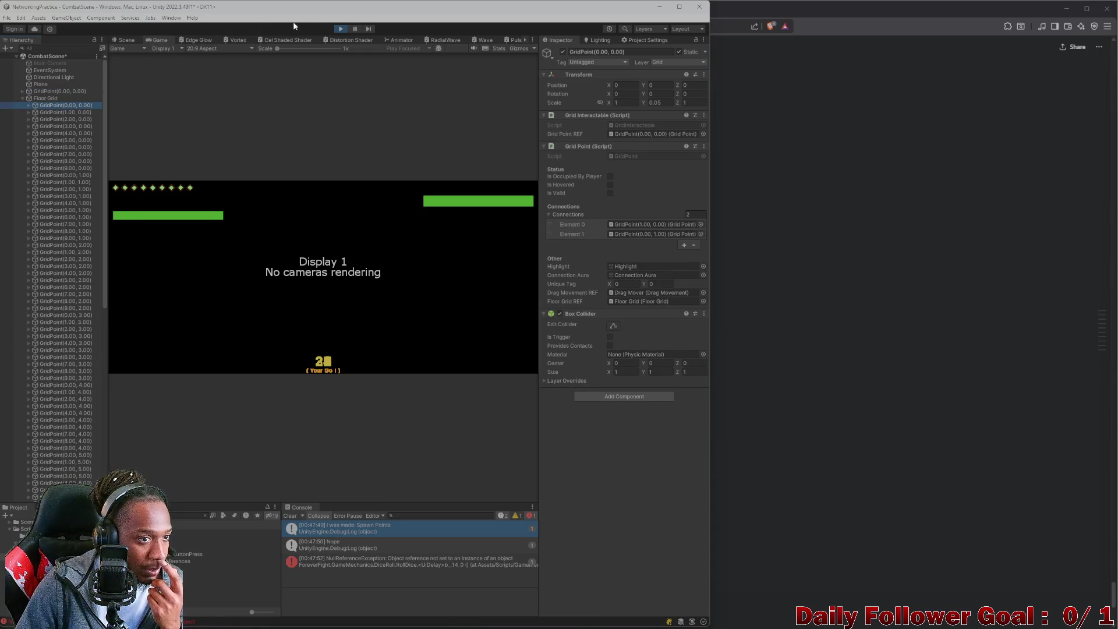
left_click(340, 28)
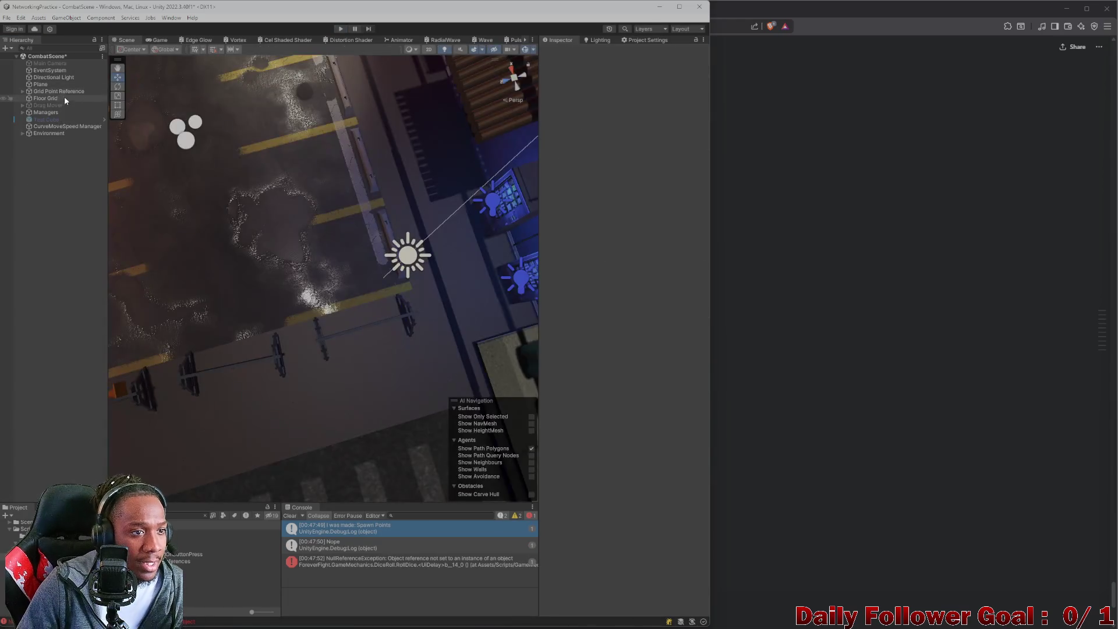
Inspect Grid Point Reference's child objects and components in the Hierarchy.
left_click(22, 91)
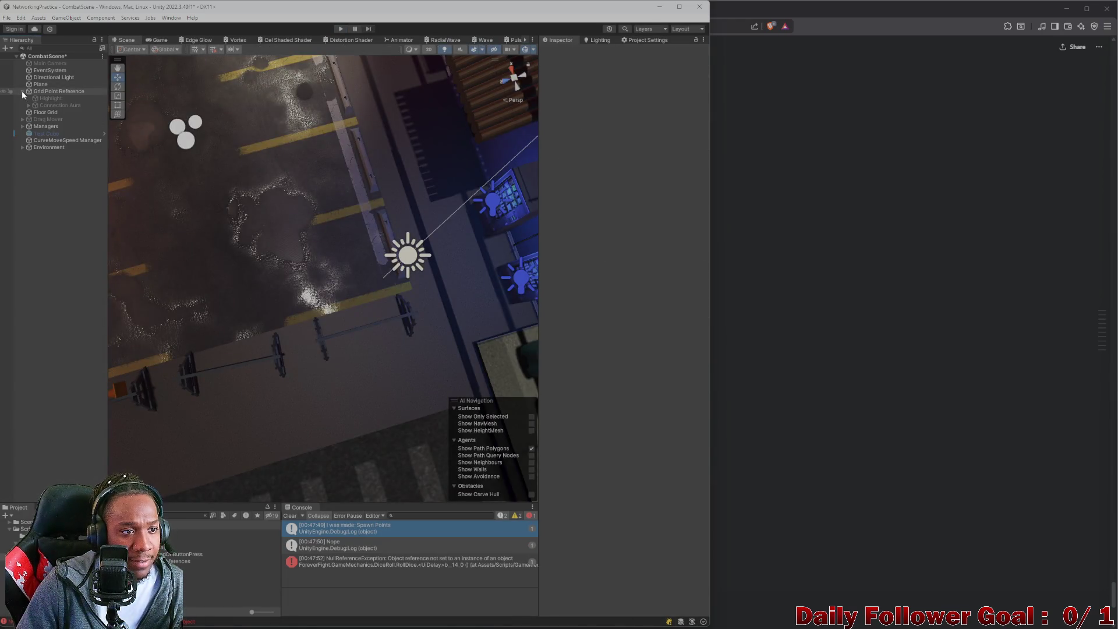
left_click(22, 91)
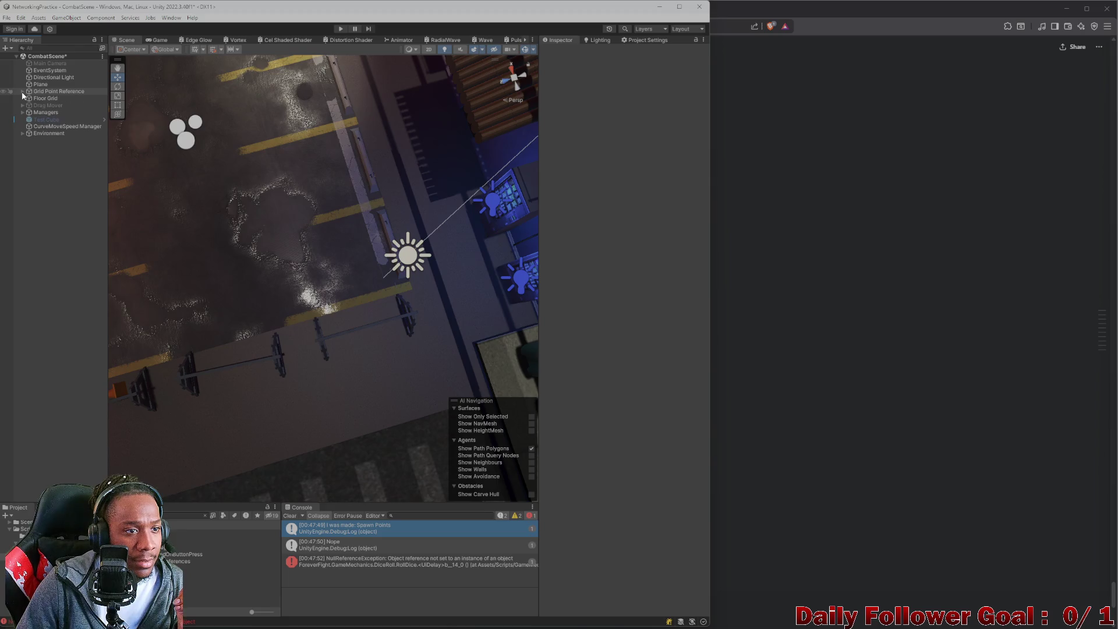
left_click(23, 91)
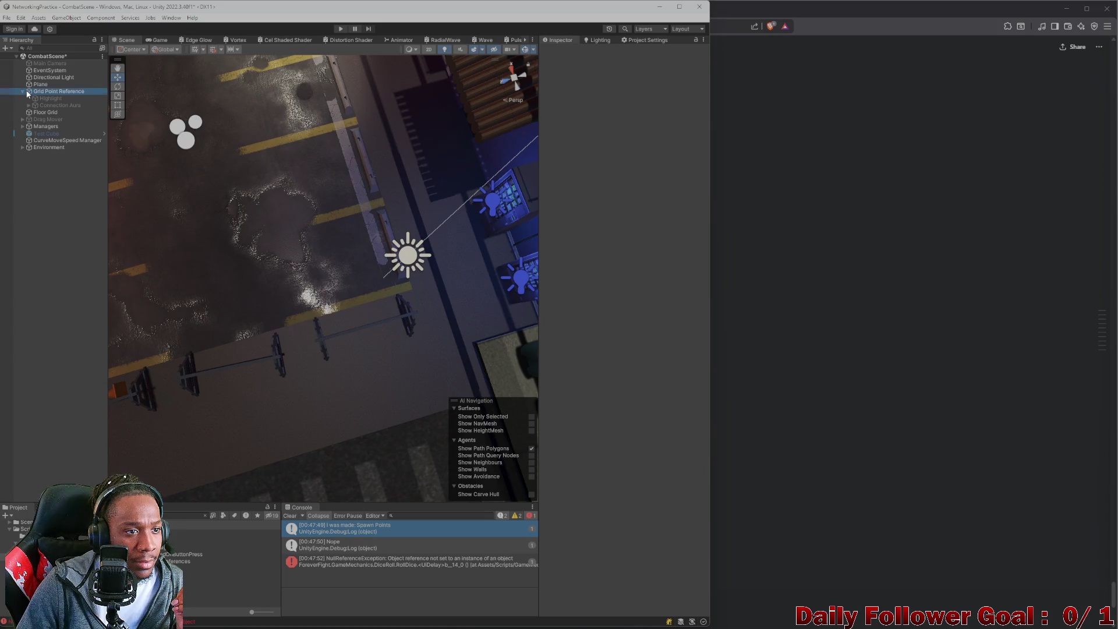
left_click(23, 91)
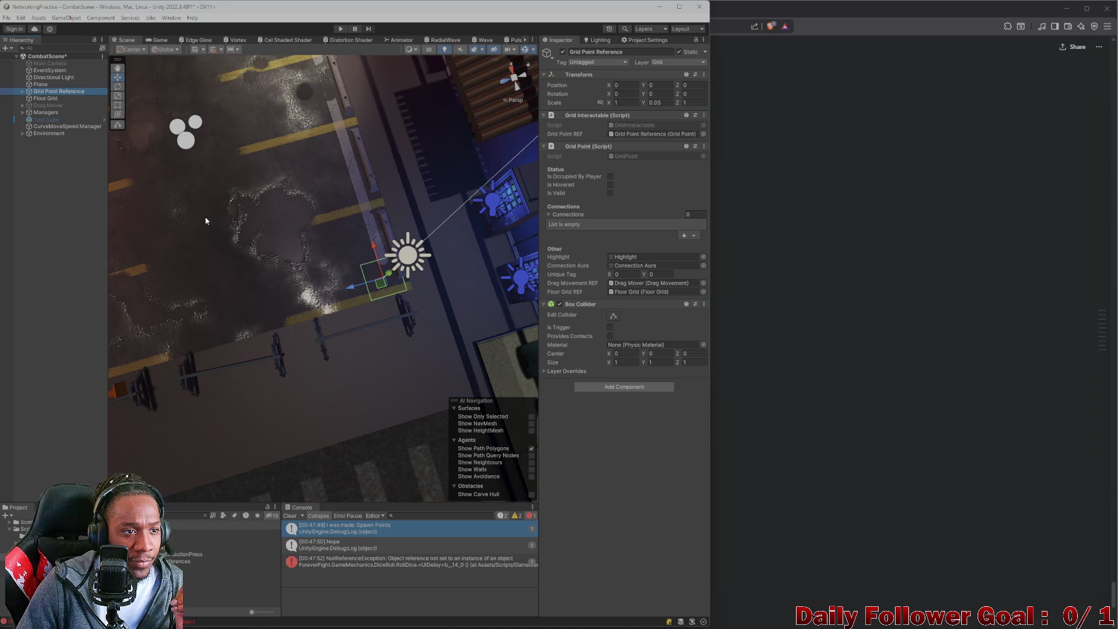
left_click(136, 132)
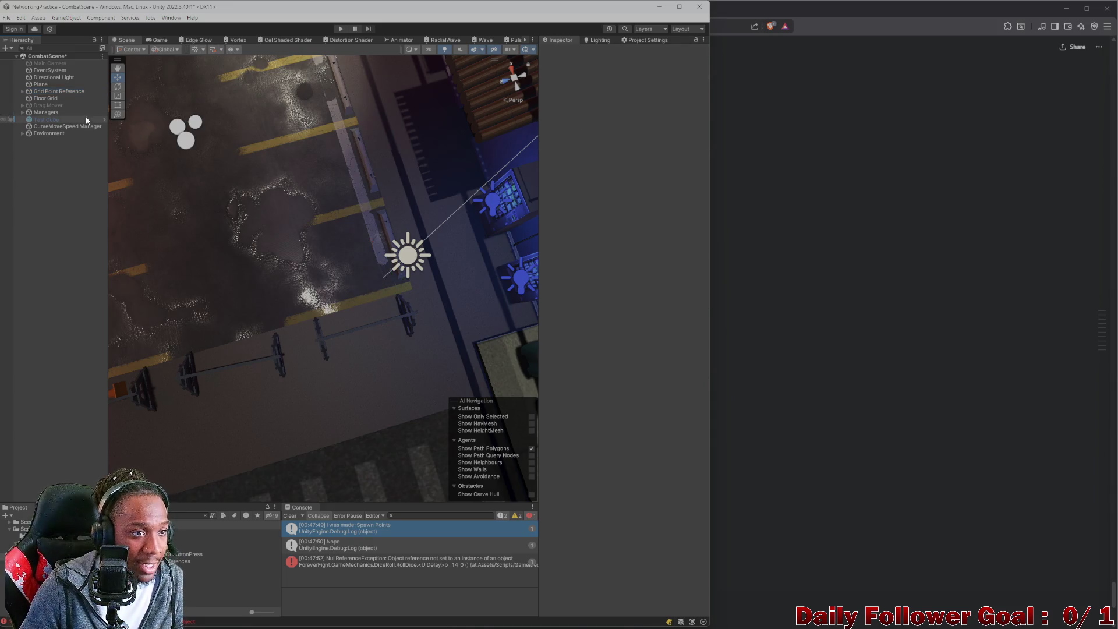
Drag Grid Point Reference along Z to -9.66 and start a new test run.
left_click(56, 98)
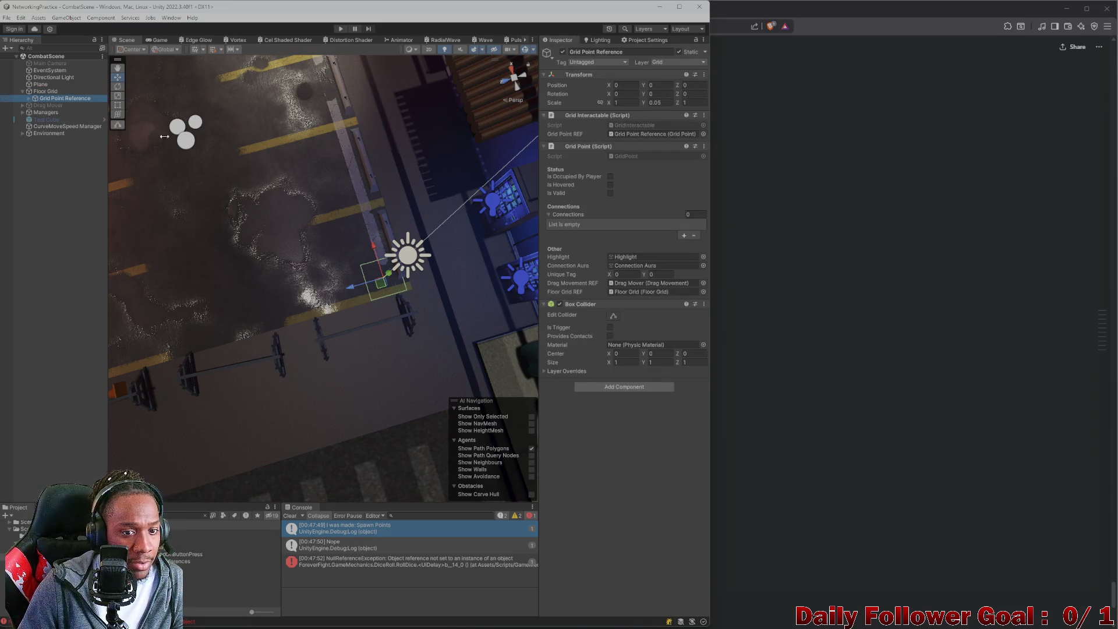
scroll(375, 230, "down", 5)
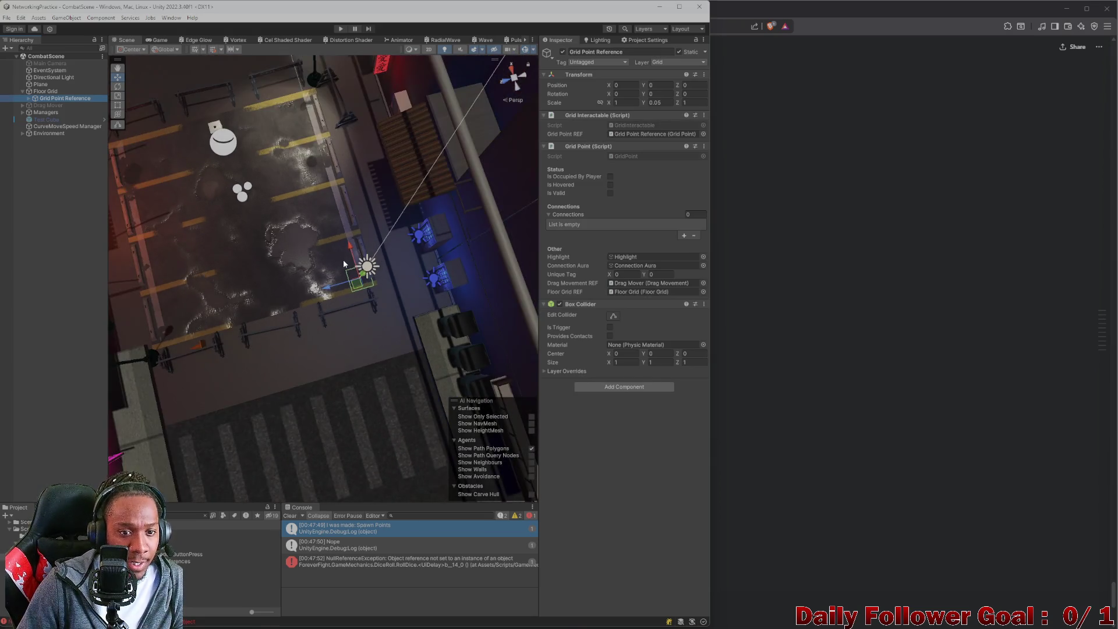
left_click_drag(320, 283, 464, 269)
left_click(341, 30)
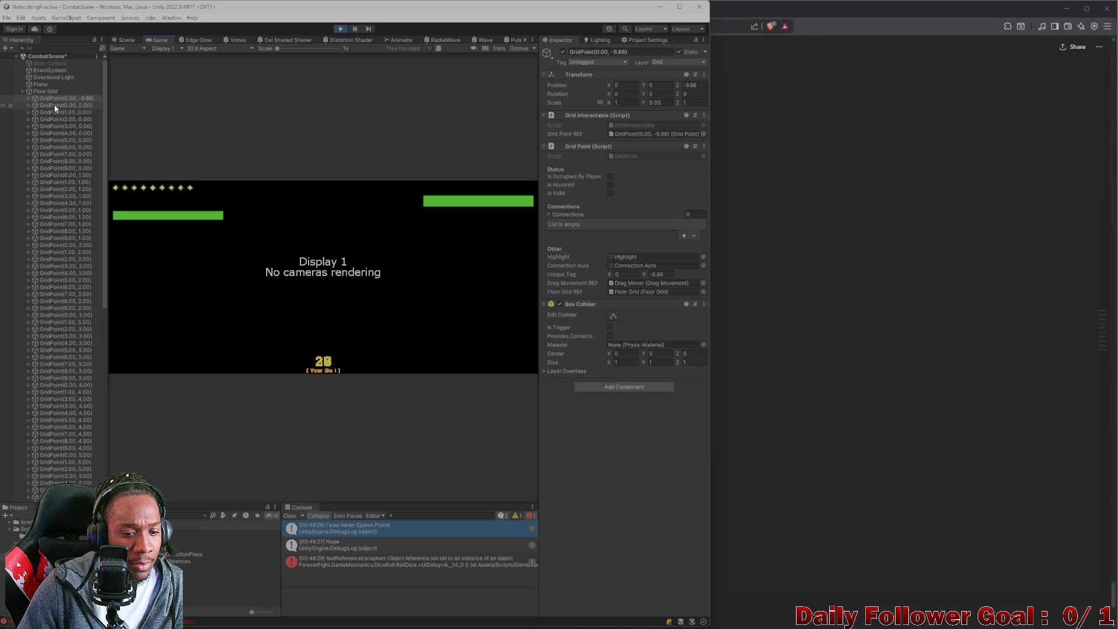
Check GridPoint(0.00, 0.00) and GridPoint(2.00, 0.00) connections in the 3D view, then stop playing.
left_click(56, 106)
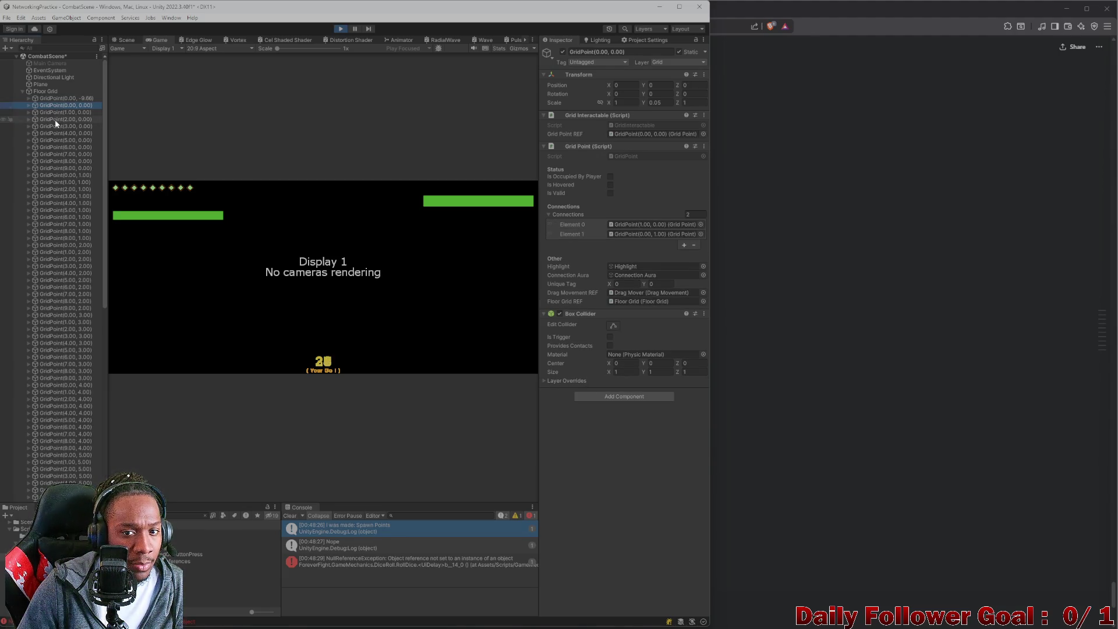
left_click(55, 120)
left_click(125, 41)
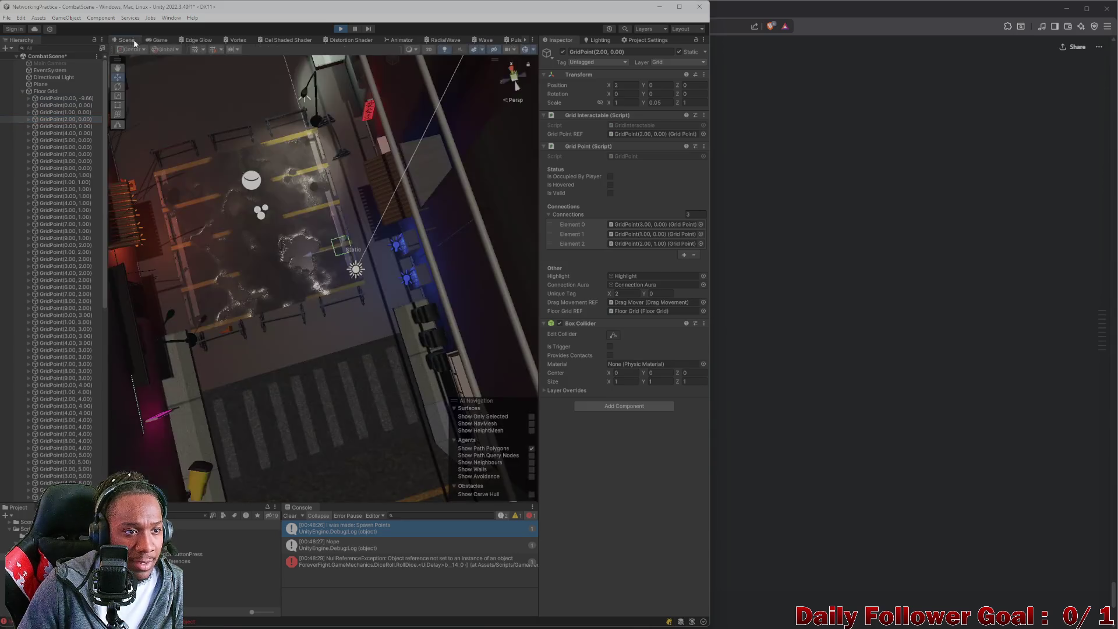
left_click(339, 29)
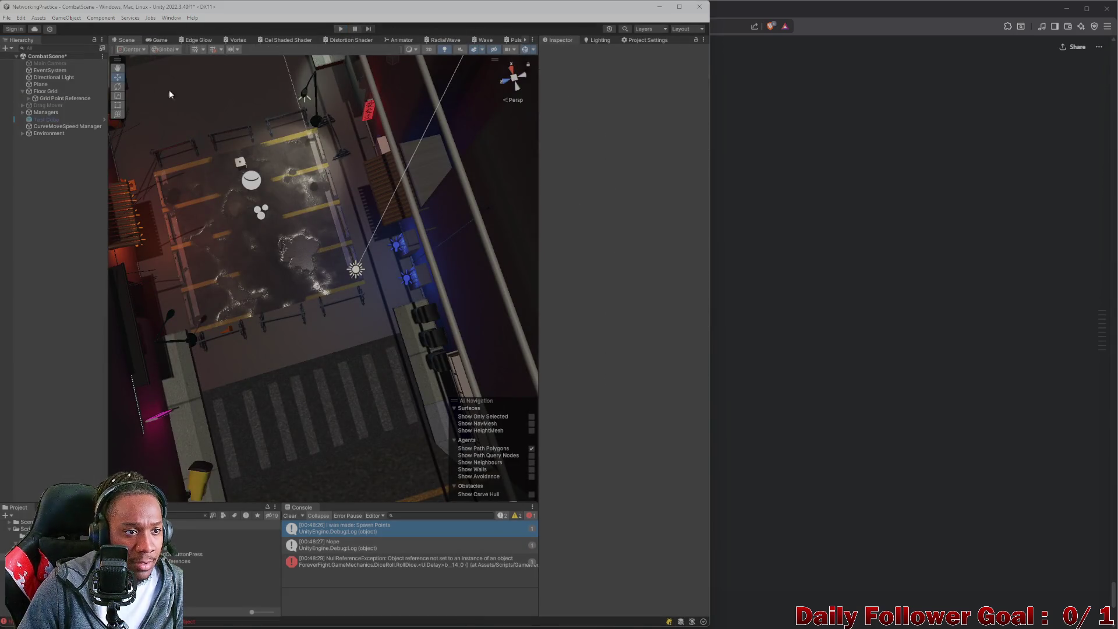
Save CombatScene with Grid Point Reference selected and orbit the Scene view across the crosswalk.
left_click(83, 99)
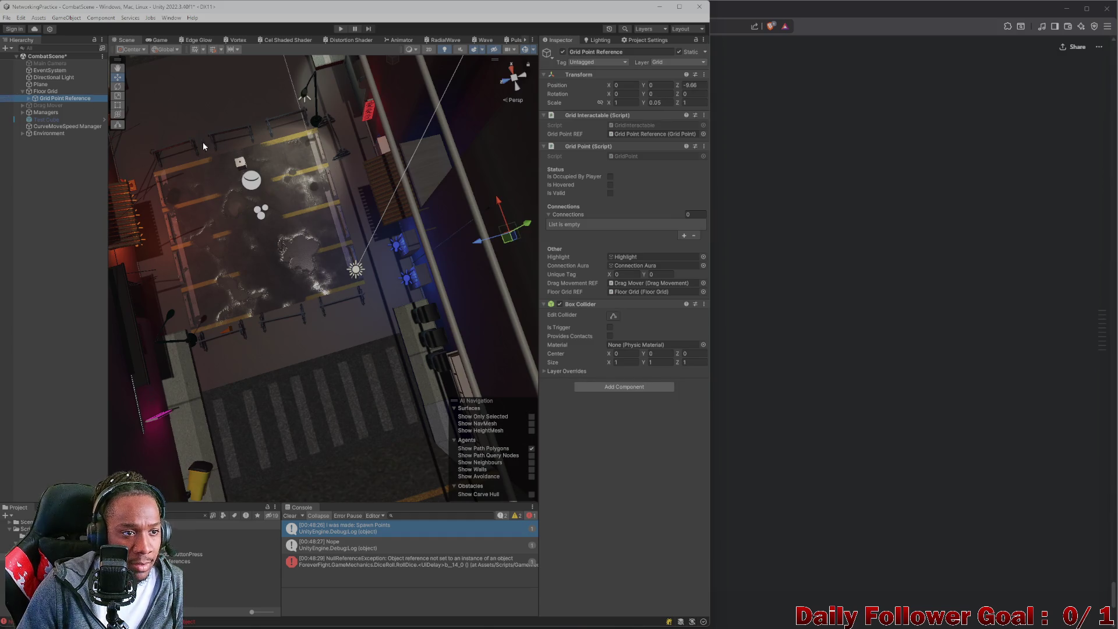
key("ctrl+z")
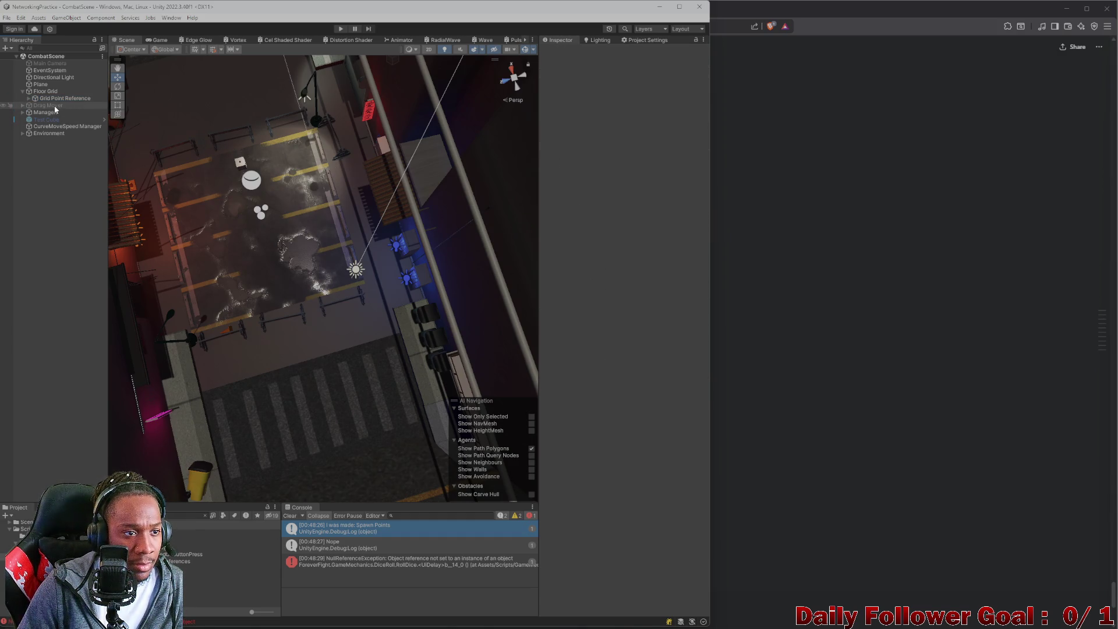
left_click(56, 98)
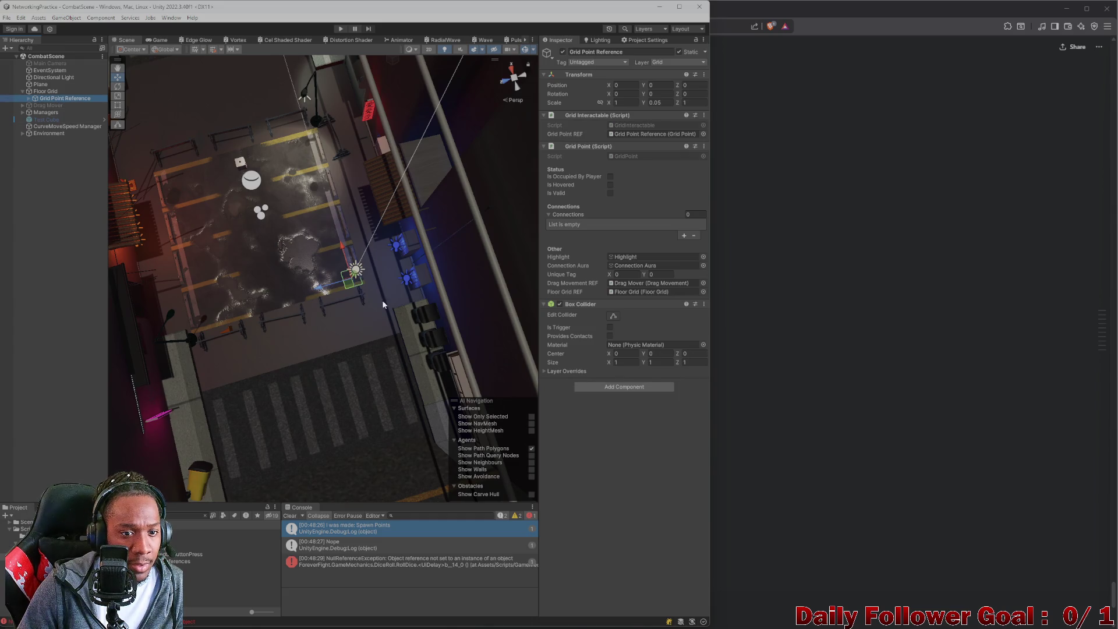
left_click_drag(383, 304, 313, 50)
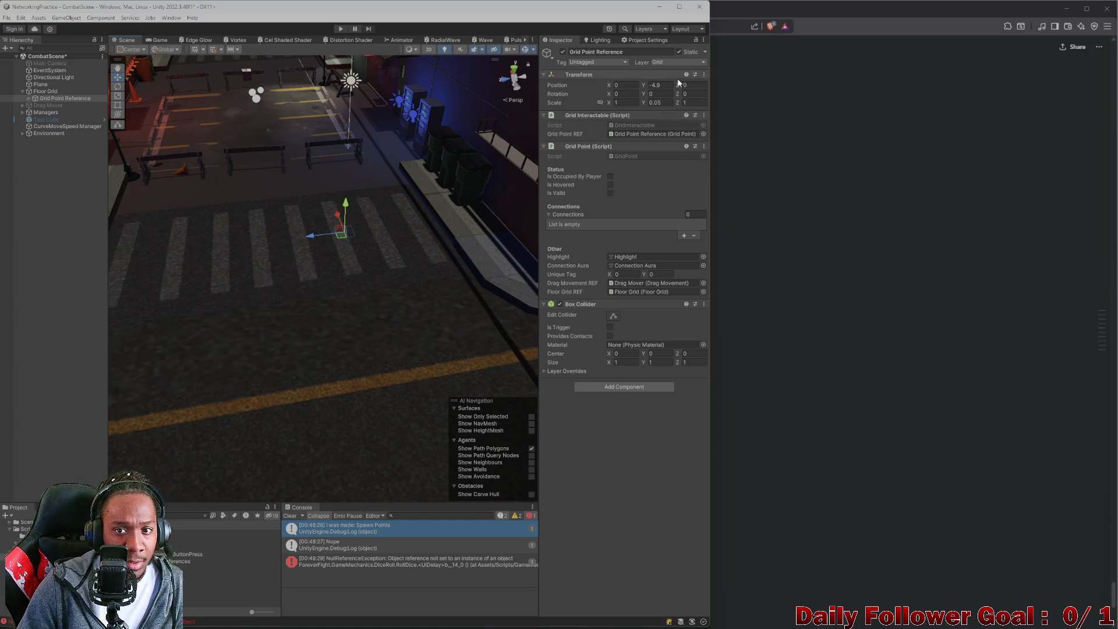
Enter -5 for Grid Point Reference's Position Y and open the Lobby scene.
type("-")
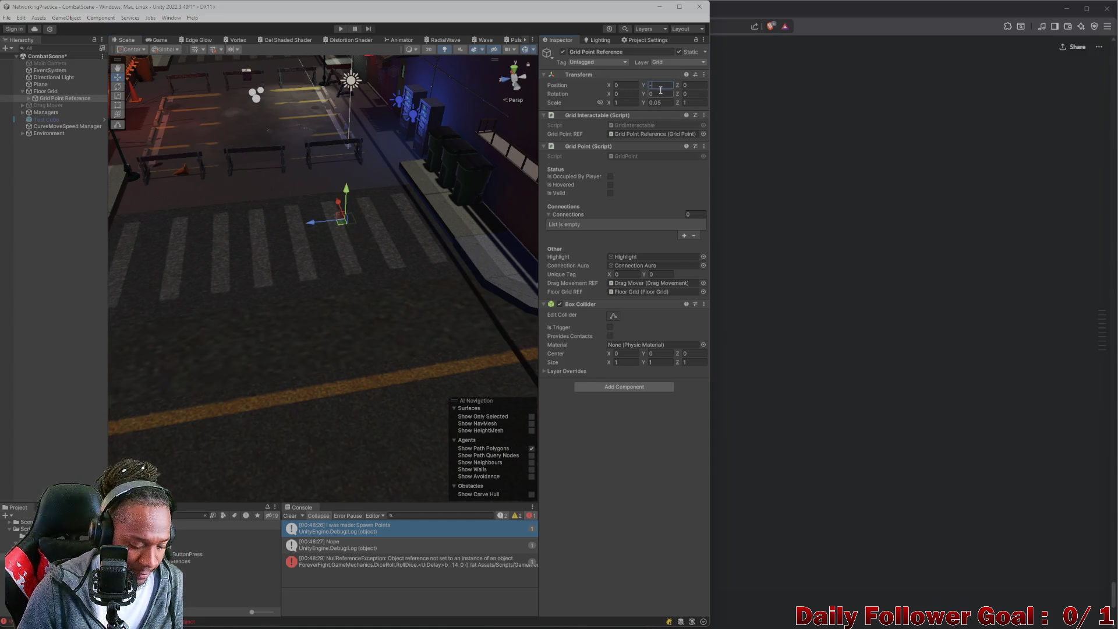
type("45")
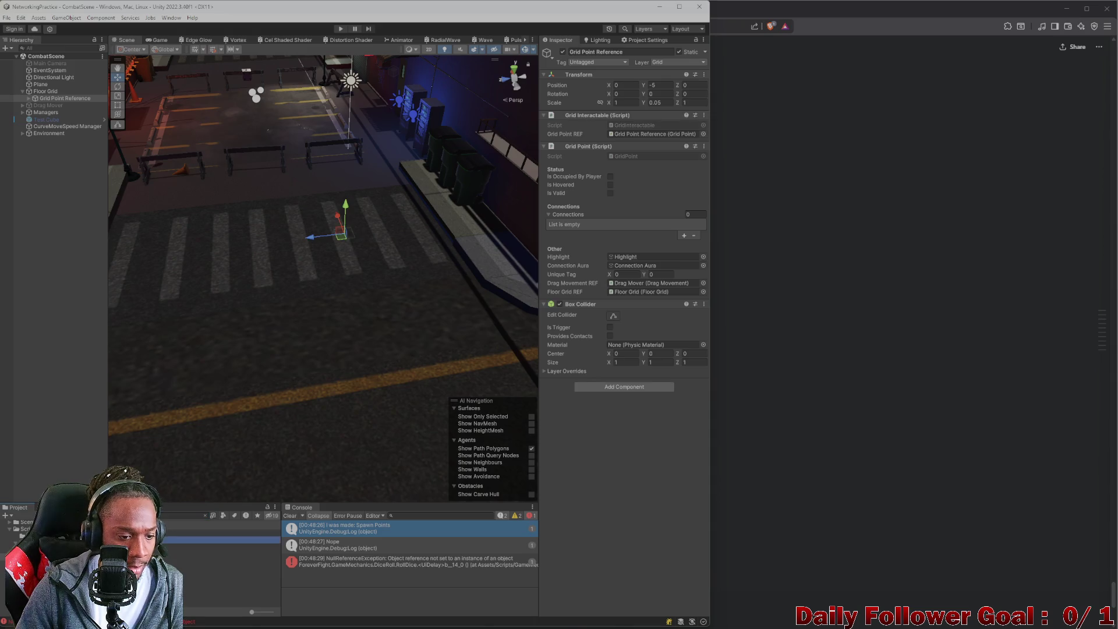
double_click(163, 539)
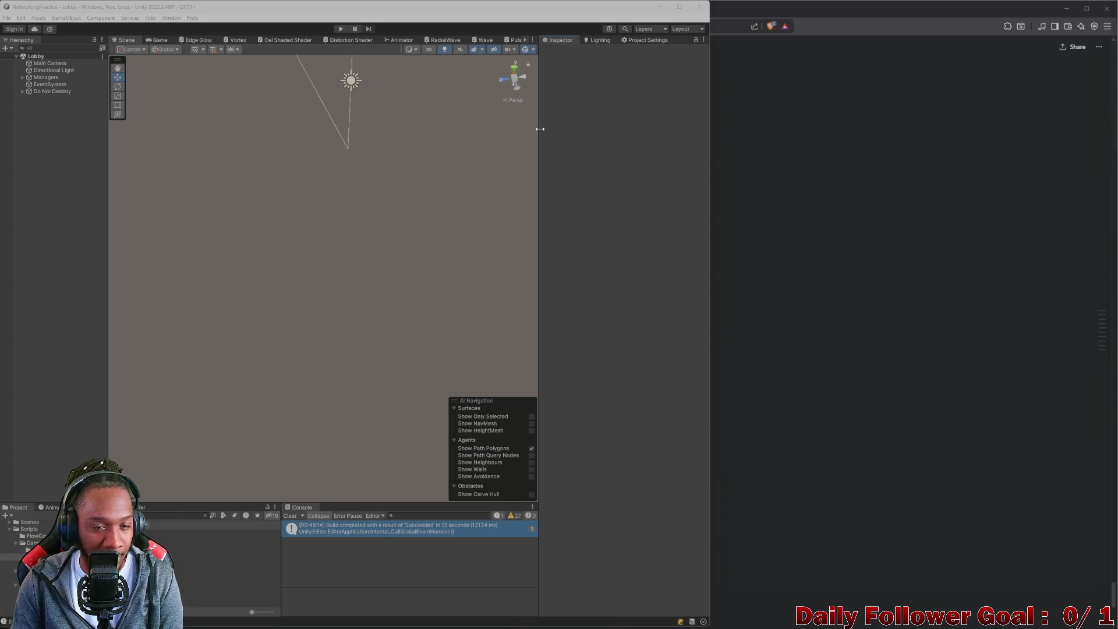
Orbit the Lobby view, enter Play mode, and connect the editor client as 'asdf'.
scroll(382, 158, "down", 1)
mouse_move(352, 275)
left_mouse_down()
mouse_move(306, 287)
mouse_move(312, 249)
mouse_move(382, 245)
mouse_move(224, 312)
mouse_move(337, 230)
mouse_move(424, 142)
mouse_move(194, 317)
mouse_move(334, 387)
mouse_move(270, 210)
mouse_move(262, 204)
mouse_move(252, 219)
mouse_move(259, 213)
left_mouse_up()
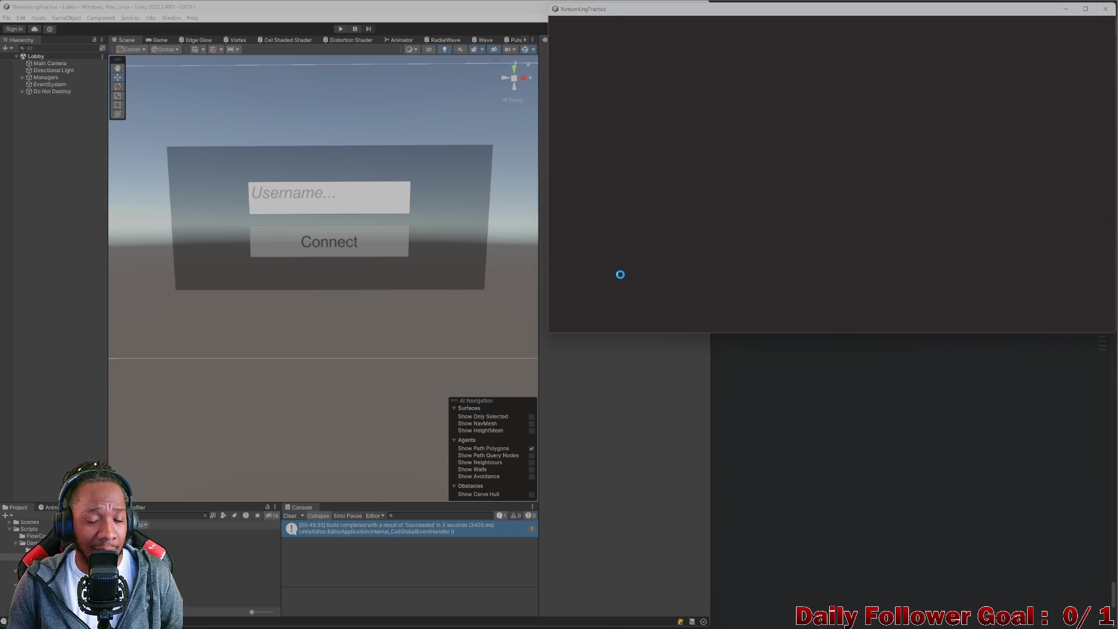
left_click(340, 28)
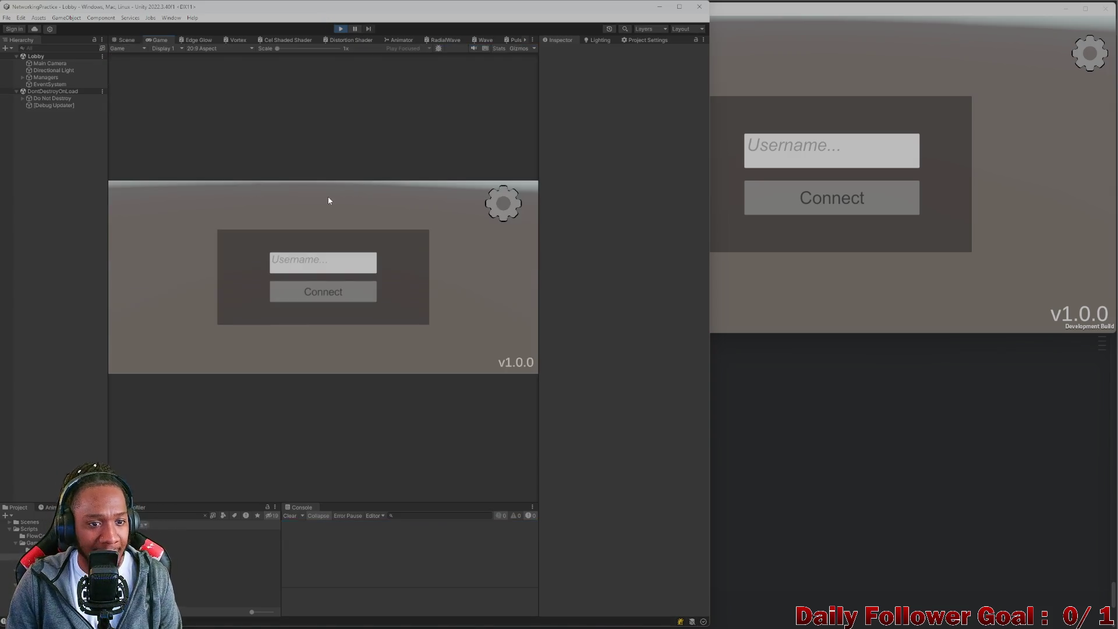
left_click(315, 262)
type("asdf")
left_click(323, 292)
Connect the build client as 'qwerf', then confirm The Brawn in the editor and The Speedster in the build.
left_click(756, 152)
type("qwerf")
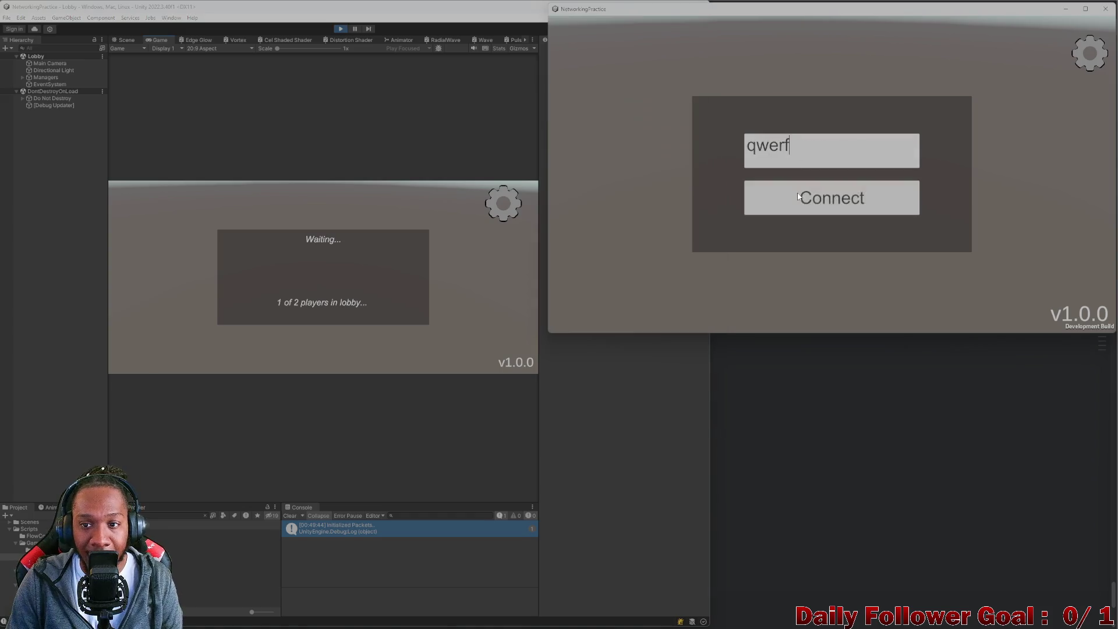
left_click(798, 197)
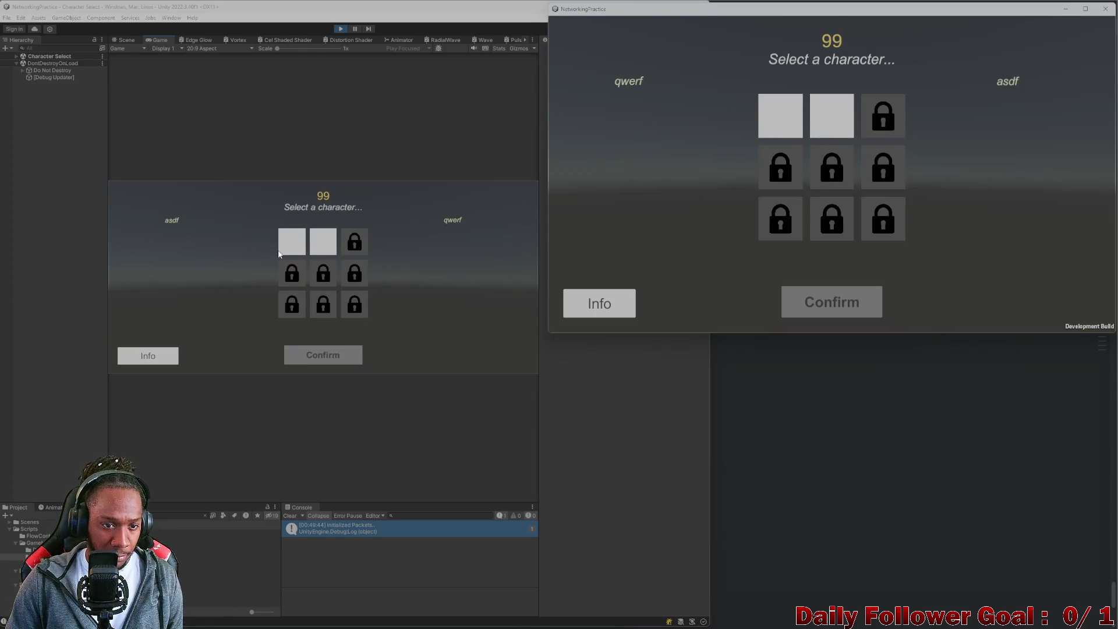
left_click(323, 241)
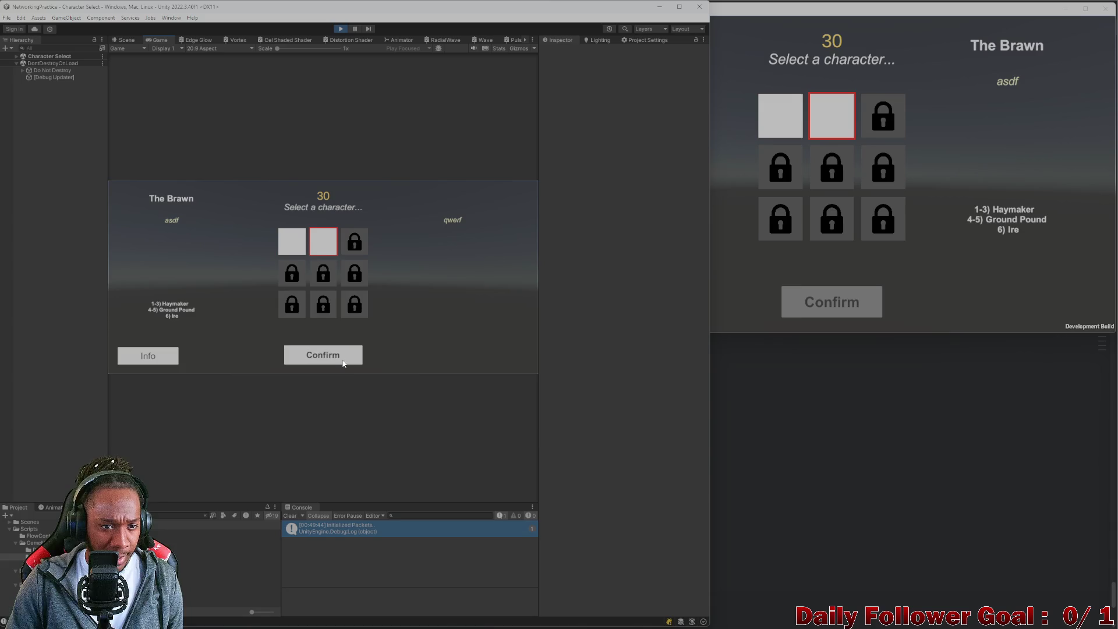
left_click(343, 355)
left_click(768, 113)
left_click(828, 312)
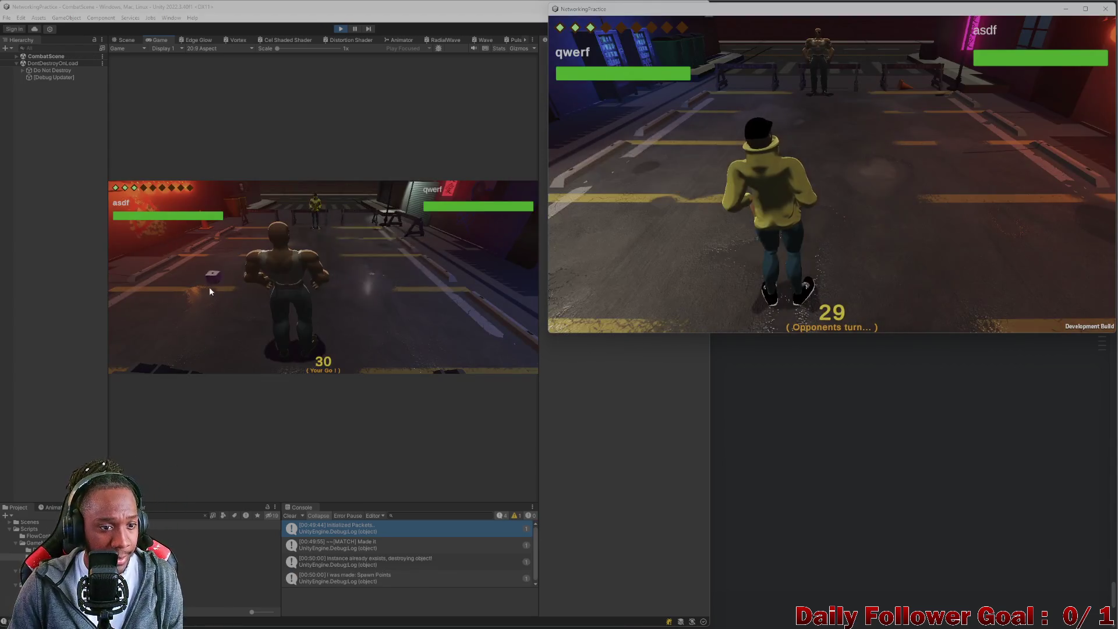
Roll the die, move the editor's Brawn to a chosen tile, and end its turn.
left_click(210, 274)
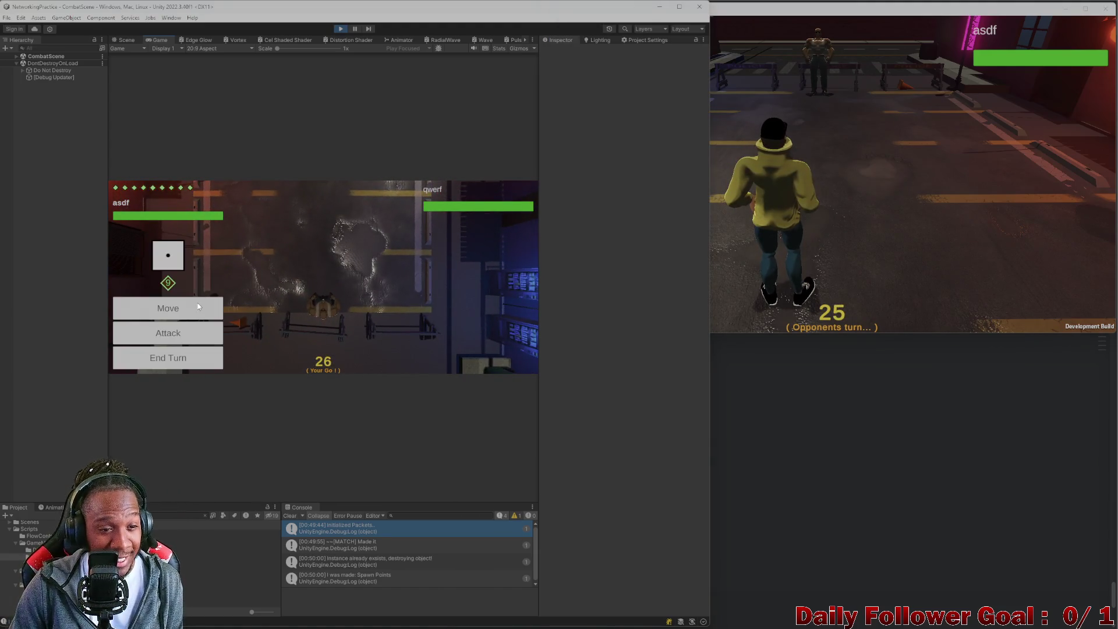
left_click(198, 307)
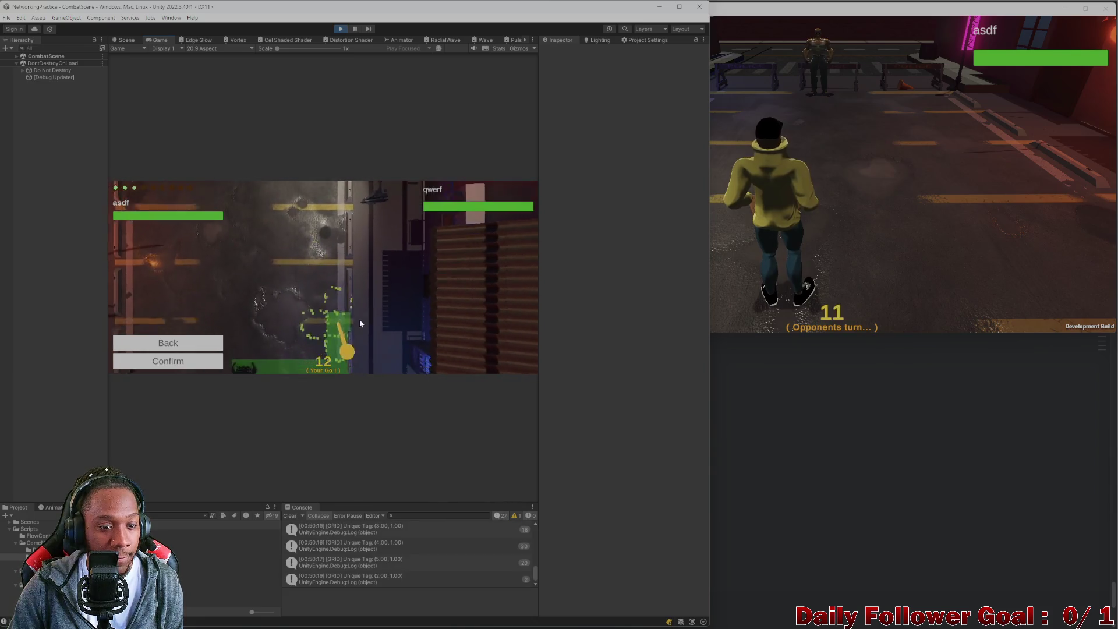
left_click(195, 361)
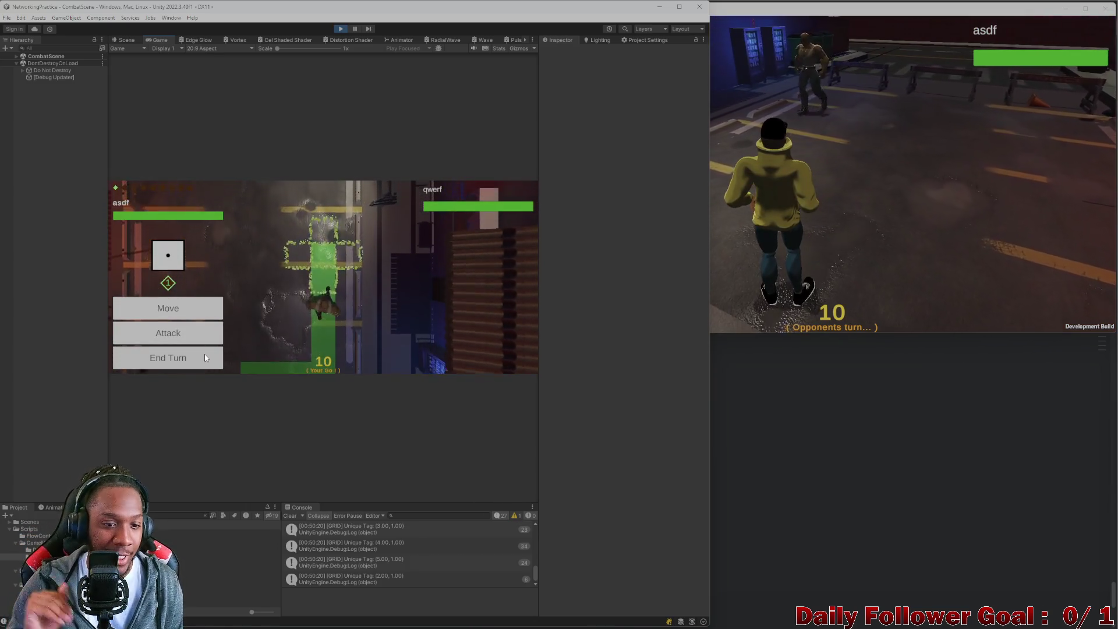
left_click(205, 357)
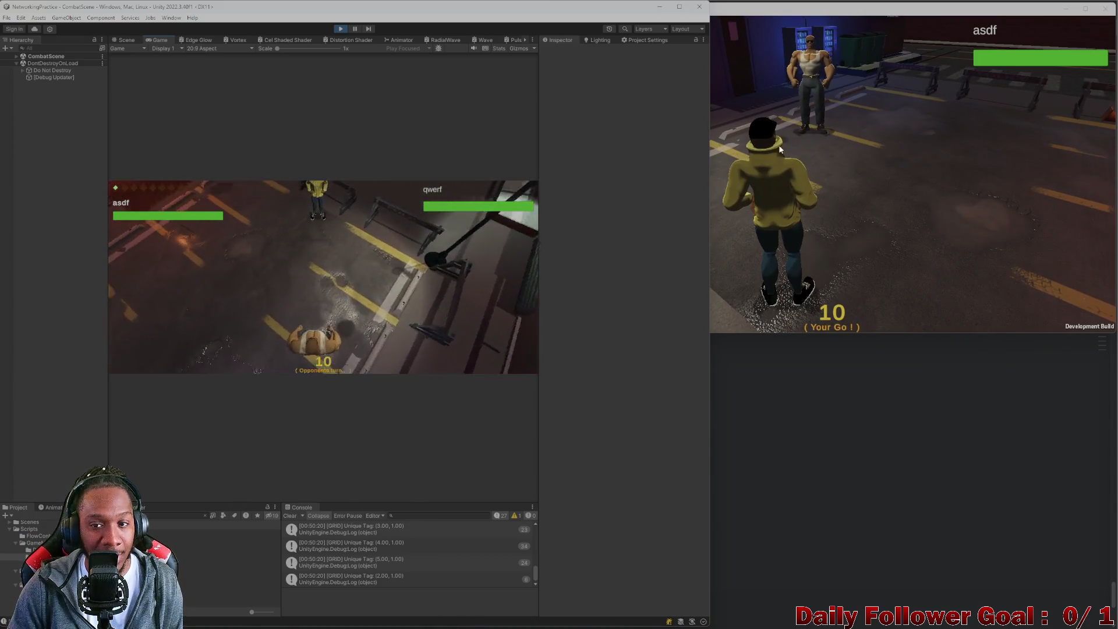
In the build, roll, move The Speedster, attack the opponent on the green tile, and end the turn.
left_click(735, 186)
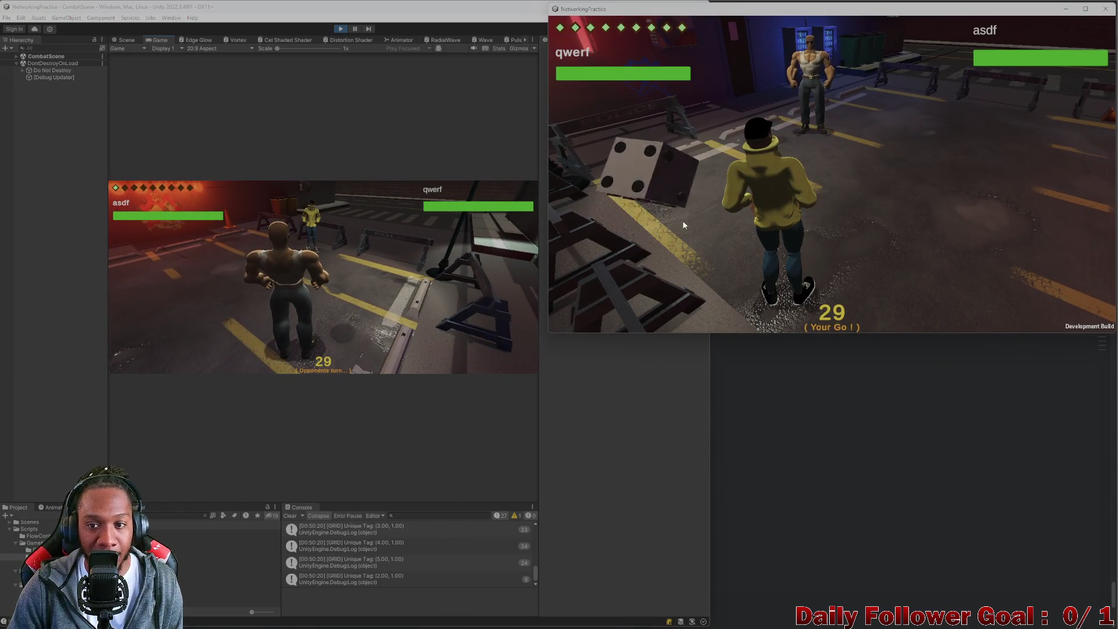
left_click(659, 186)
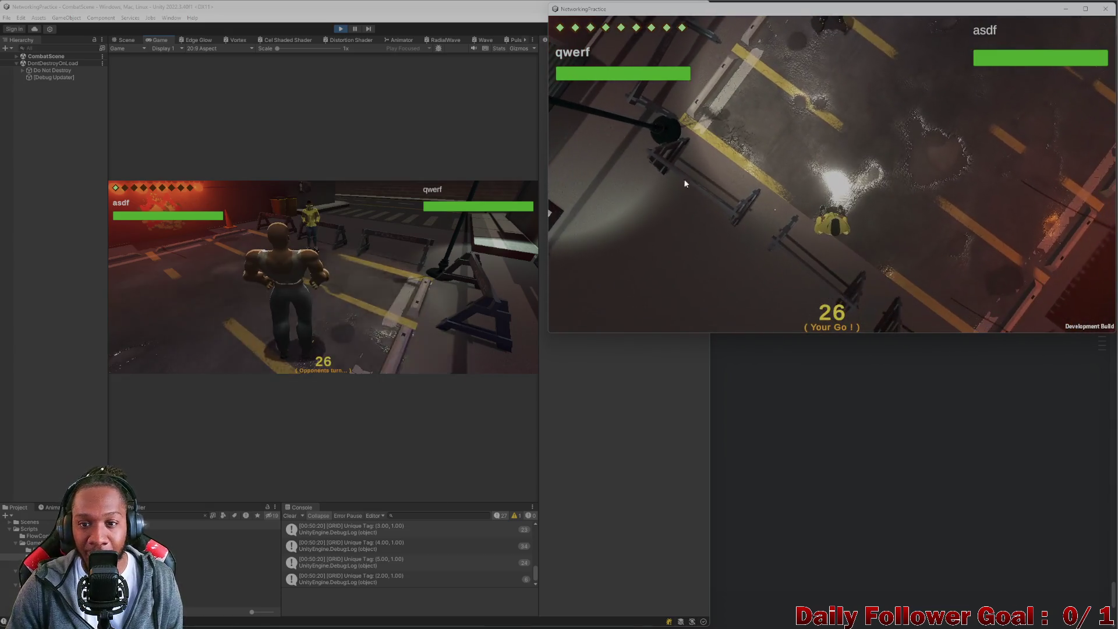
left_click(643, 231)
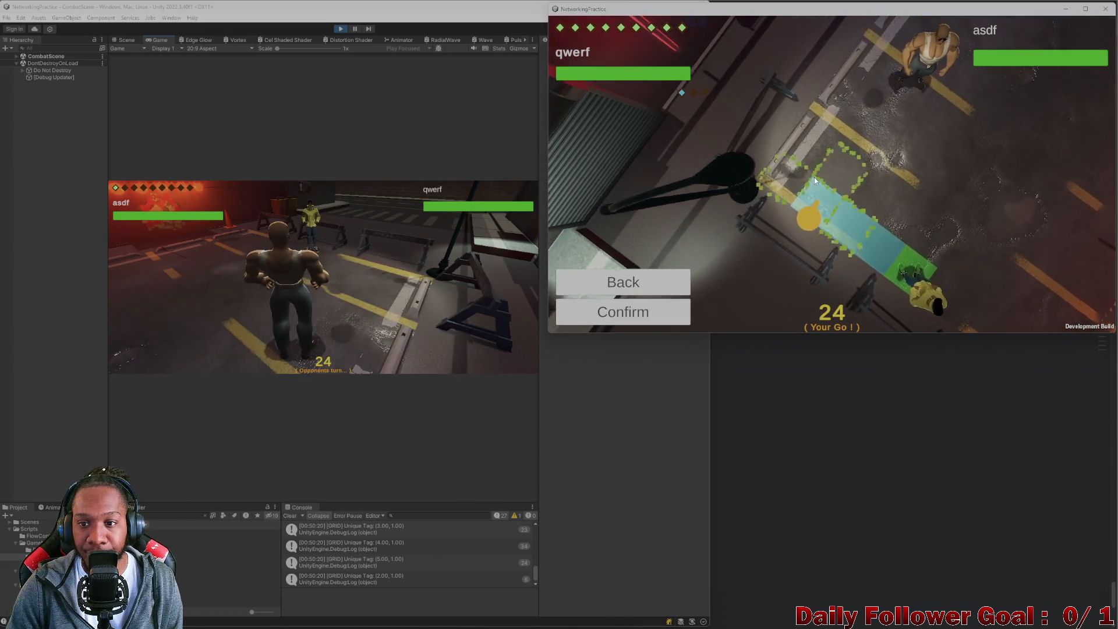
left_click(650, 309)
left_click(648, 259)
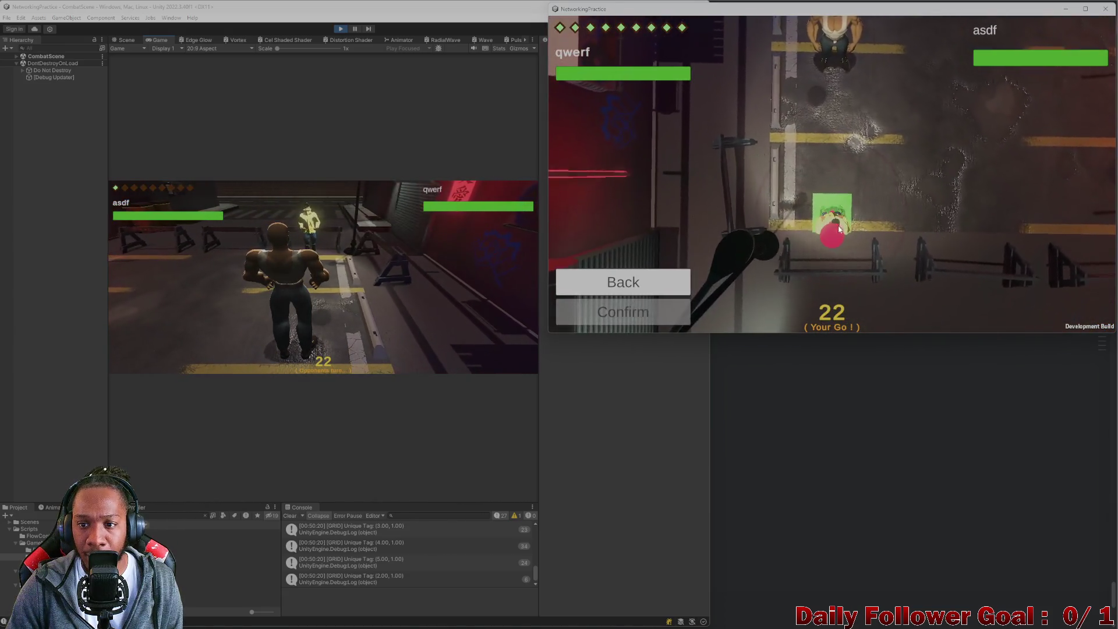
left_click(839, 229)
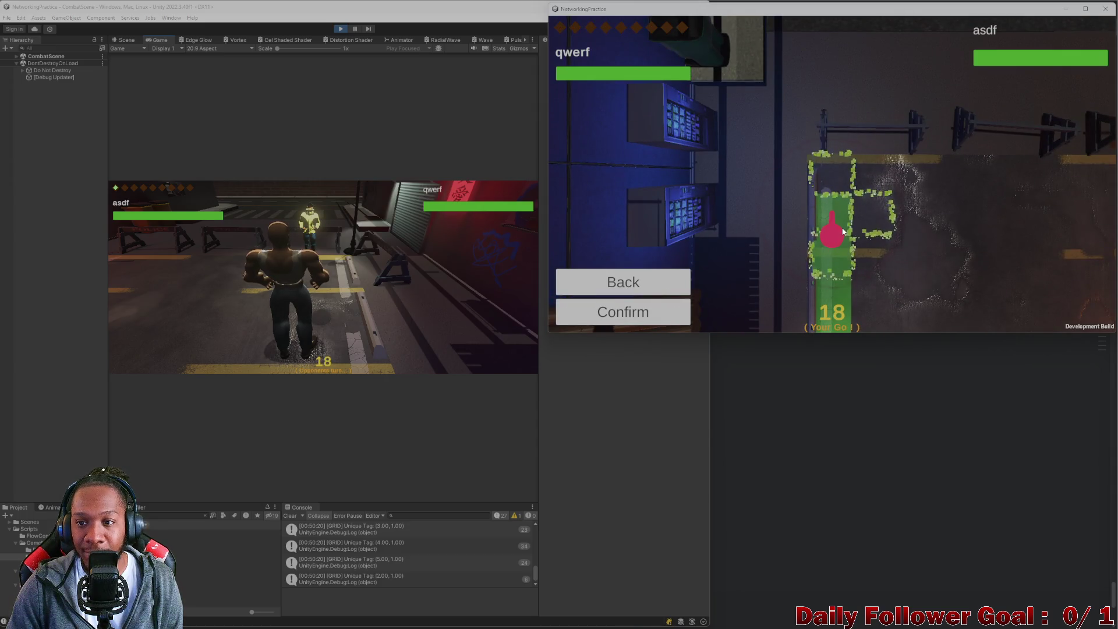
left_click(664, 319)
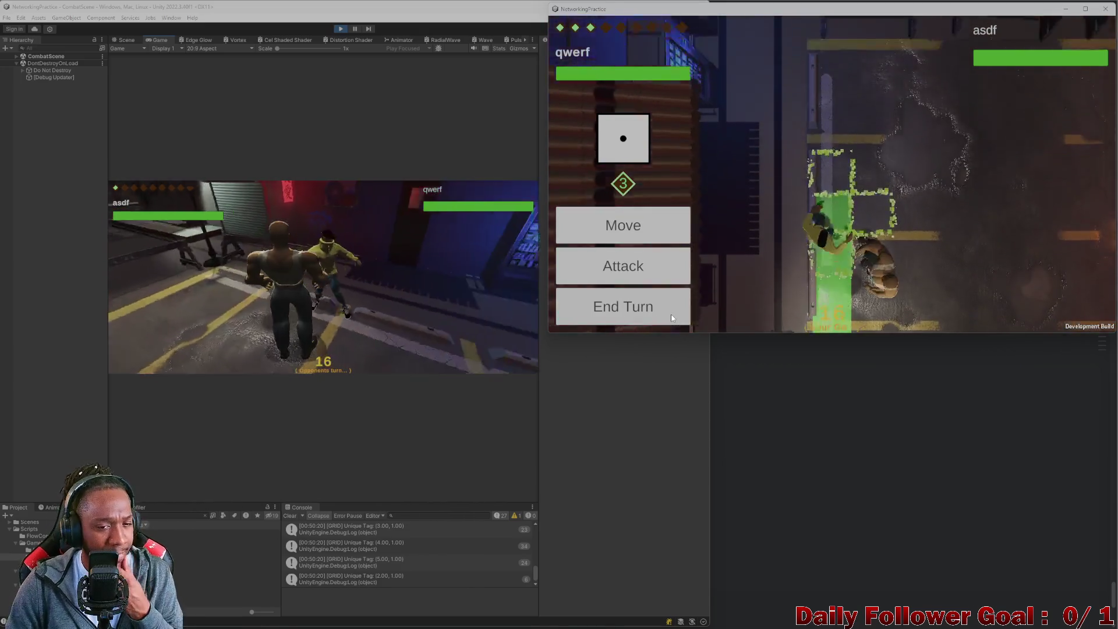
left_click(667, 321)
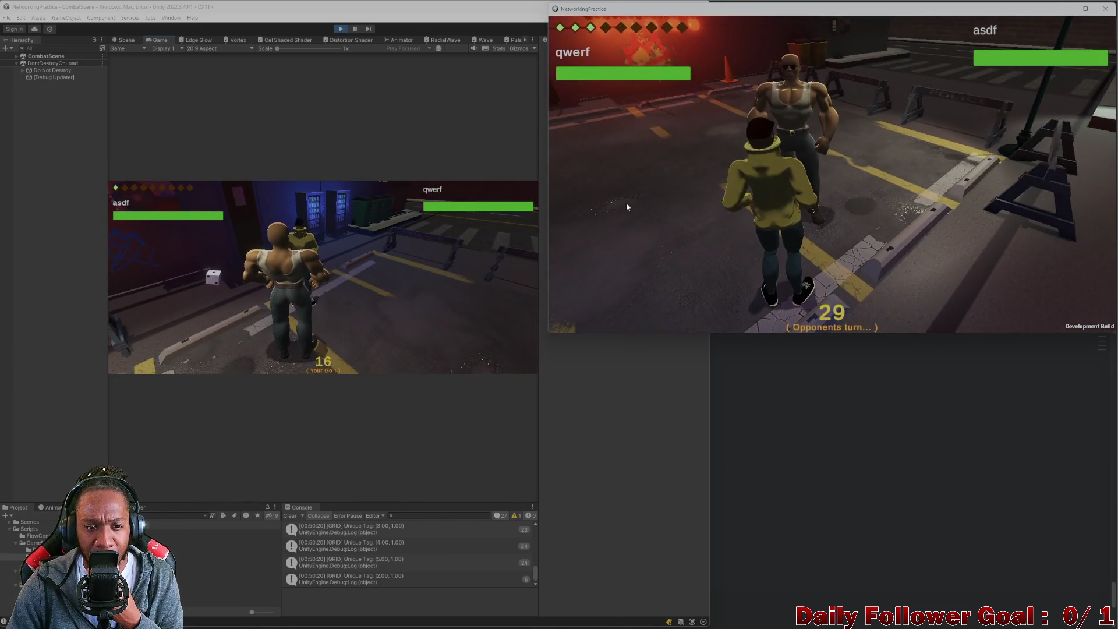
Roll and move the editor's fighter to a free tile after trying an occupied one, then end the turn.
left_click(208, 284)
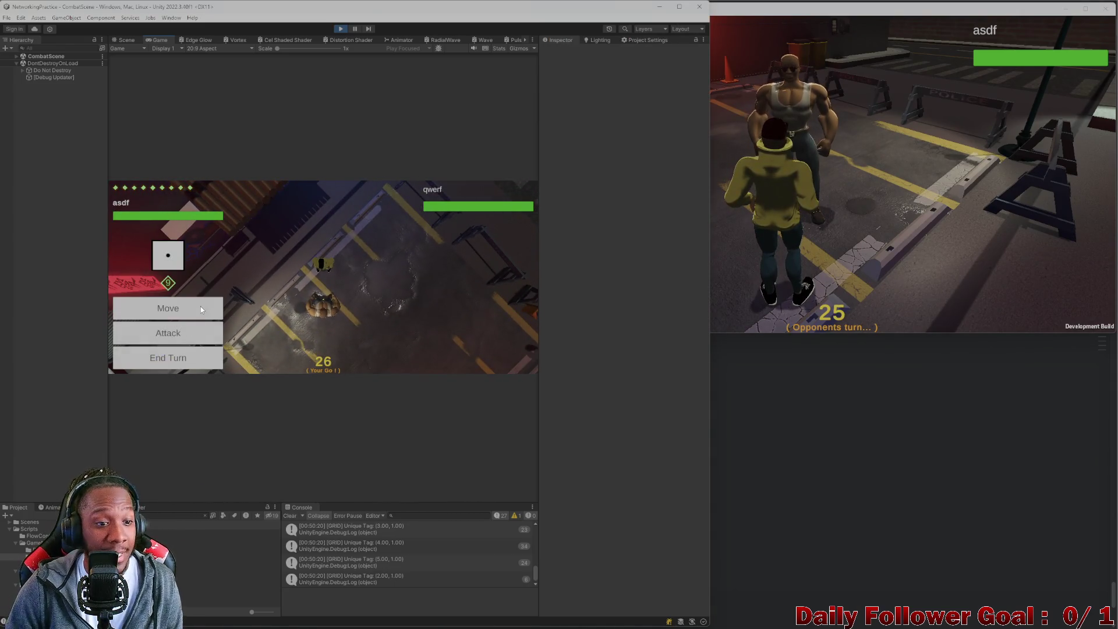
left_click(200, 307)
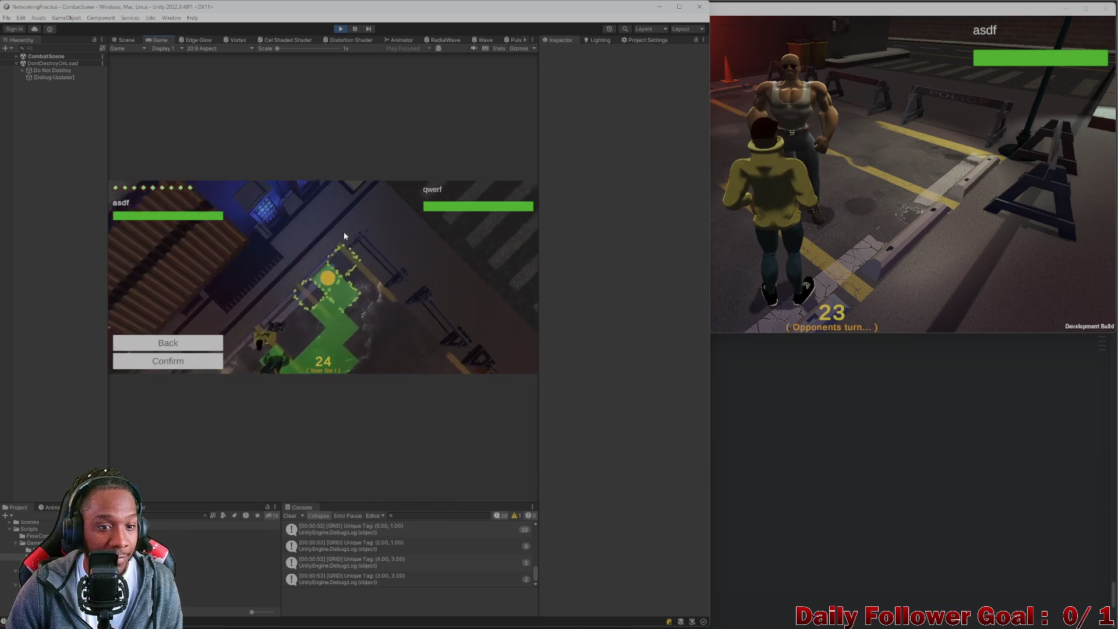
left_click(290, 320)
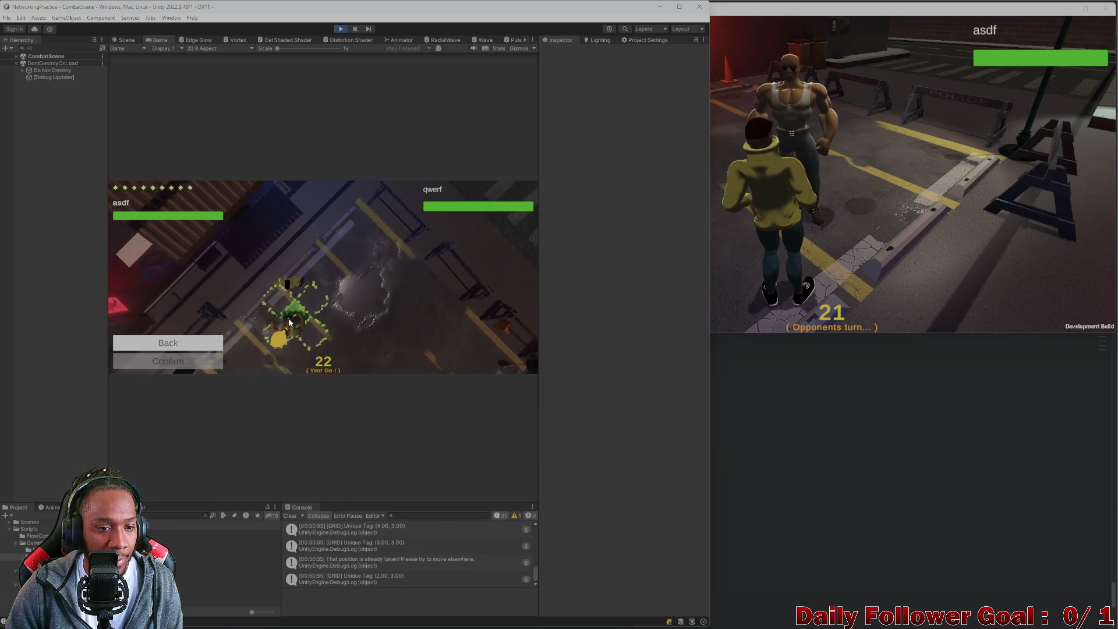
left_click(303, 299)
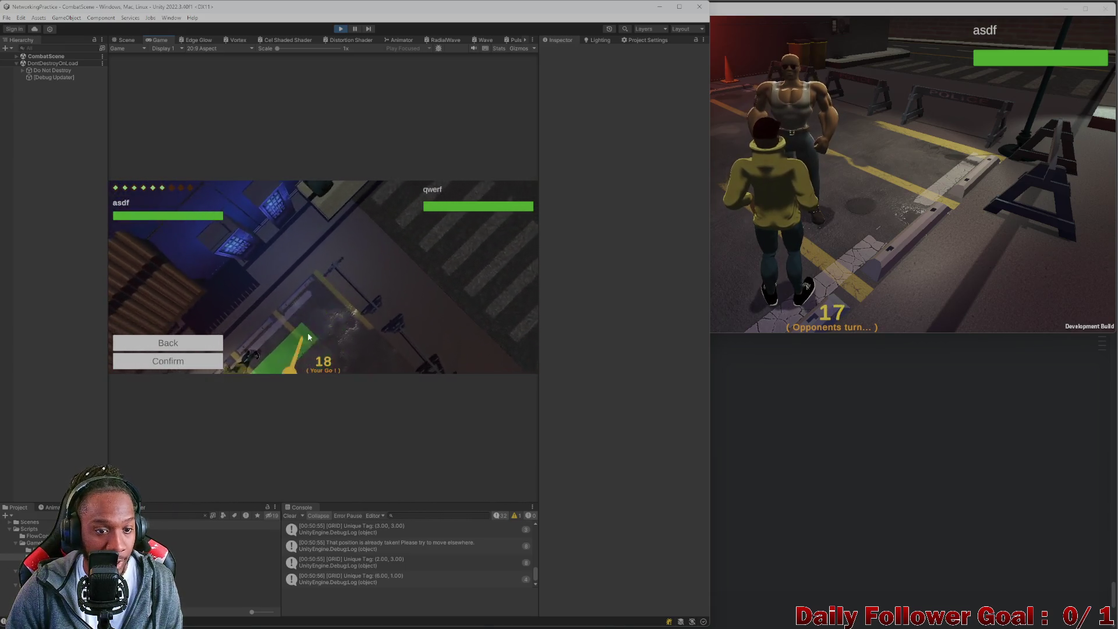
left_click(214, 348)
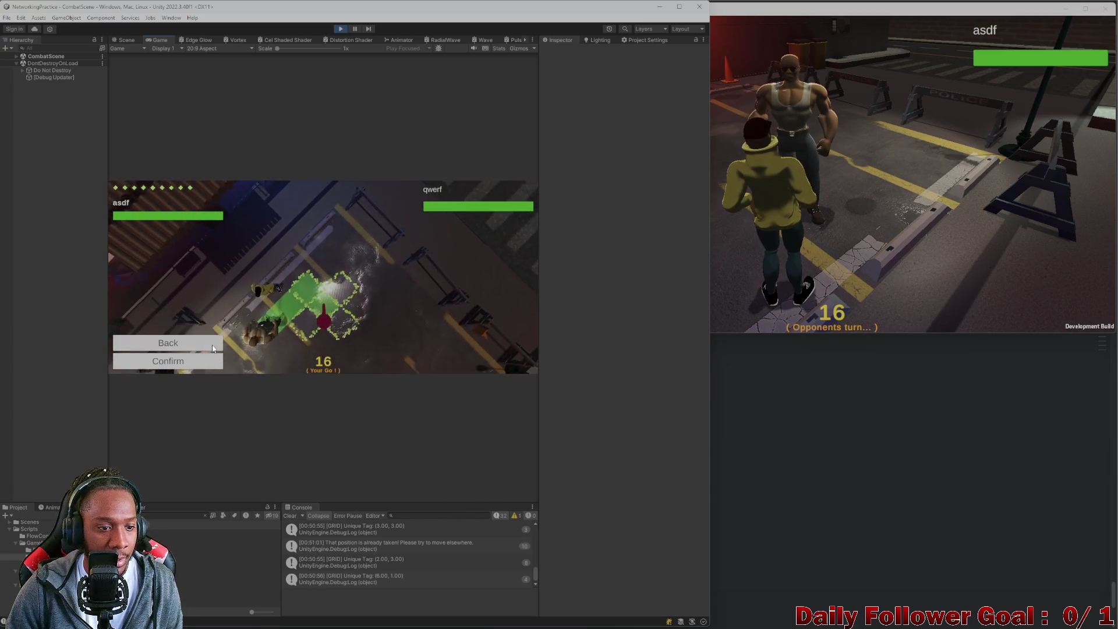
left_click(168, 361)
left_click(168, 356)
Make three confirmed moves with the build client's fighter.
left_click(627, 193)
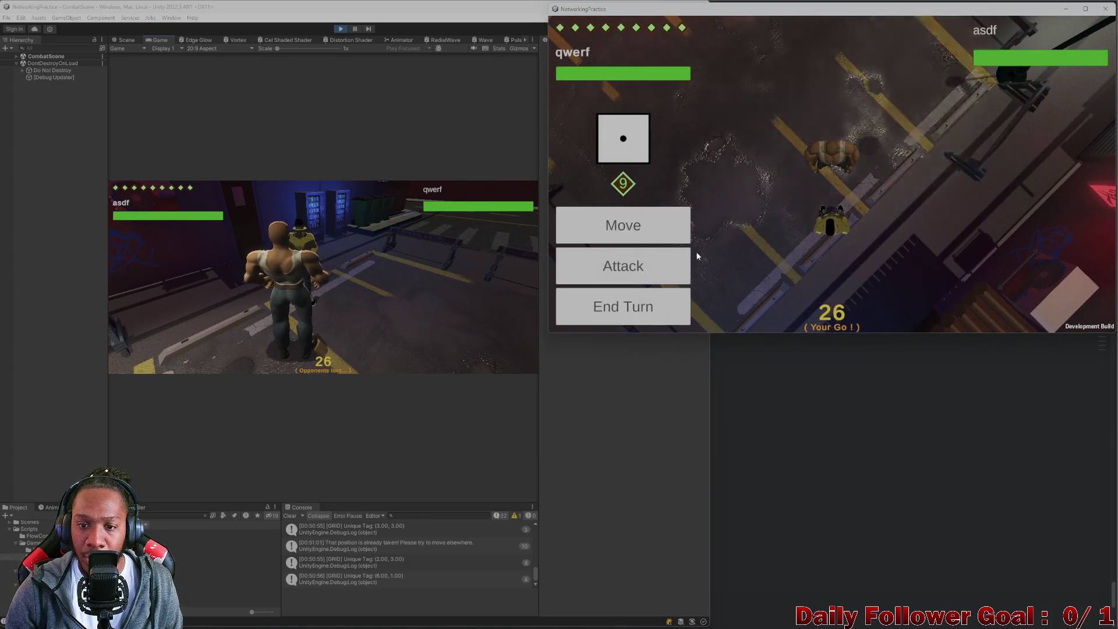
left_click(663, 228)
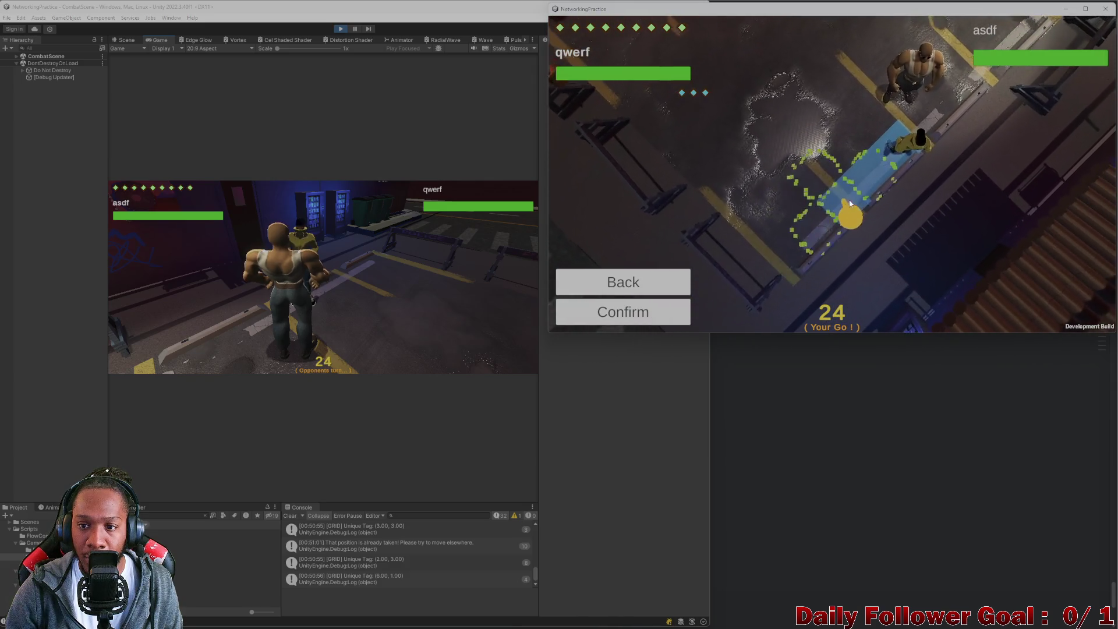
left_click(849, 202)
left_click(614, 314)
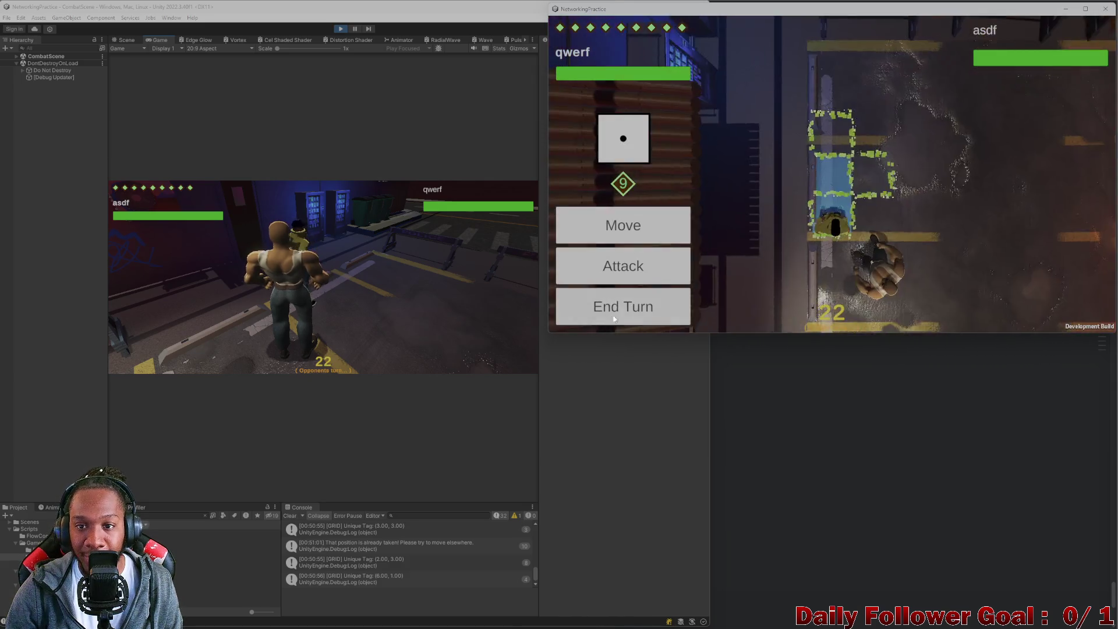
left_click(675, 230)
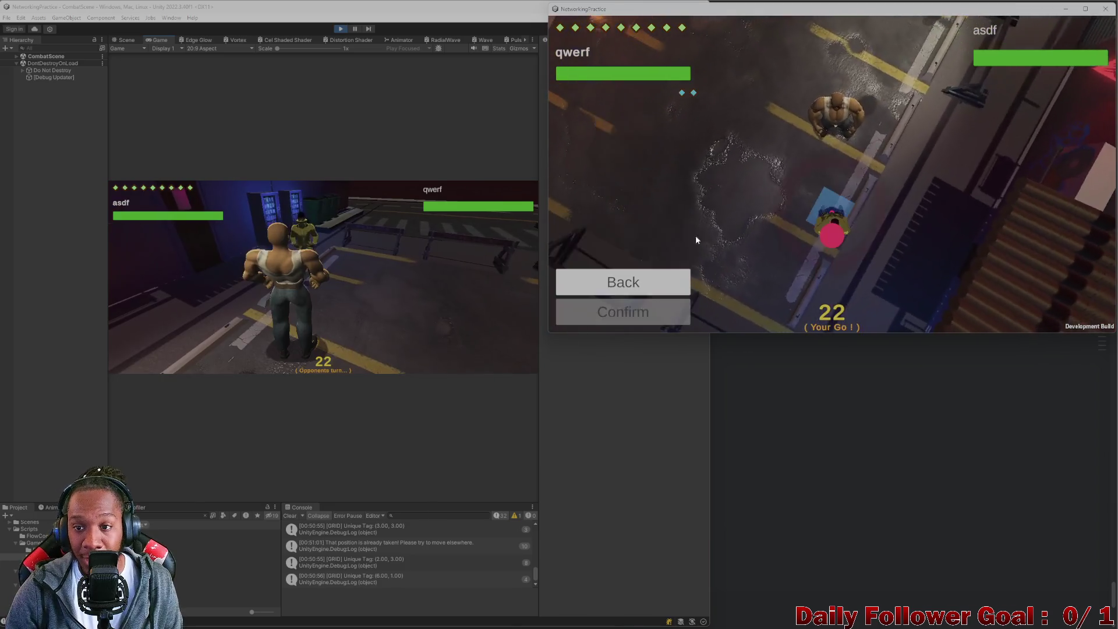
left_click(817, 218)
left_click(623, 311)
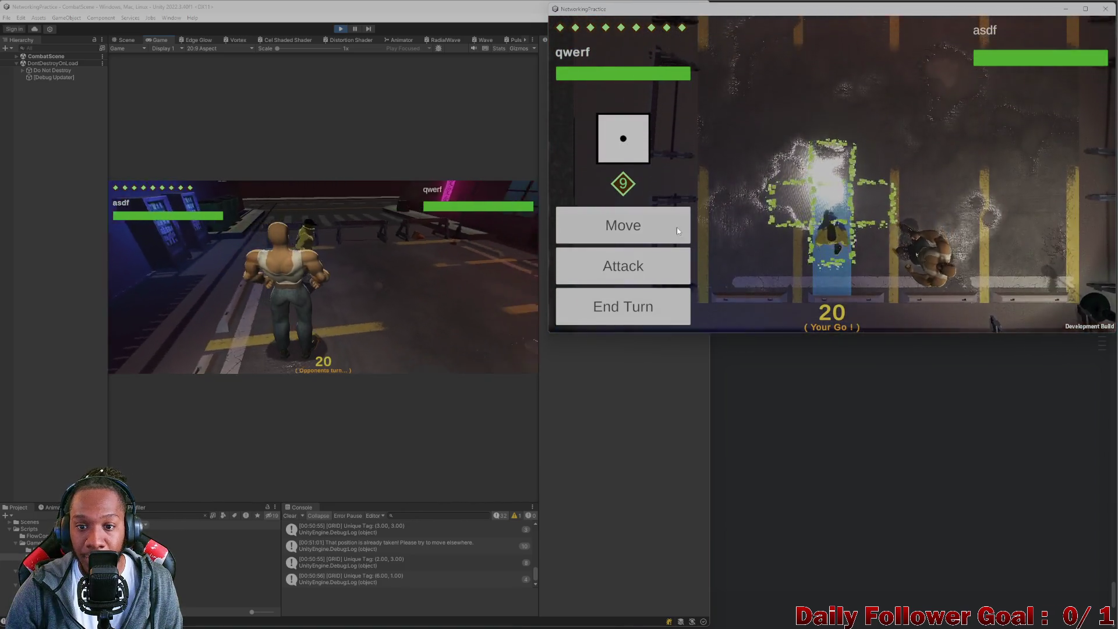
left_click(659, 225)
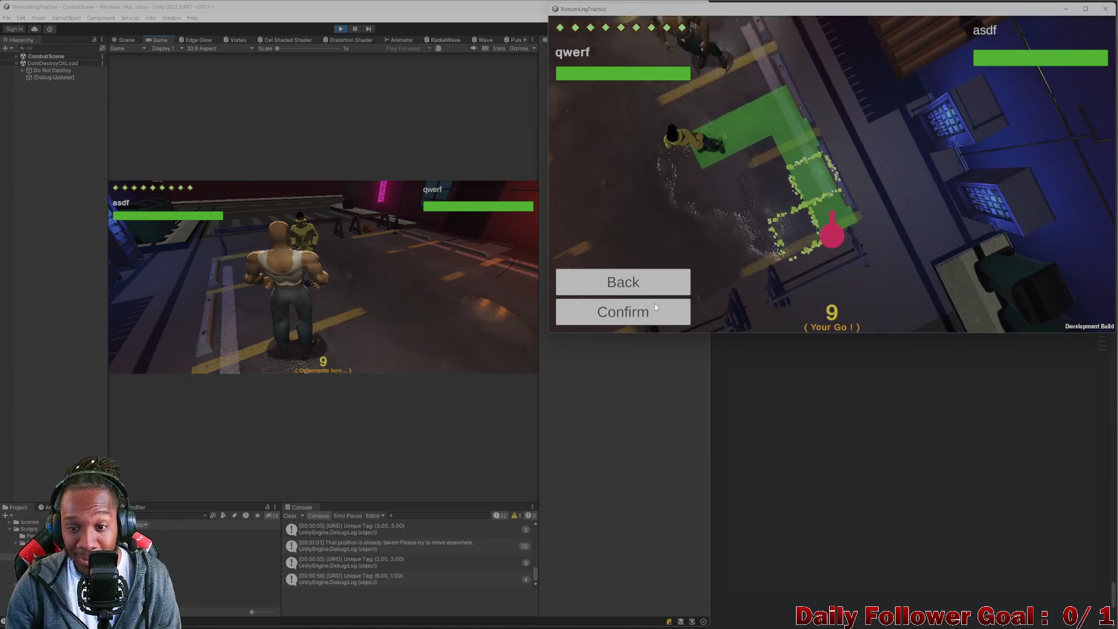
left_click(651, 309)
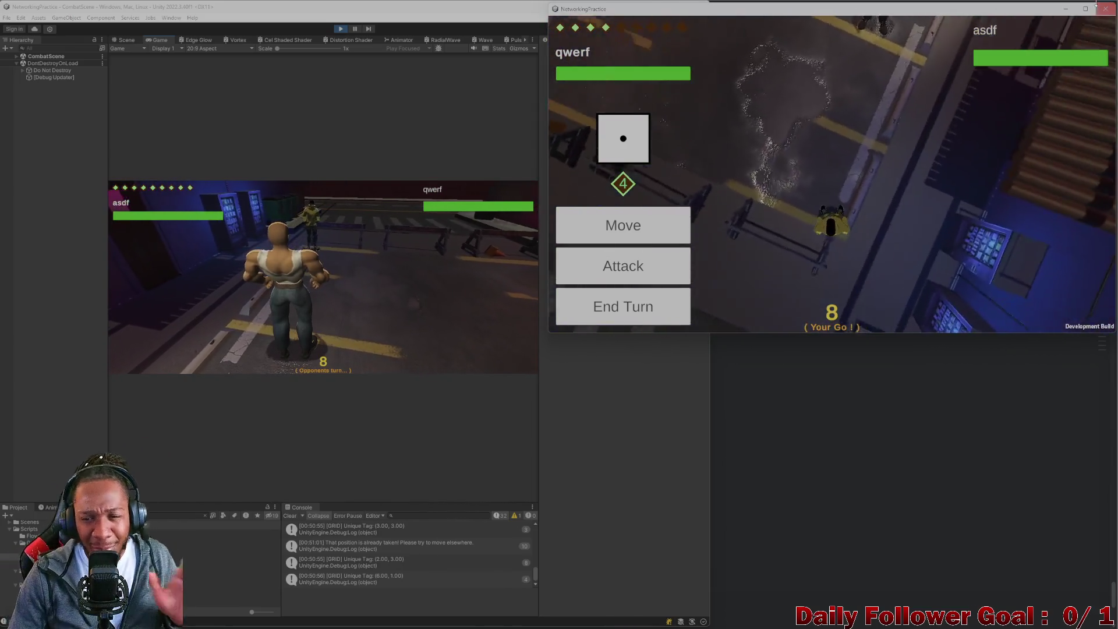
Close the build window, stop Play mode, and bring back the ChatGPT Vector2Int answer.
left_click(1105, 9)
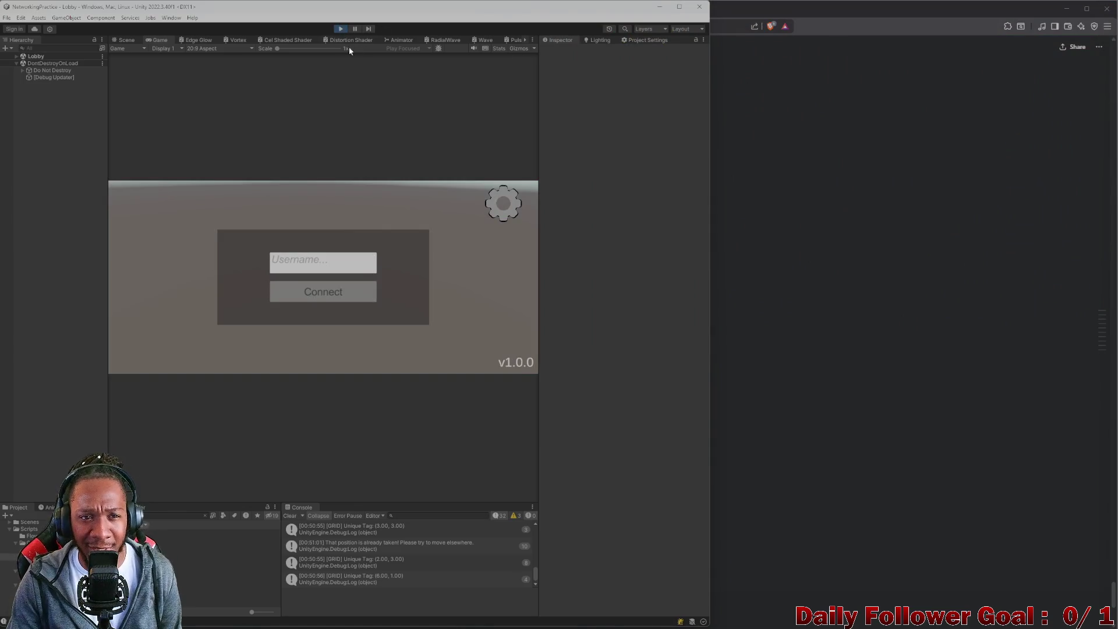
left_click(336, 30)
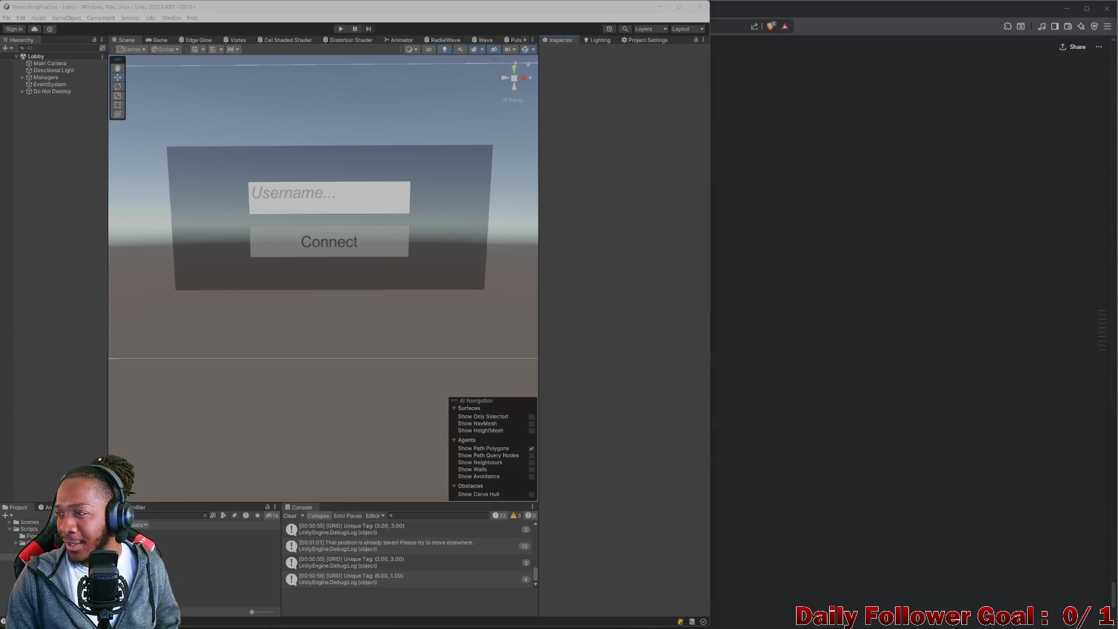
left_click(823, 478)
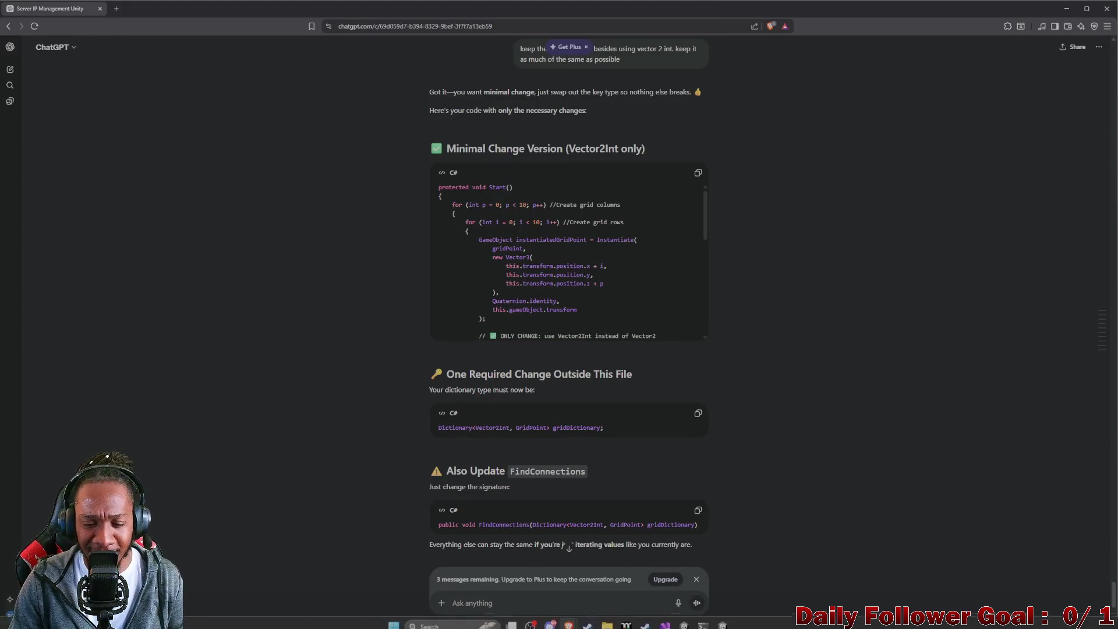
Review FloorGrid.cs's Start() Vector2Int code in Visual Studio, then switch to the ToDo.cs task list.
mouse_move(664, 618)
left_click(668, 581)
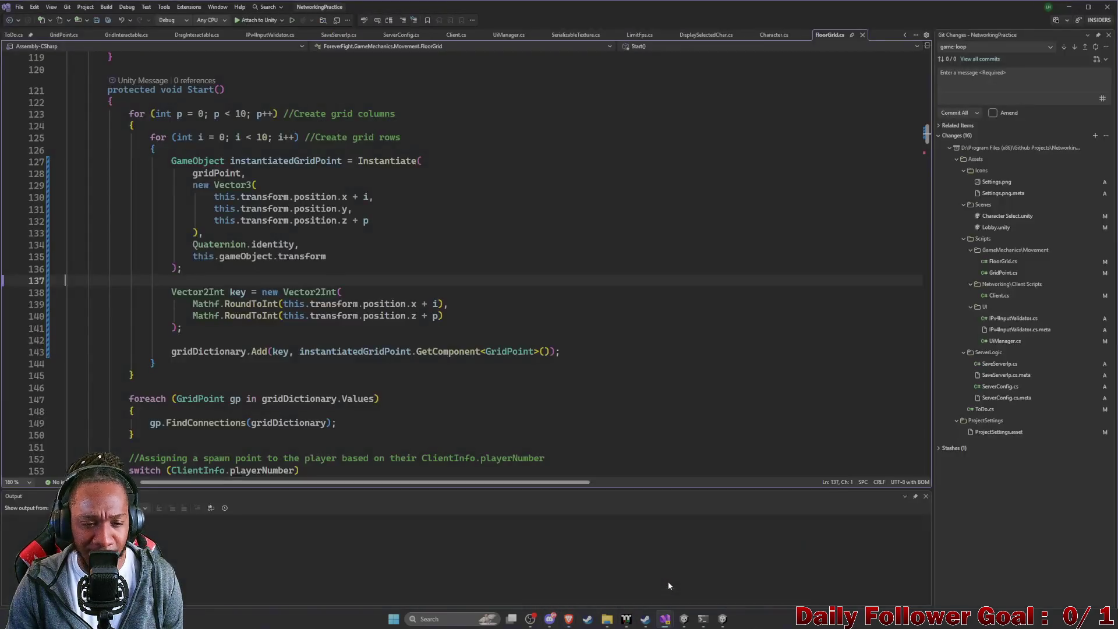
scroll(331, 224, "down", 1)
scroll(312, 286, "up", 4)
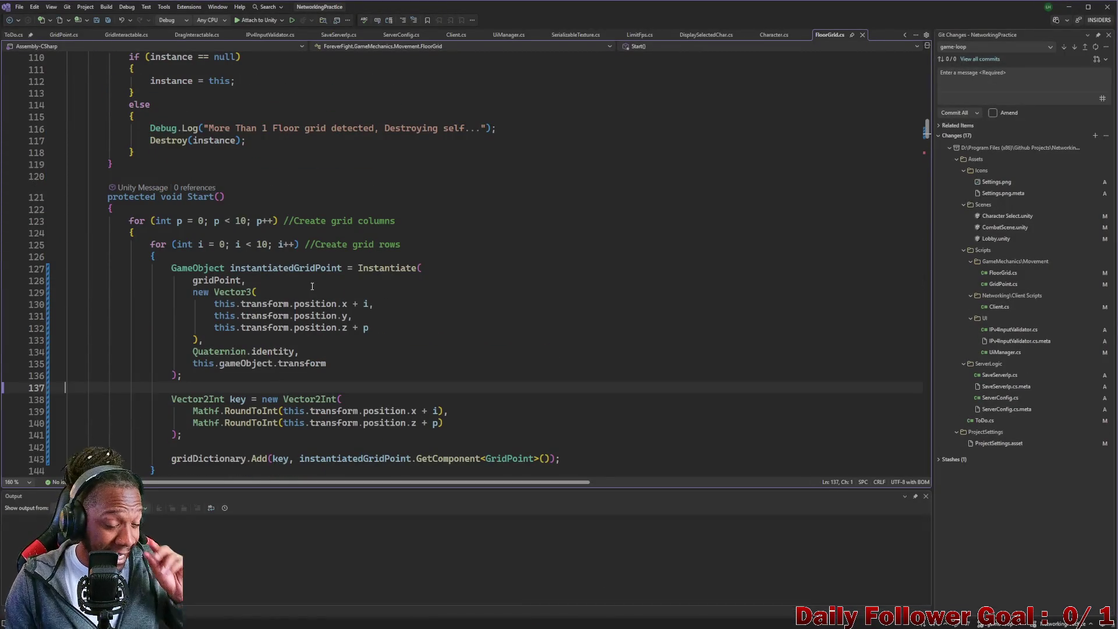
scroll(303, 260, "down", 2)
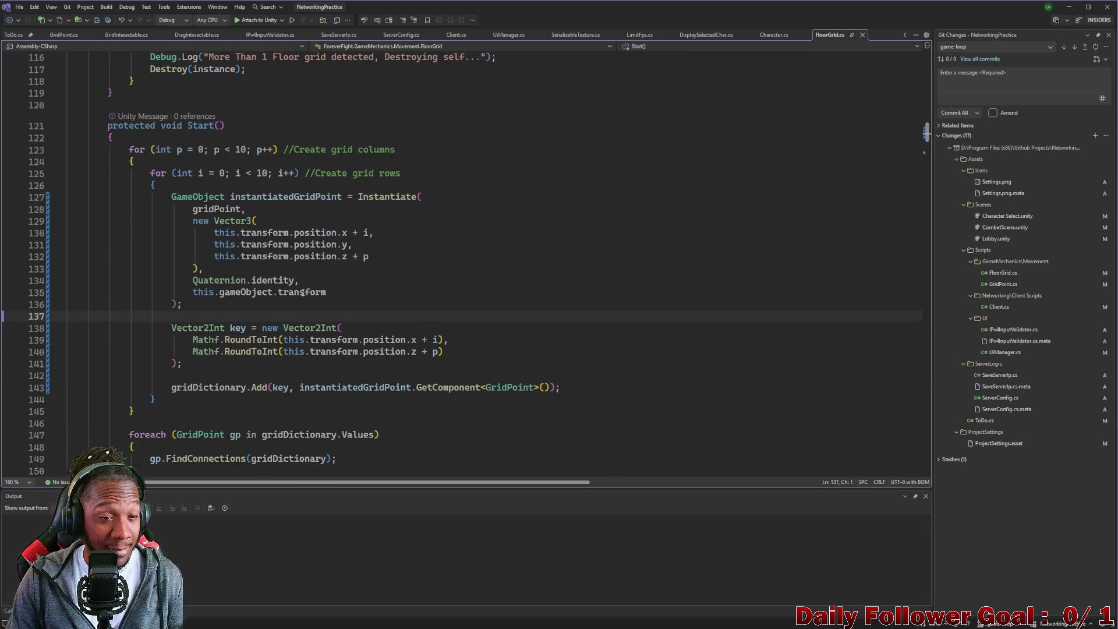
scroll(167, 109, "up", 4)
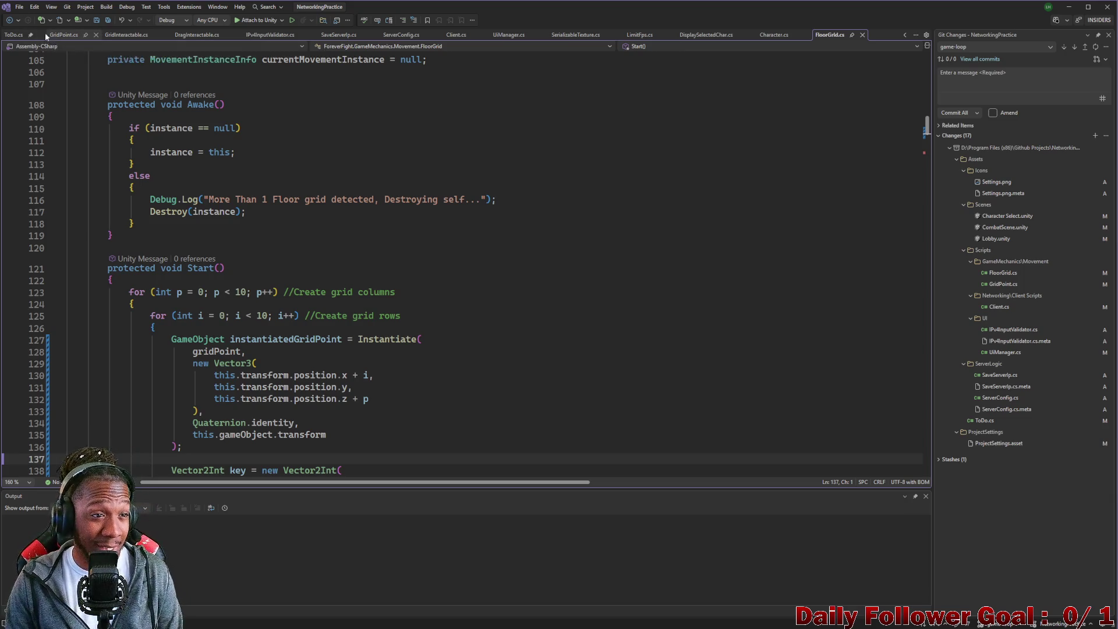
left_click(15, 34)
scroll(207, 237, "up", 1)
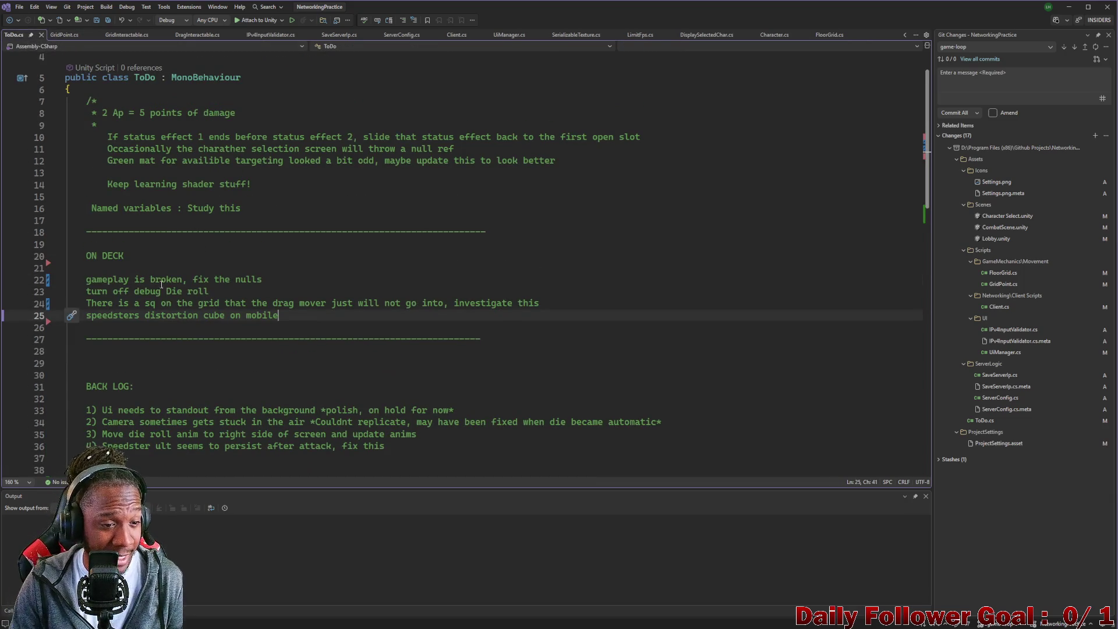
Delete the grid drag-mover to-do line and the blank line it leaves in ToDo.cs.
left_click_drag(86, 303, 548, 303)
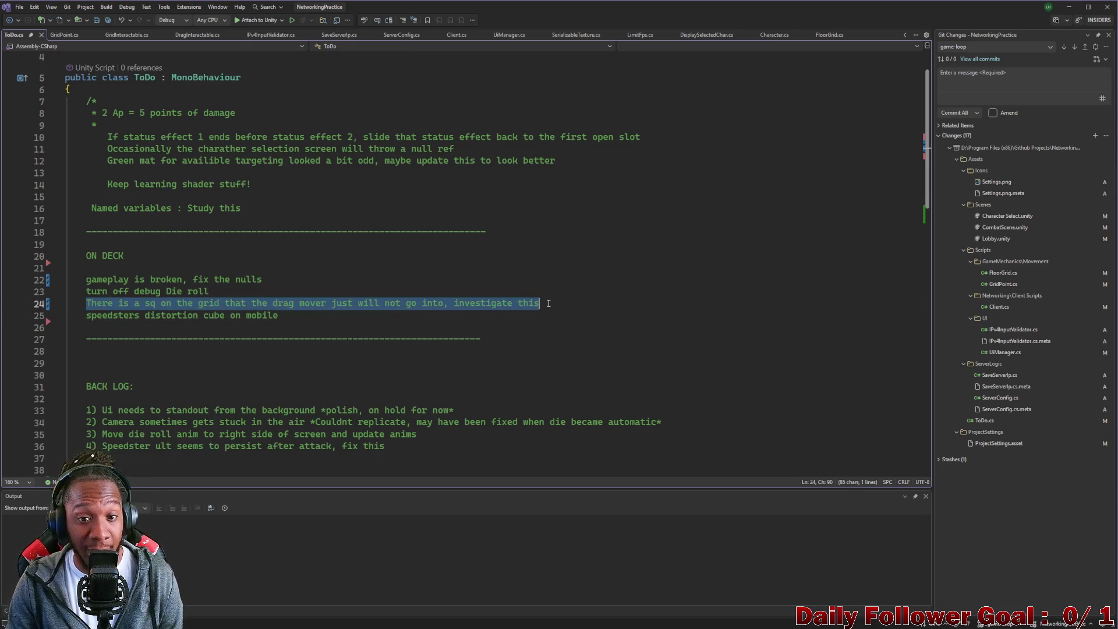
key("BackSpace")
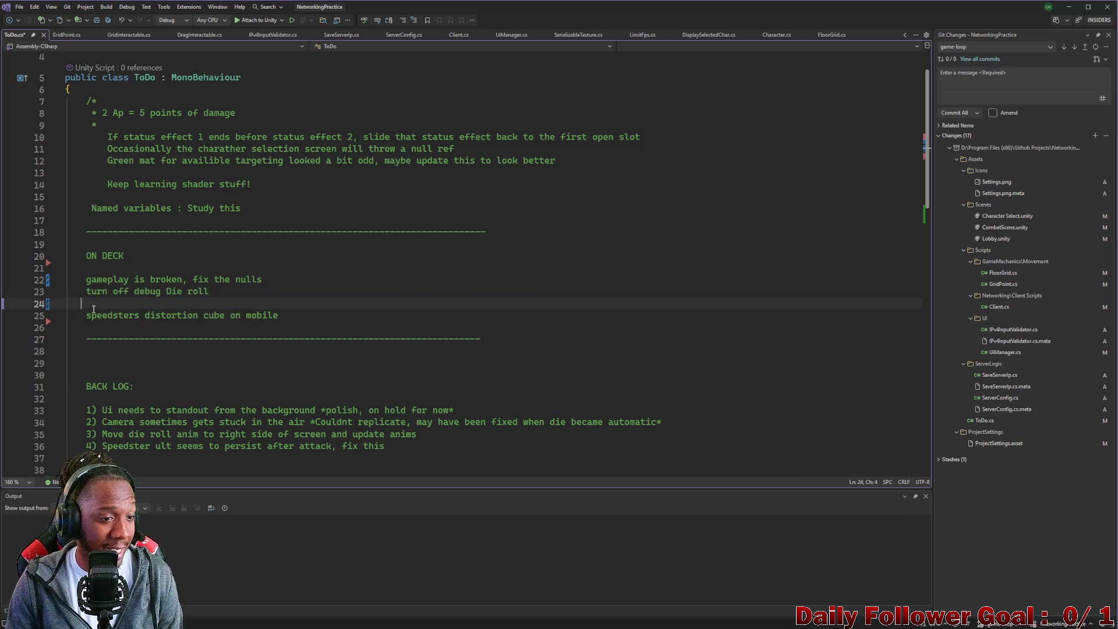
left_click_drag(93, 308, 22, 297)
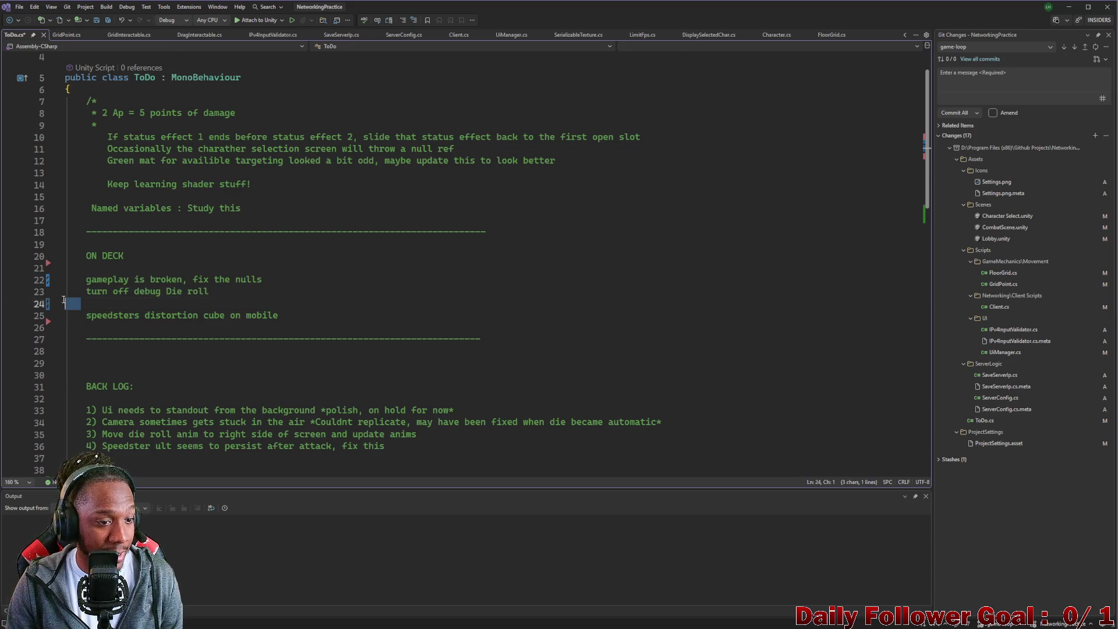
left_click(40, 310)
key("BackSpace")
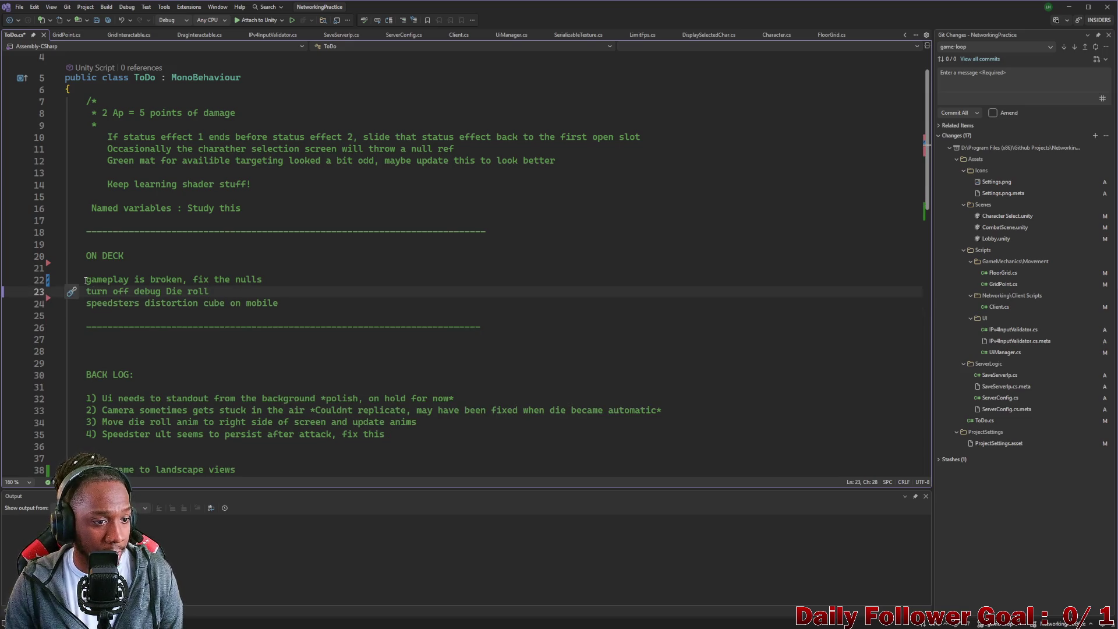
Begin a new ON DECK entry on a new line below the 'gameplay is broken, fix the nulls' item.
mouse_move(84, 280)
left_mouse_down()
mouse_move(209, 292)
mouse_move(283, 284)
left_mouse_up()
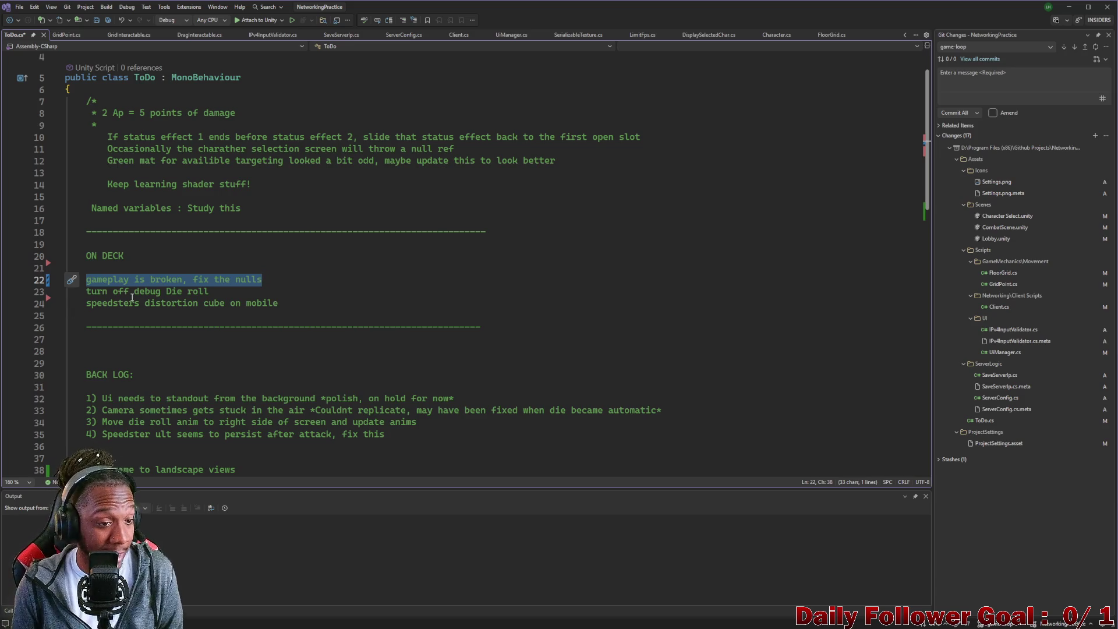
left_click(93, 281)
mouse_move(87, 281)
left_mouse_down()
mouse_move(210, 292)
mouse_move(273, 282)
mouse_move(232, 288)
mouse_move(309, 301)
left_mouse_up()
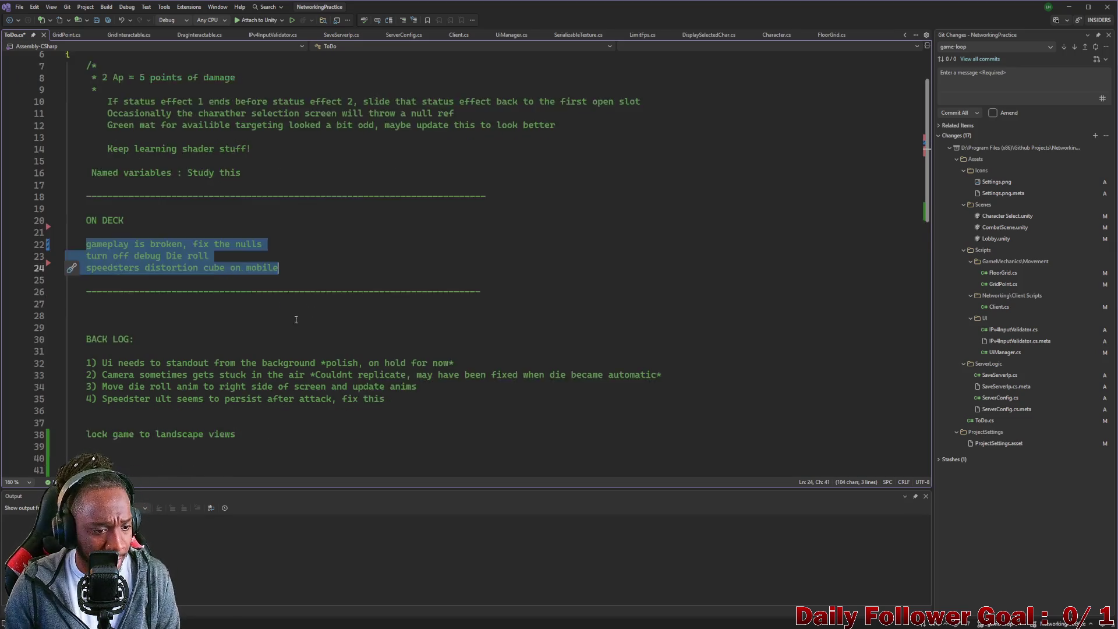
scroll(304, 301, "down", 2)
scroll(246, 287, "up", 3)
left_click(332, 296)
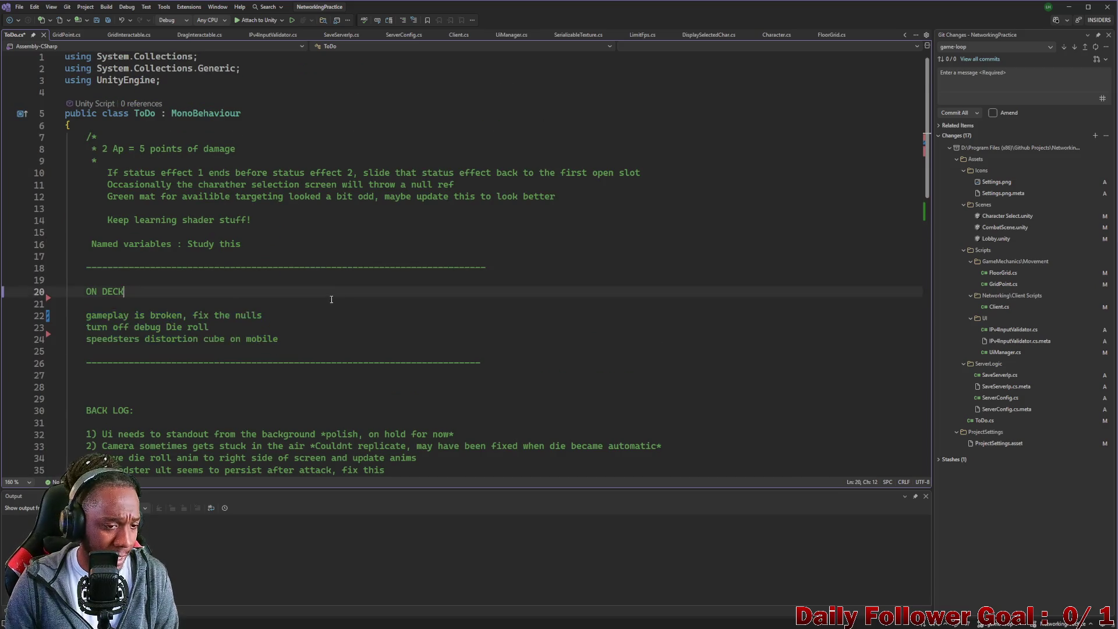
left_click_drag(86, 316, 277, 316)
left_click(278, 318)
key("Return")
type("spee")
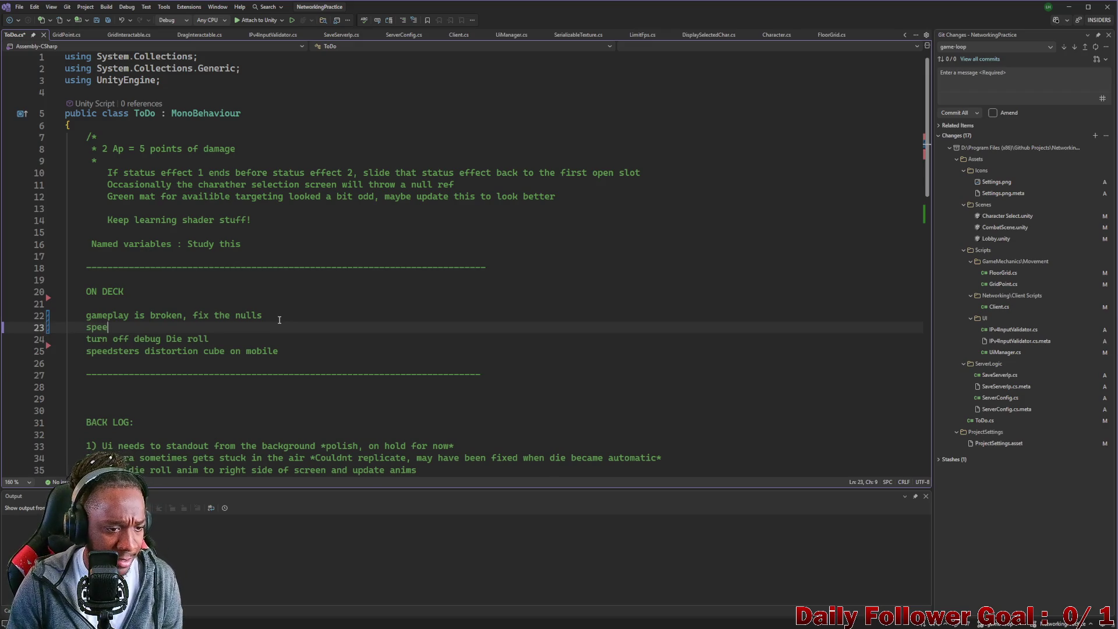
type("d")
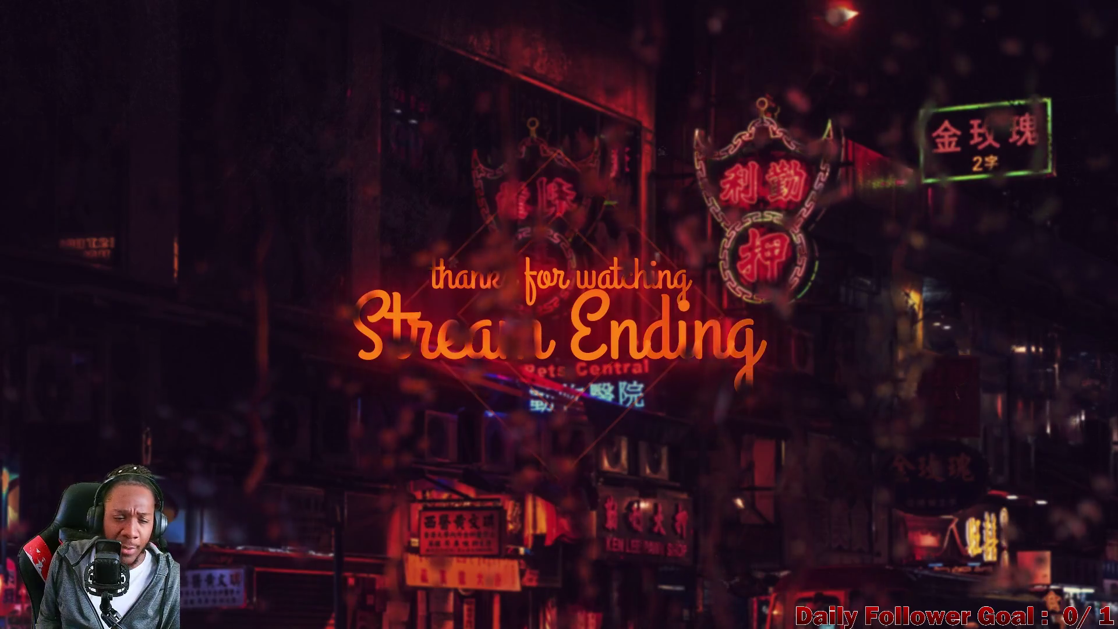